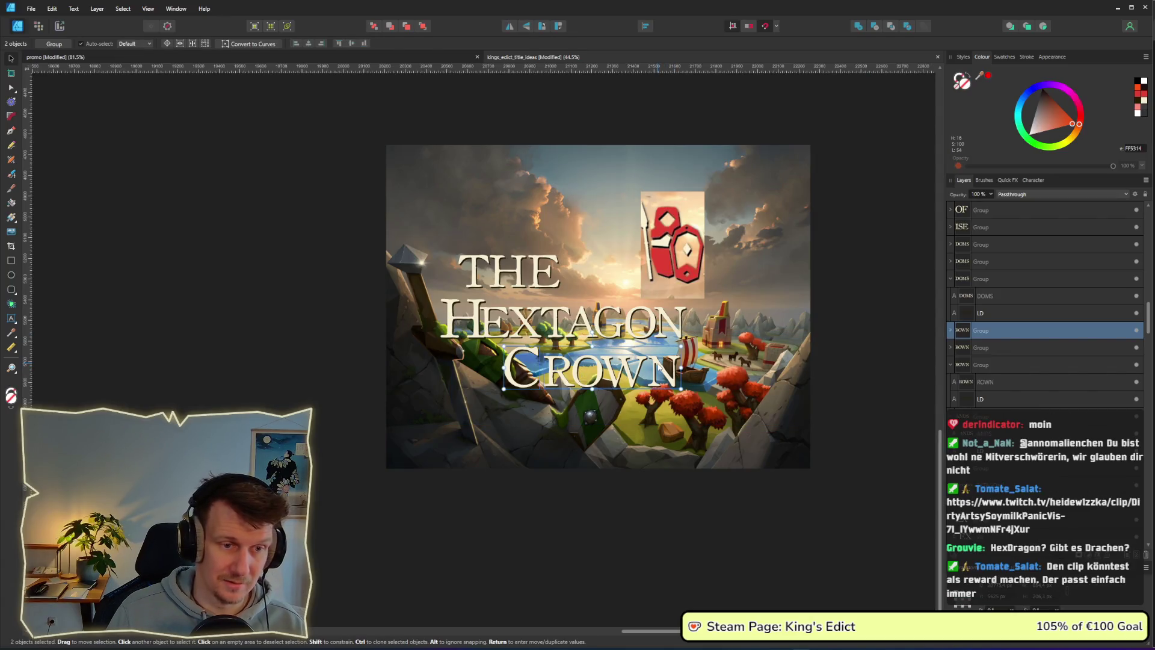
# Delete CROWN, recentre HEXTAGON under THE, and nudge THE into line.
pyautogui.press('Delete')
pyautogui.moveTo(891, 378)
pyautogui.mouseDown()
pyautogui.moveTo(748, 362)
pyautogui.moveTo(344, 280)
pyautogui.mouseUp()
pyautogui.moveTo(541, 319); pyautogui.dragTo(587, 328)
pyautogui.moveTo(335, 218); pyautogui.dragTo(566, 313)
pyautogui.moveTo(511, 274); pyautogui.dragTo(521, 278)
pyautogui.click(500, 255)
# Zoom out across the board, return to the Hextagon artboard and select the HEXTAGON group.
pyautogui.scroll(-5, 465, 317)
pyautogui.hscroll(-10, 465, 318)
pyautogui.scroll(2, 425, 258)
pyautogui.click(425, 257)
pyautogui.moveTo(93, 125); pyautogui.dragTo(177, 175)
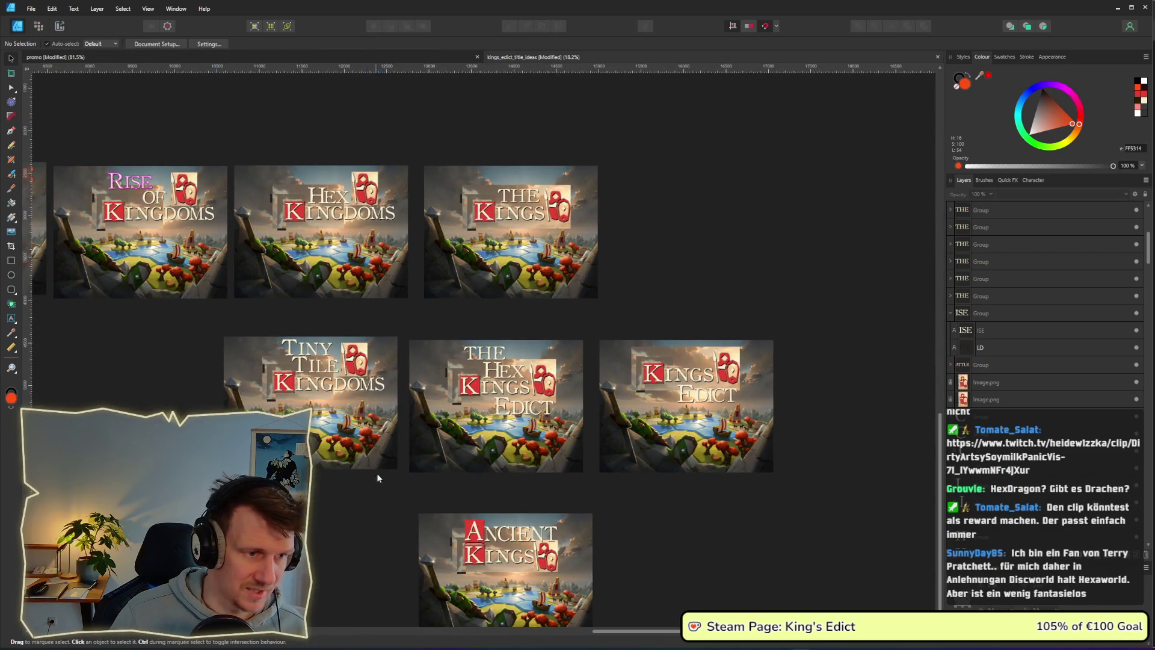
pyautogui.scroll(-2, 362, 493)
pyautogui.hscroll(-3, 368, 462)
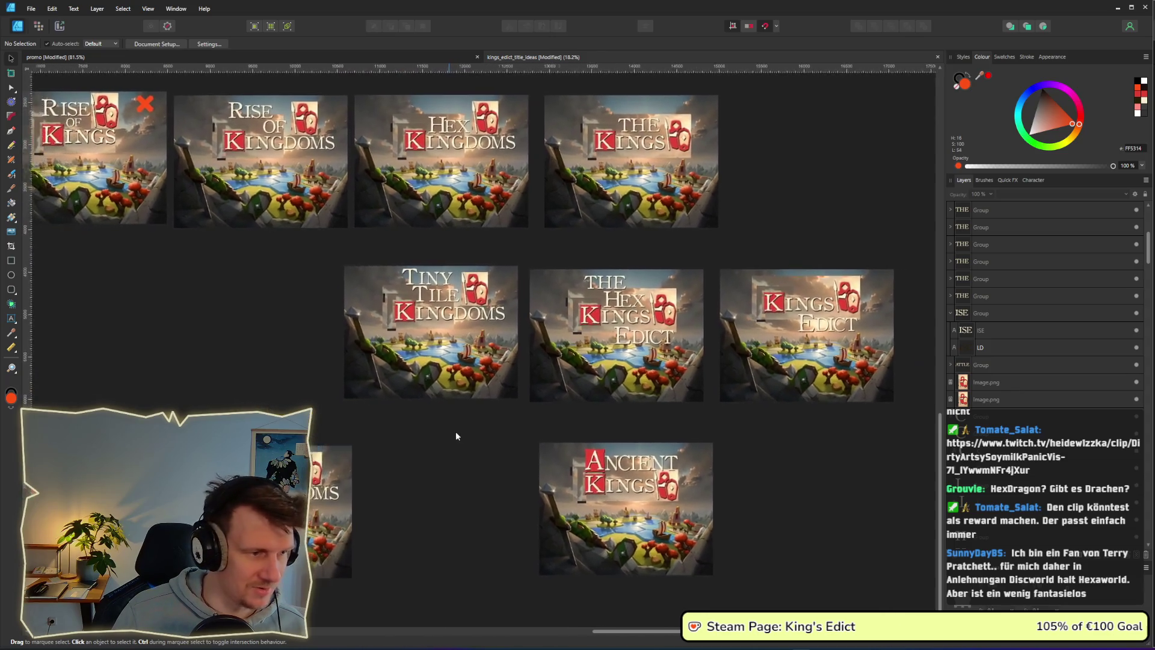
pyautogui.hscroll(-2, 451, 434)
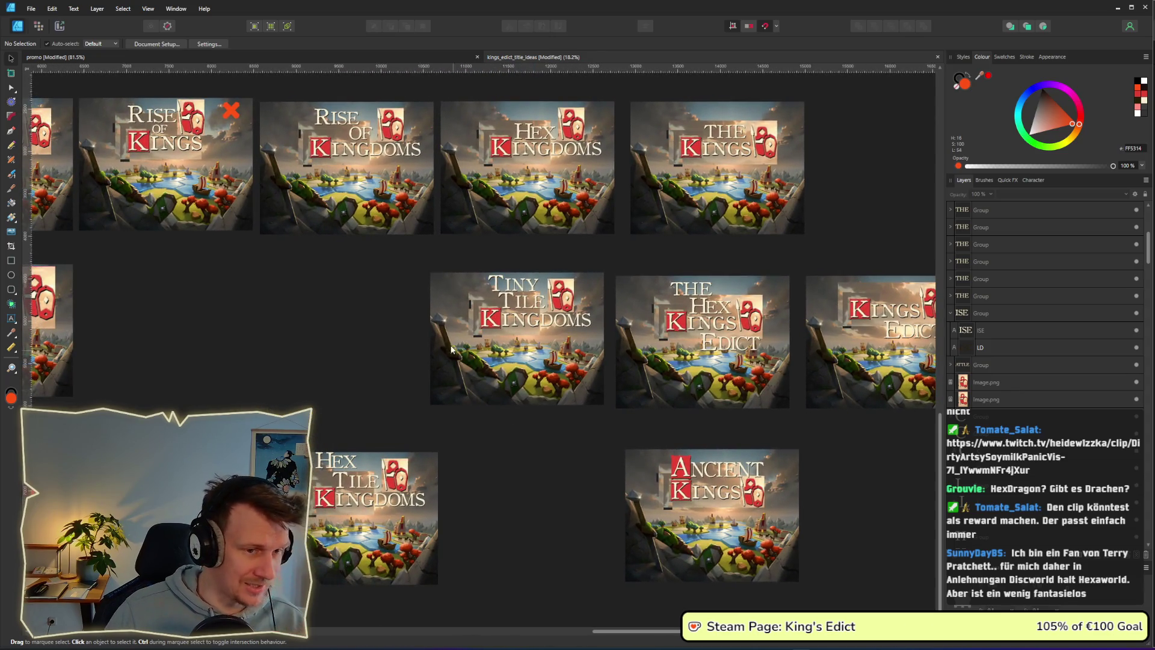
pyautogui.scroll(1, 432, 325)
pyautogui.hscroll(2, 370, 363)
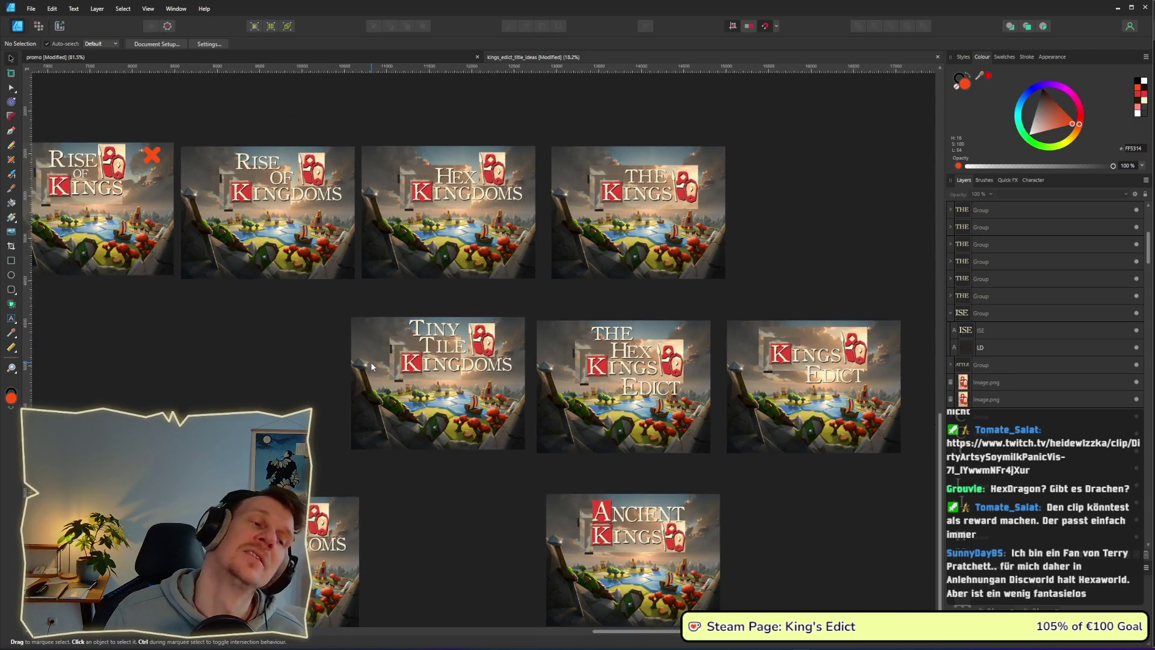
pyautogui.moveTo(219, 125); pyautogui.dragTo(290, 169)
pyautogui.hscroll(10, 264, 295)
pyautogui.scroll(-3, 265, 295)
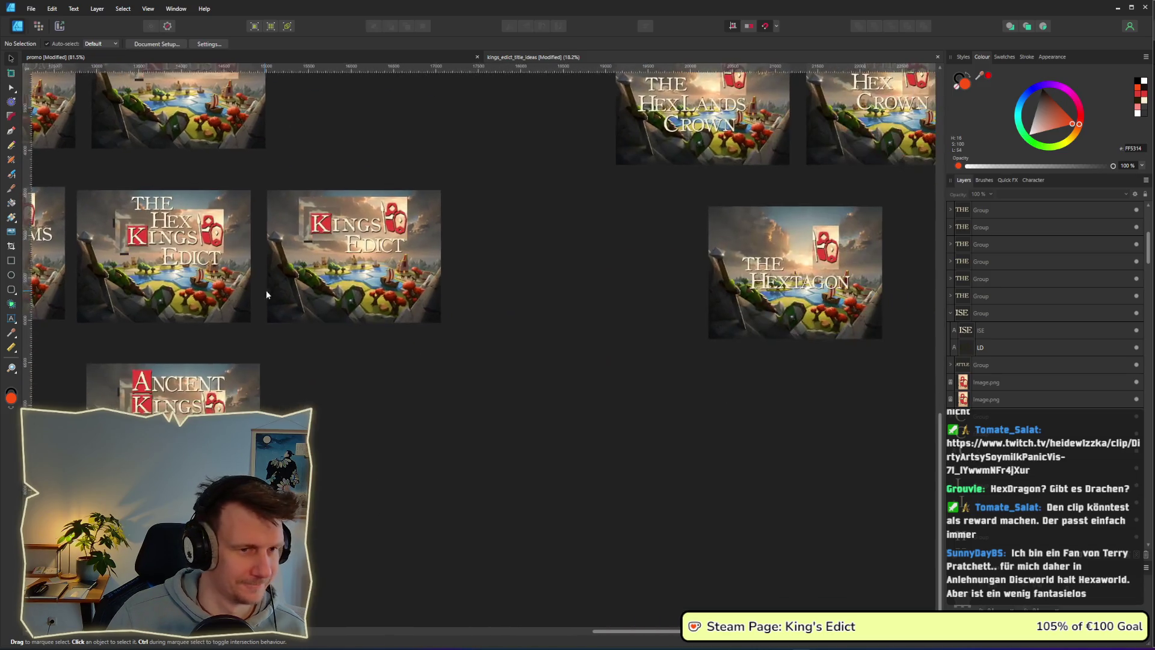
pyautogui.hscroll(3, 471, 309)
pyautogui.scroll(6, 457, 289)
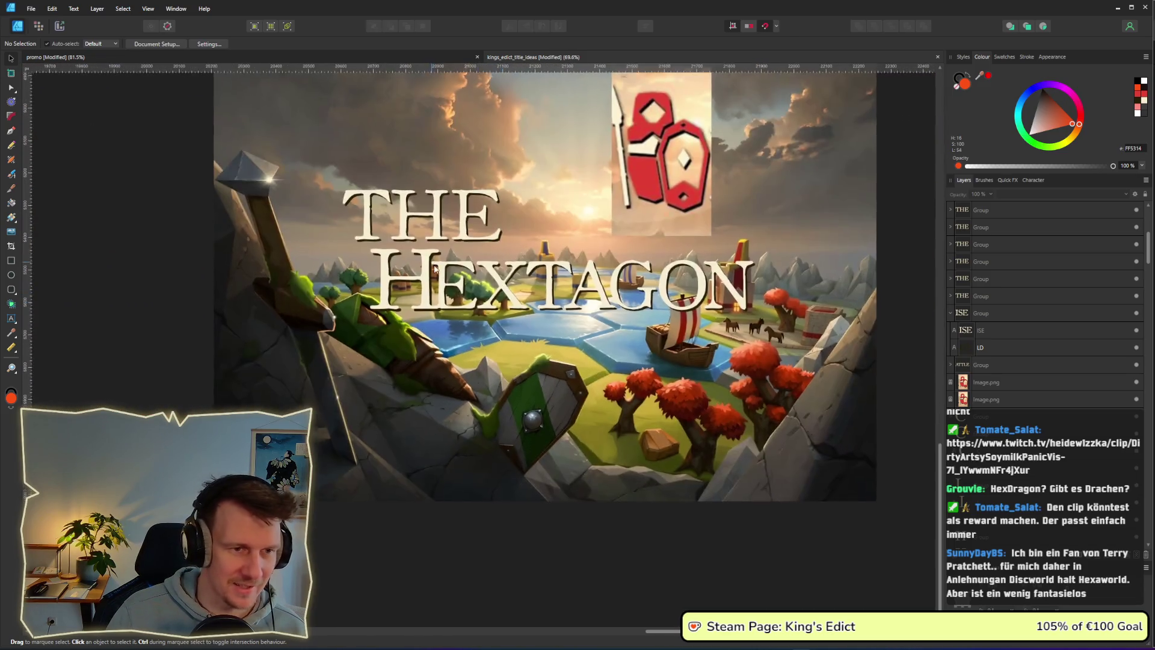
pyautogui.scroll(2, 432, 264)
pyautogui.click(621, 382)
# Place a copy of the HEXTAGON group above THE and try retyping its lettering.
pyautogui.moveTo(621, 382)
pyautogui.mouseDown()
pyautogui.moveTo(545, 346)
pyautogui.moveTo(477, 250)
pyautogui.mouseUp()
pyautogui.doubleClick(477, 250)
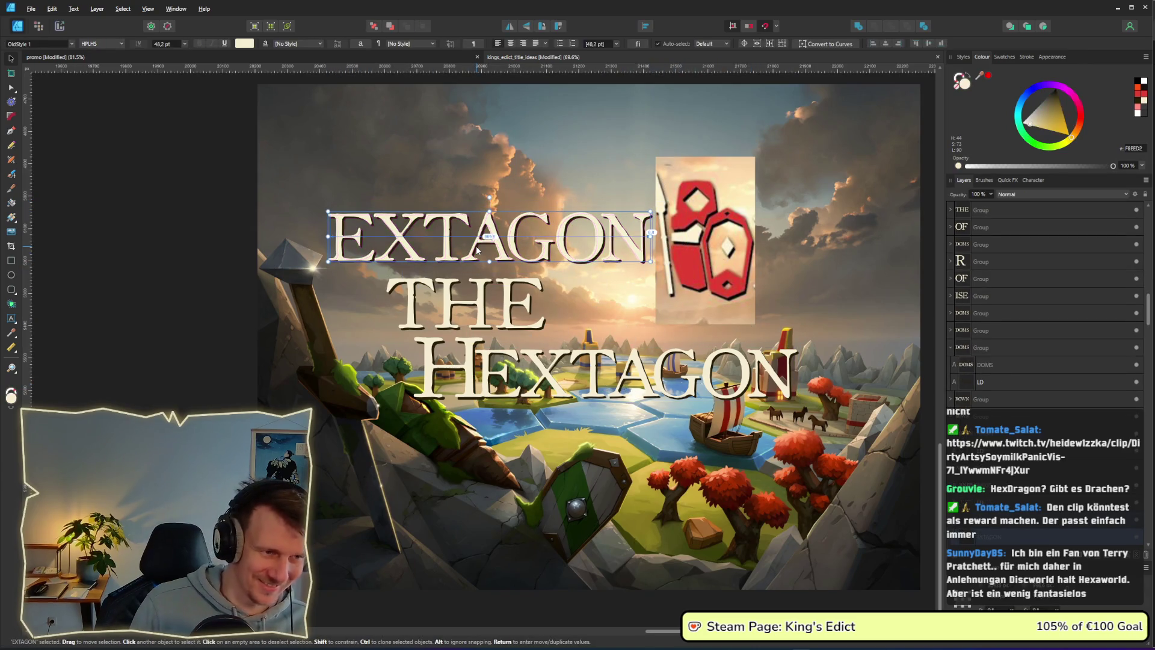
pyautogui.doubleClick(476, 248)
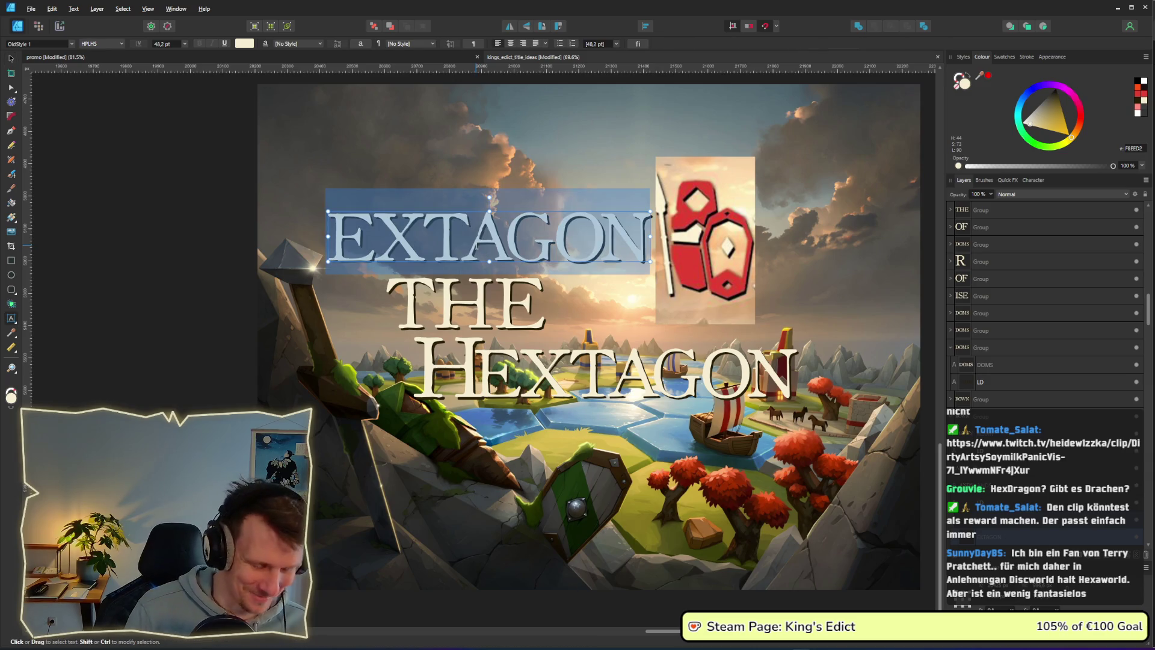
pyautogui.write('ING')
pyautogui.press('BackSpace')
pyautogui.write('GDOMS')
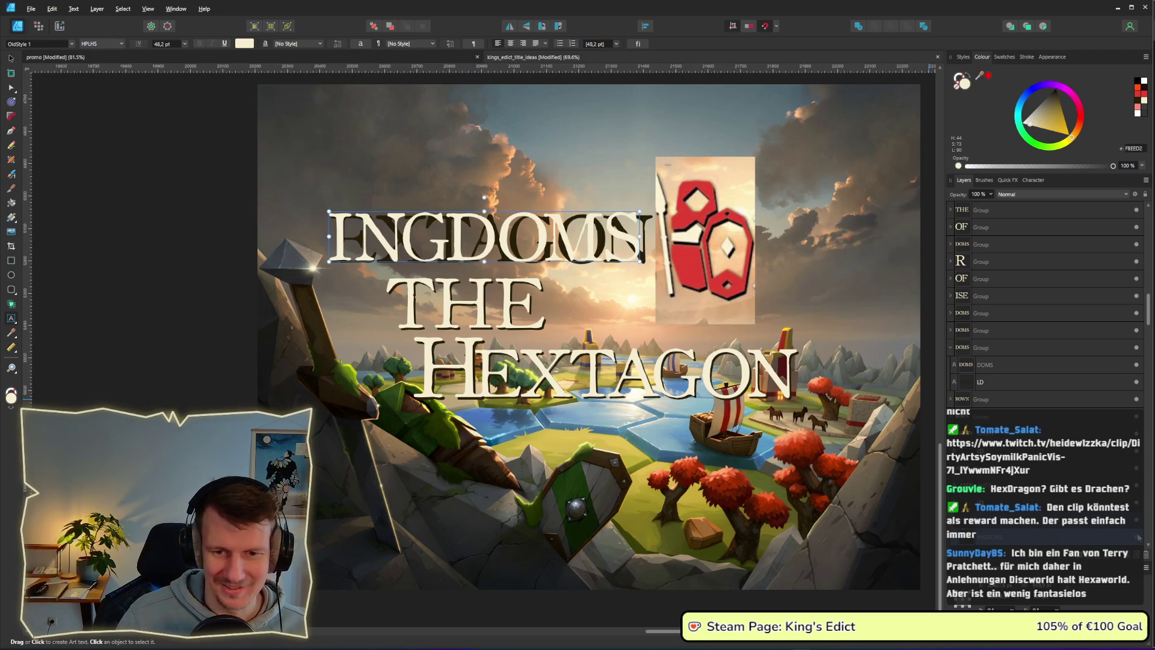
pyautogui.hotkey('ctrl', 'z')
pyautogui.hotkey('ctrl', 'z')
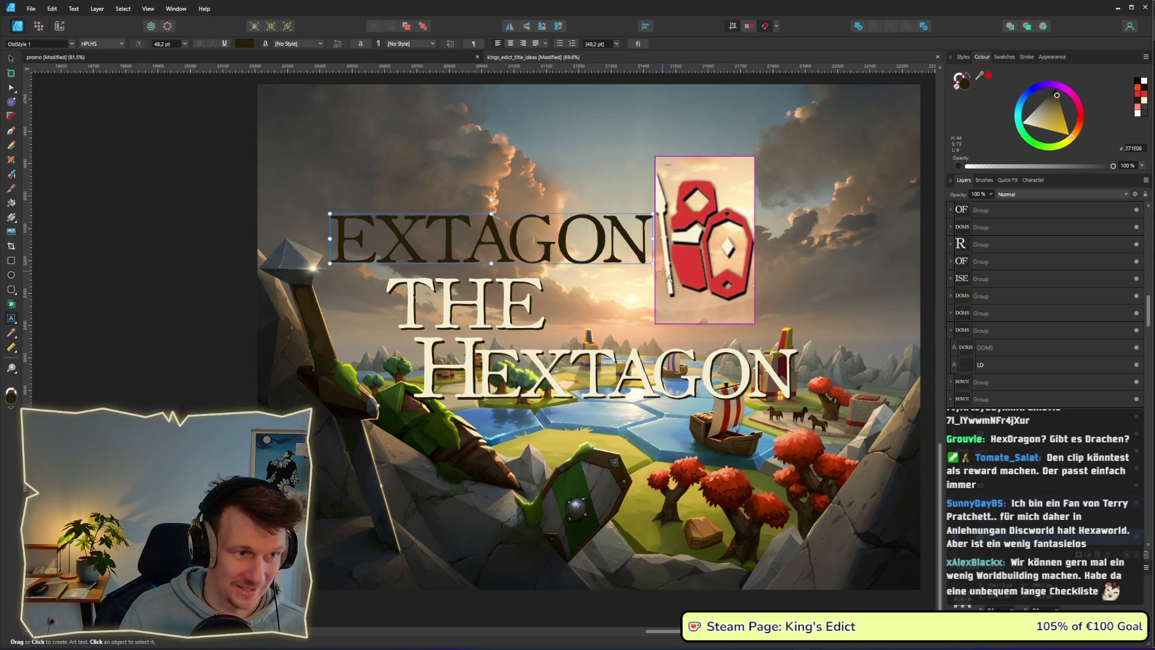
# Replace the copied EXTAGON text with INGDOMS.
pyautogui.hotkey('ctrl', 'a')
pyautogui.write('I')
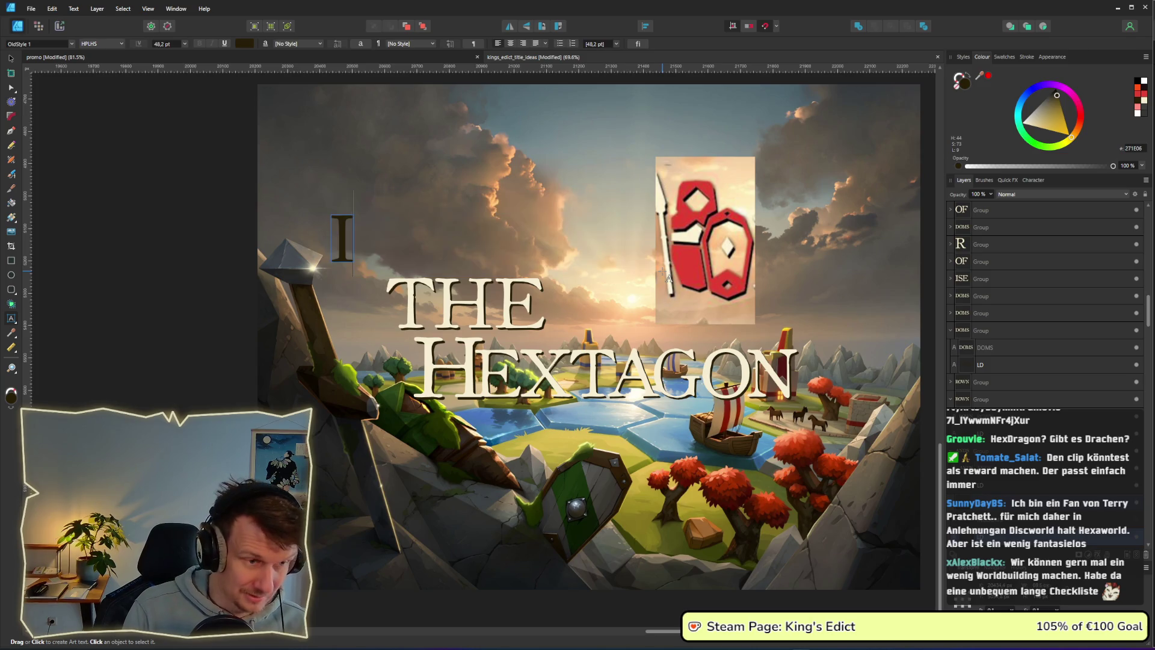
pyautogui.write('NGDOMS')
pyautogui.press('BackSpace')
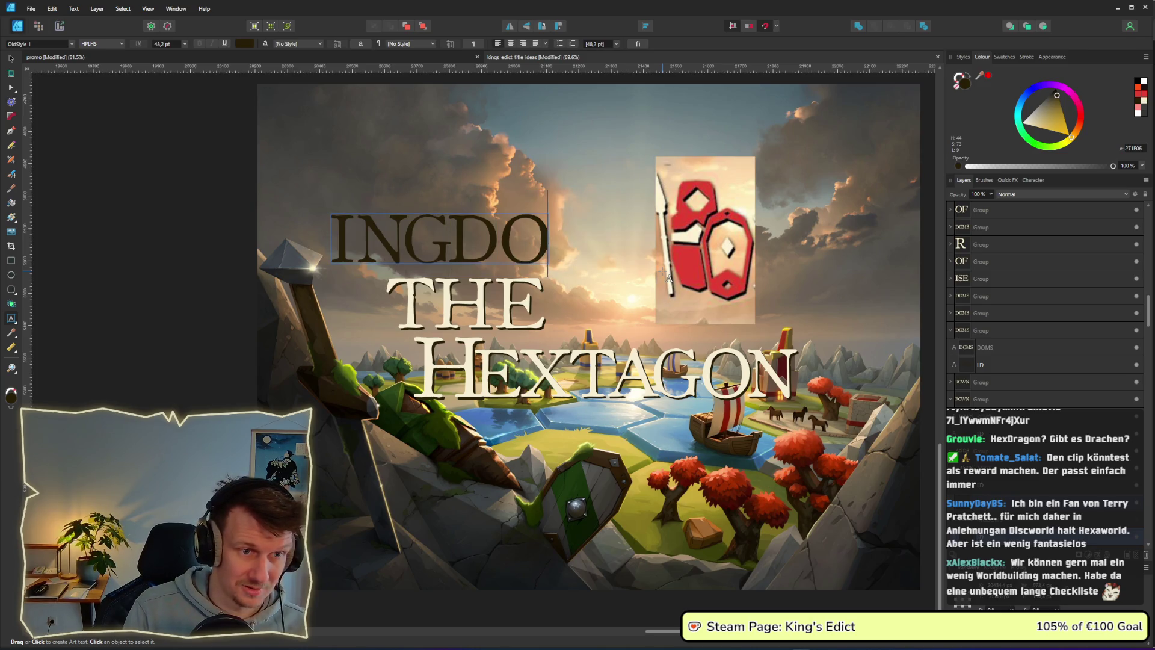
pyautogui.write('MS')
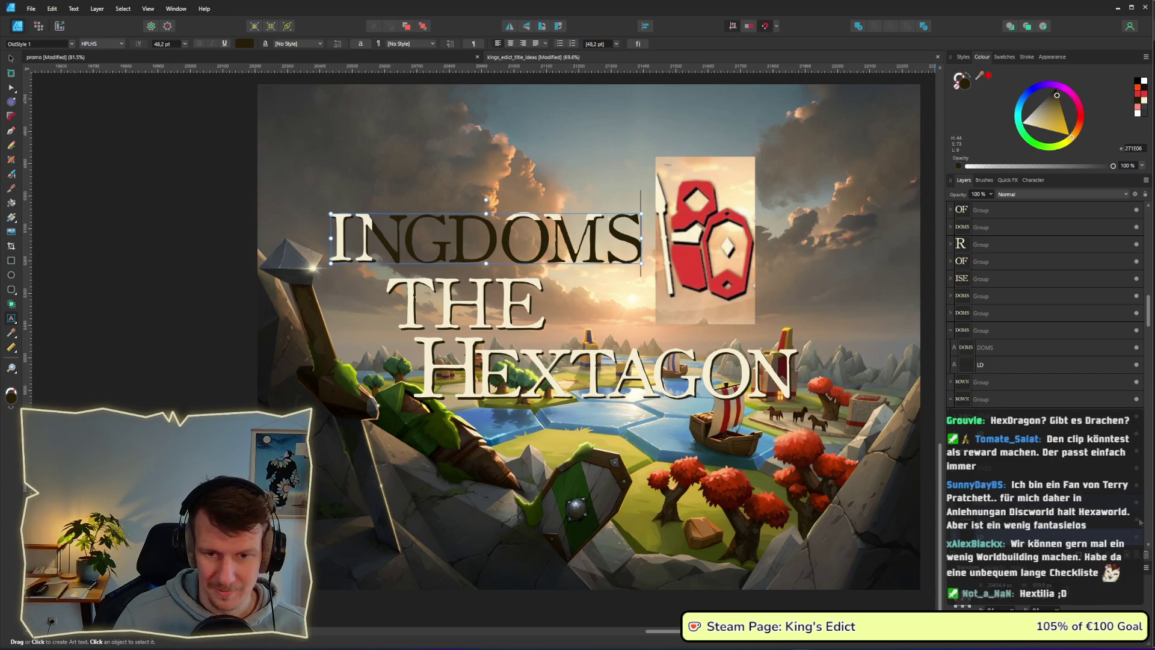
pyautogui.click(8, 60)
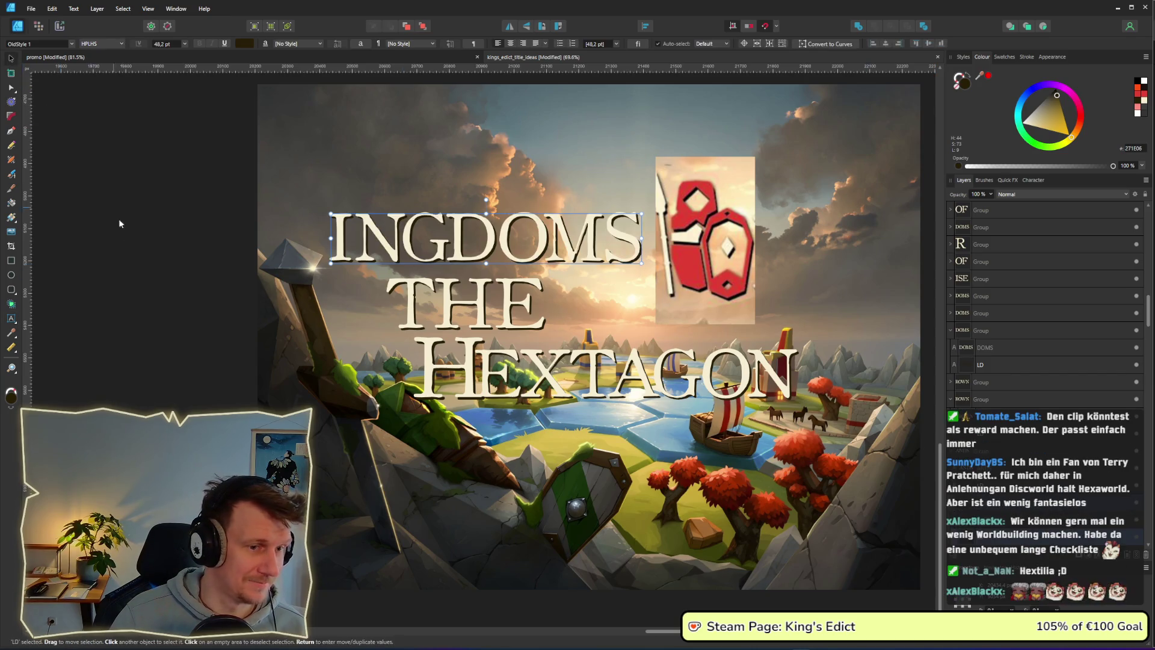
pyautogui.scroll(-5, 116, 219)
# Copy the H group from HEX KINGDOMS onto the Hextagon artboard.
pyautogui.scroll(2, 615, 243)
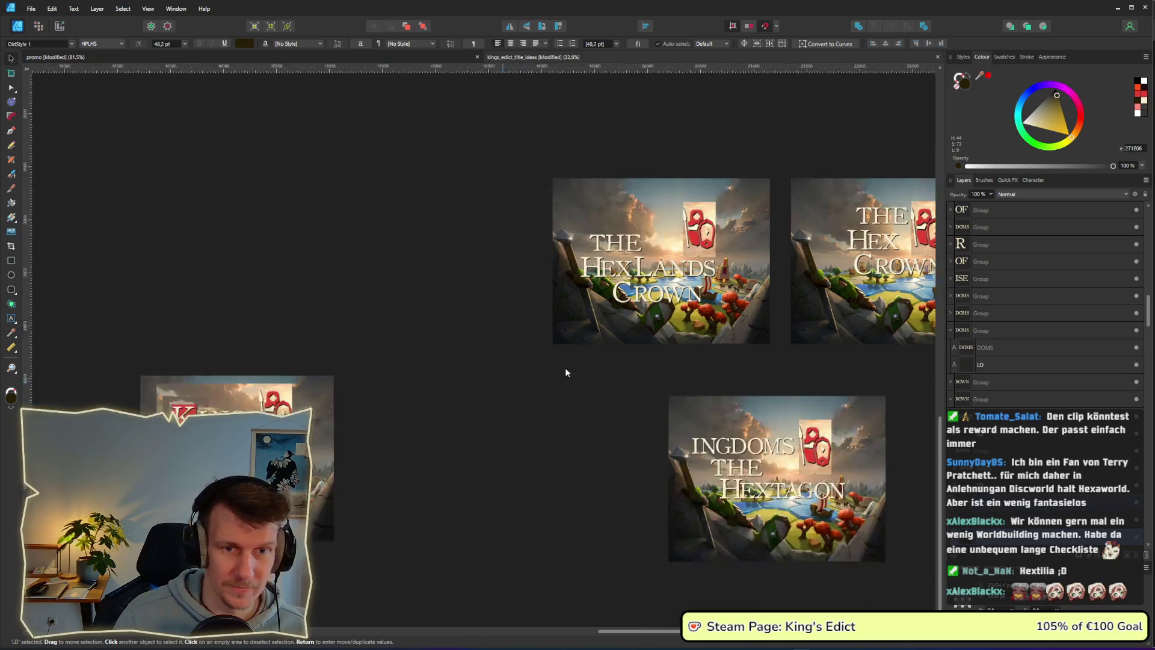
pyautogui.scroll(-4, 518, 378)
pyautogui.scroll(1, 581, 428)
pyautogui.hscroll(3, 581, 428)
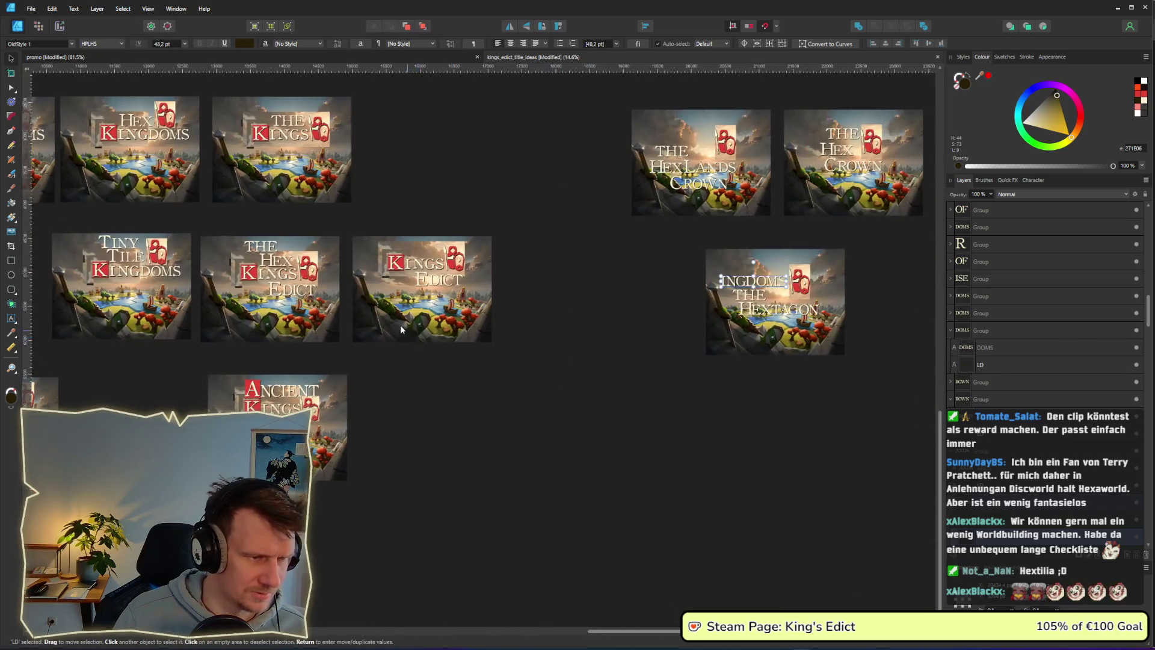
pyautogui.hscroll(-4, 583, 421)
pyautogui.moveTo(585, 420)
pyautogui.mouseDown()
pyautogui.moveTo(704, 413)
pyautogui.moveTo(383, 378)
pyautogui.mouseUp()
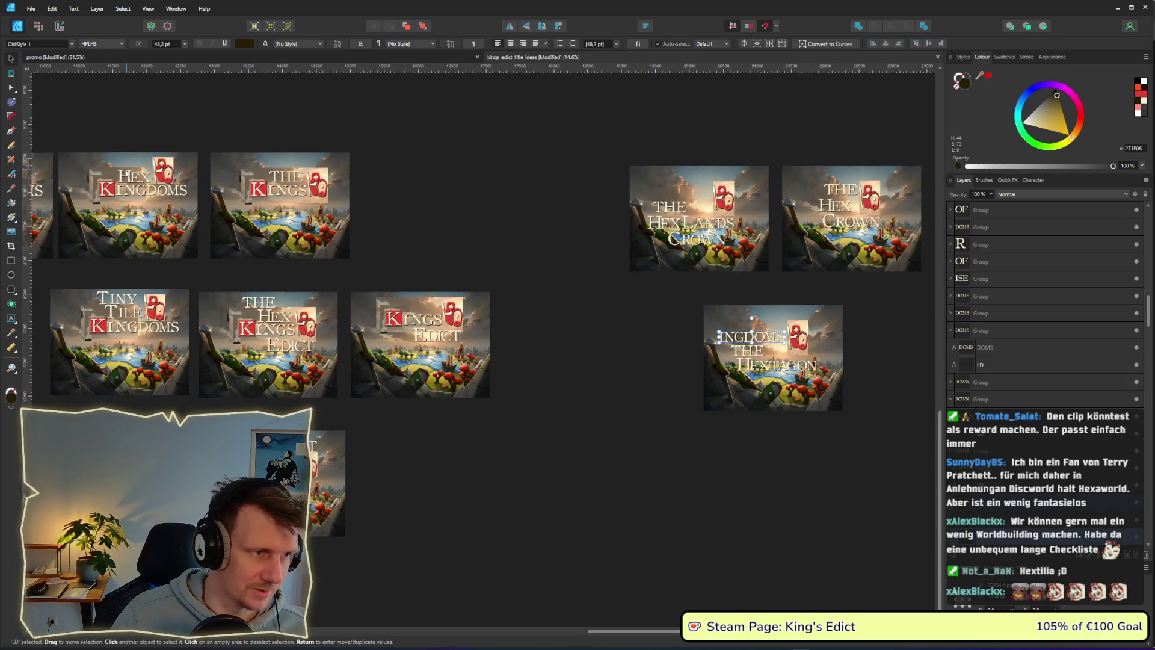
pyautogui.moveTo(123, 176)
pyautogui.mouseDown()
pyautogui.moveTo(716, 324)
pyautogui.moveTo(717, 337)
pyautogui.mouseUp()
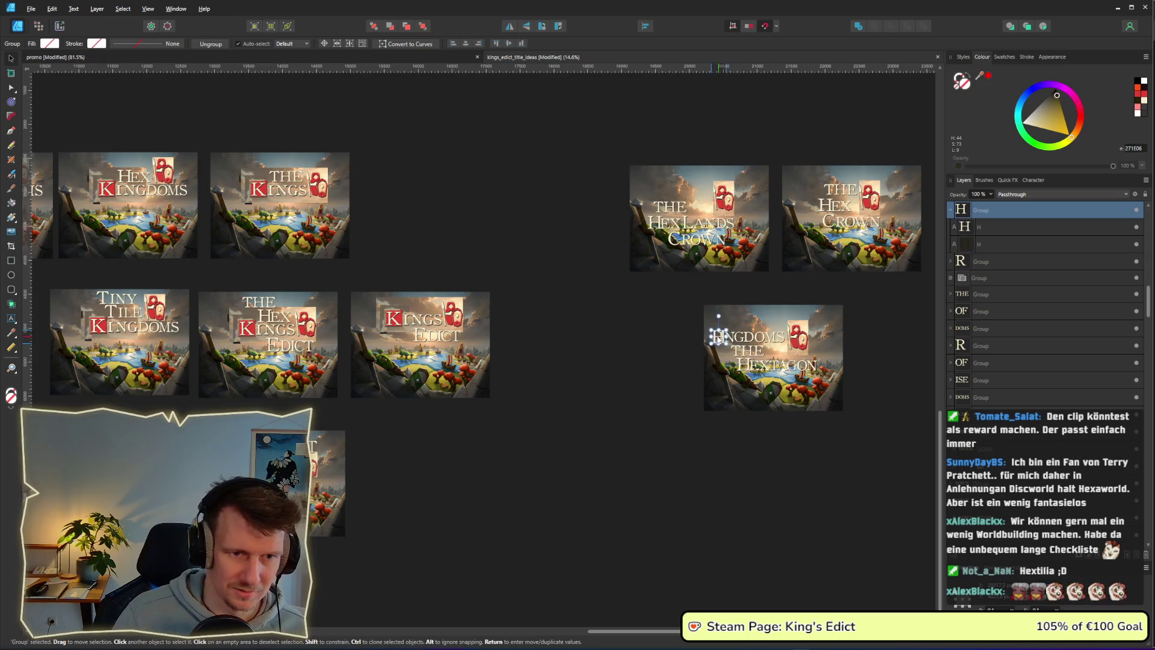
pyautogui.scroll(6, 717, 338)
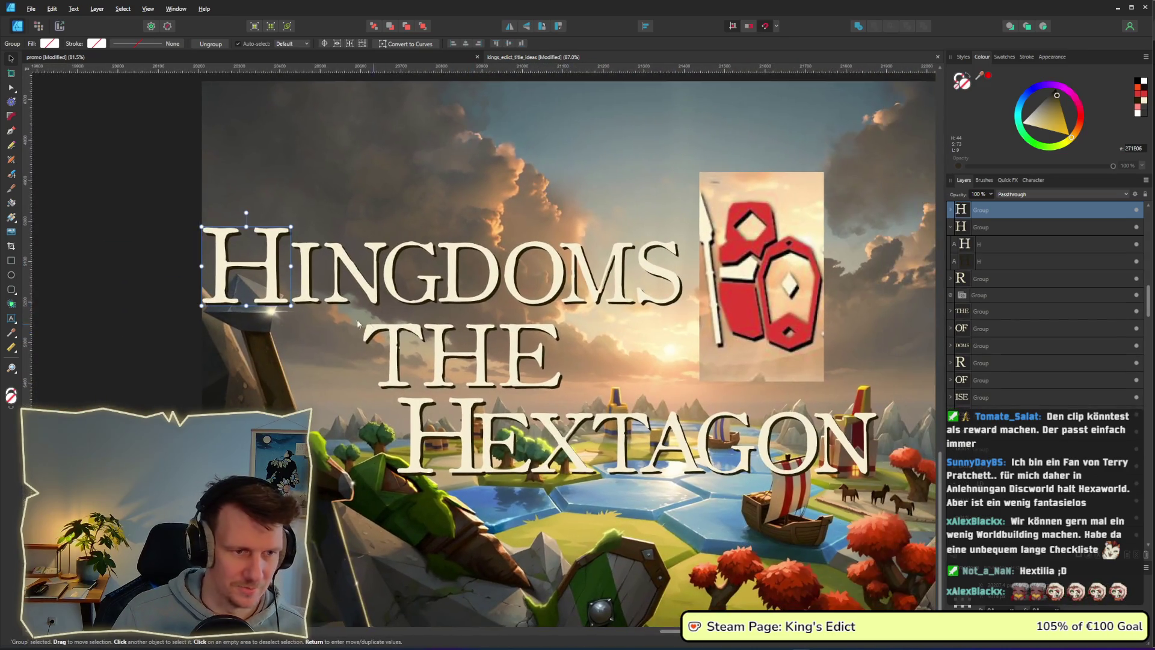
# Change both the light and dark shadow H letters to K.
pyautogui.doubleClick(250, 286)
pyautogui.doubleClick(268, 286)
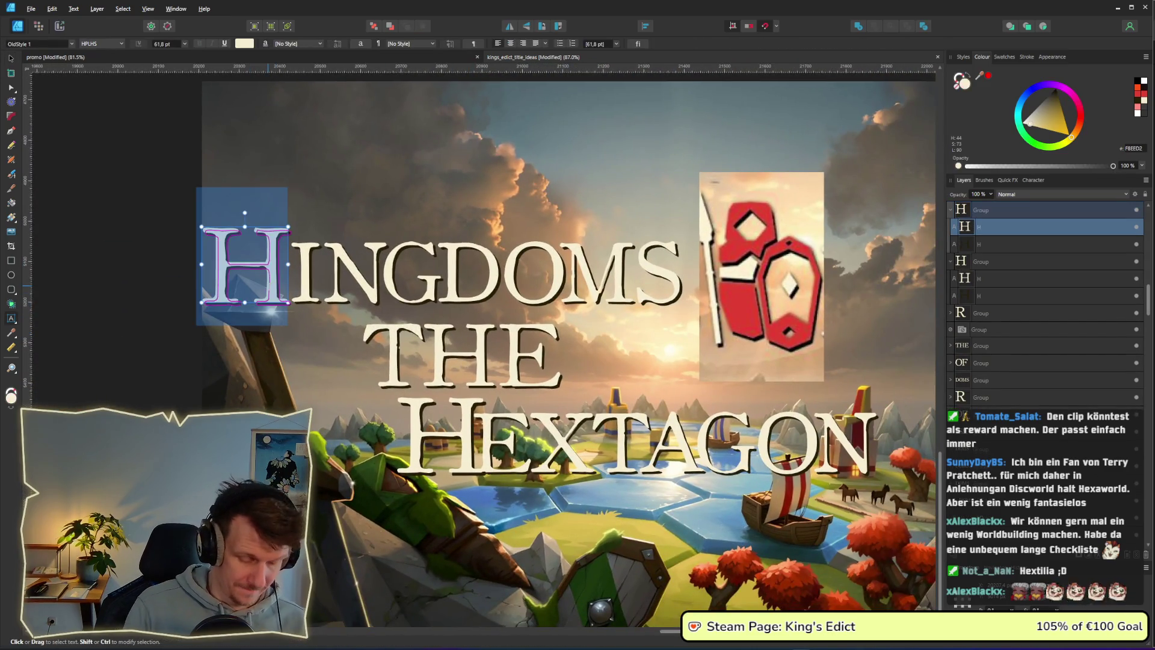
pyautogui.write('K')
pyautogui.click(1051, 243)
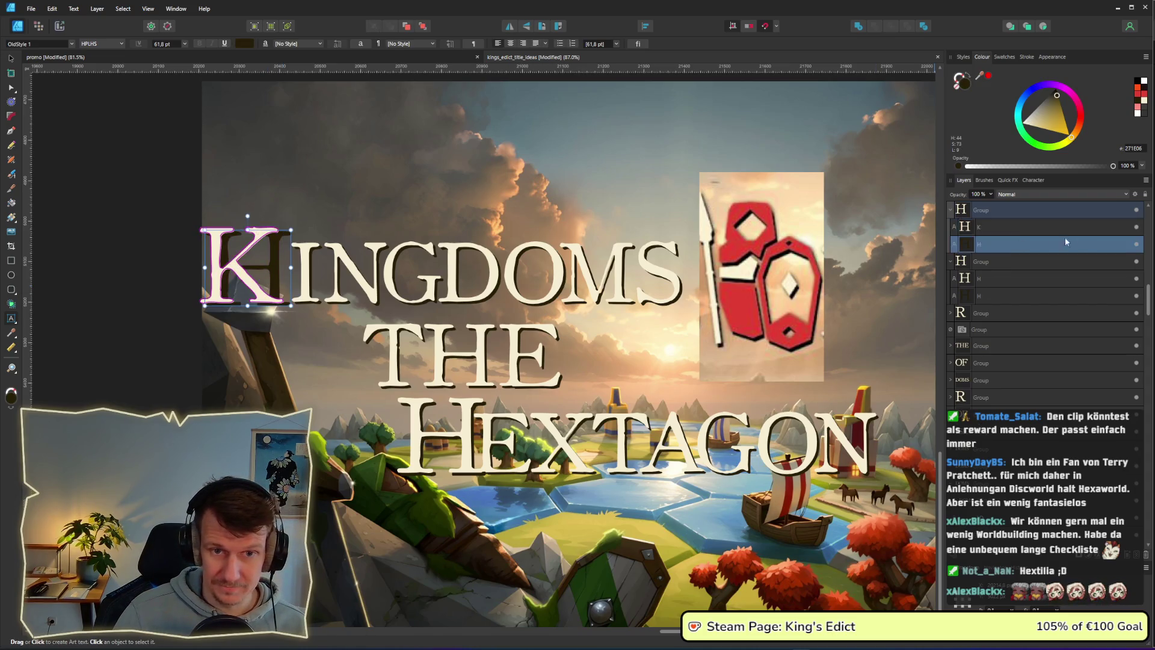
pyautogui.click(1137, 227)
pyautogui.doubleClick(276, 283)
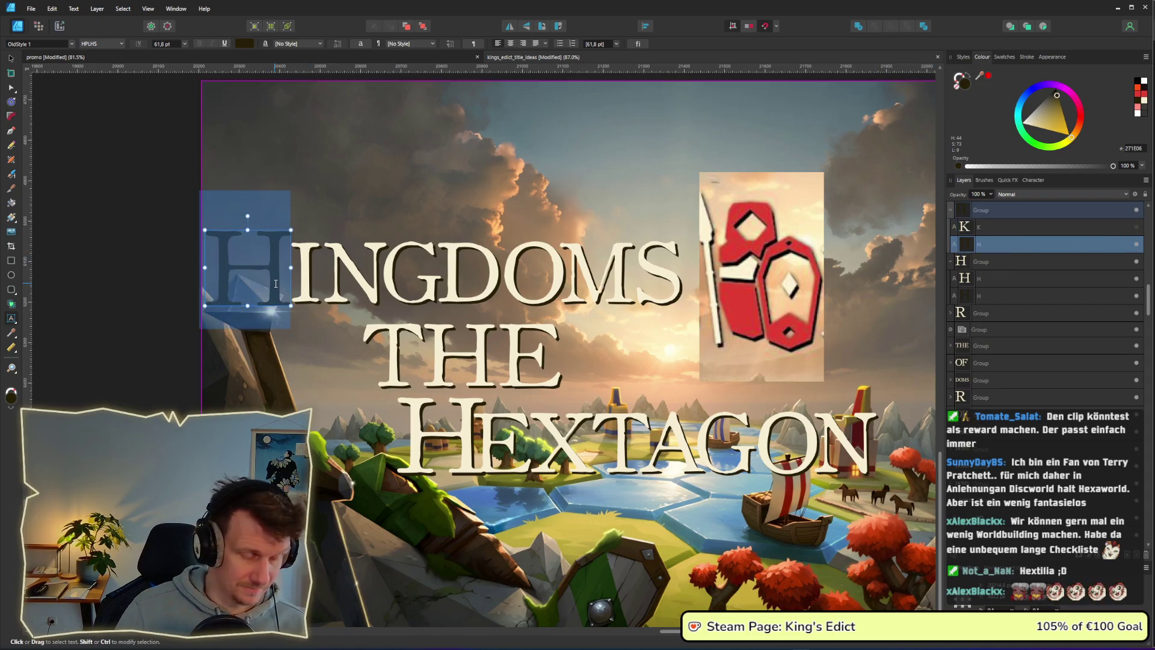
pyautogui.write('K')
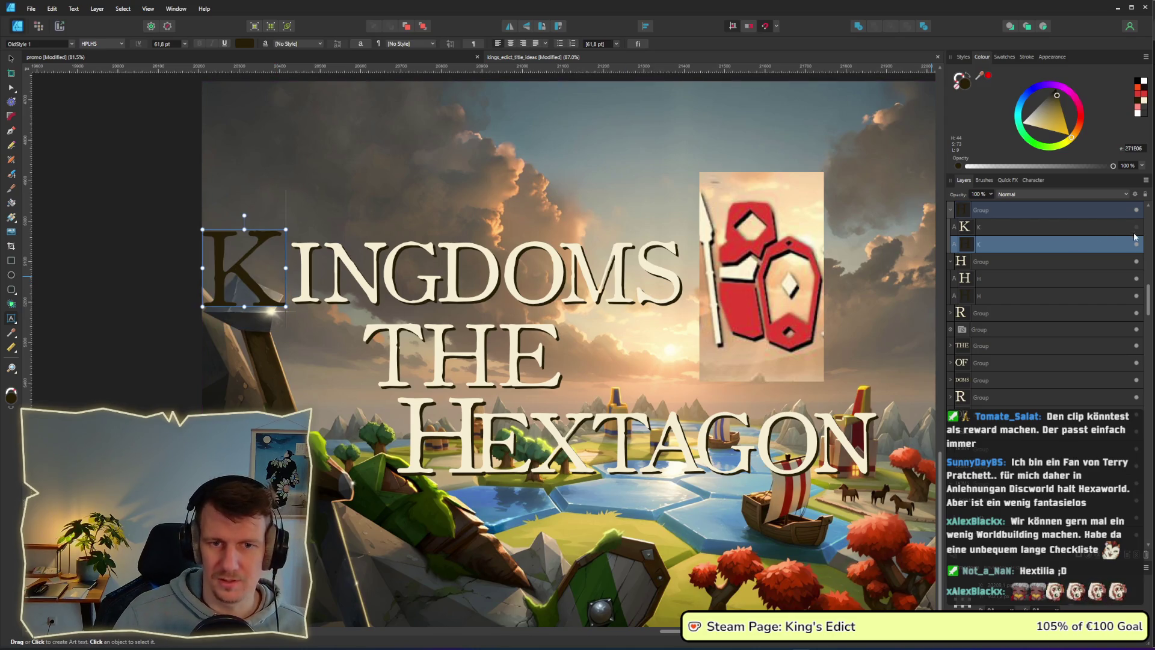
pyautogui.click(1136, 227)
pyautogui.click(11, 60)
# Shift KINGDOMS and THE together to the right toward the emblem.
pyautogui.scroll(-1, 335, 304)
pyautogui.click(110, 266)
pyautogui.moveTo(112, 207)
pyautogui.mouseDown()
pyautogui.moveTo(607, 329)
pyautogui.moveTo(648, 328)
pyautogui.moveTo(655, 383)
pyautogui.mouseUp()
pyautogui.moveTo(595, 337); pyautogui.dragTo(668, 336)
pyautogui.hscroll(3, 756, 301)
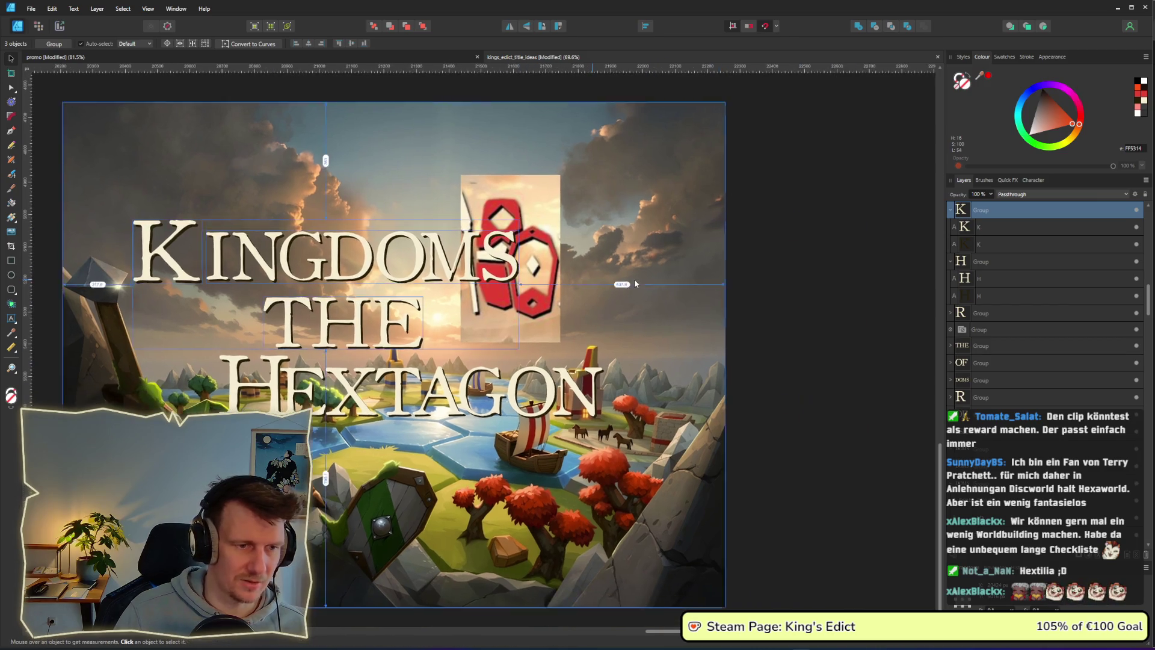
pyautogui.scroll(-1, 634, 279)
pyautogui.click(578, 263)
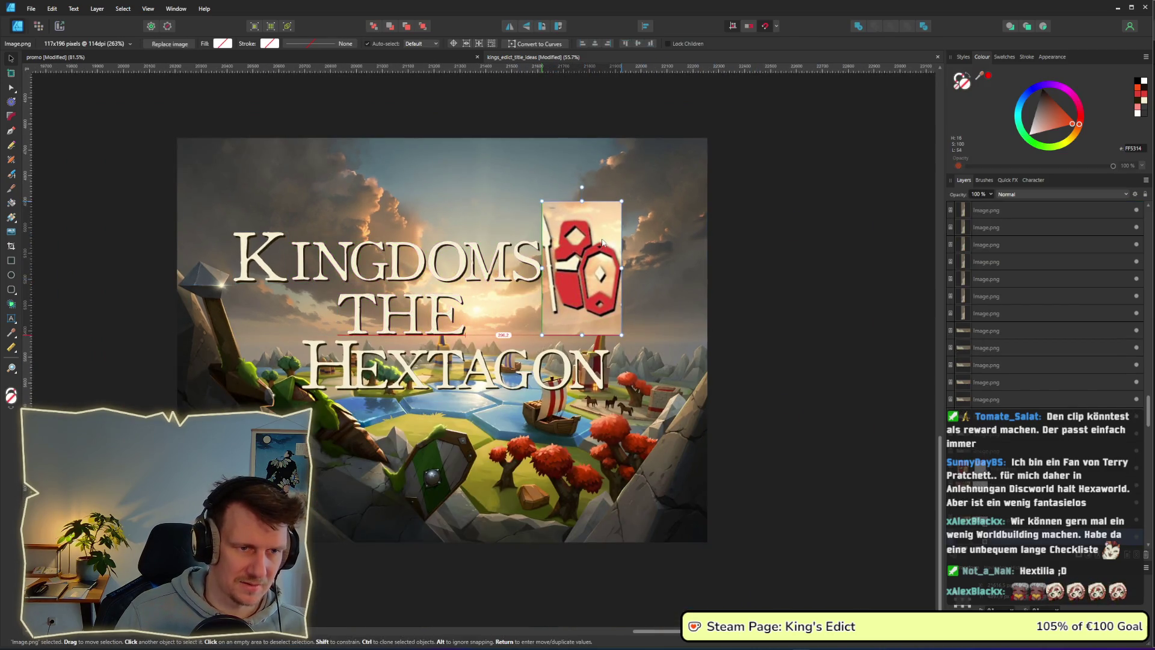
# Nudge the emblem slightly right and down.
pyautogui.moveTo(600, 241); pyautogui.dragTo(607, 245)
pyautogui.click(792, 273)
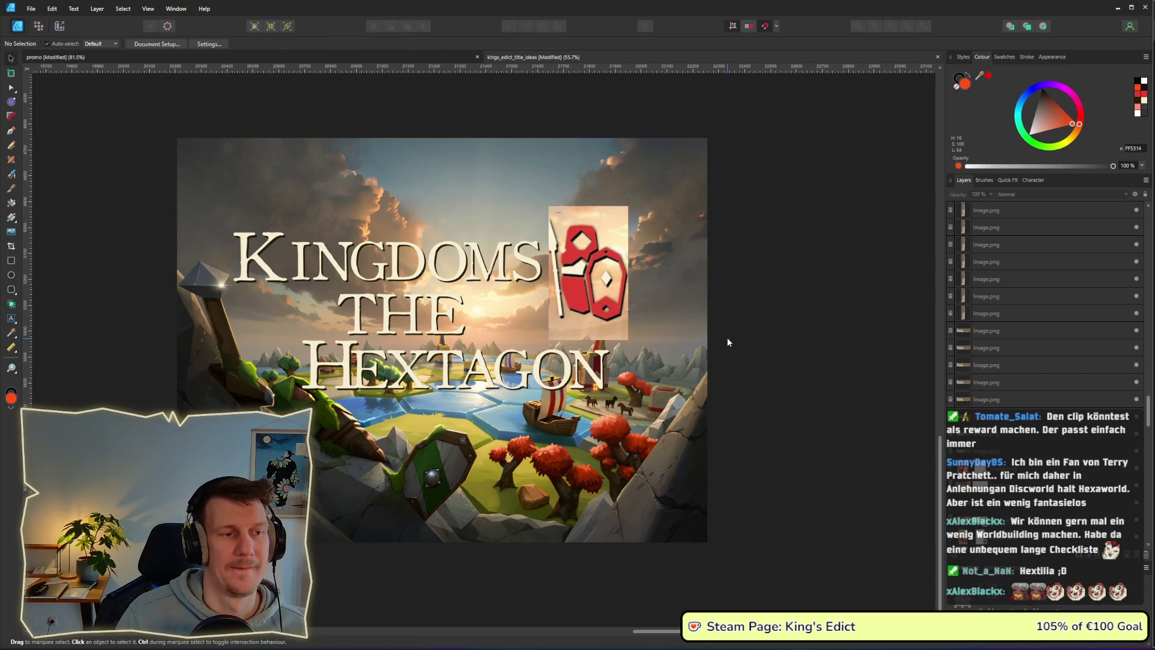
pyautogui.hscroll(-3, 725, 338)
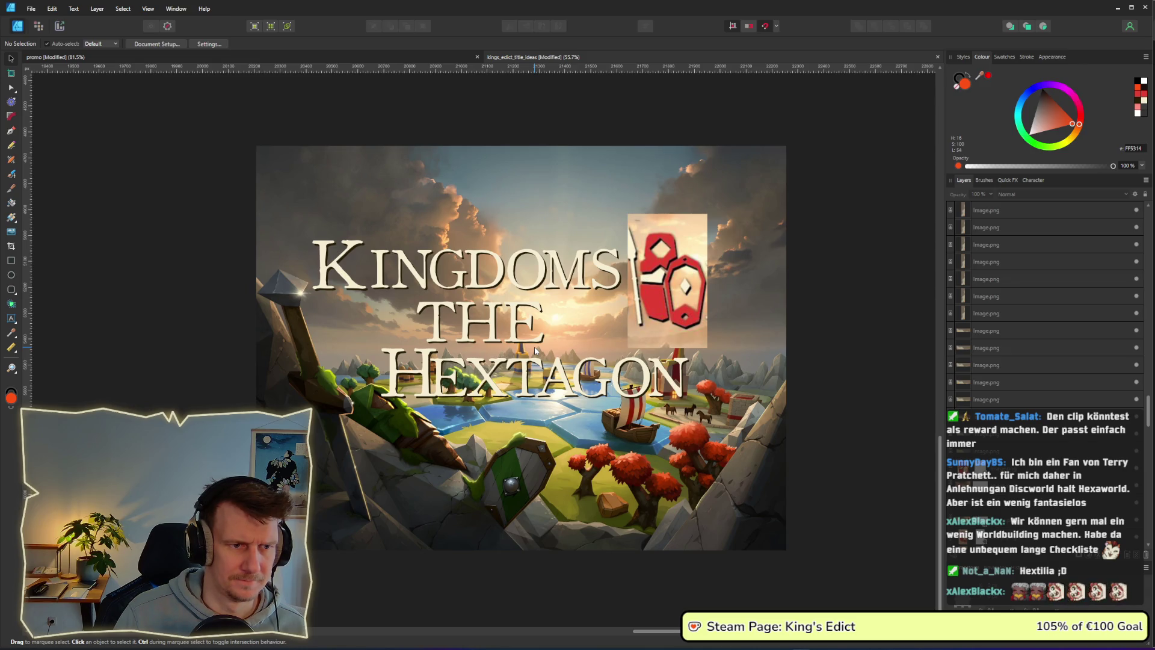
pyautogui.scroll(-4, 534, 351)
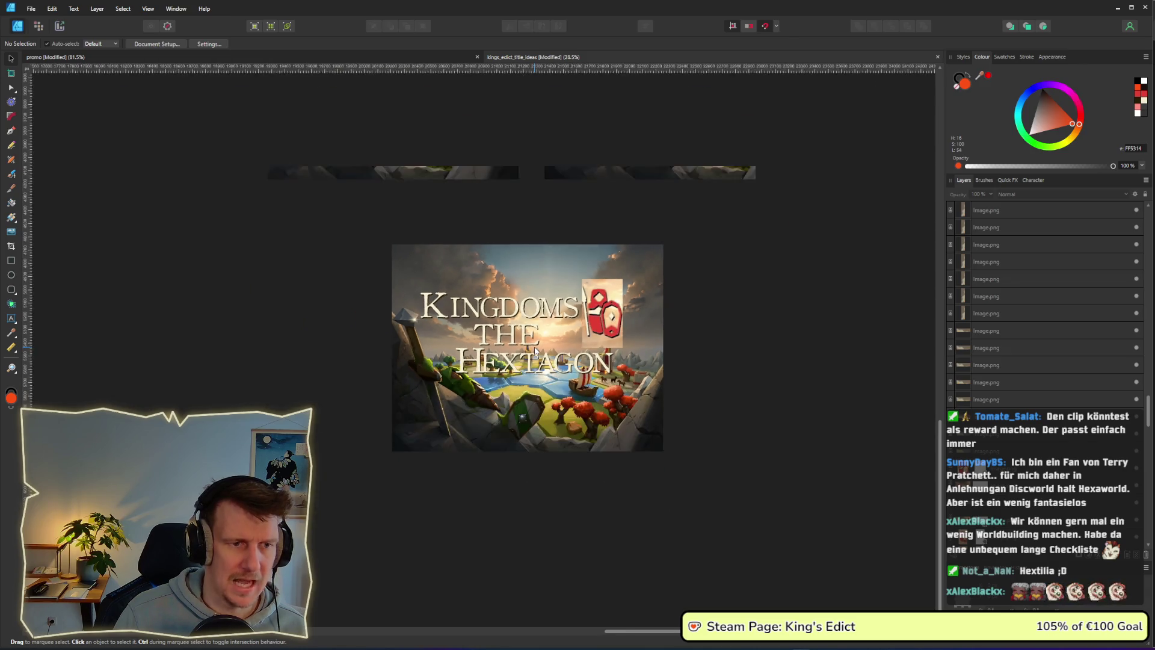
pyautogui.scroll(-1, 535, 351)
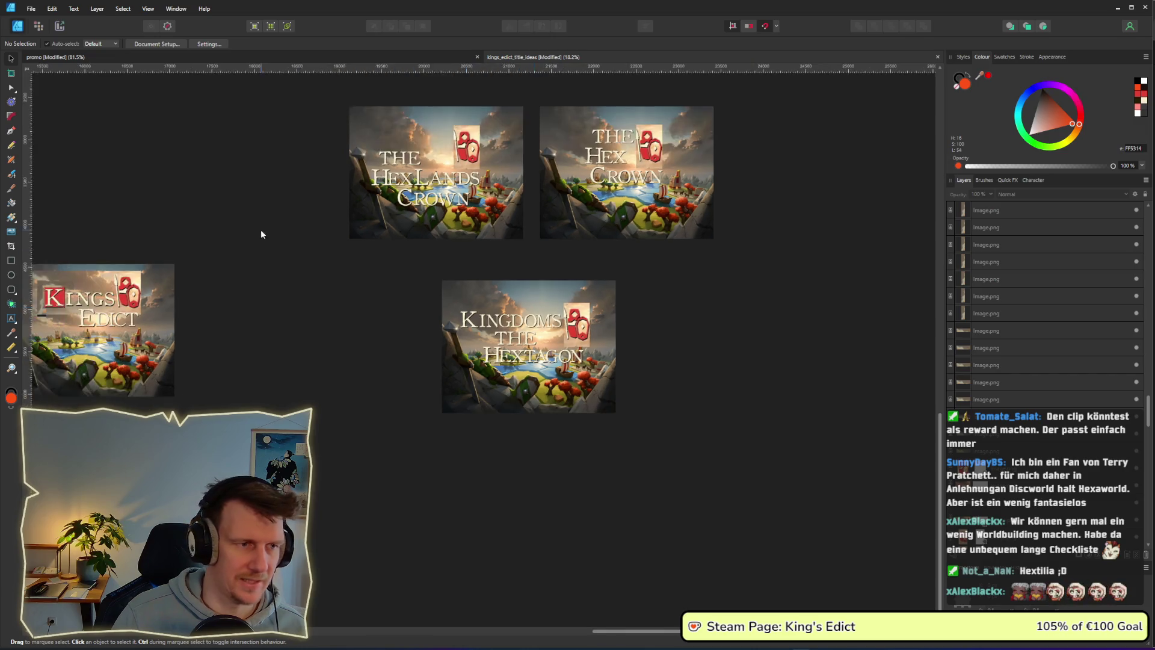
pyautogui.hscroll(-10, 258, 232)
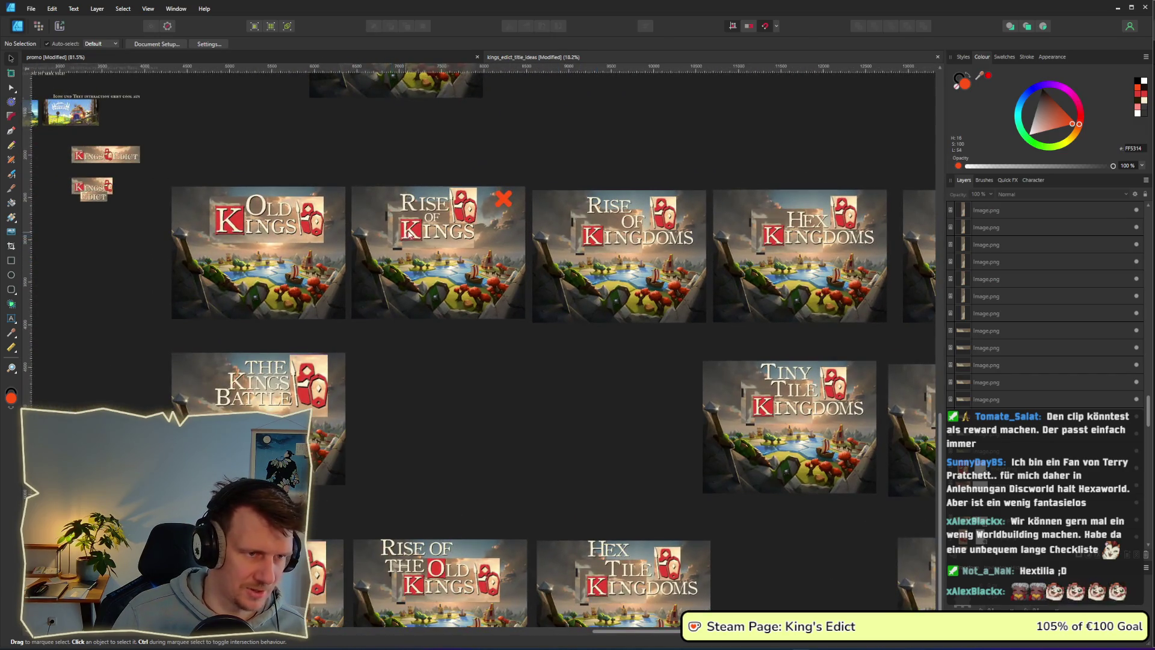
# Browse to the Rise of Kings mock-ups and select their small K logo.
pyautogui.click(408, 235)
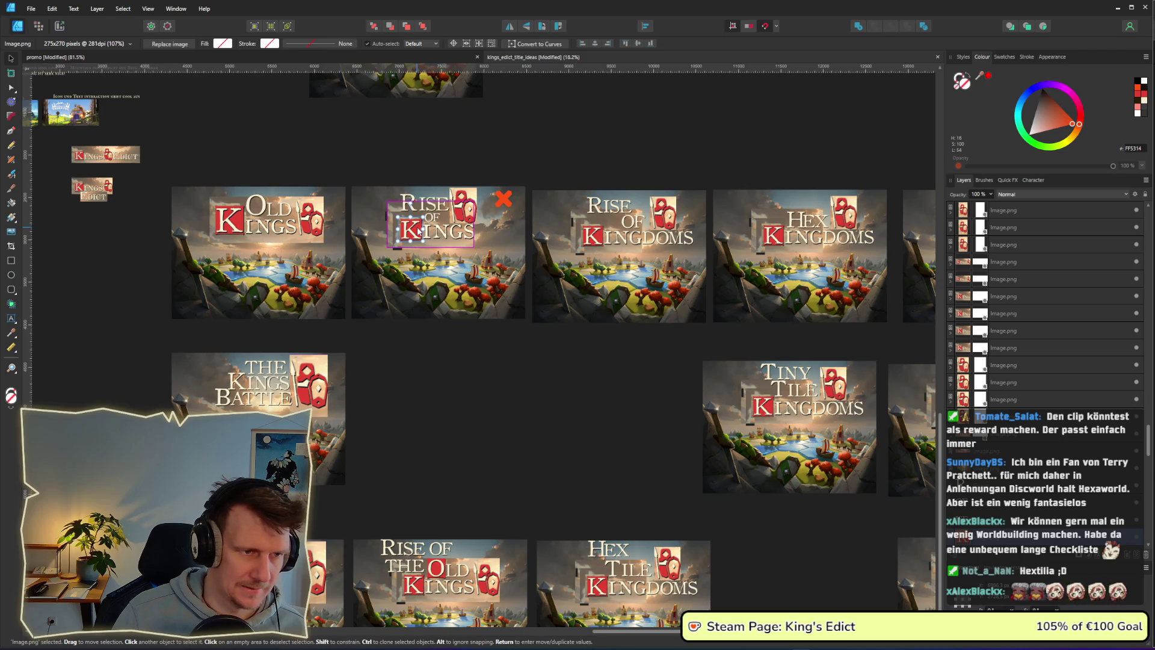
pyautogui.scroll(-3, 672, 446)
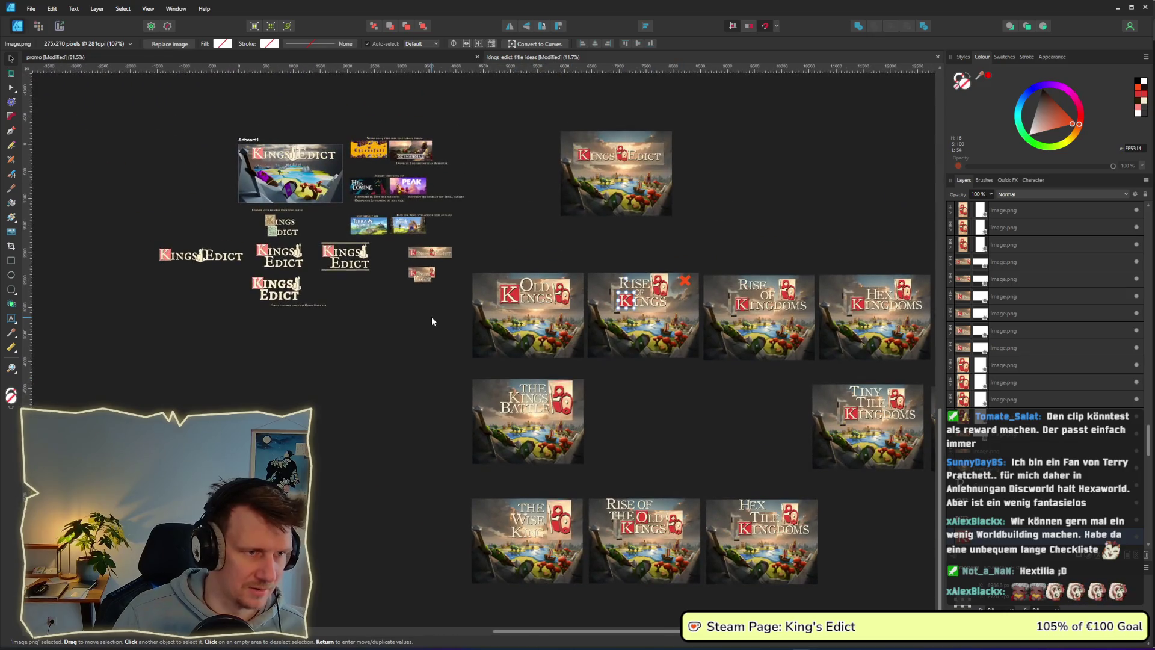
pyautogui.moveTo(782, 403); pyautogui.dragTo(599, 378)
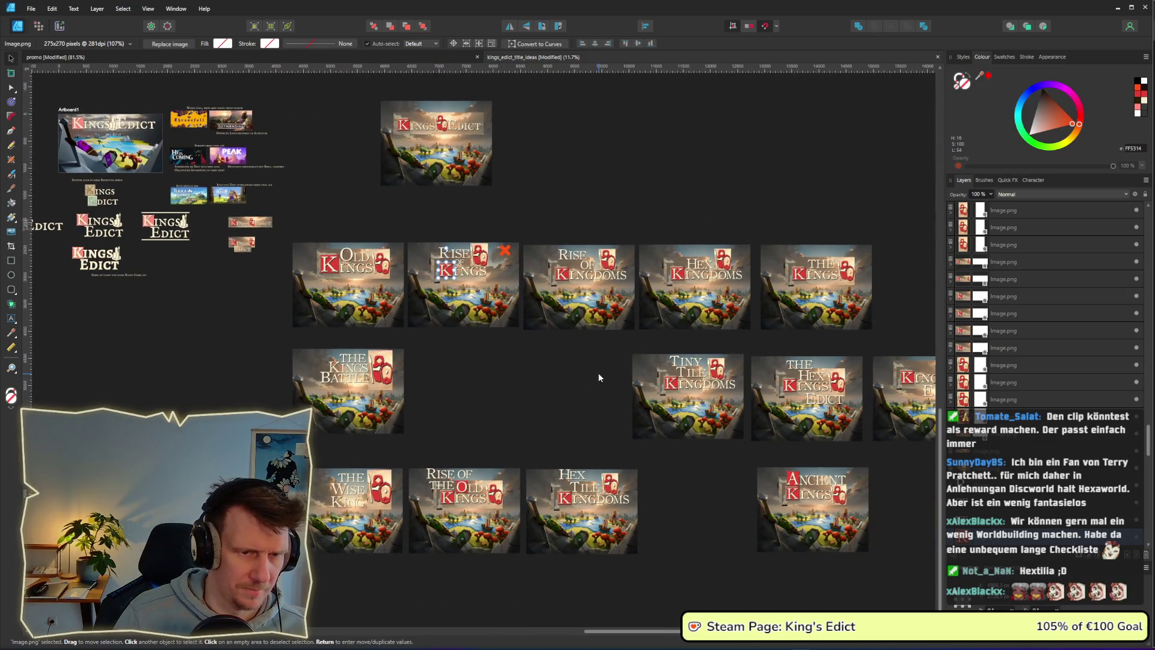
pyautogui.scroll(4, 458, 453)
# Group the O of OLD with its red tile in Rise of the Old Kings.
pyautogui.hotkey('ctrl', 'g')
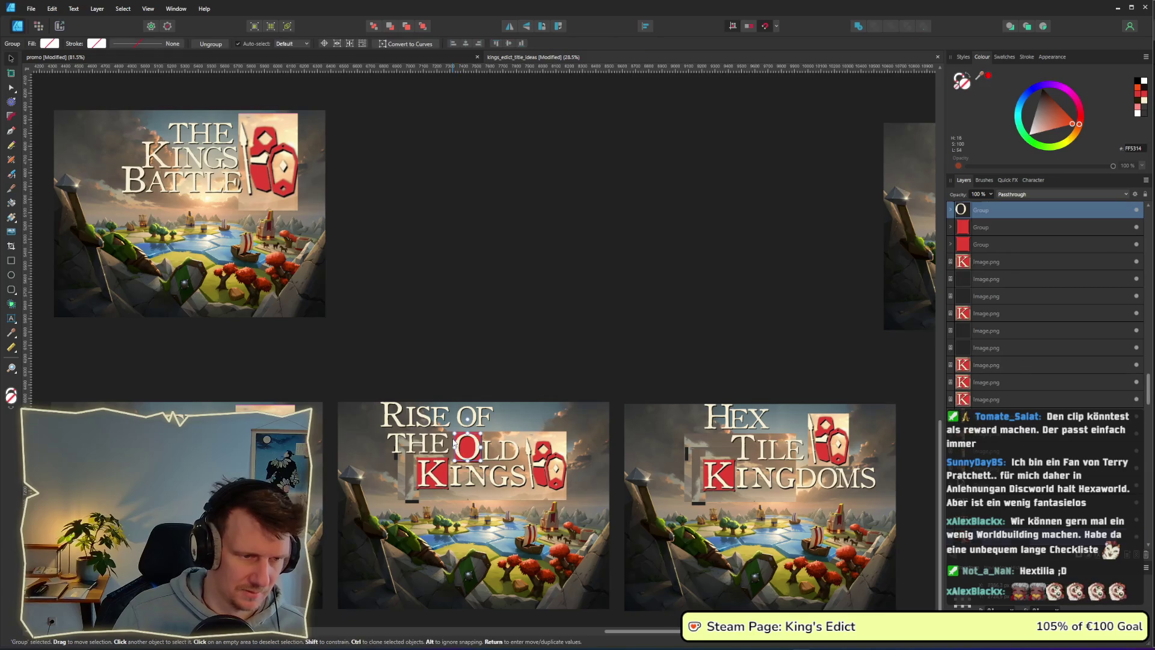
pyautogui.scroll(7, 463, 444)
pyautogui.click(363, 388)
pyautogui.scroll(-8, 742, 349)
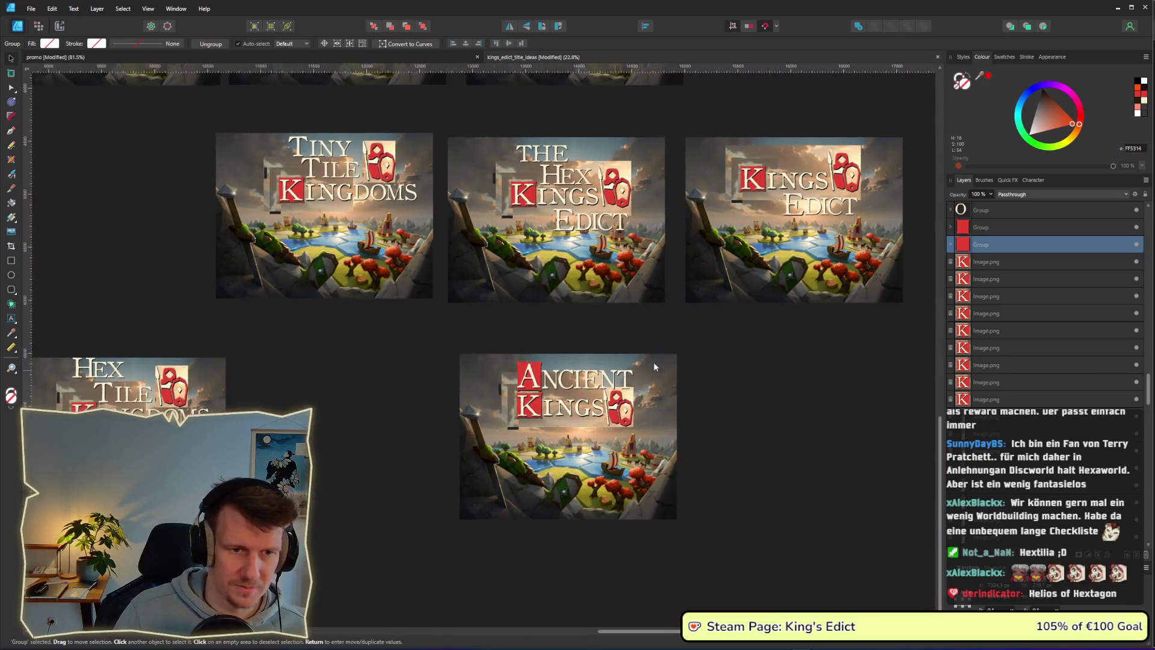
# Place a red tile behind the K of KINGDOMS and nudge it slightly left.
pyautogui.moveTo(655, 367)
pyautogui.mouseDown()
pyautogui.moveTo(289, 374)
pyautogui.moveTo(405, 346)
pyautogui.mouseUp()
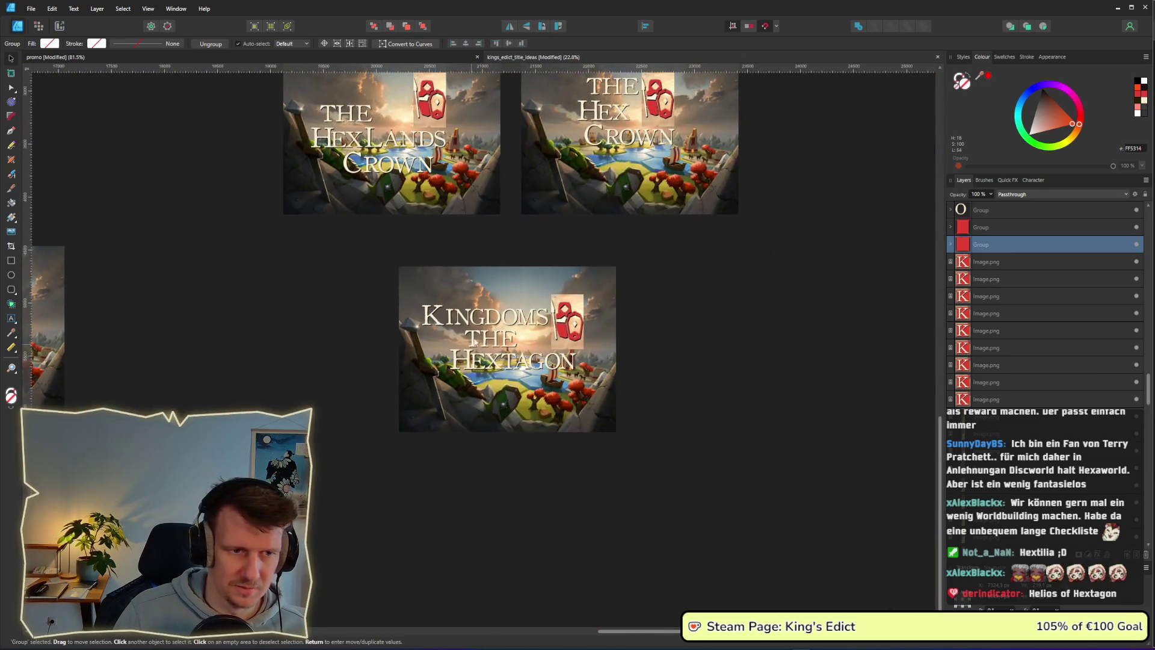
pyautogui.scroll(5, 405, 345)
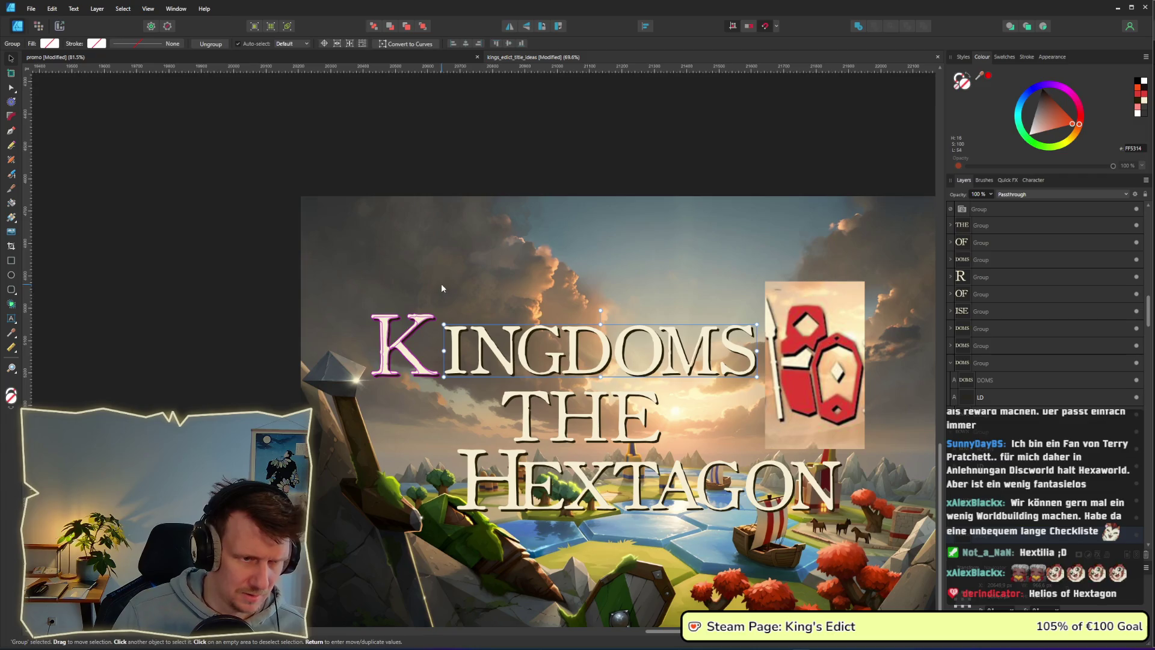
pyautogui.click(436, 288)
pyautogui.moveTo(487, 318); pyautogui.dragTo(417, 320)
pyautogui.press('Left')
pyautogui.press('Left')
pyautogui.press('Left')
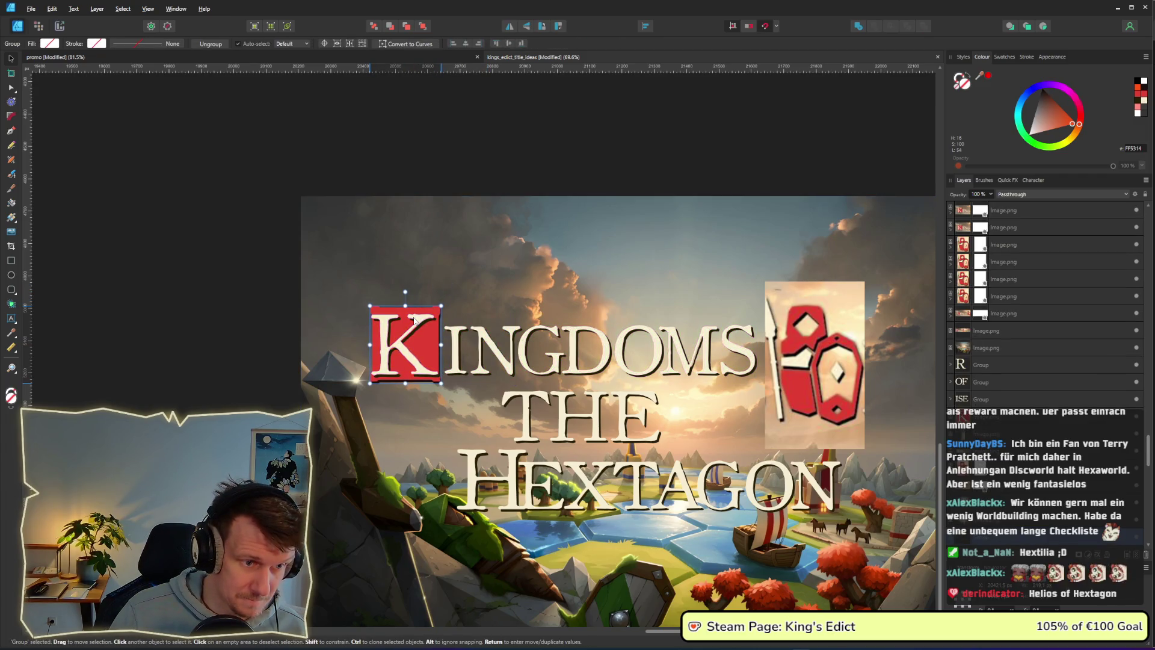
pyautogui.click(231, 349)
pyautogui.click(428, 355)
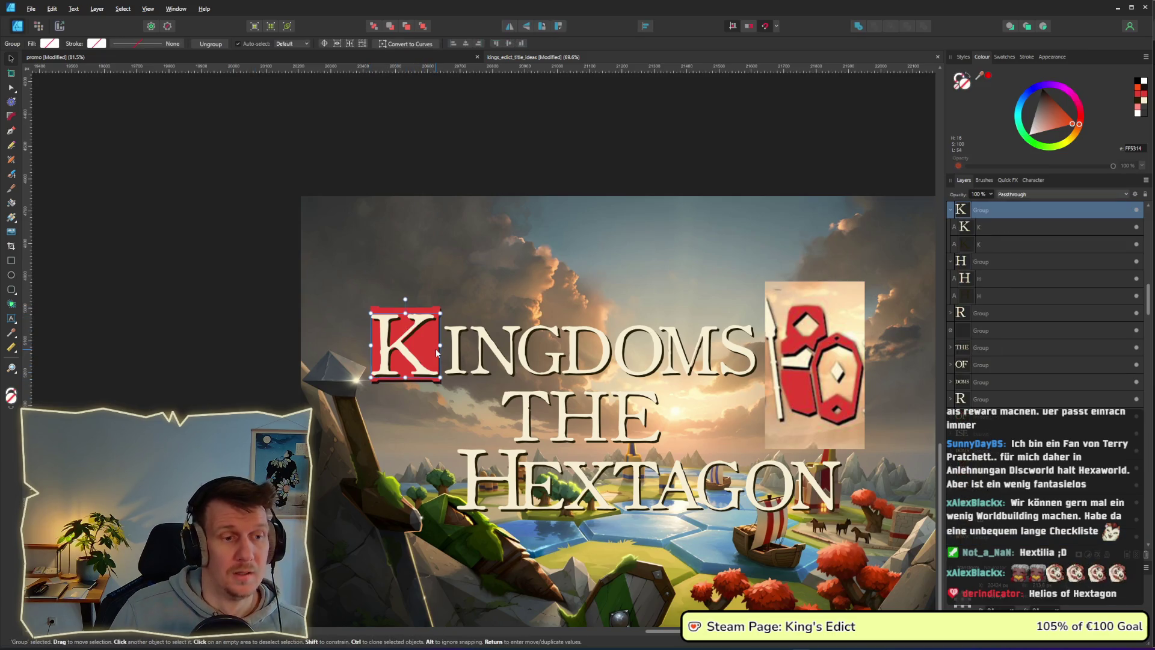
# Delete the word THE from the Hextagon title.
pyautogui.click(577, 411)
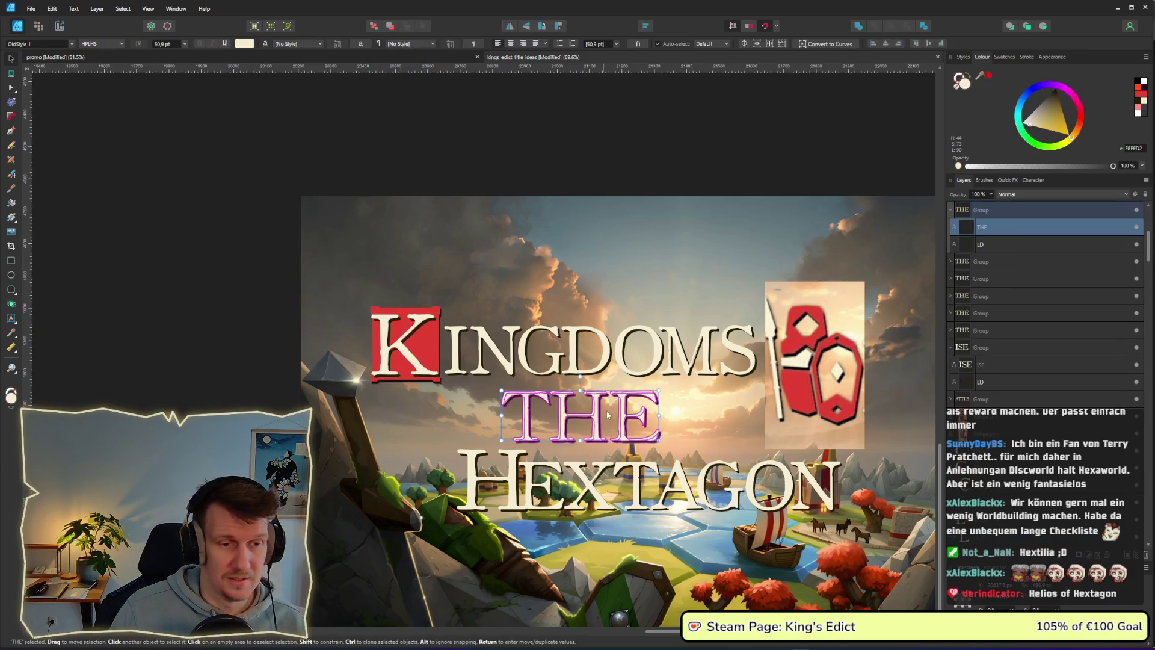
pyautogui.press('Delete')
pyautogui.scroll(-5, 452, 379)
pyautogui.hscroll(-5, 544, 366)
pyautogui.hscroll(-3, 237, 332)
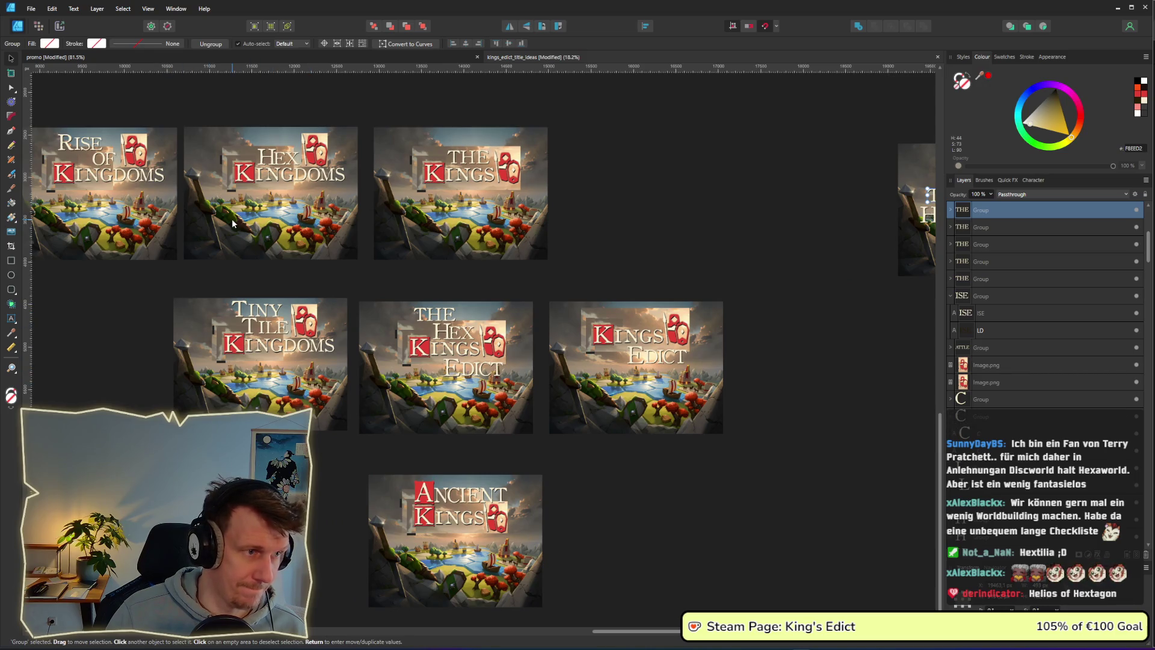
# Copy the OF group from Rise of Kingdoms and paste it into the Hextagon mock-up.
pyautogui.moveTo(523, 120); pyautogui.dragTo(746, 293)
pyautogui.click(657, 290)
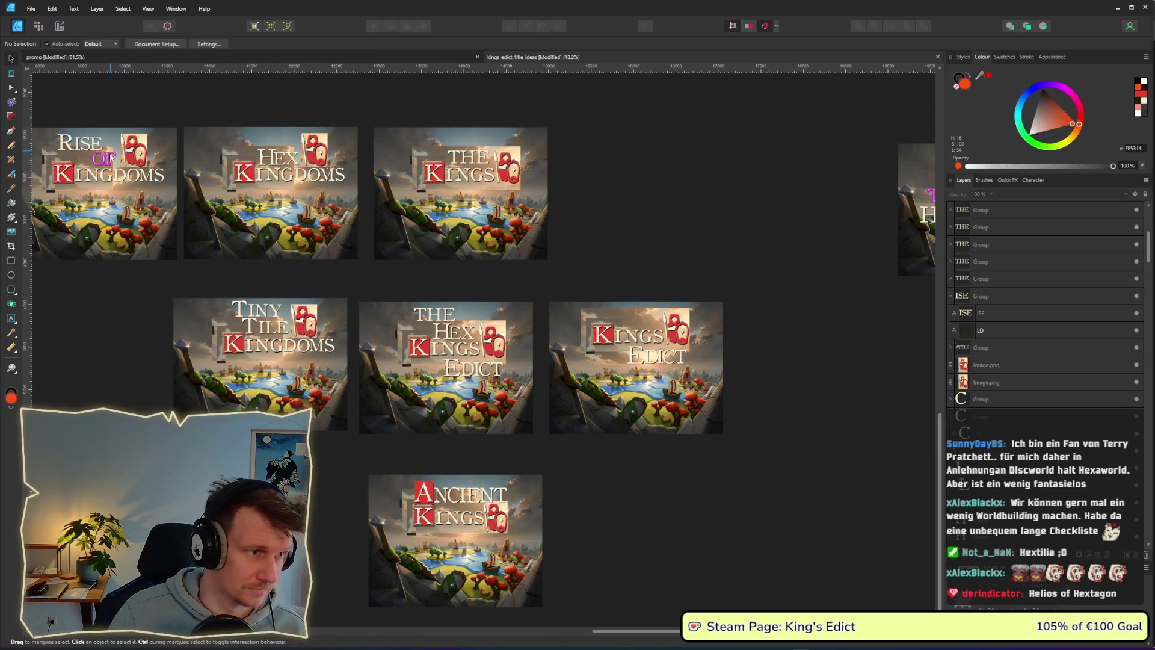
pyautogui.moveTo(719, 252); pyautogui.dragTo(261, 180)
pyautogui.click(622, 299)
pyautogui.click(622, 299)
pyautogui.hotkey('ctrl', 'v')
# Centre OF between KINGDOMS and HEXTAGON.
pyautogui.scroll(3, 596, 317)
pyautogui.moveTo(322, 379)
pyautogui.mouseDown()
pyautogui.moveTo(683, 287)
pyautogui.moveTo(643, 288)
pyautogui.mouseUp()
pyautogui.hotkey('ctrl', 'd')
pyautogui.scroll(2, 530, 306)
pyautogui.hscroll(5, 712, 312)
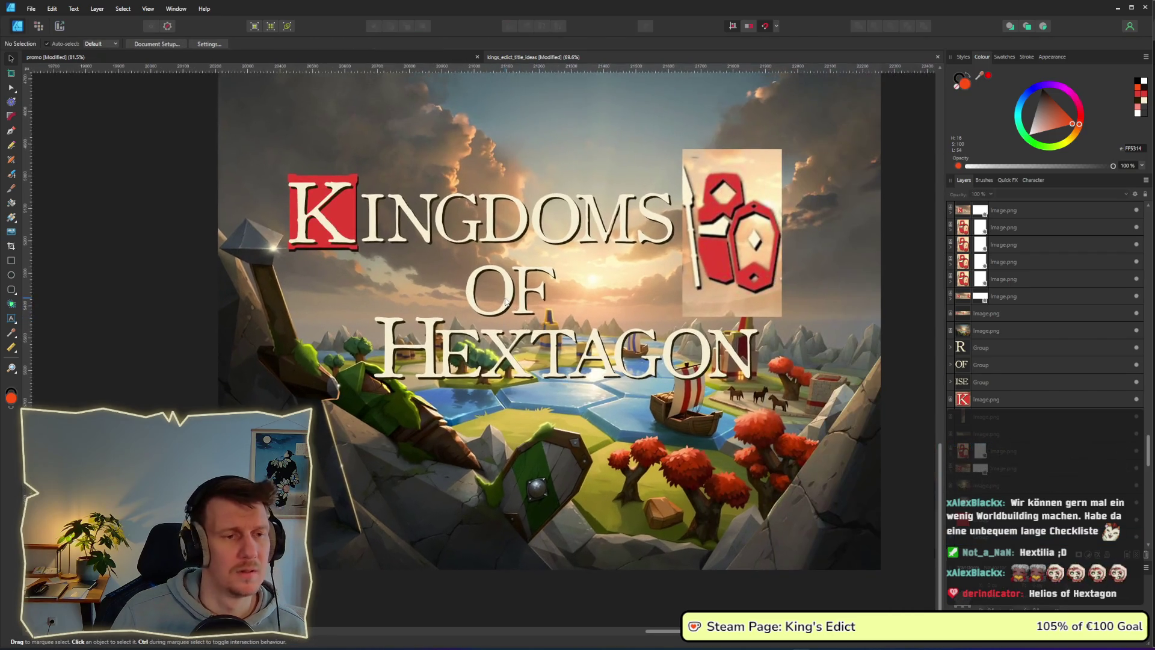
pyautogui.click(560, 285)
pyautogui.moveTo(559, 285); pyautogui.dragTo(533, 285)
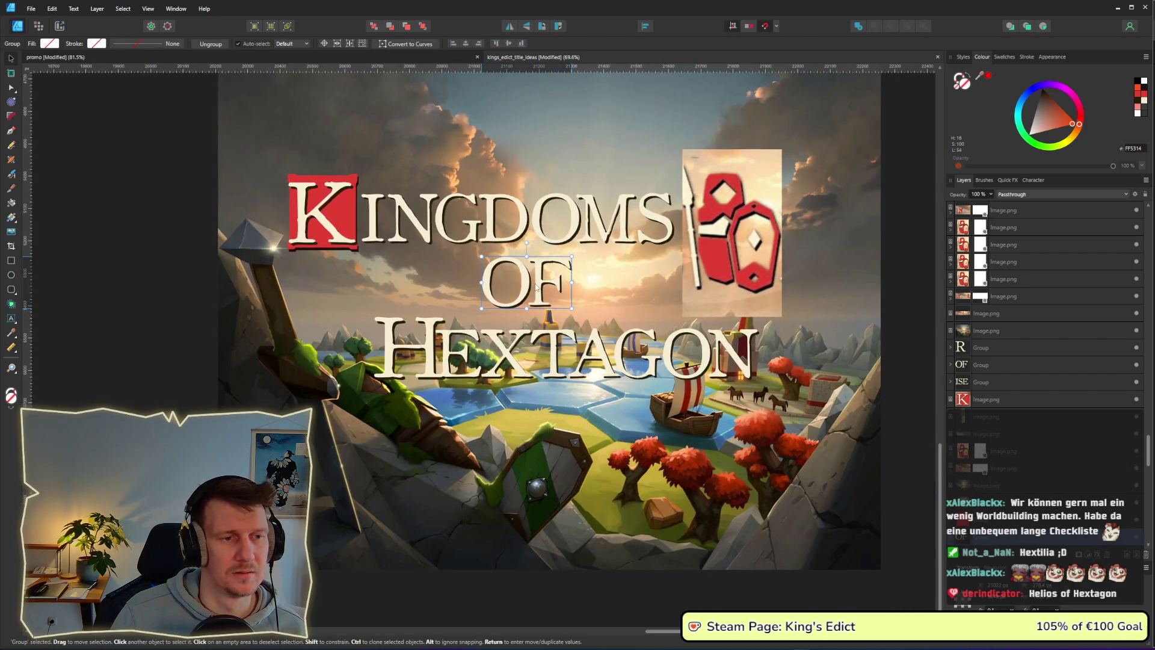
pyautogui.scroll(-2, 187, 315)
# Begin duplicating the red tile from the K of KINGDOMS.
pyautogui.click(547, 339)
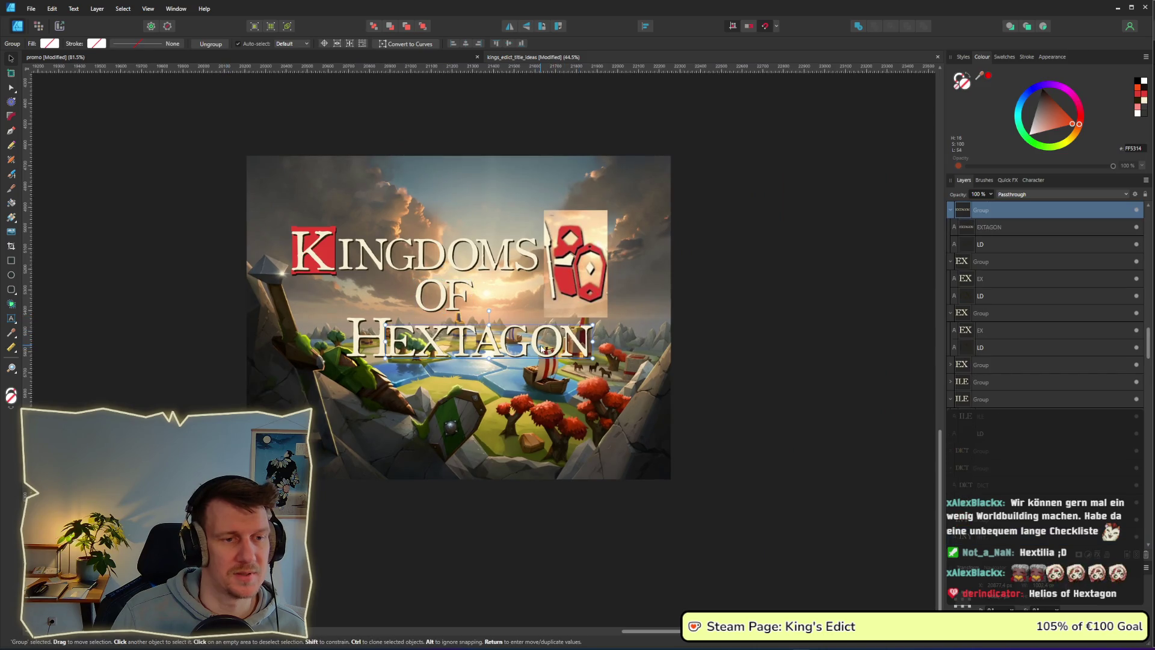
pyautogui.click(329, 268)
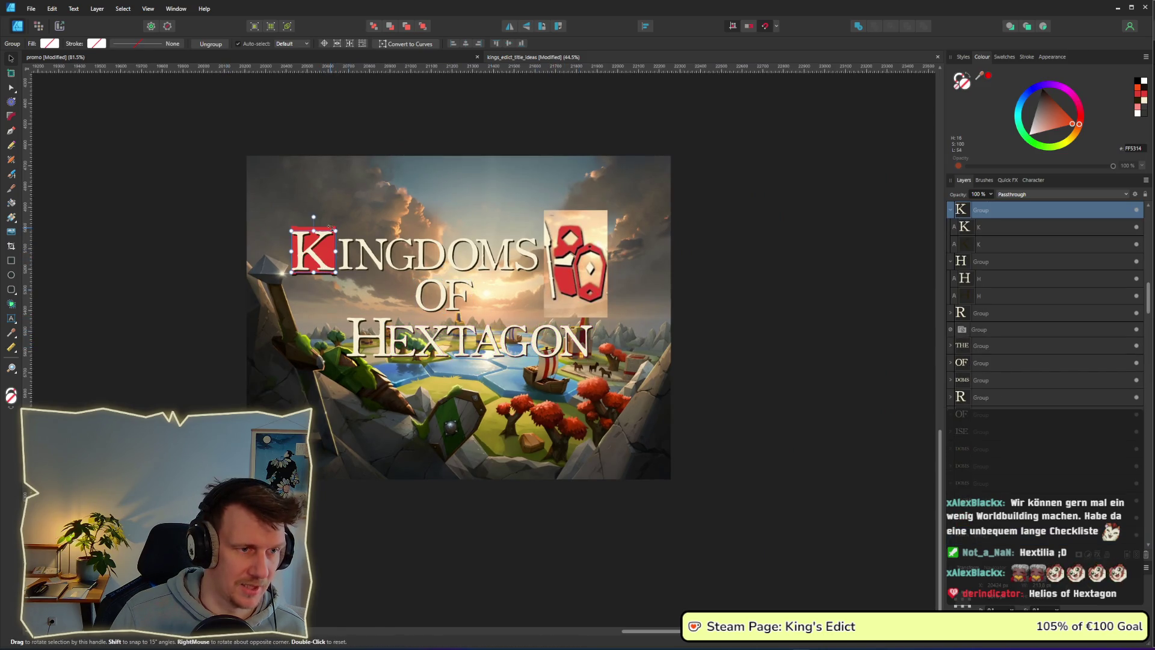
pyautogui.moveTo(331, 228); pyautogui.dragTo(339, 237)
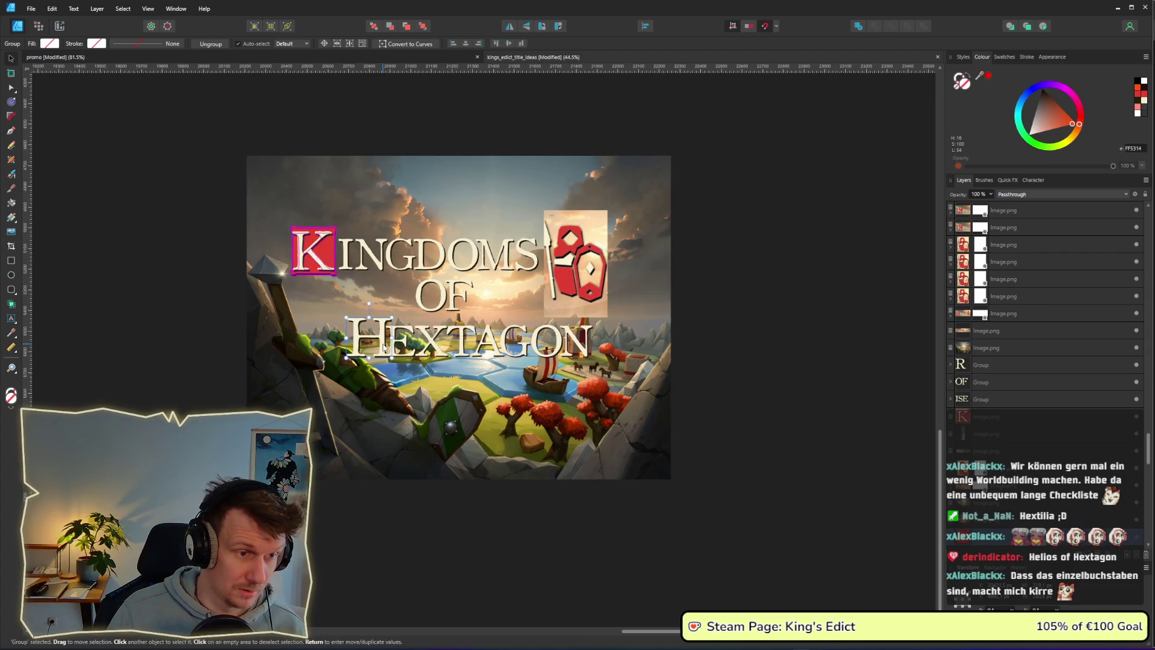
# Align the copied red tile with the H of HEXTAGON and send it behind the letter.
pyautogui.click(479, 340)
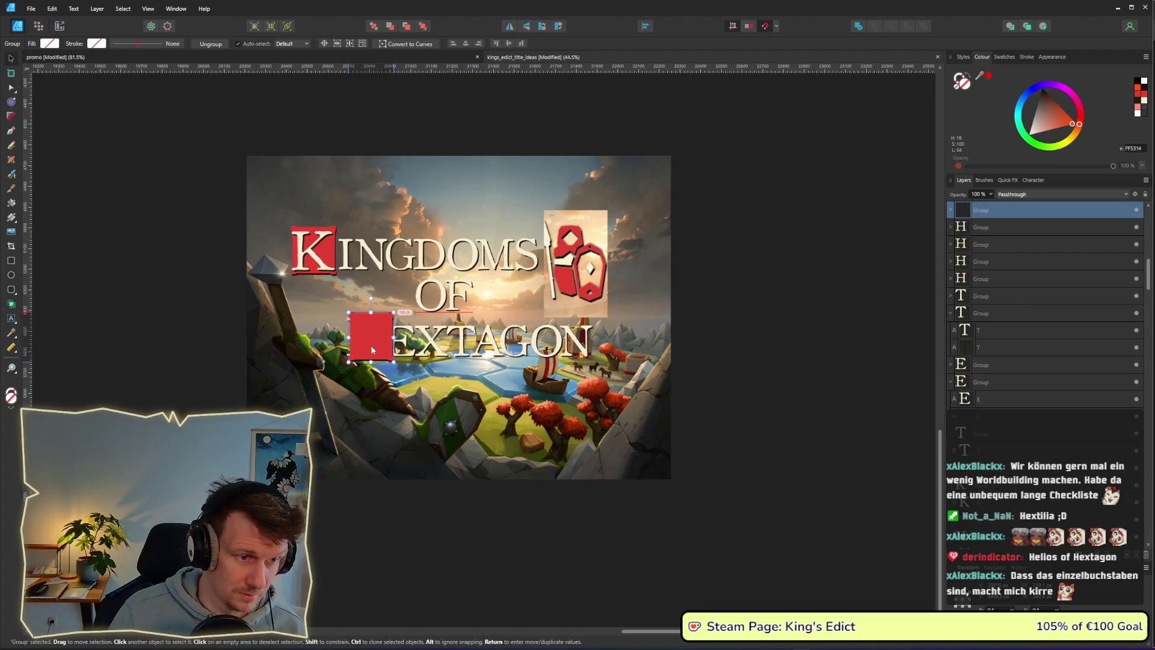
pyautogui.moveTo(367, 348); pyautogui.dragTo(370, 339)
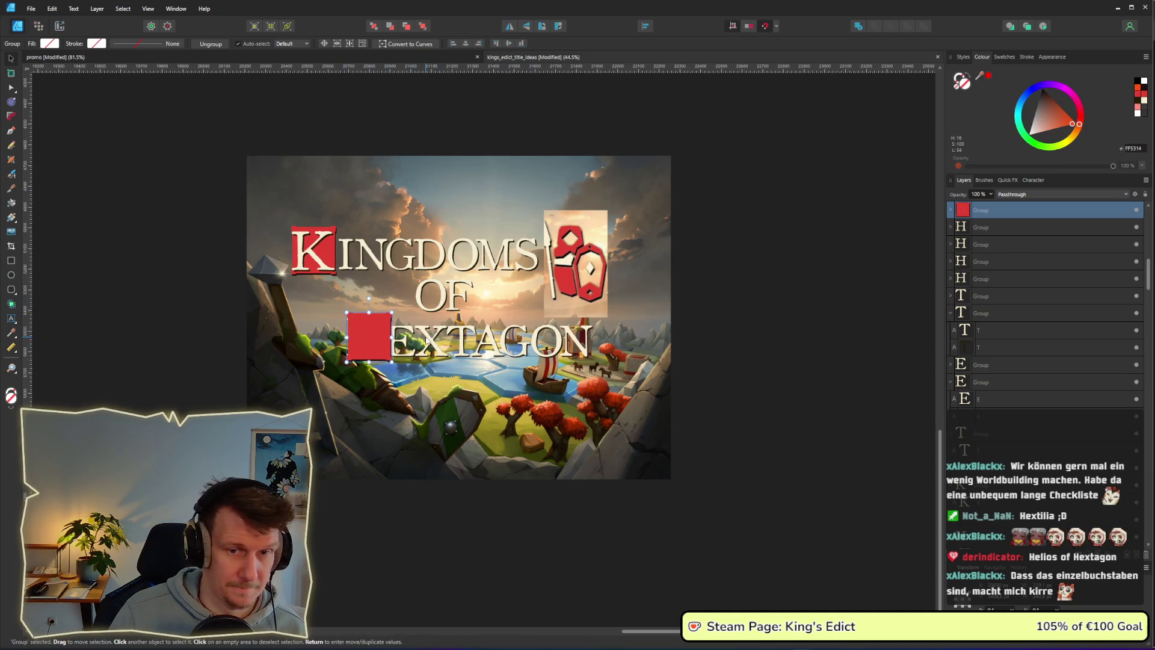
pyautogui.scroll(3, 1007, 243)
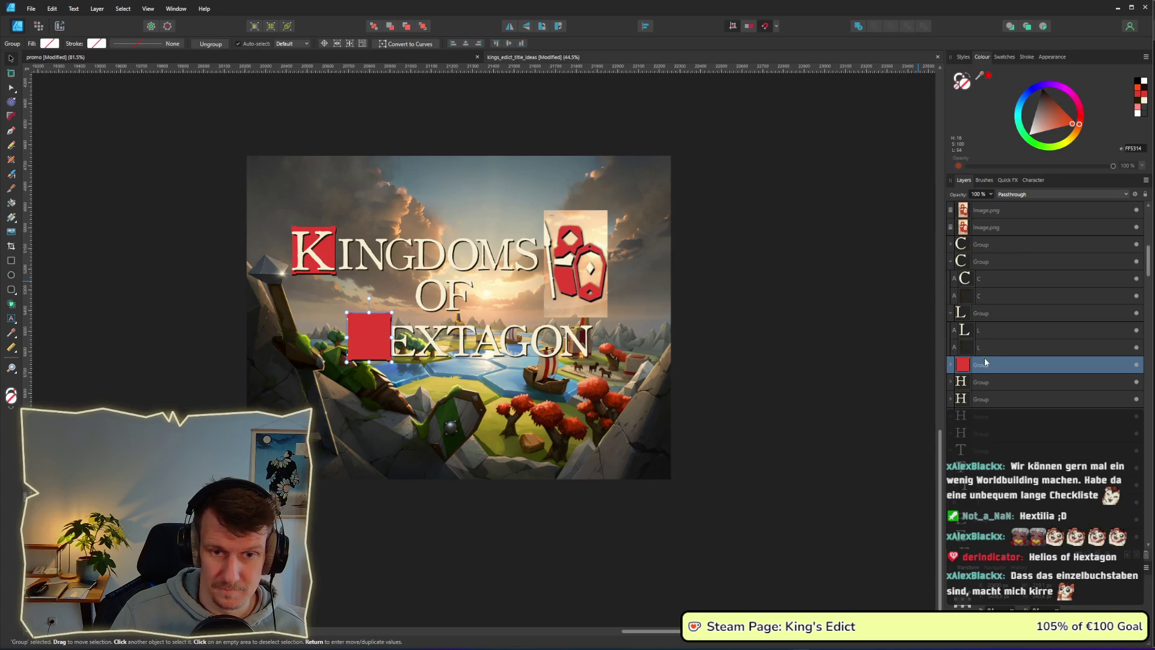
pyautogui.scroll(-3, 987, 363)
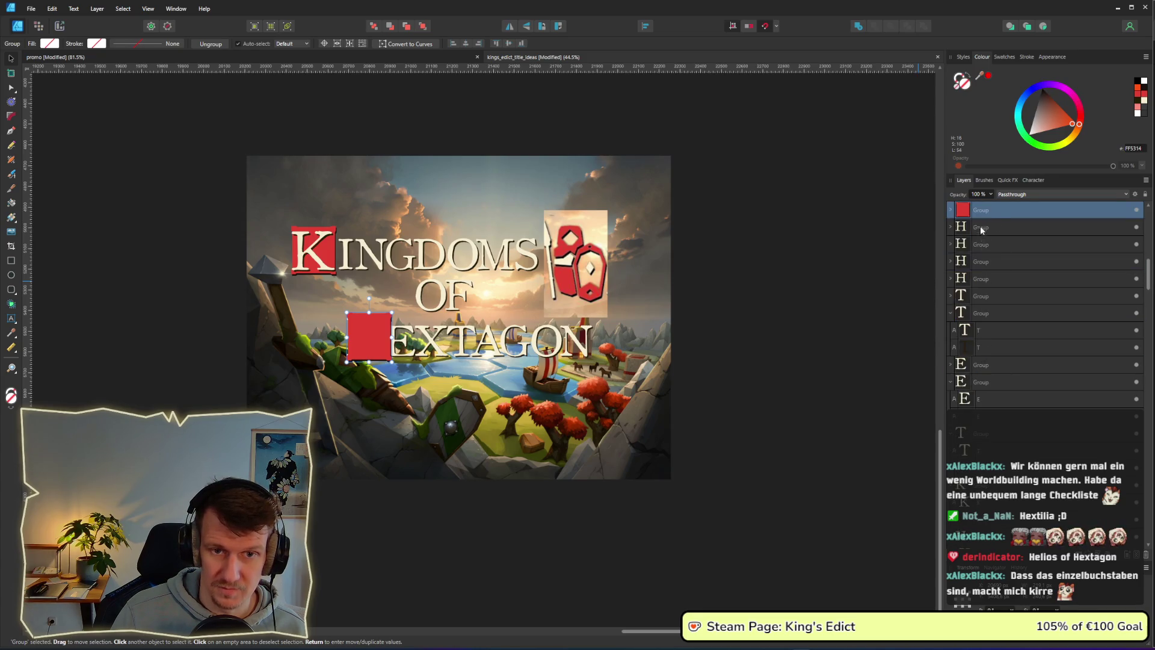
pyautogui.scroll(-2, 1045, 304)
pyautogui.press('Delete')
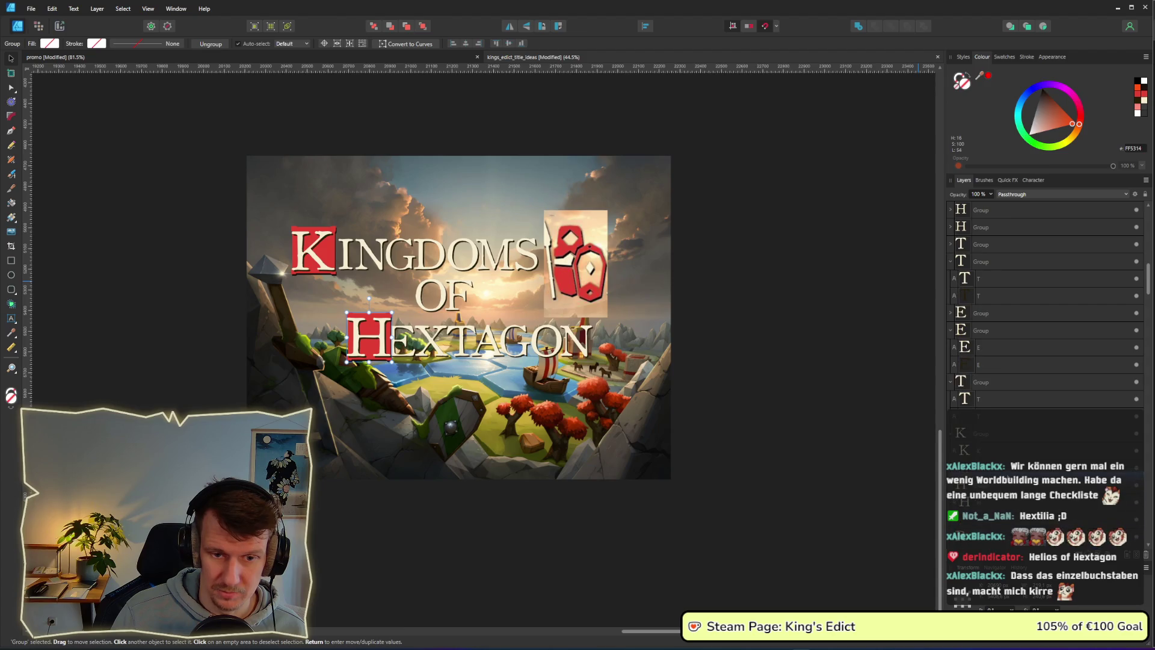
pyautogui.hotkey('ctrl', 'd')
# Enlarge the H's red tile and shift the red-tiled H slightly right and down.
pyautogui.scroll(5, 346, 349)
pyautogui.click(400, 371)
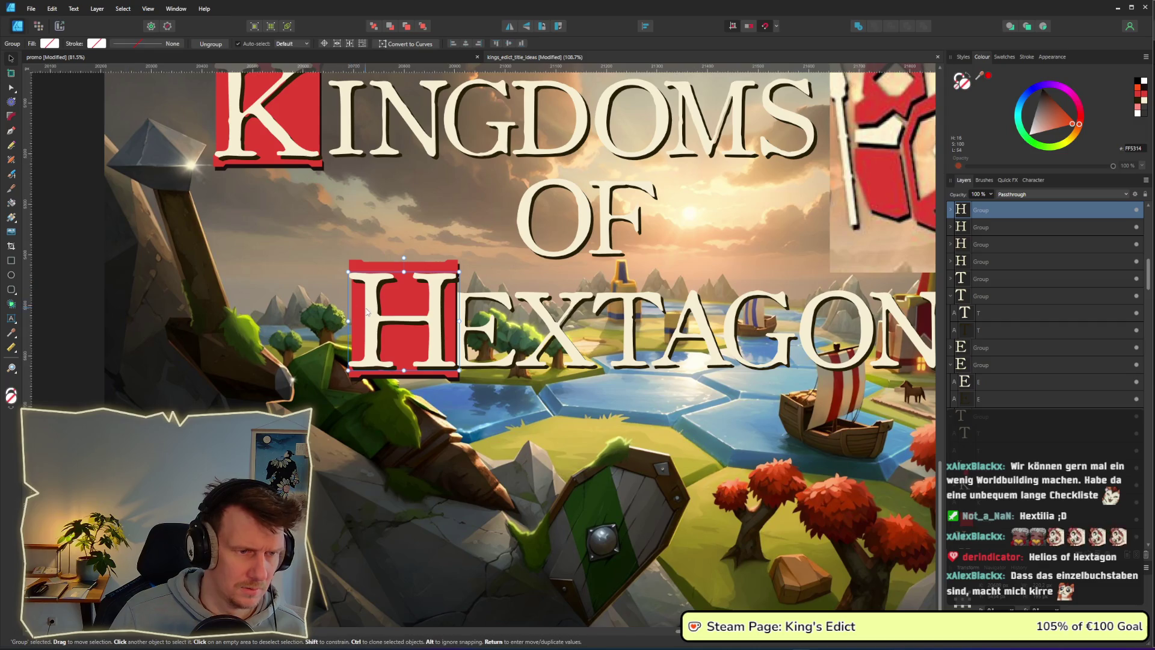
pyautogui.click(353, 263)
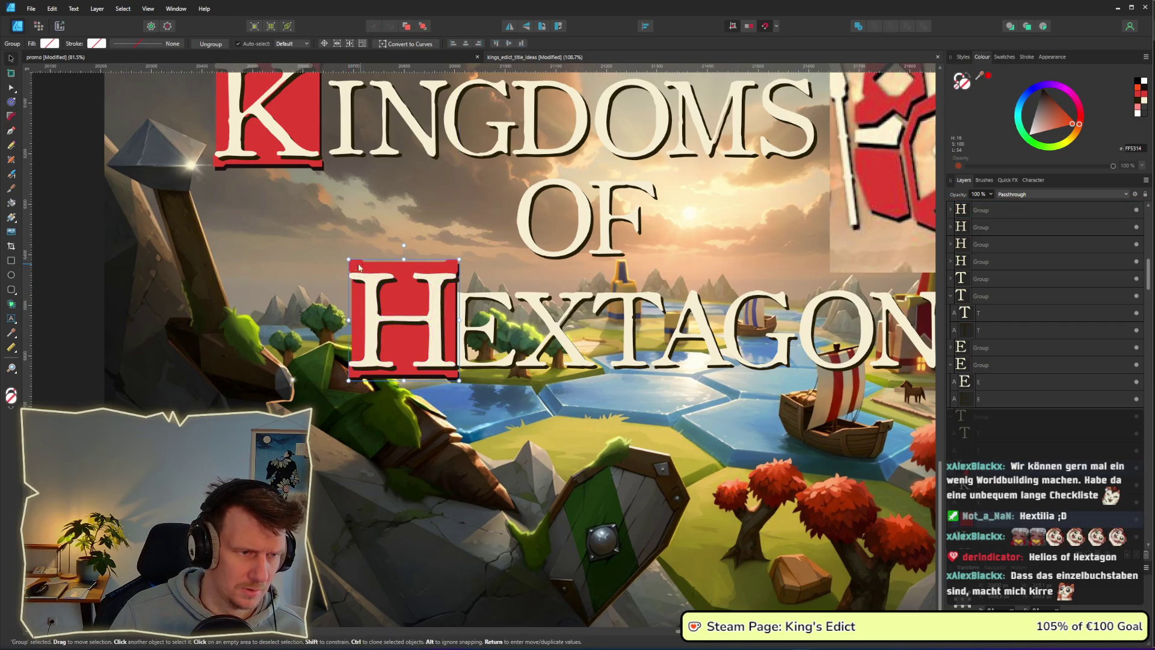
pyautogui.moveTo(346, 259); pyautogui.dragTo(344, 254)
pyautogui.moveTo(430, 323); pyautogui.dragTo(435, 327)
# Move EXTAGON slightly right to follow the enlarged H.
pyautogui.click(596, 341)
pyautogui.scroll(-3, 595, 340)
pyautogui.moveTo(600, 342); pyautogui.dragTo(609, 342)
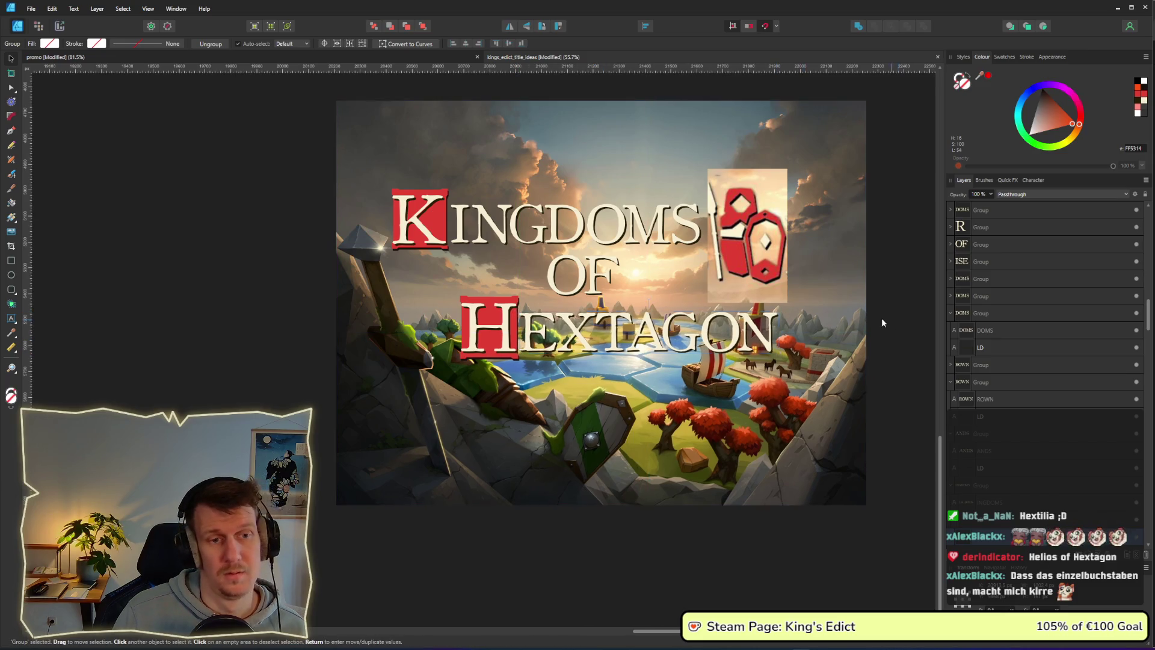
# Drag the Twitch clip browser window over the canvas.
pyautogui.click(890, 323)
pyautogui.hscroll(3, 811, 313)
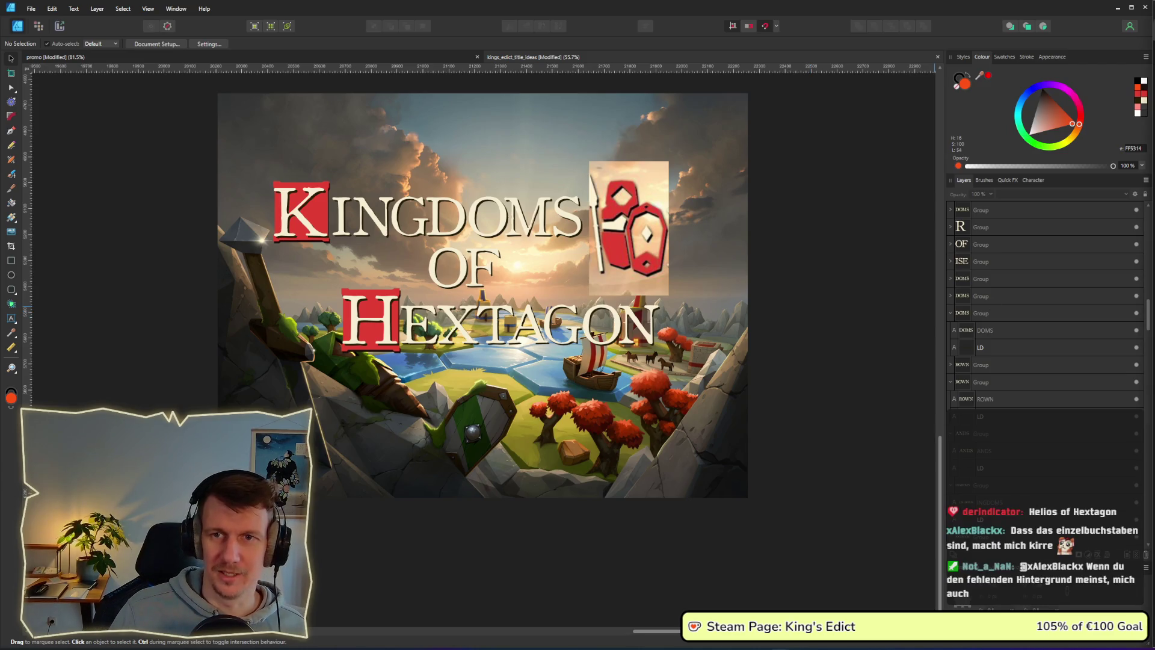
pyautogui.moveTo(1154, 54)
pyautogui.mouseDown()
pyautogui.moveTo(484, 57)
pyautogui.moveTo(417, 39)
pyautogui.mouseUp()
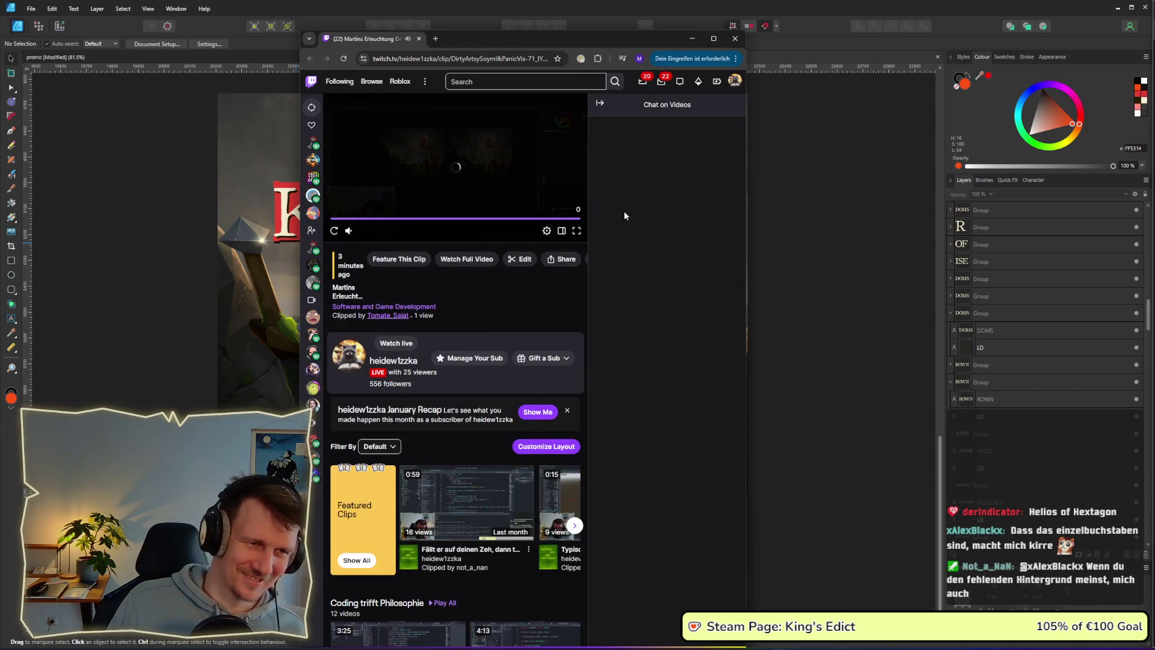
# Close the Twitch clip window to reveal the Kingdoms of Hextagon mock-up.
pyautogui.click(734, 40)
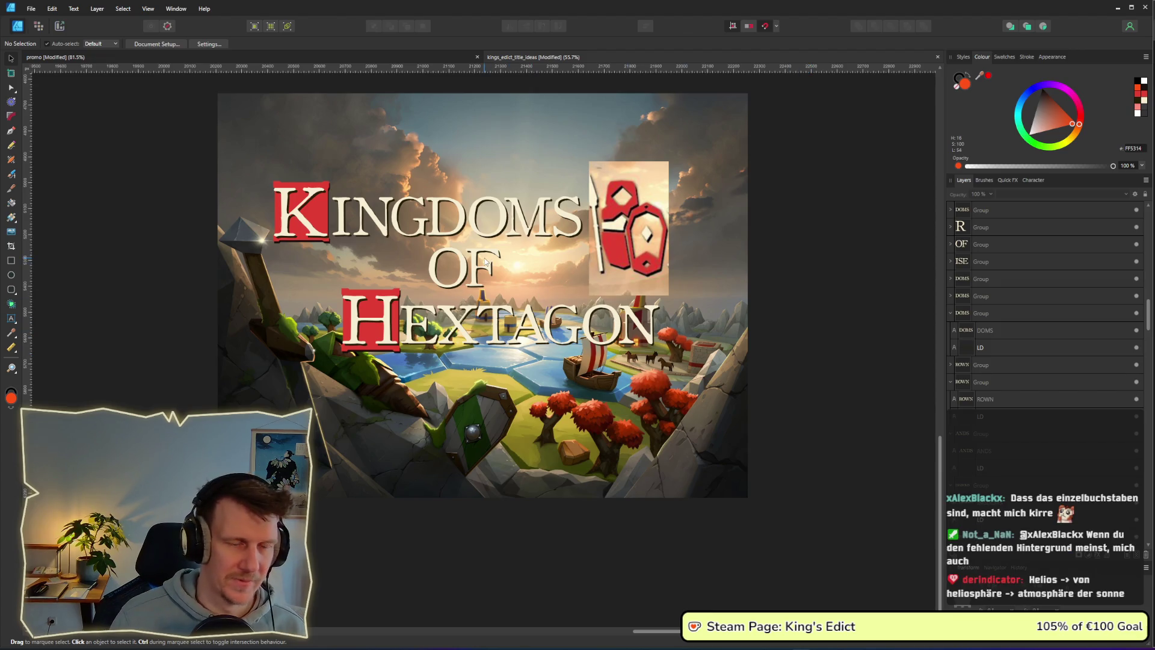
pyautogui.scroll(-2, 527, 271)
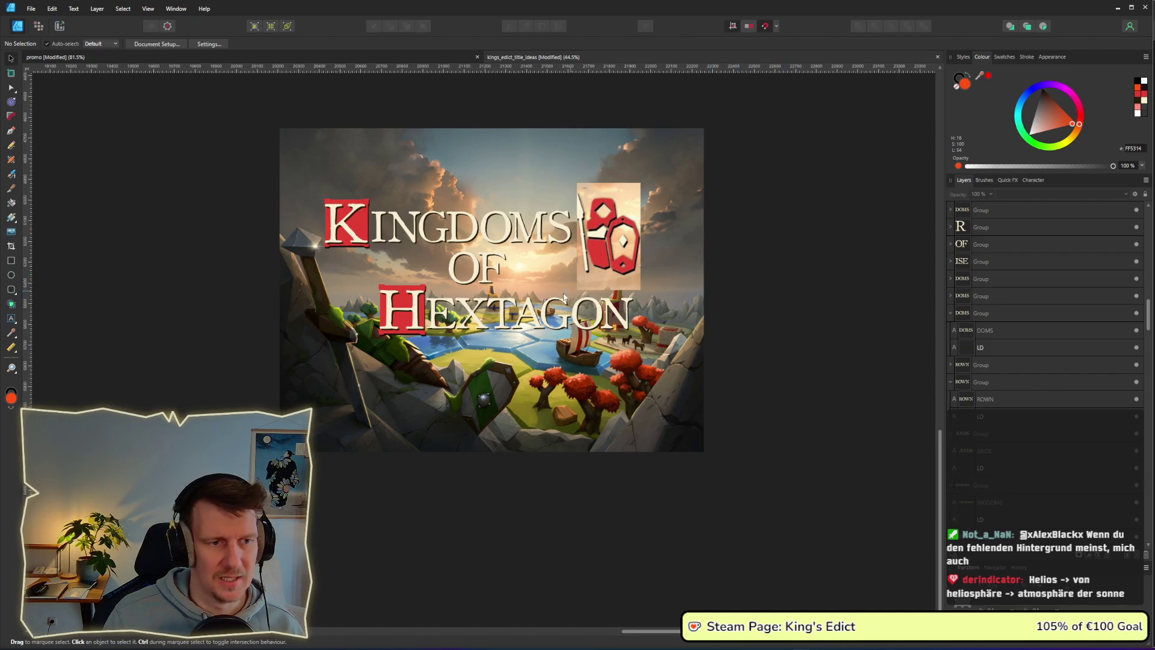
pyautogui.scroll(-1, 570, 290)
pyautogui.scroll(1, 634, 290)
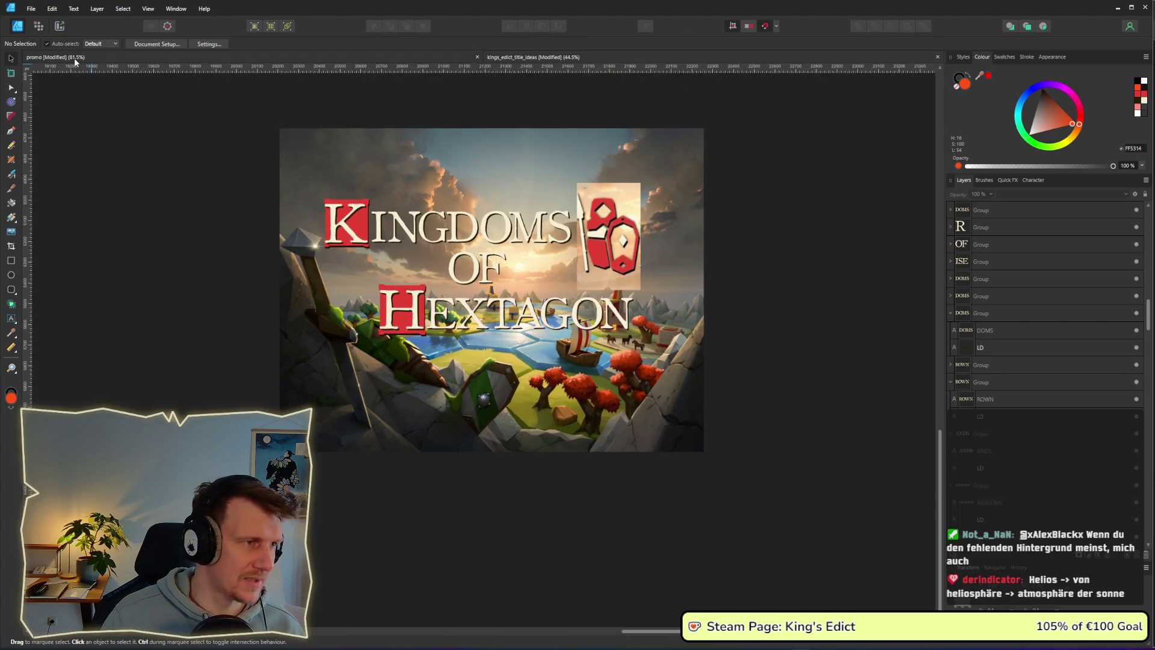
pyautogui.scroll(-1, 644, 339)
pyautogui.scroll(1, 725, 313)
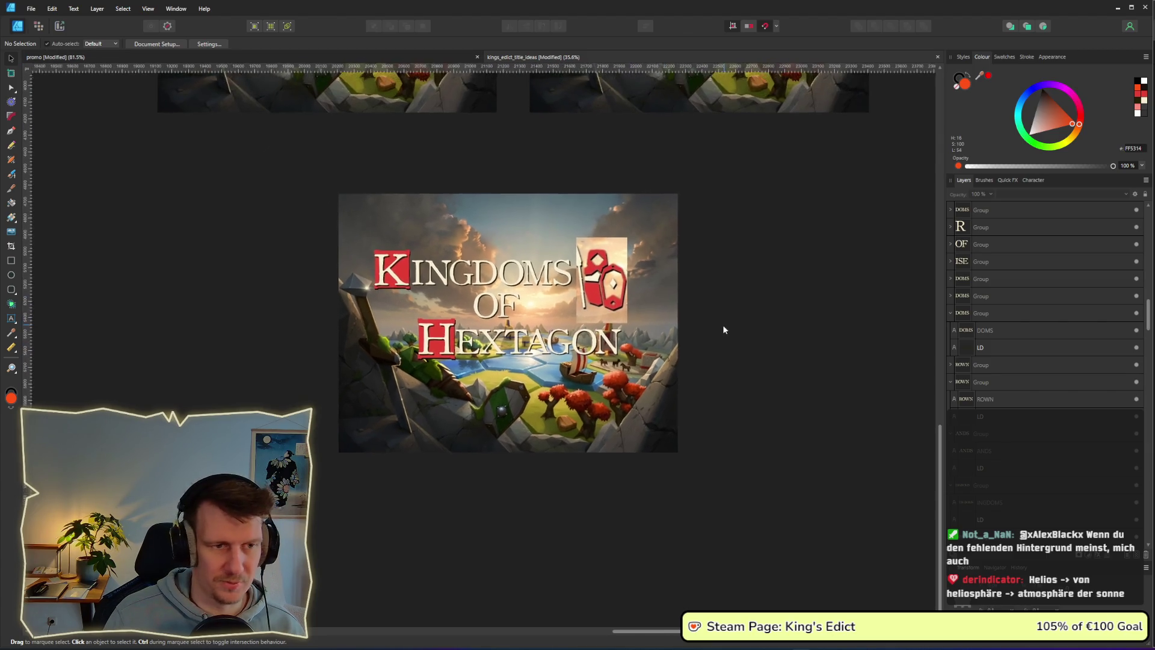
pyautogui.click(513, 311)
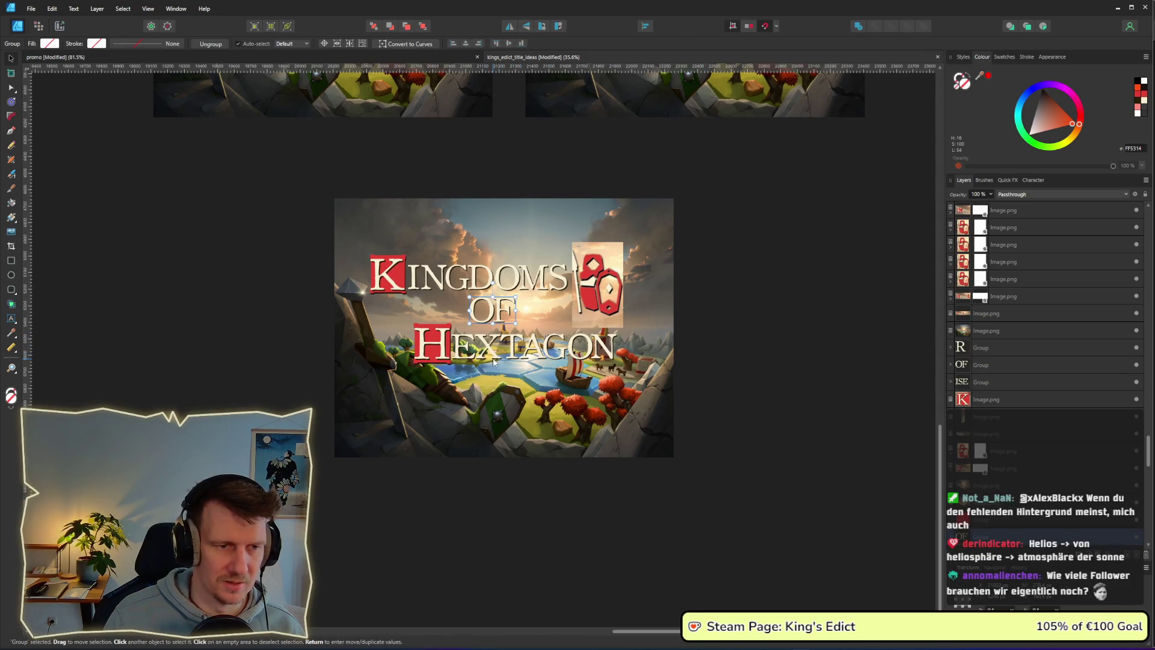
pyautogui.scroll(-2, 493, 356)
pyautogui.press('alt')
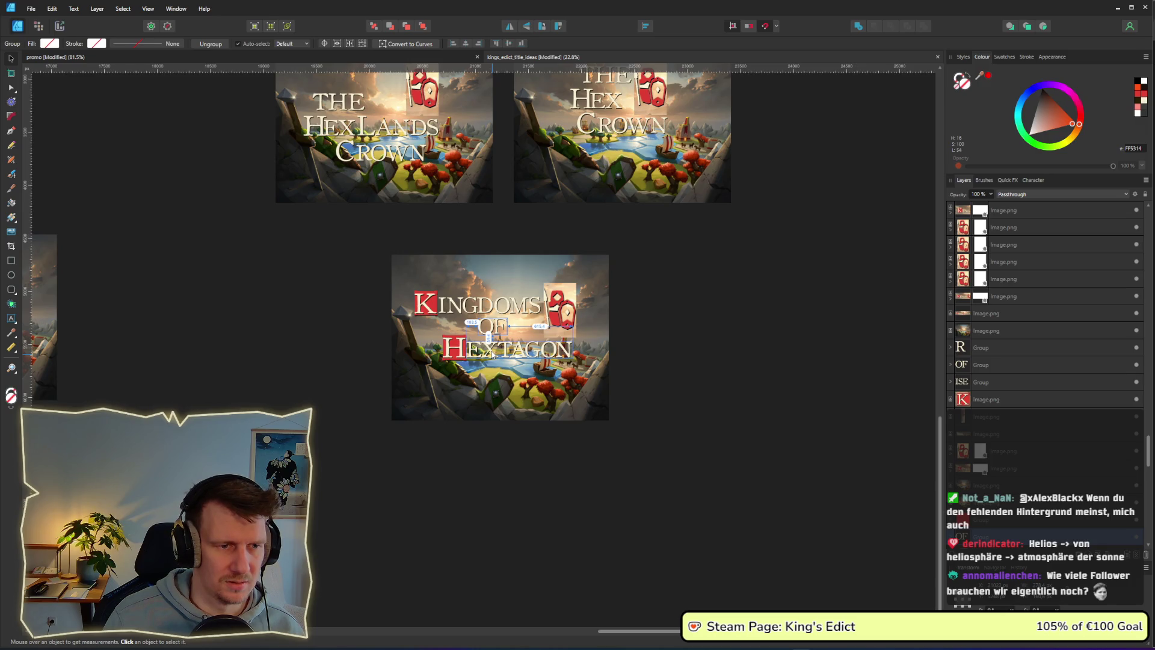
pyautogui.scroll(1, 492, 355)
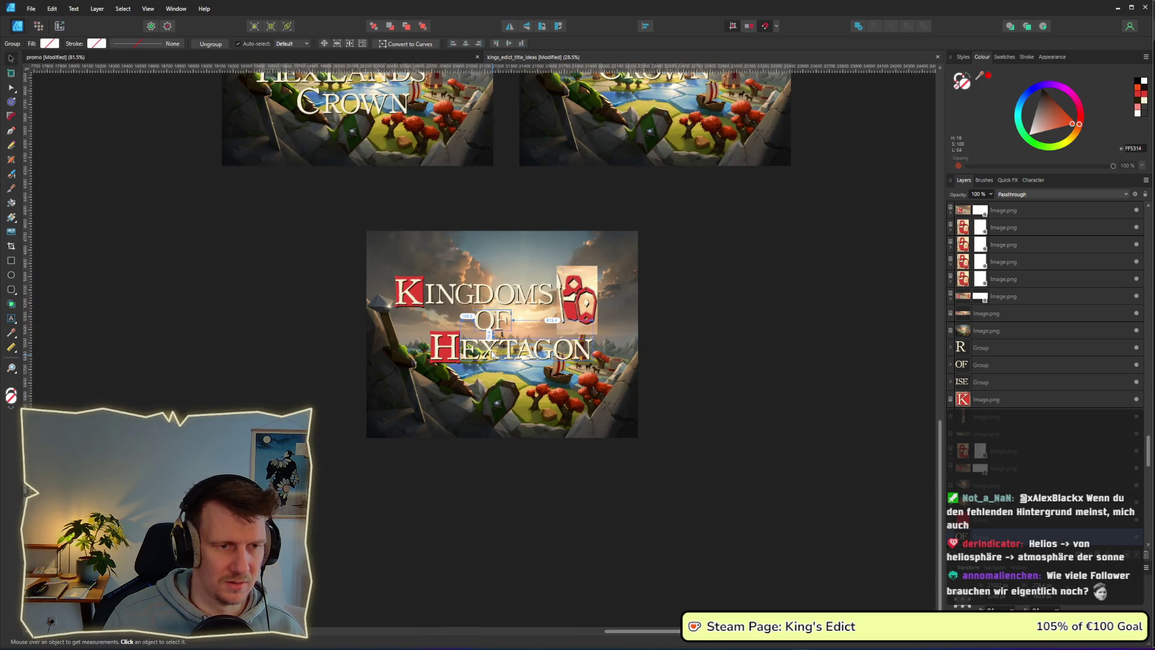
pyautogui.scroll(1, 492, 355)
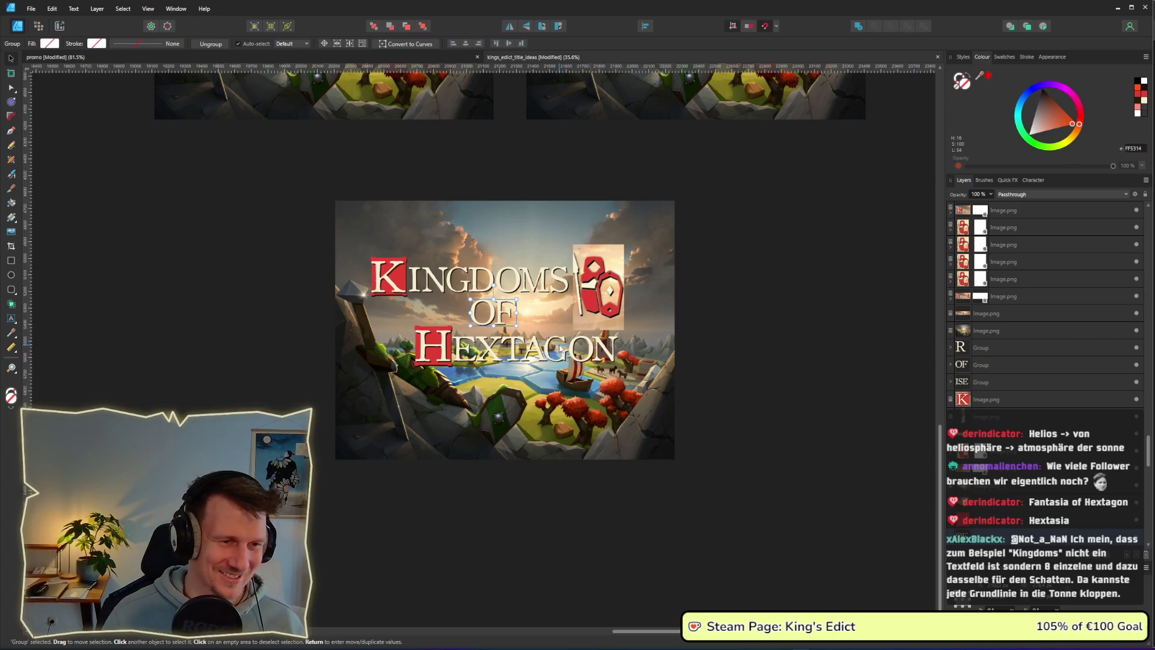
pyautogui.scroll(1, 558, 348)
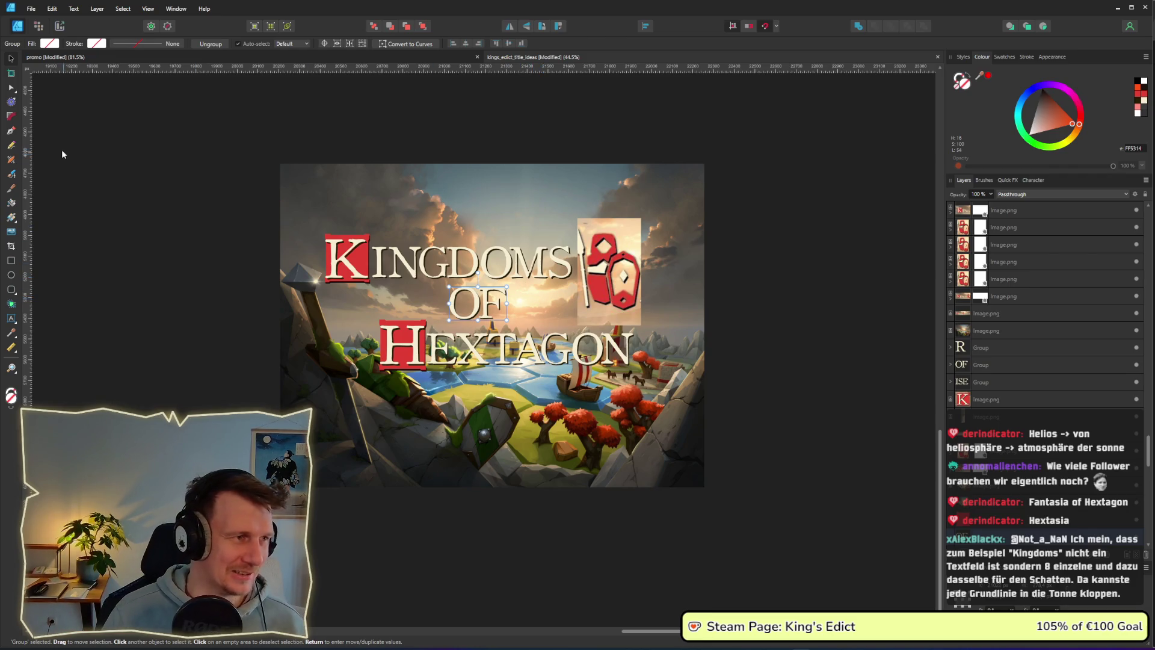
pyautogui.click(223, 216)
# Move all seven title objects up the artboard and scale them down.
pyautogui.scroll(1, 331, 312)
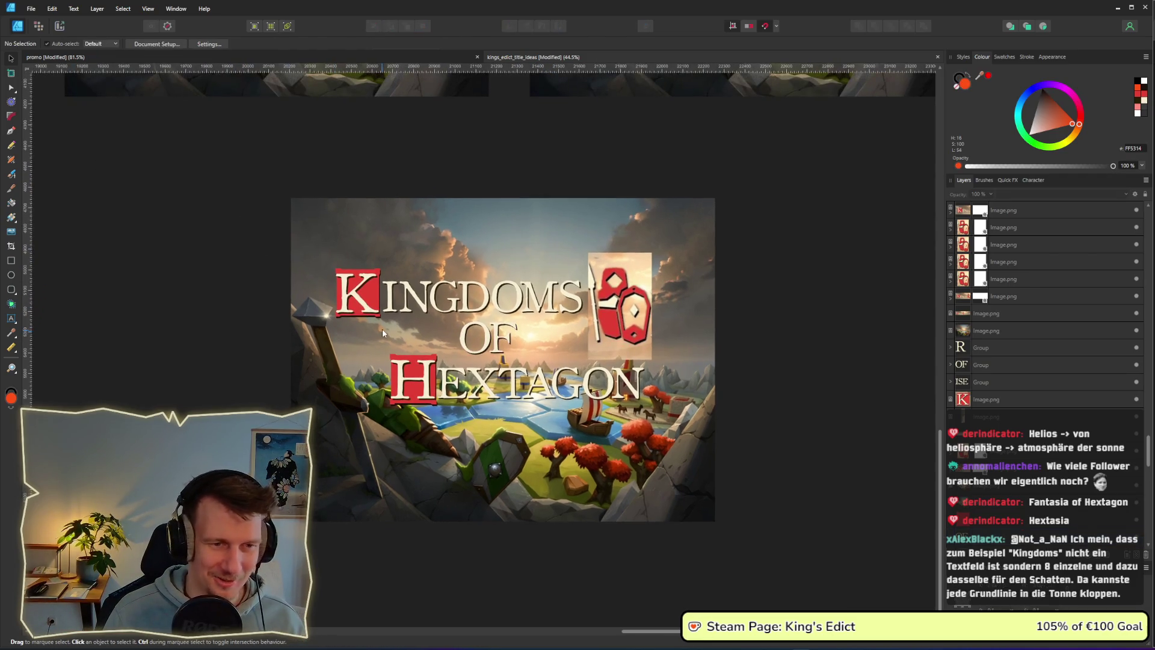
pyautogui.moveTo(824, 416)
pyautogui.mouseDown()
pyautogui.moveTo(665, 377)
pyautogui.moveTo(639, 296)
pyautogui.moveTo(321, 253)
pyautogui.mouseUp()
pyautogui.moveTo(465, 345); pyautogui.dragTo(471, 300)
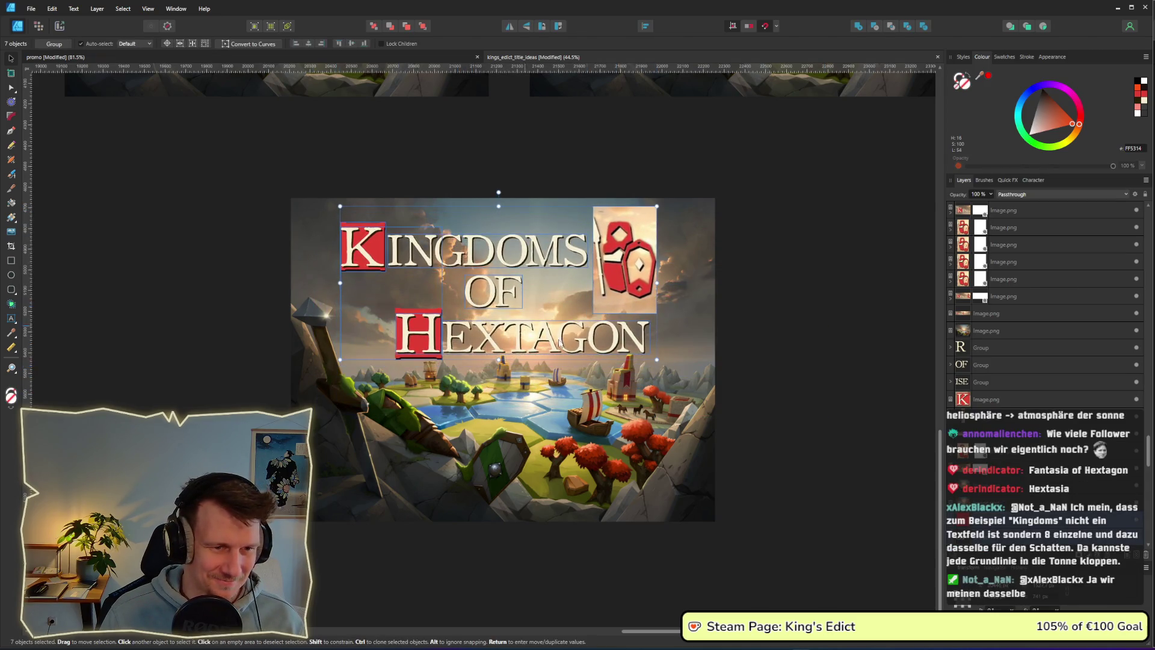
pyautogui.moveTo(658, 360); pyautogui.dragTo(597, 328)
pyautogui.moveTo(562, 285)
pyautogui.mouseDown()
pyautogui.moveTo(587, 304)
pyautogui.moveTo(604, 285)
pyautogui.mouseUp()
pyautogui.click(803, 283)
# Move OF beside the shield and resize it.
pyautogui.scroll(-5, 764, 320)
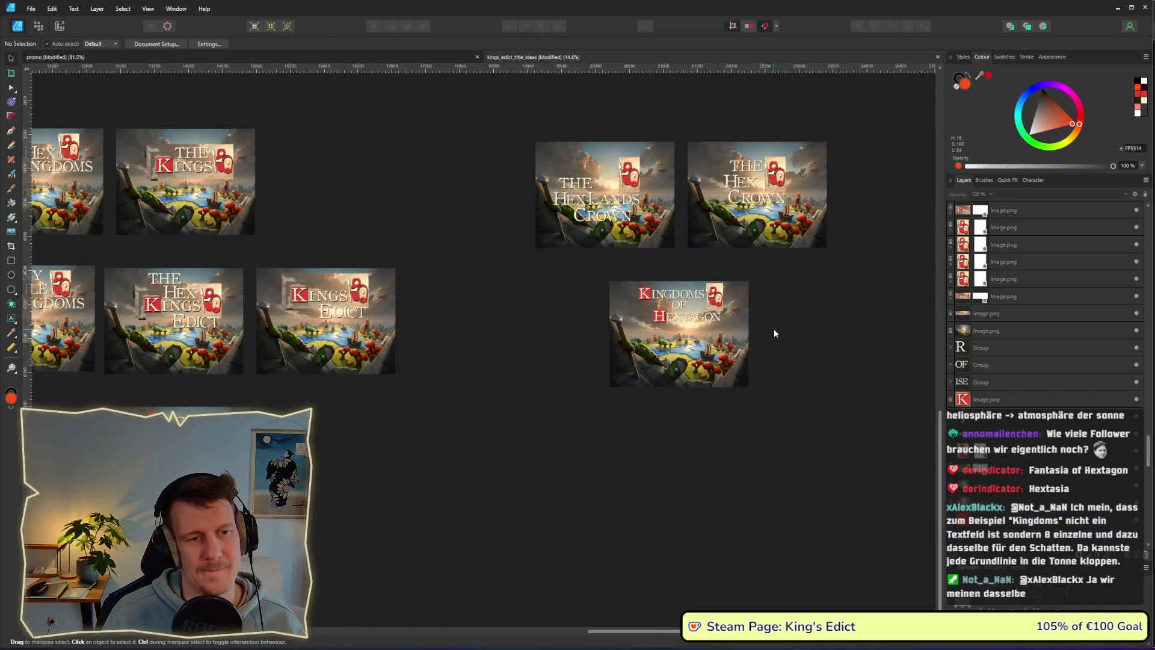
pyautogui.scroll(5, 775, 332)
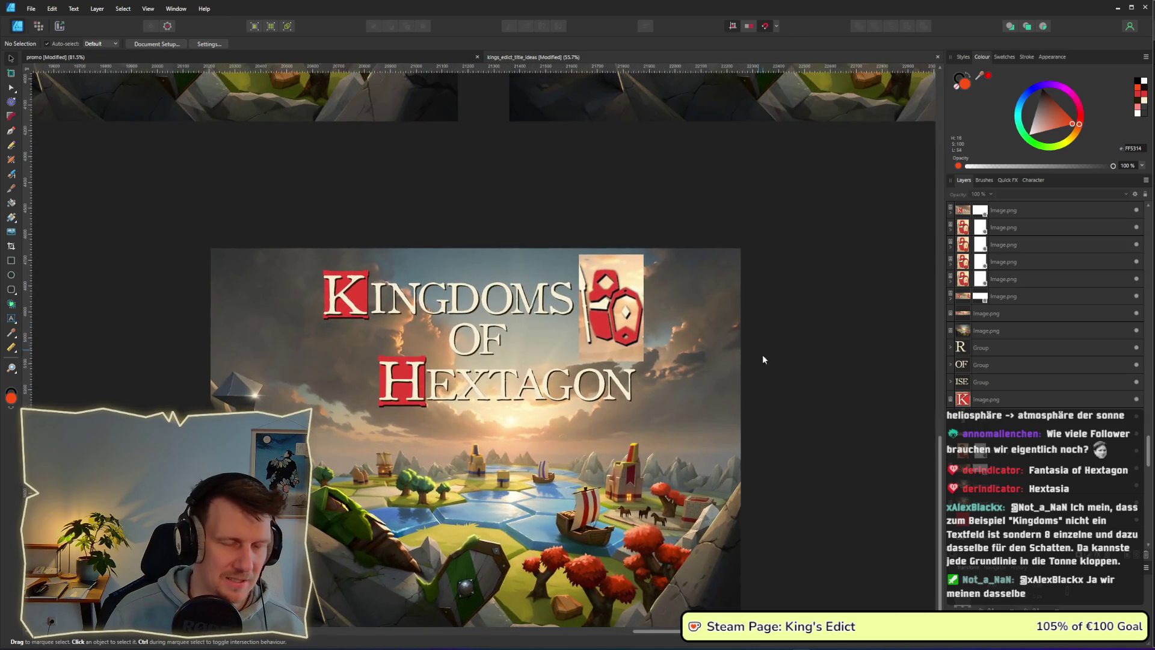
pyautogui.moveTo(752, 379)
pyautogui.mouseDown()
pyautogui.moveTo(604, 306)
pyautogui.moveTo(694, 303)
pyautogui.moveTo(666, 304)
pyautogui.mouseUp()
pyautogui.moveTo(471, 335)
pyautogui.mouseDown()
pyautogui.moveTo(601, 334)
pyautogui.moveTo(623, 348)
pyautogui.moveTo(613, 352)
pyautogui.mouseUp()
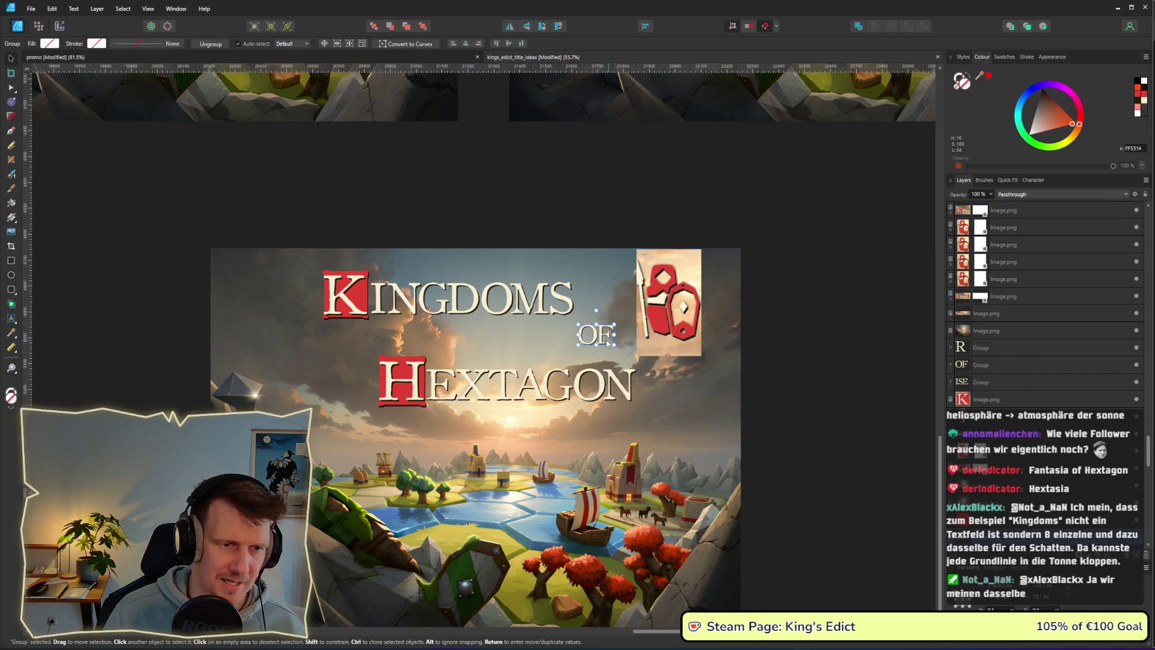
# Shrink the OF and lower the red K box with INGDOMS onto the OF line.
pyautogui.moveTo(133, 201)
pyautogui.mouseDown()
pyautogui.moveTo(470, 305)
pyautogui.moveTo(467, 335)
pyautogui.mouseUp()
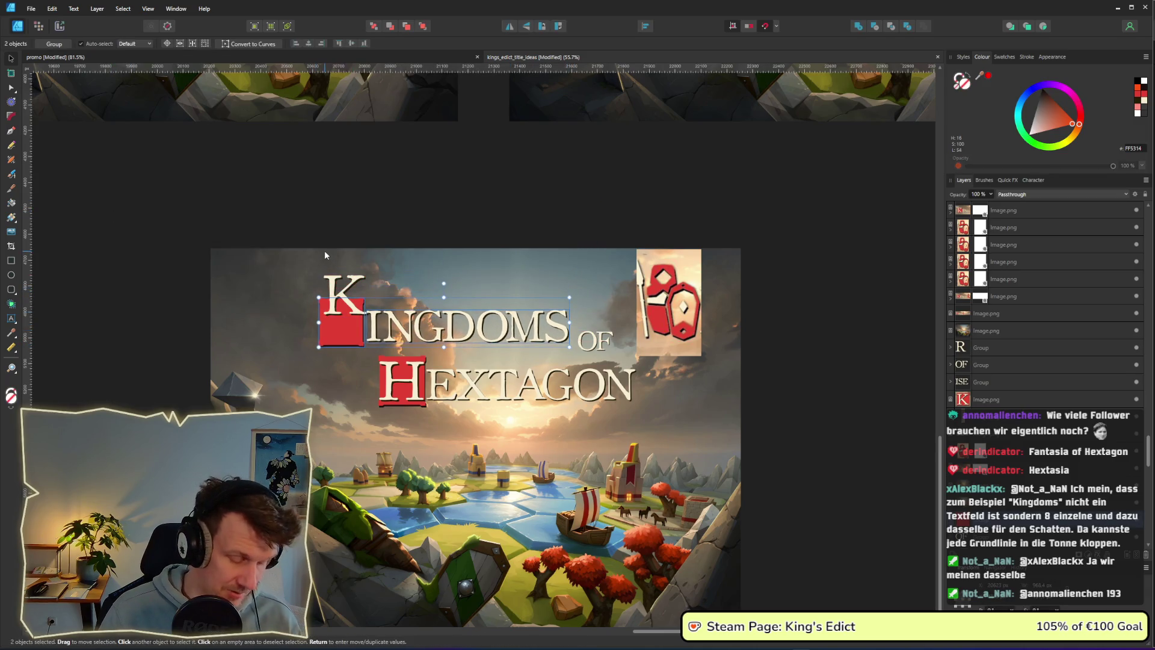
pyautogui.hotkey('ctrl', 'z')
pyautogui.moveTo(157, 191)
pyautogui.mouseDown()
pyautogui.moveTo(563, 332)
pyautogui.moveTo(584, 352)
pyautogui.mouseUp()
pyautogui.moveTo(357, 308); pyautogui.dragTo(356, 334)
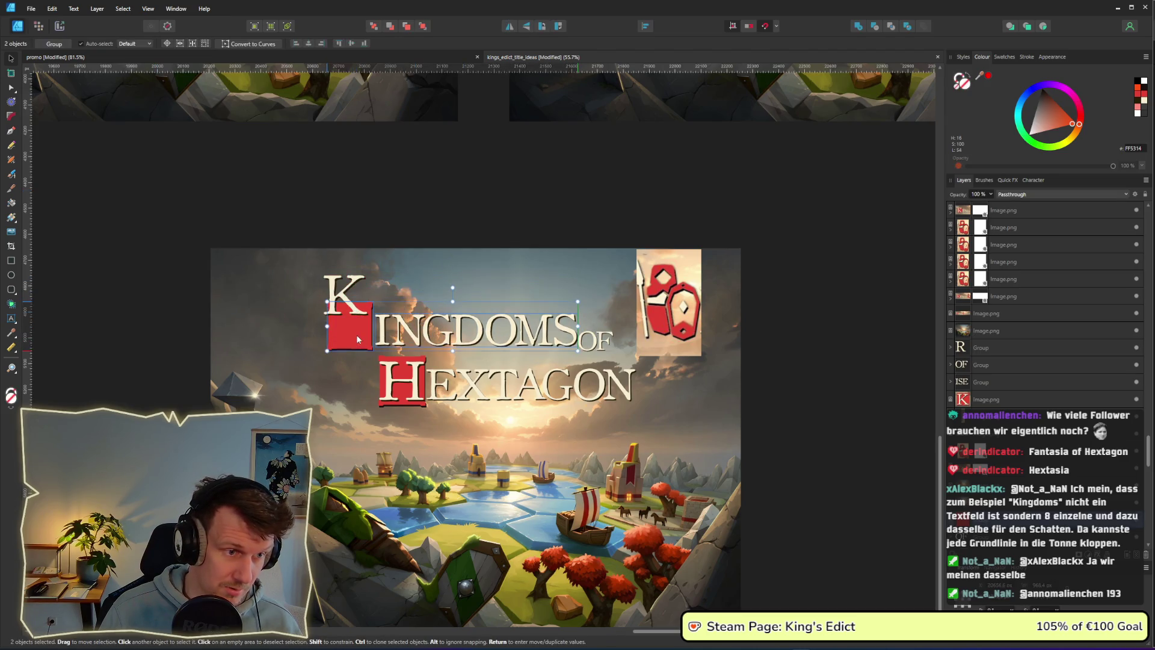
# Move the red square from behind the H so it sits under the K.
pyautogui.click(349, 292)
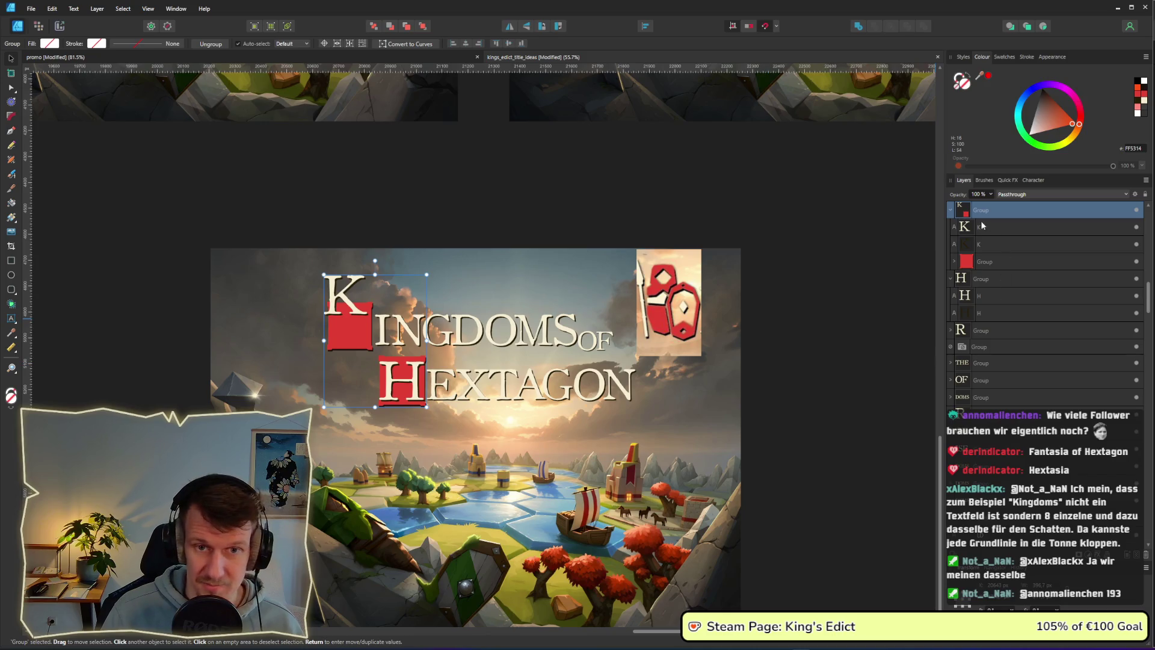
pyautogui.scroll(2, 980, 241)
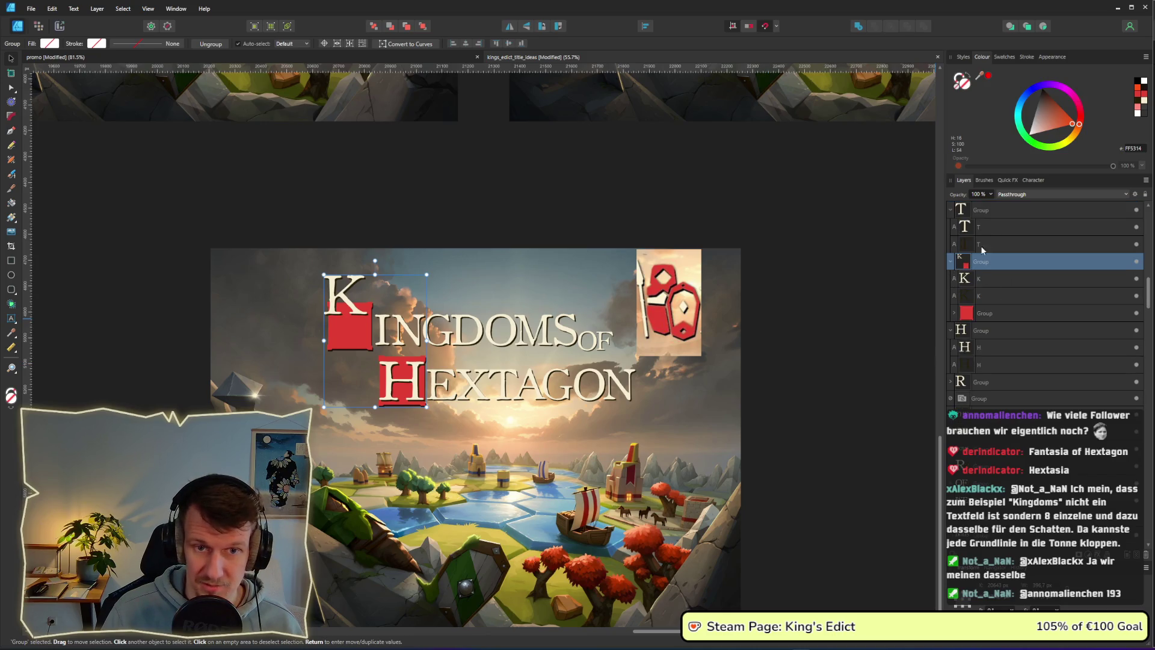
pyautogui.click(987, 313)
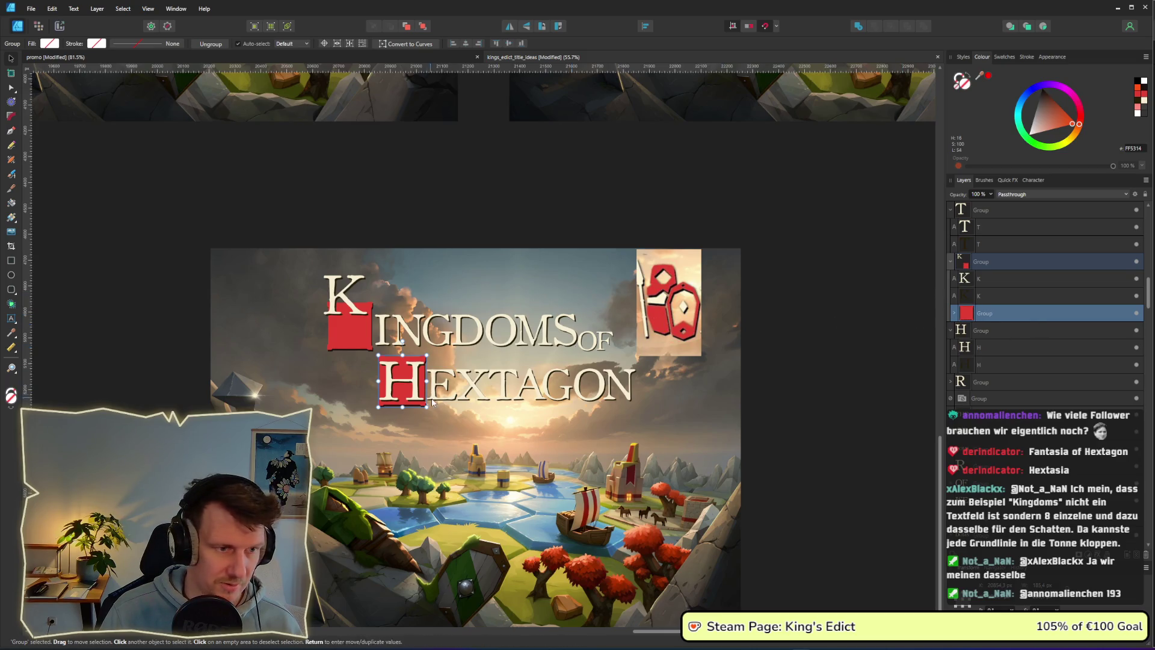
pyautogui.moveTo(402, 405)
pyautogui.mouseDown()
pyautogui.moveTo(301, 372)
pyautogui.moveTo(349, 318)
pyautogui.moveTo(352, 353)
pyautogui.mouseUp()
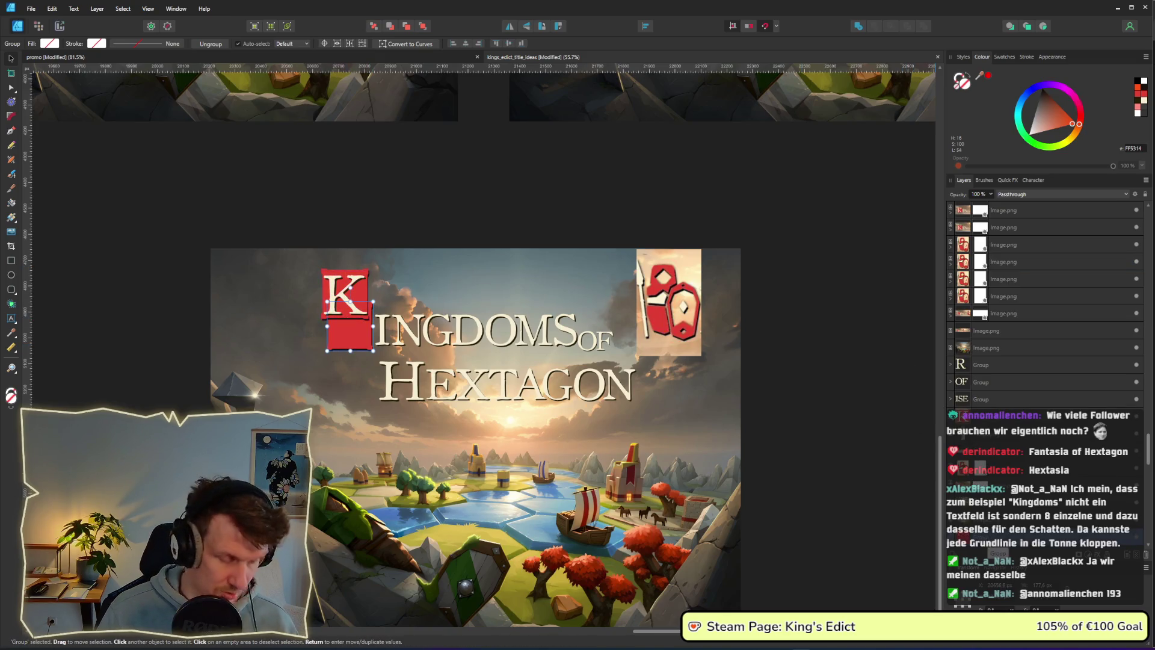
# Delete the extra red square under the K and paste a new one behind HEXTAGON's H.
pyautogui.press('Delete')
pyautogui.click(404, 384)
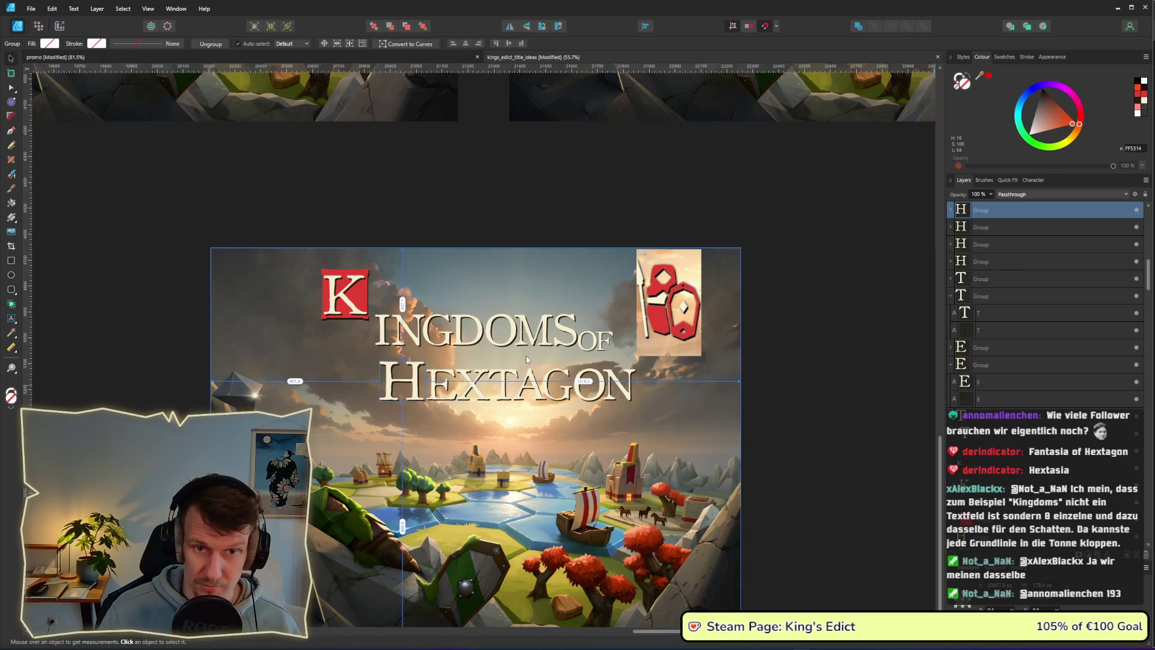
pyautogui.hotkey('ctrl', 'v')
pyautogui.moveTo(486, 368); pyautogui.dragTo(409, 391)
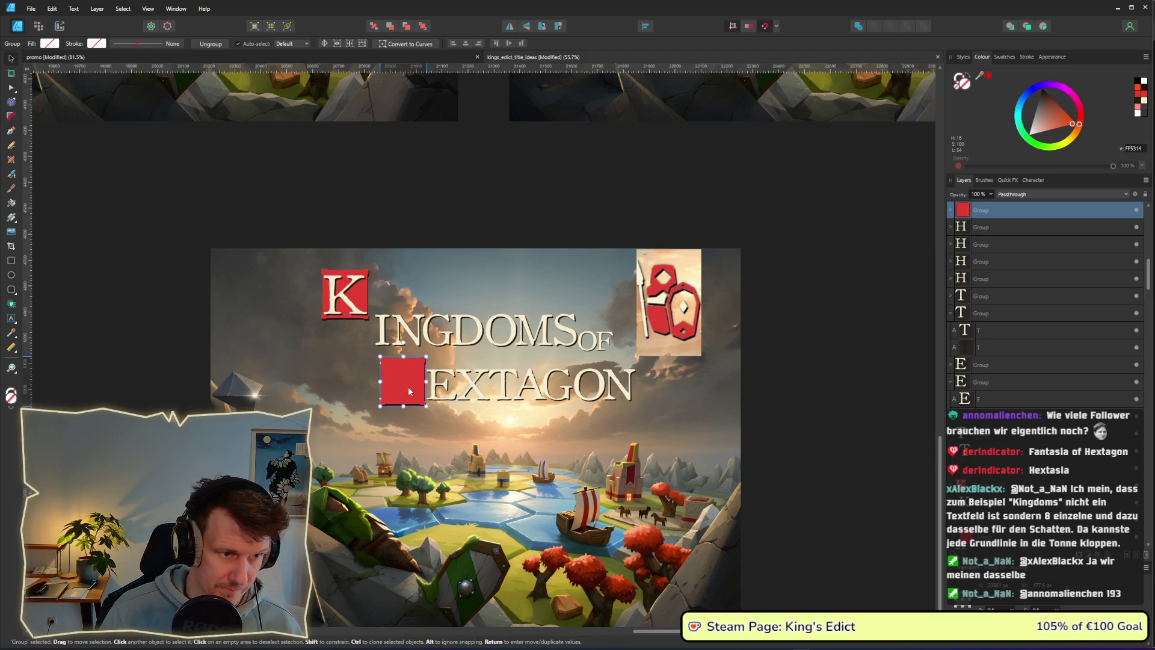
pyautogui.scroll(3, 979, 293)
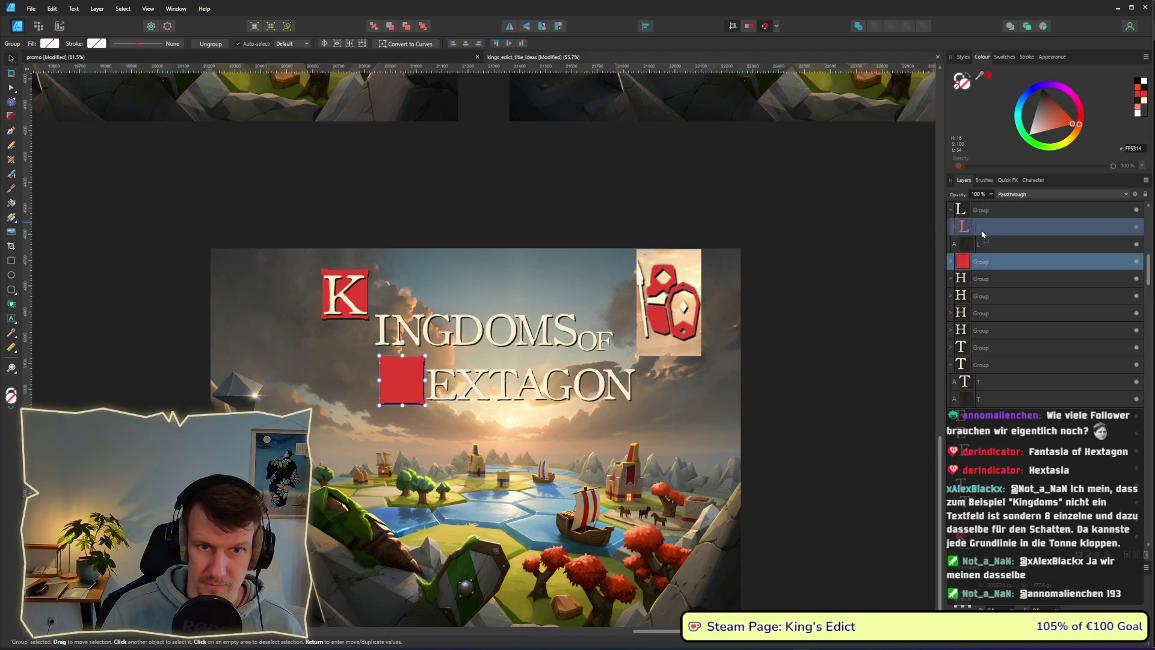
pyautogui.moveTo(979, 293); pyautogui.dragTo(979, 309)
# Tighten the layout: K box up beside INGDOMS, OF slightly right, HEXTAGON shifted, shield moved left.
pyautogui.click(98, 312)
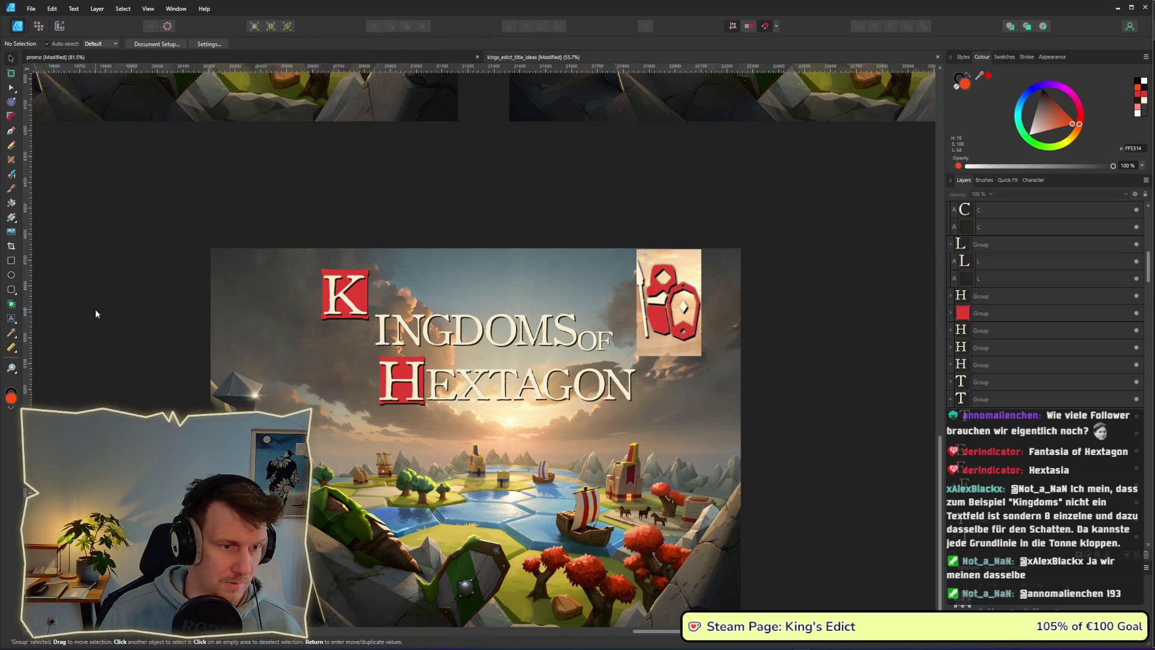
pyautogui.moveTo(236, 204); pyautogui.dragTo(424, 352)
pyautogui.moveTo(346, 294); pyautogui.dragTo(350, 324)
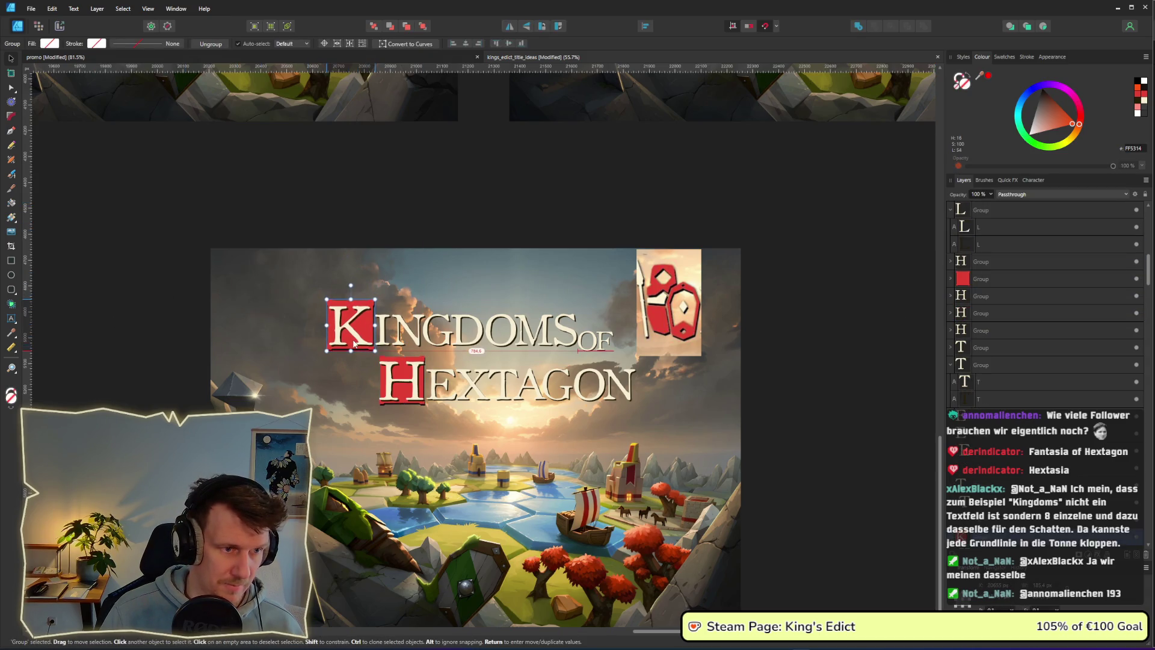
pyautogui.moveTo(595, 344); pyautogui.dragTo(605, 341)
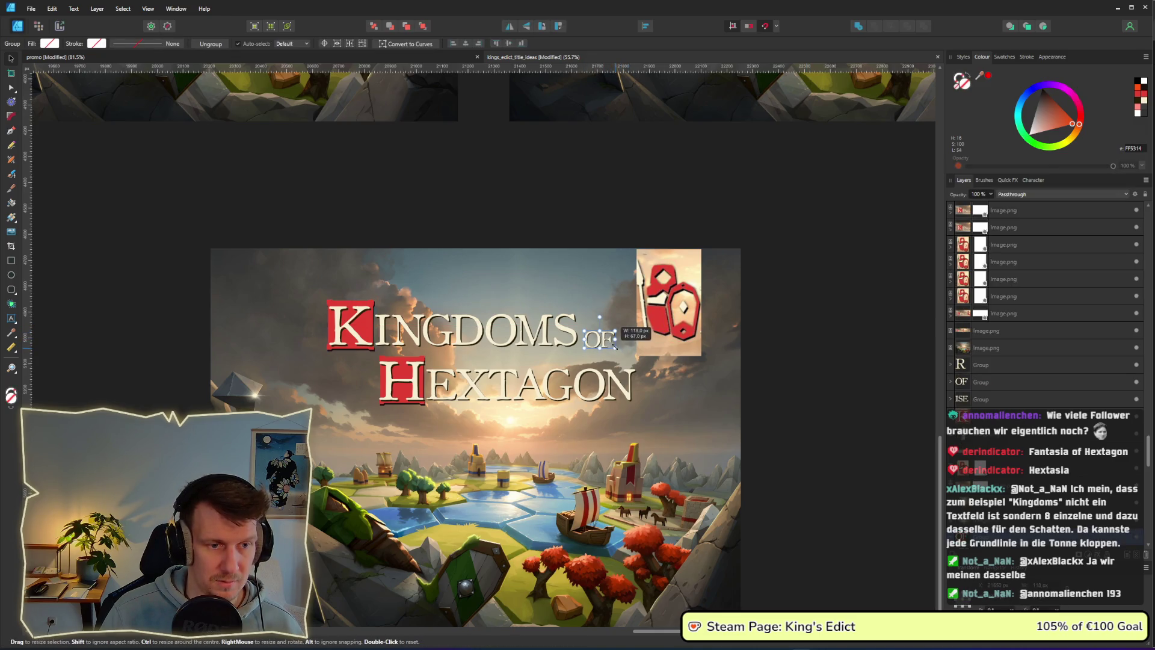
pyautogui.moveTo(856, 437)
pyautogui.mouseDown()
pyautogui.moveTo(427, 364)
pyautogui.moveTo(431, 354)
pyautogui.moveTo(440, 390)
pyautogui.mouseUp()
pyautogui.click(817, 409)
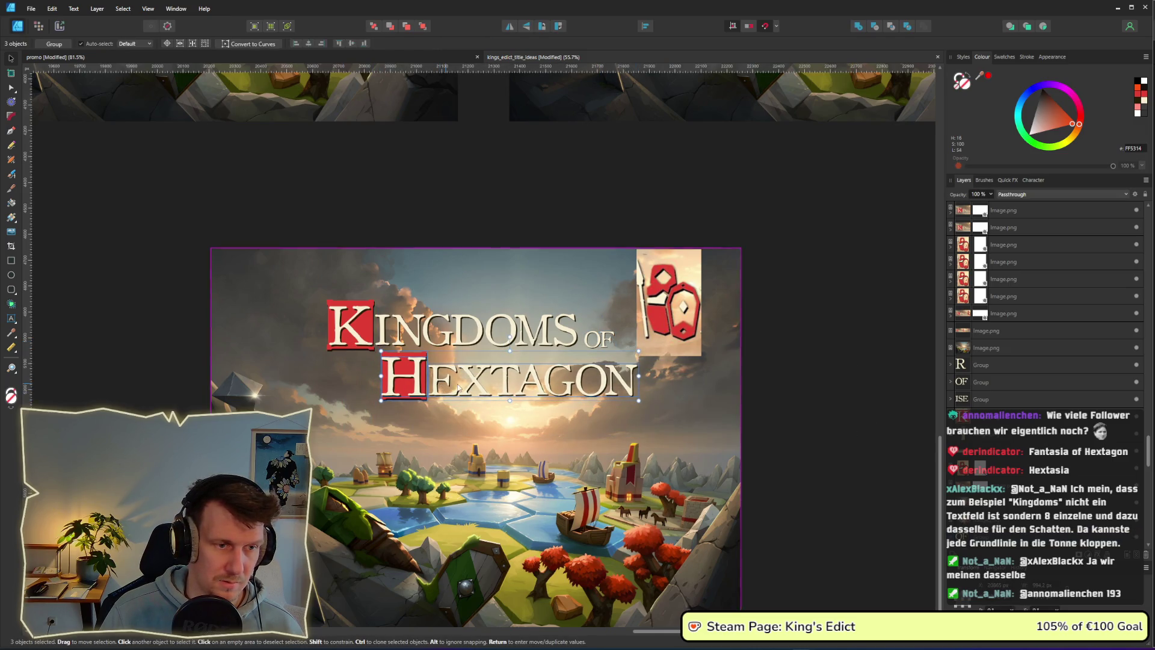
pyautogui.scroll(-3, 663, 394)
pyautogui.scroll(3, 663, 393)
pyautogui.moveTo(679, 323)
pyautogui.mouseDown()
pyautogui.moveTo(631, 325)
pyautogui.moveTo(679, 321)
pyautogui.moveTo(654, 315)
pyautogui.mouseUp()
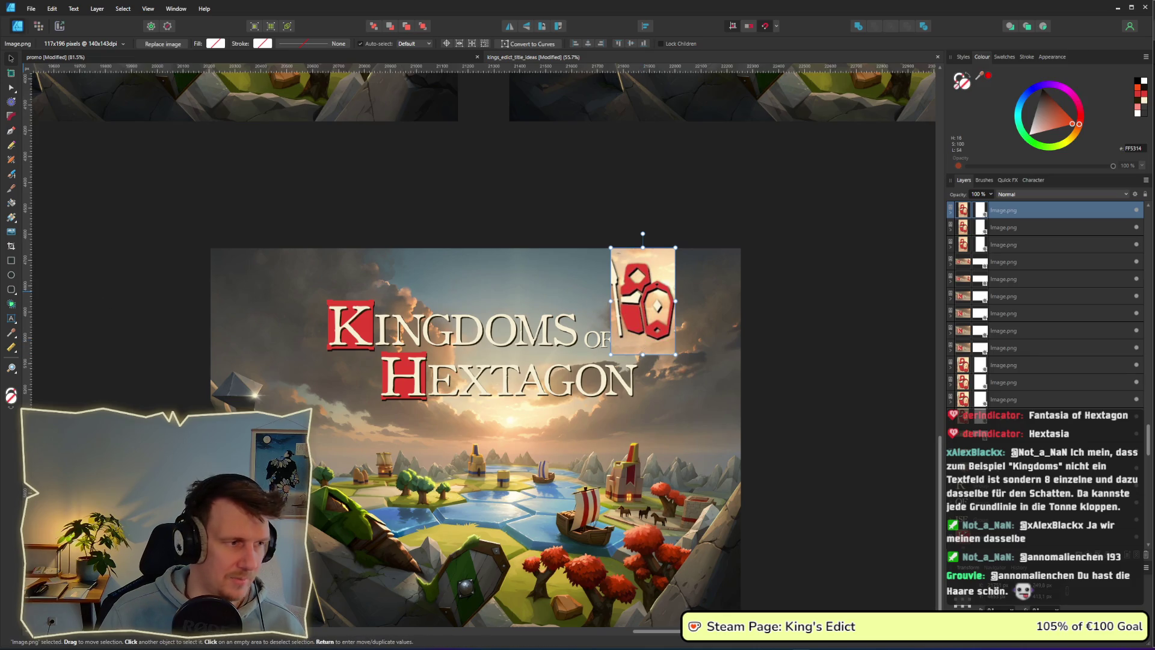
# Crop the shield image, trimming its bottom and top edges, and return to the Move tool.
pyautogui.click(11, 247)
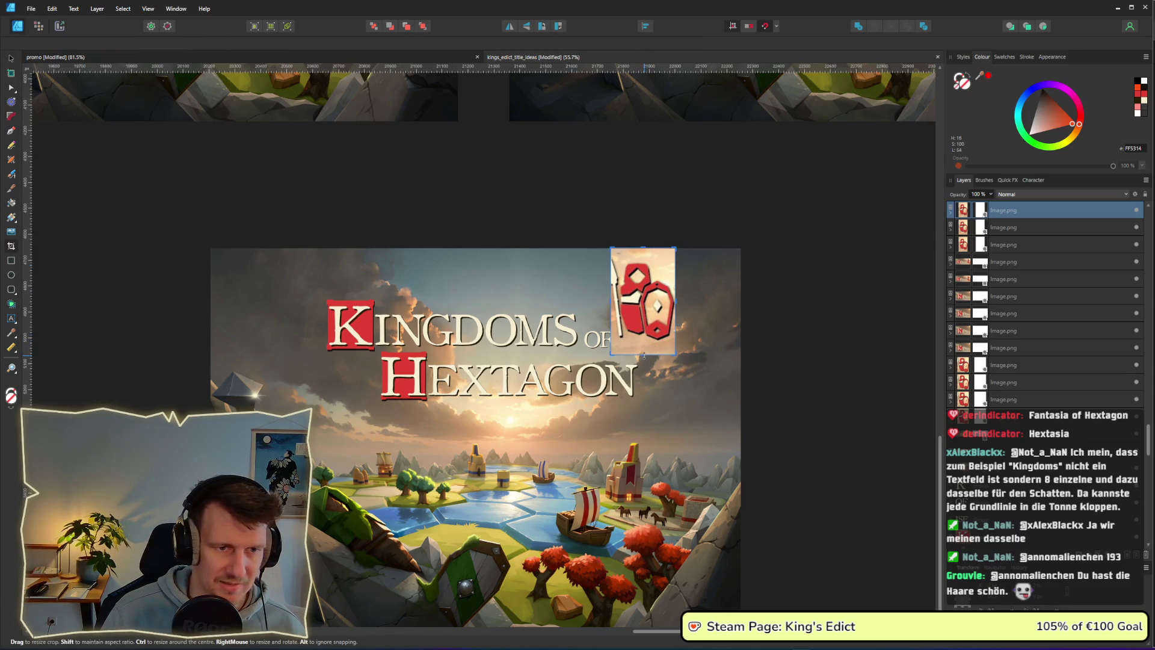
pyautogui.moveTo(643, 355); pyautogui.dragTo(643, 339)
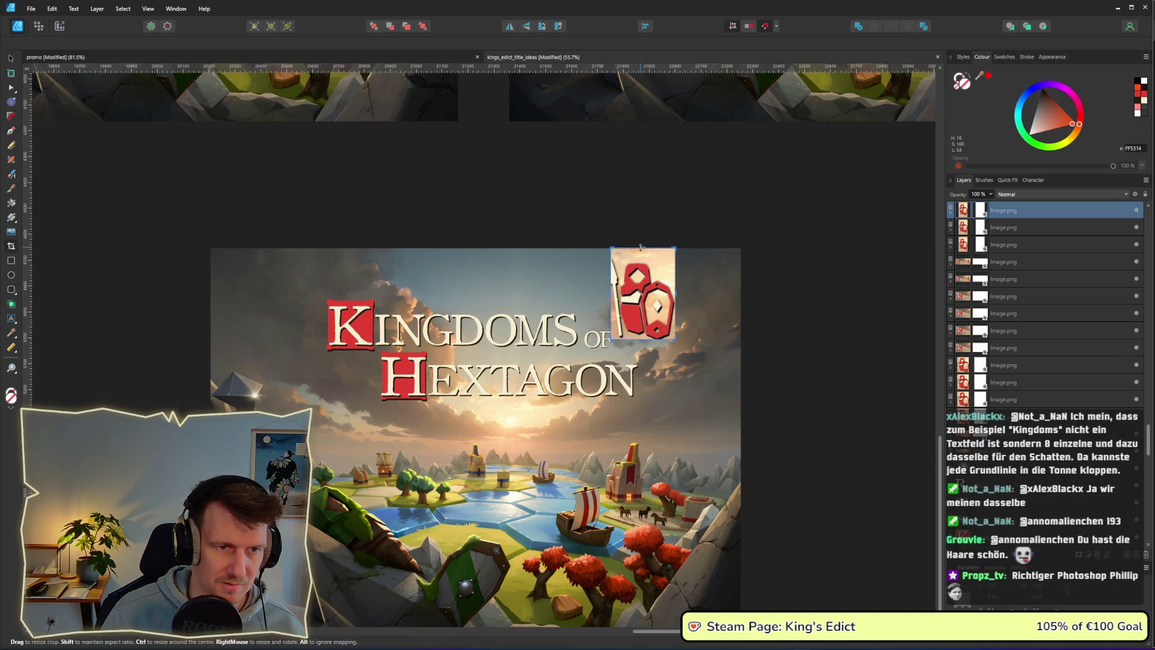
pyautogui.moveTo(643, 248); pyautogui.dragTo(641, 254)
pyautogui.click(744, 235)
pyautogui.scroll(-3, 683, 290)
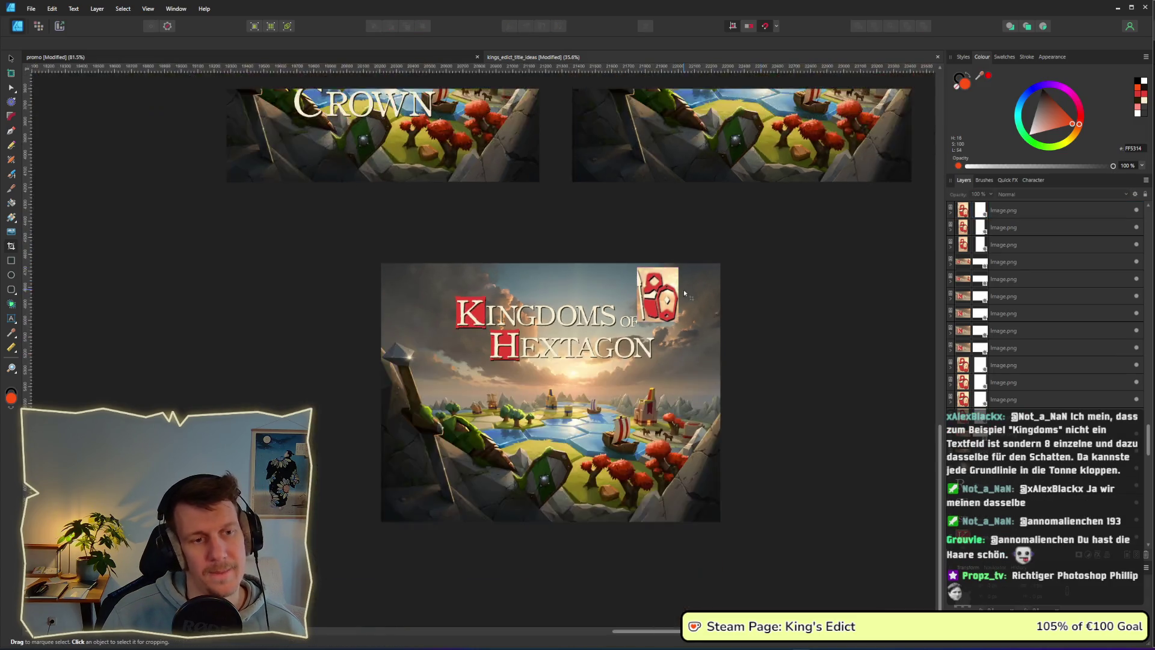
pyautogui.click(11, 58)
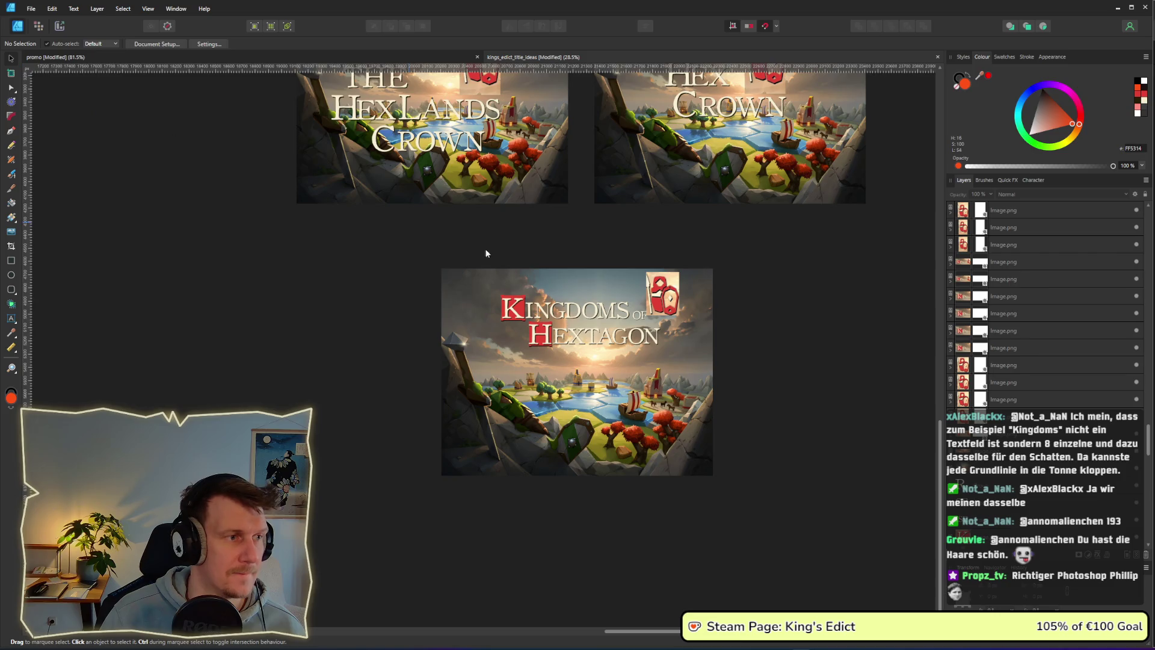
pyautogui.click(669, 312)
pyautogui.click(800, 298)
pyautogui.scroll(-4, 710, 354)
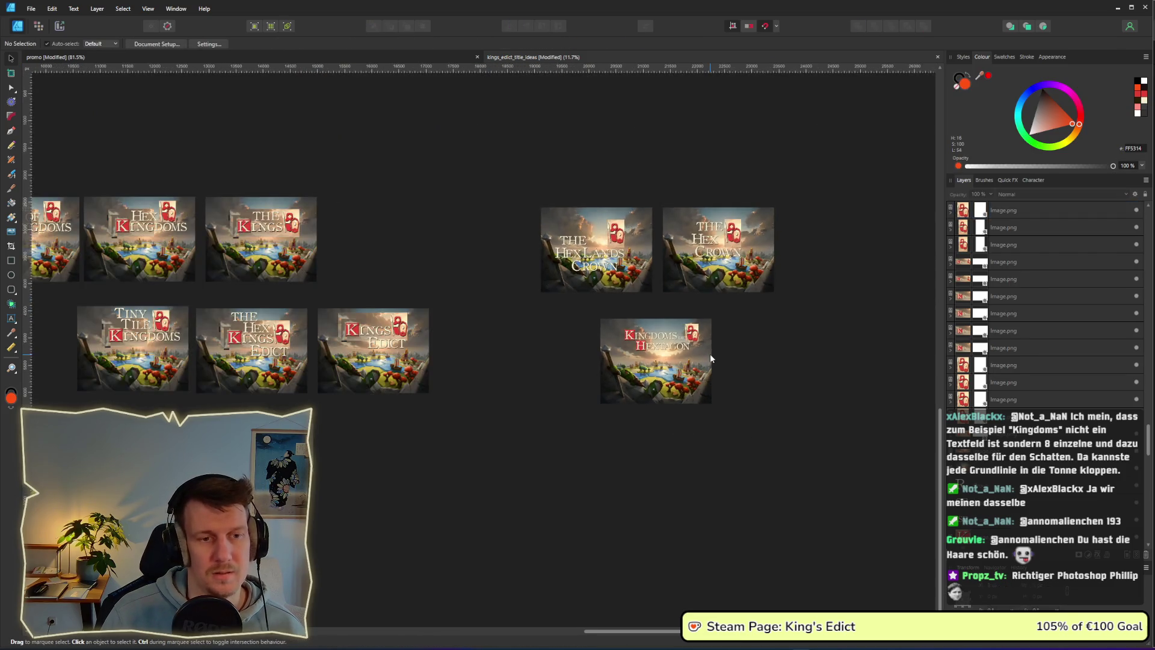
# Nudge the Kingdoms of Hextagon title lettering slightly left and down.
pyautogui.moveTo(824, 364)
pyautogui.mouseDown()
pyautogui.moveTo(619, 325)
pyautogui.moveTo(205, 180)
pyautogui.mouseUp()
pyautogui.moveTo(563, 287)
pyautogui.mouseDown()
pyautogui.moveTo(538, 294)
pyautogui.moveTo(540, 283)
pyautogui.mouseUp()
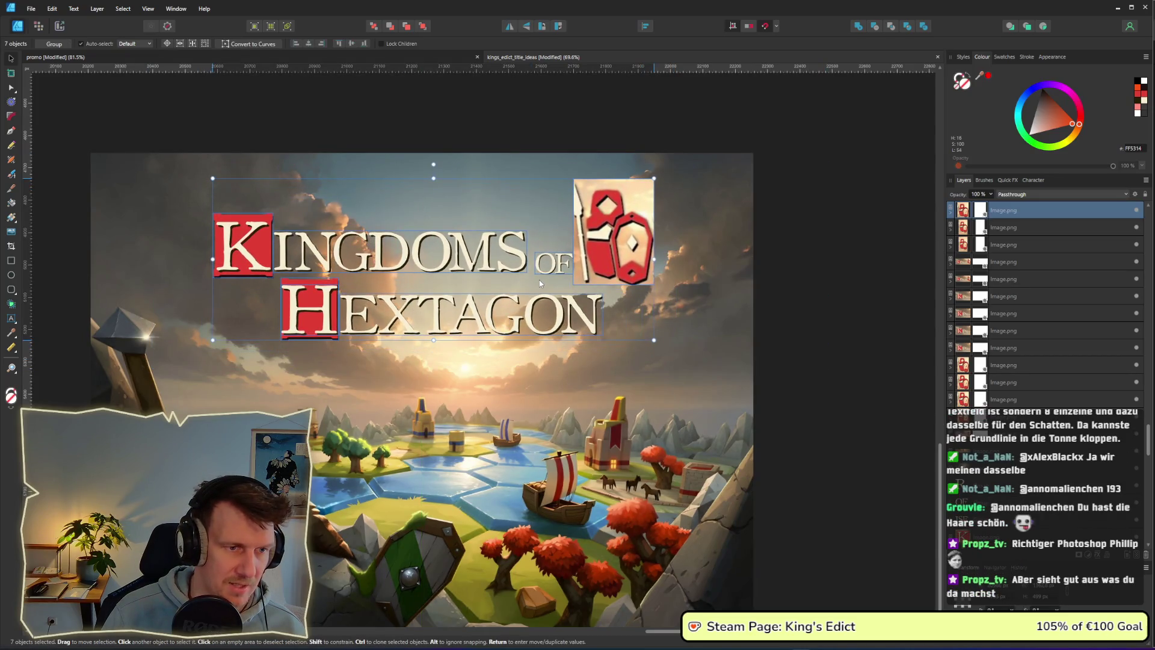
pyautogui.click(782, 304)
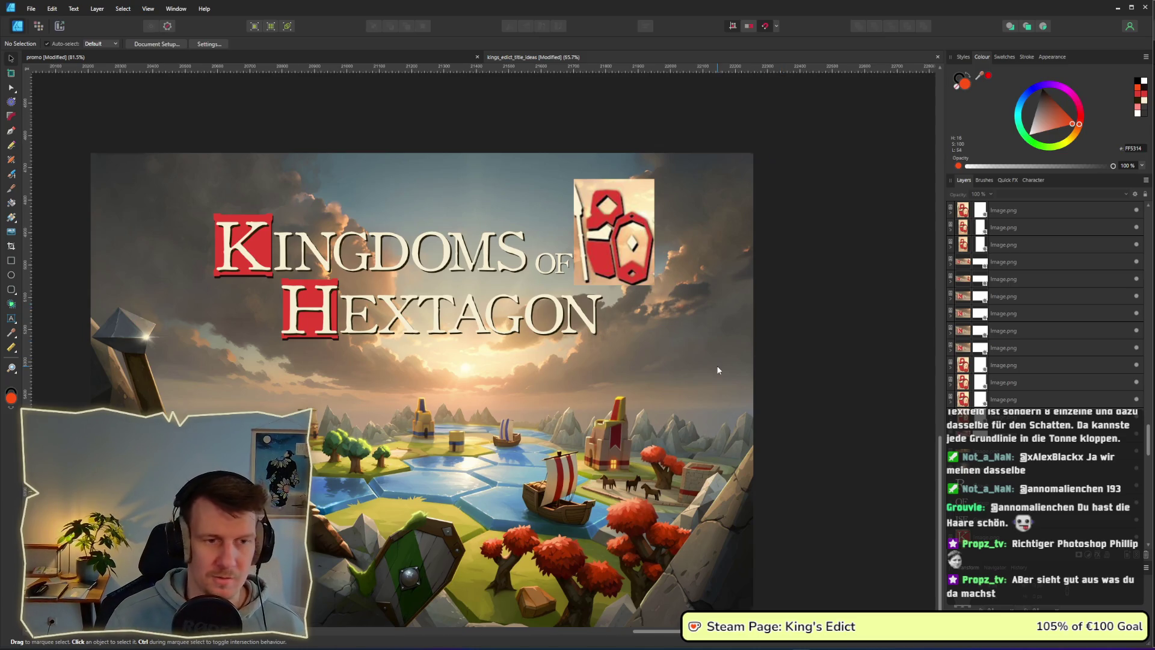
# Move the whole Kingdoms of Hextagon mockup left to sit beneath Hexlands Crown.
pyautogui.scroll(-1, 718, 370)
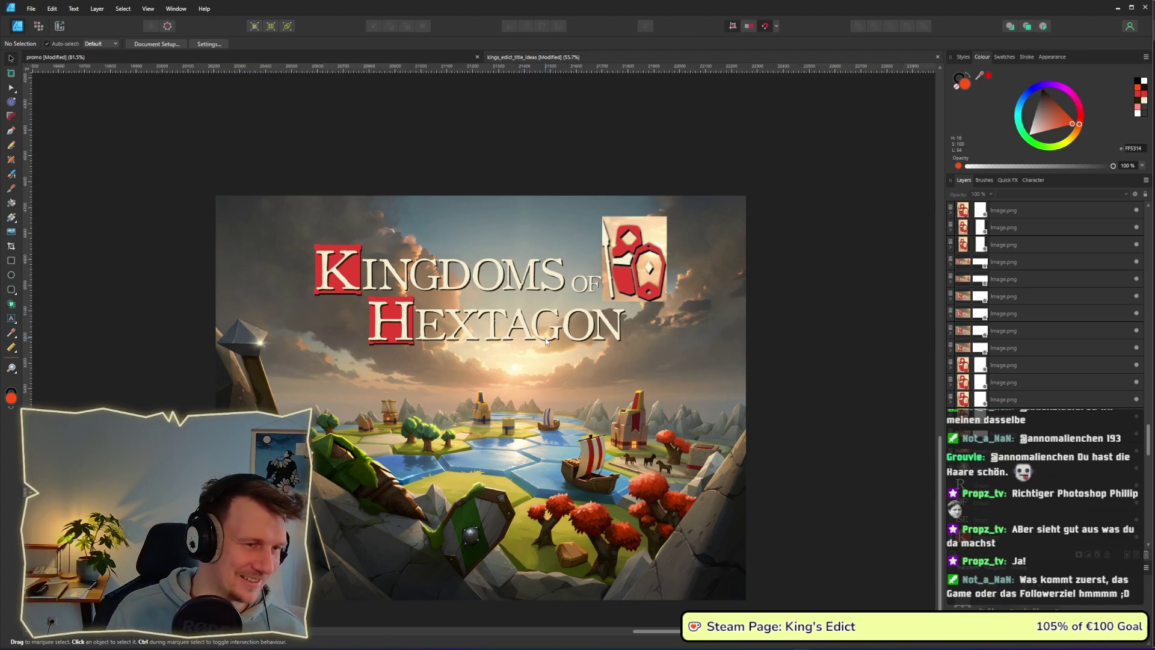
pyautogui.scroll(-2, 540, 340)
pyautogui.scroll(-3, 536, 341)
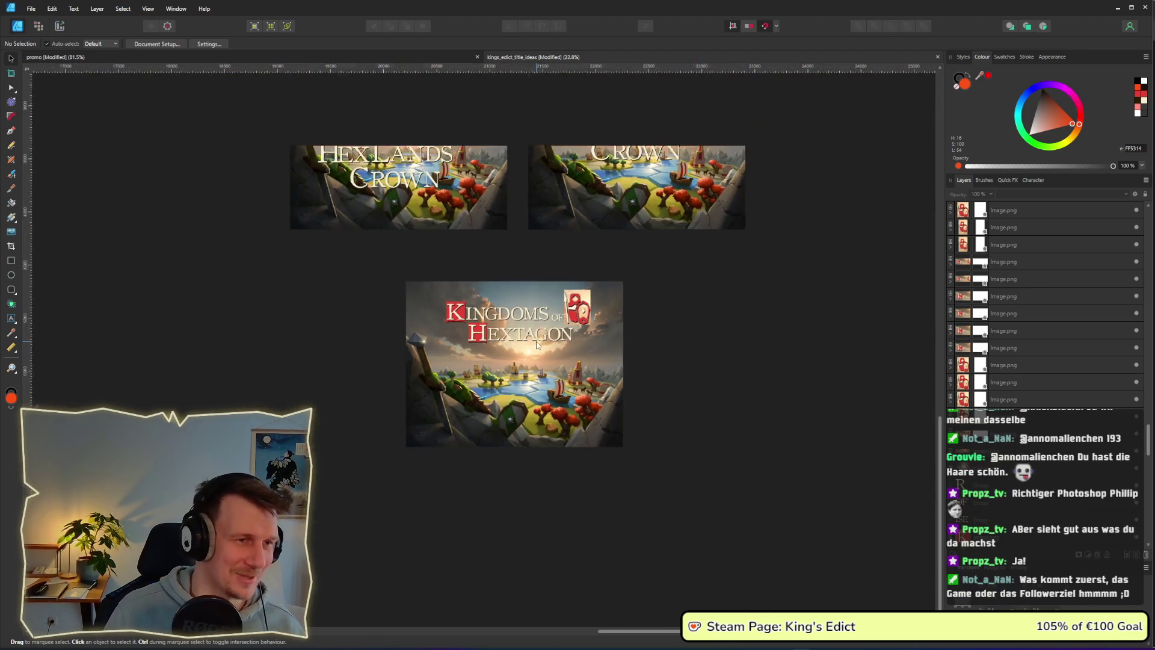
pyautogui.moveTo(706, 491)
pyautogui.mouseDown()
pyautogui.moveTo(493, 391)
pyautogui.moveTo(334, 240)
pyautogui.mouseUp()
pyautogui.moveTo(538, 354); pyautogui.dragTo(425, 346)
pyautogui.click(611, 361)
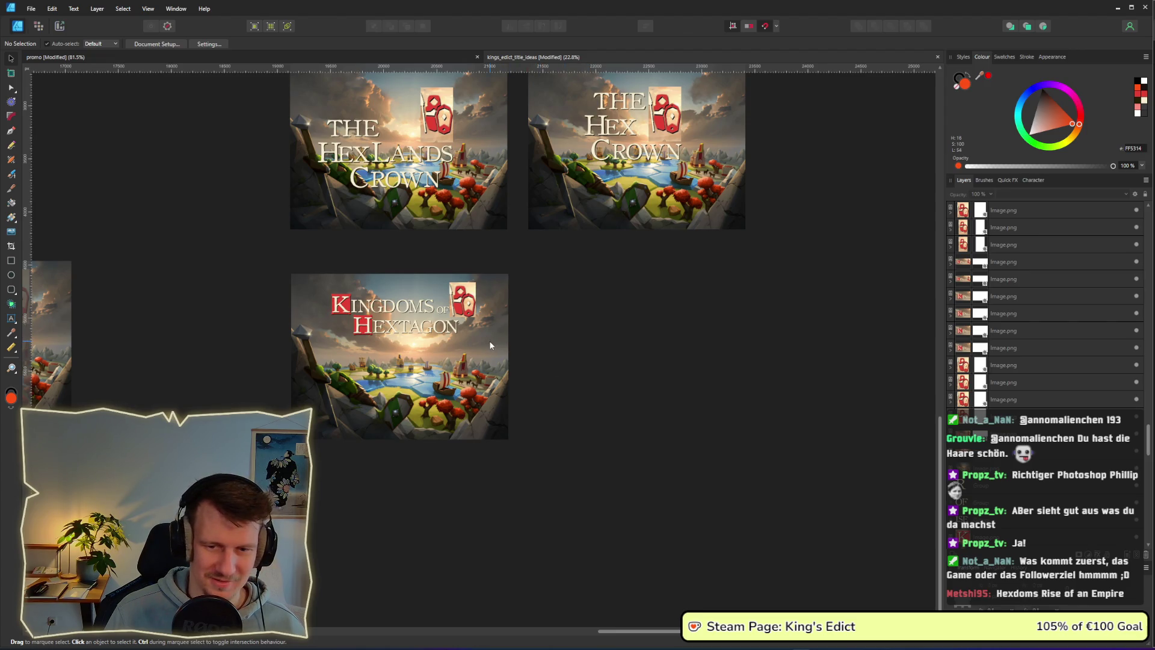
# Select the title lettering and shield badge to check them, then deselect.
pyautogui.keyDown('ctrl'); pyautogui.scroll(3, 490, 346); pyautogui.keyUp('ctrl')
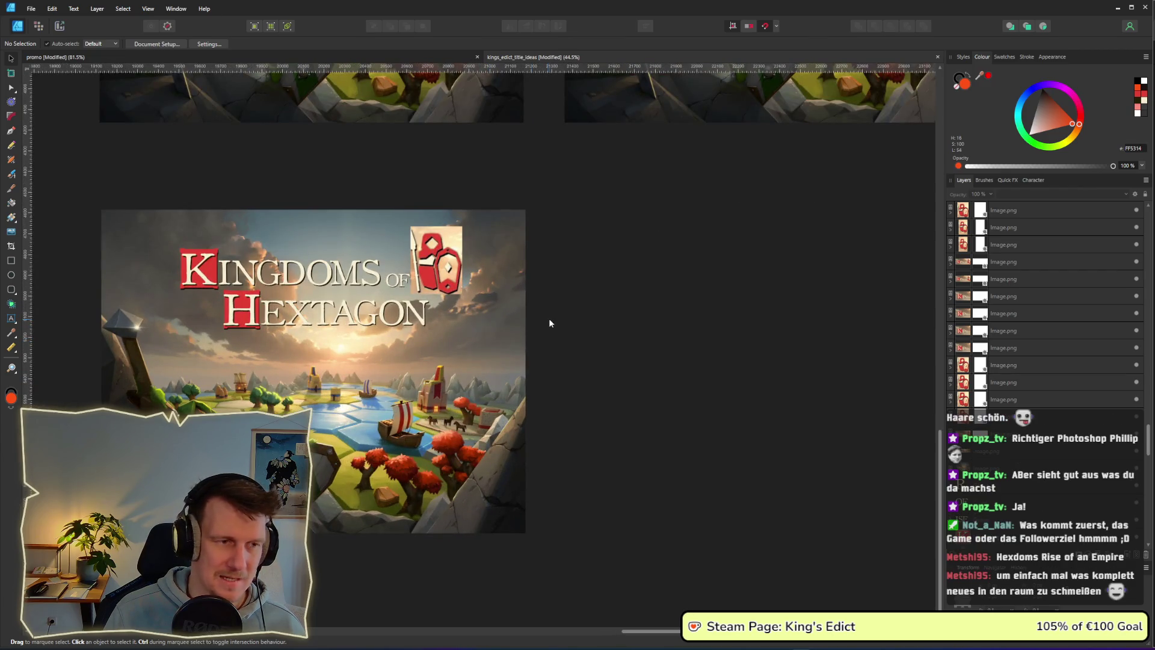
pyautogui.scroll(1, 549, 319)
pyautogui.hscroll(-1, 549, 319)
pyautogui.moveTo(554, 364); pyautogui.dragTo(103, 232)
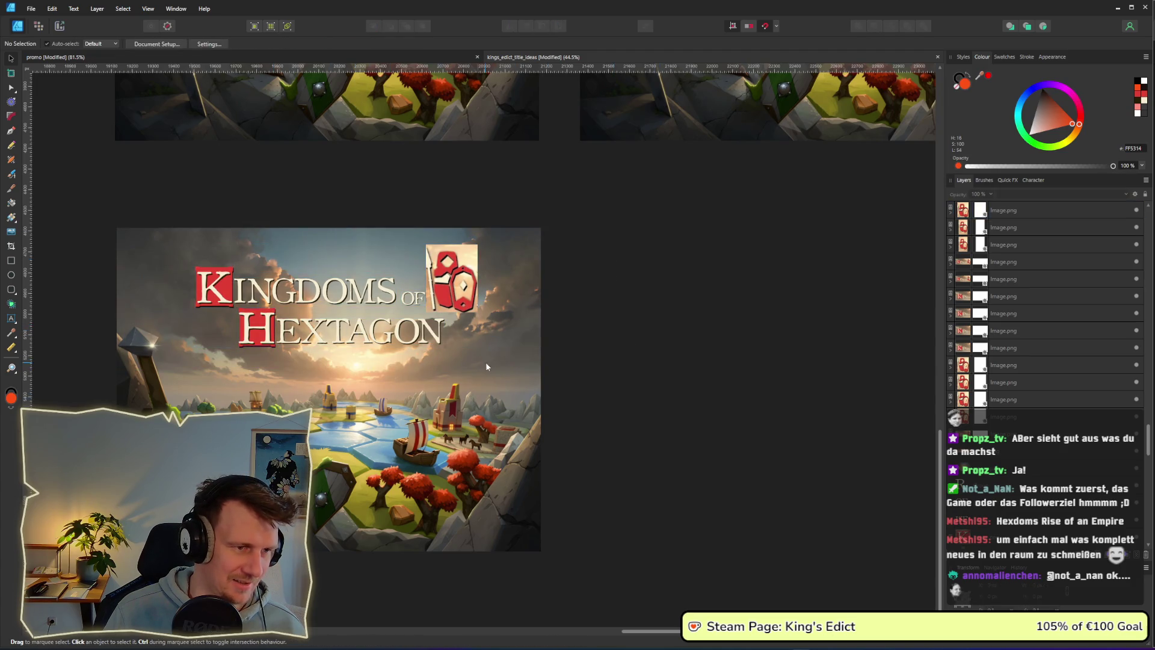
pyautogui.moveTo(640, 367); pyautogui.dragTo(108, 210)
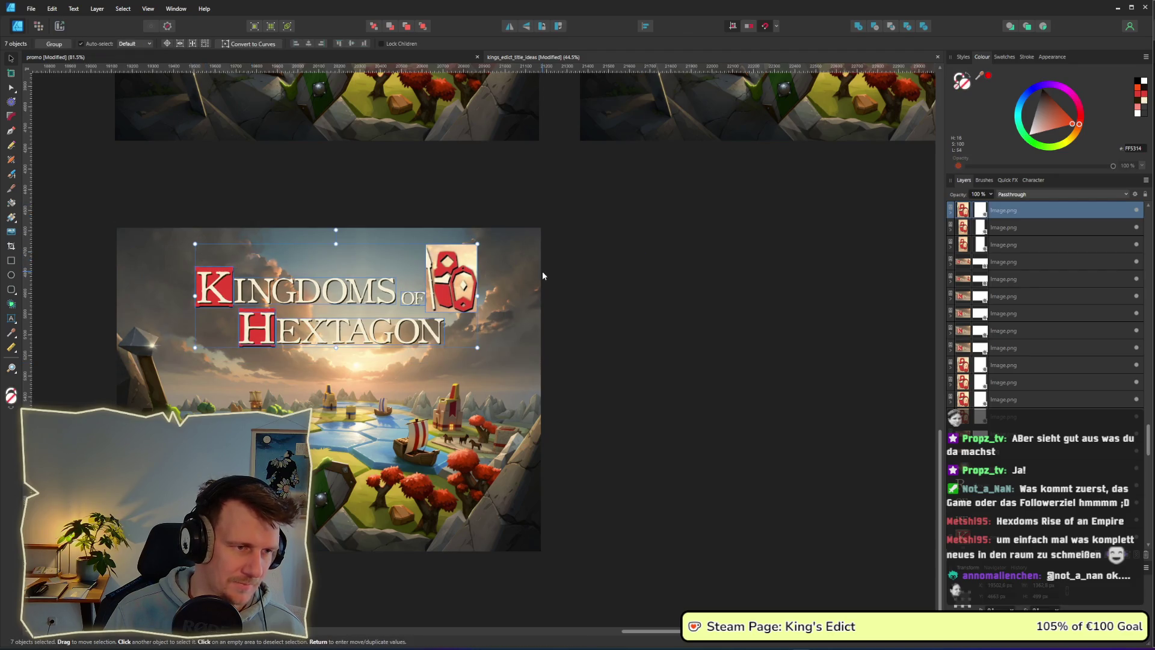
pyautogui.click(550, 323)
pyautogui.scroll(-6, 625, 581)
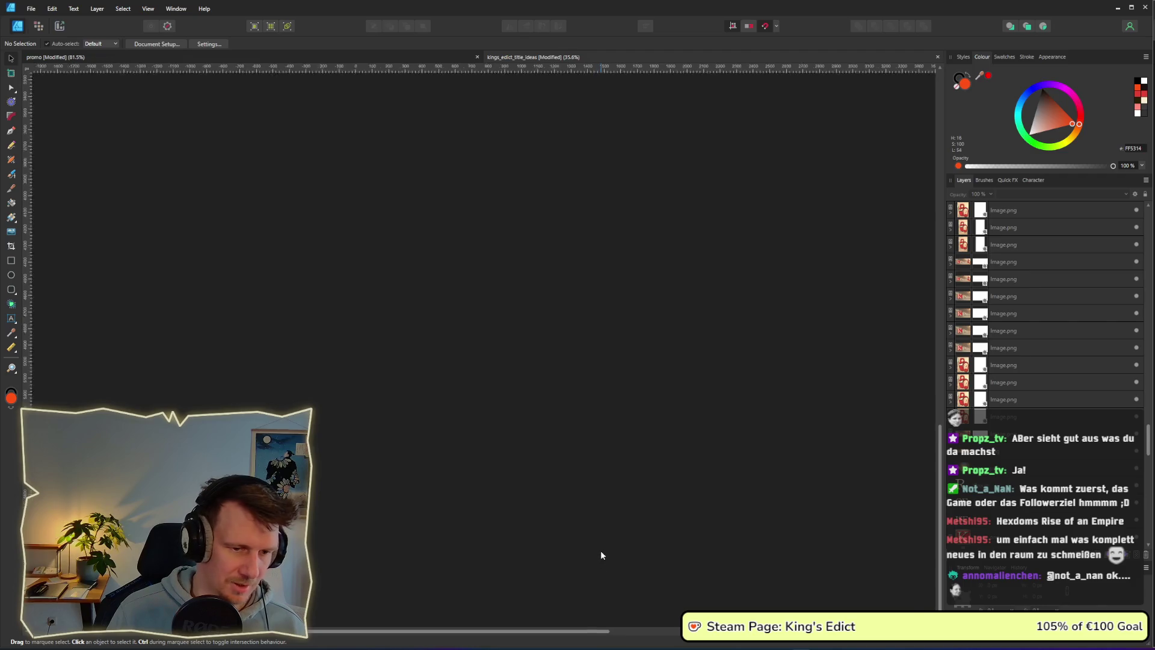
pyautogui.scroll(5, 551, 368)
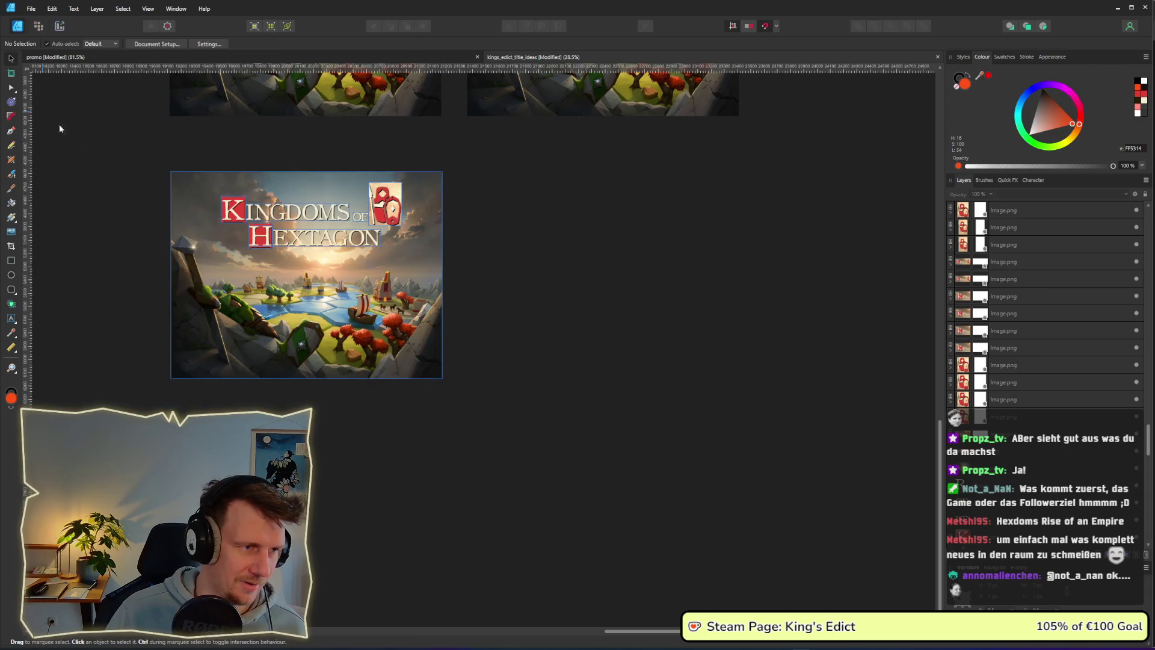
# Clone the Kingdoms of Hextagon artwork to its right.
pyautogui.moveTo(50, 117); pyautogui.dragTo(463, 397)
pyautogui.moveTo(205, 236)
pyautogui.mouseDown()
pyautogui.moveTo(579, 236)
pyautogui.moveTo(497, 238)
pyautogui.moveTo(514, 237)
pyautogui.mouseUp()
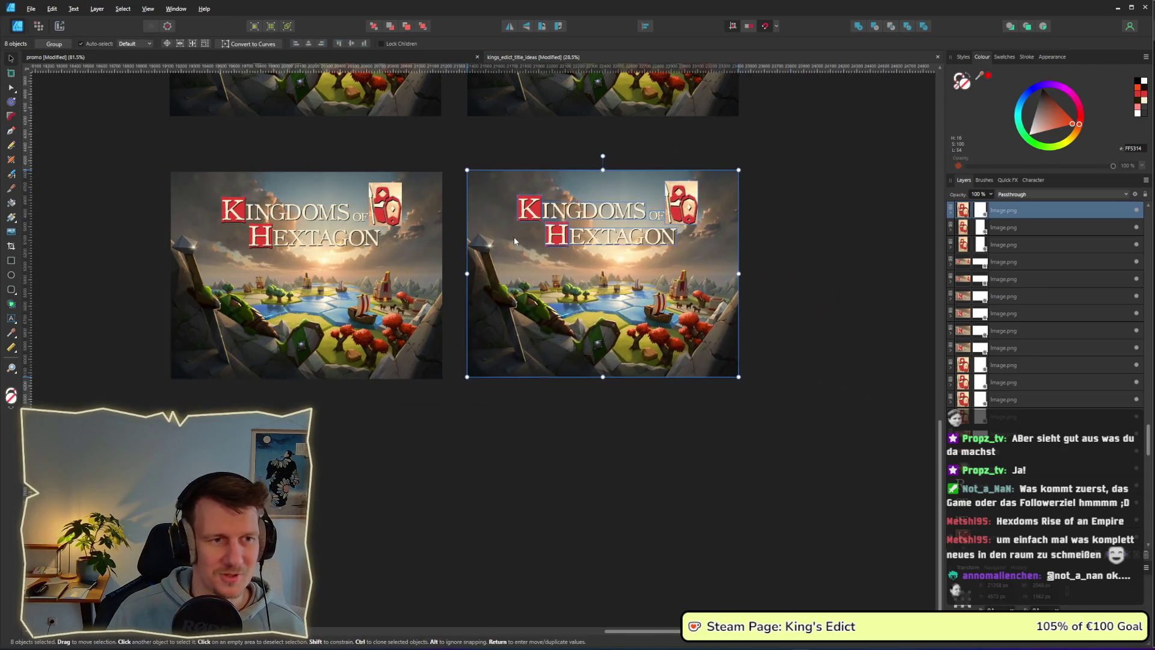
pyautogui.click(782, 271)
pyautogui.scroll(2, 792, 280)
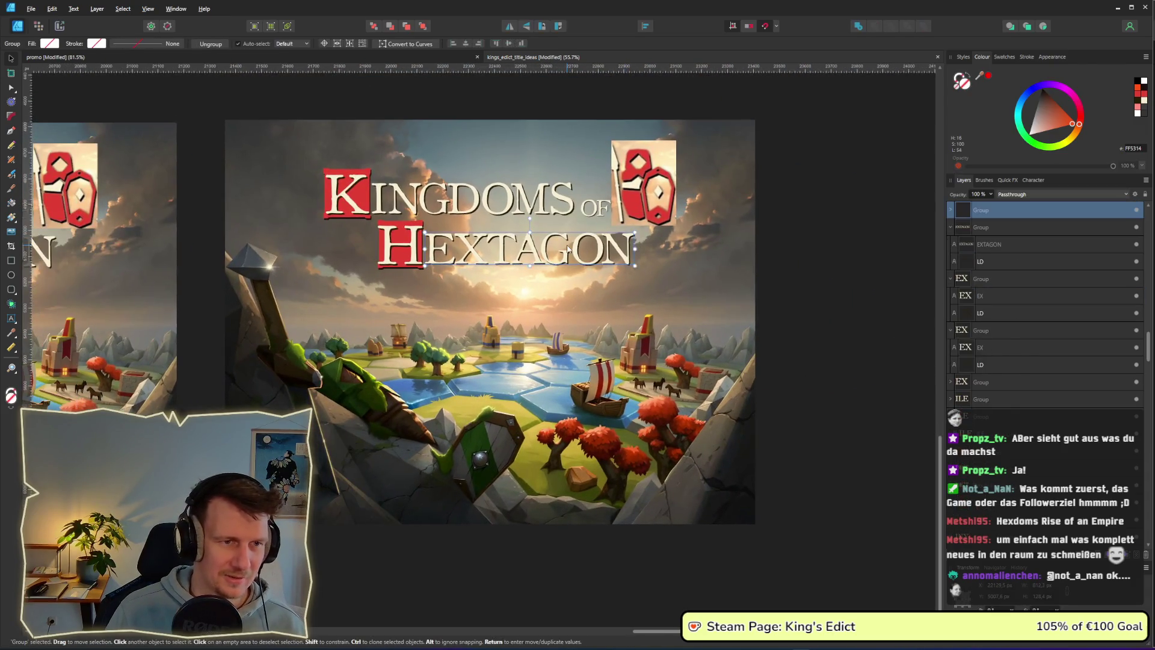
# Change EXTAGON to EXDOMS in the copy so it reads HEXDOMS.
pyautogui.doubleClick(530, 247)
pyautogui.moveTo(485, 247); pyautogui.dragTo(629, 252)
pyautogui.write('DOM')
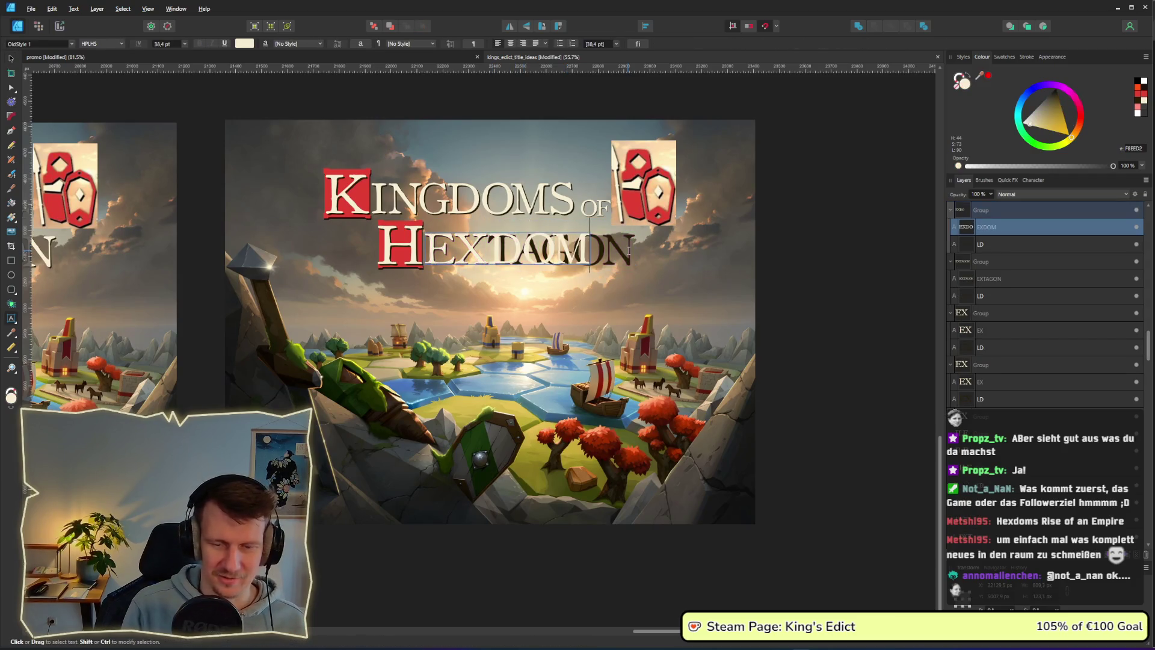
pyautogui.write('S')
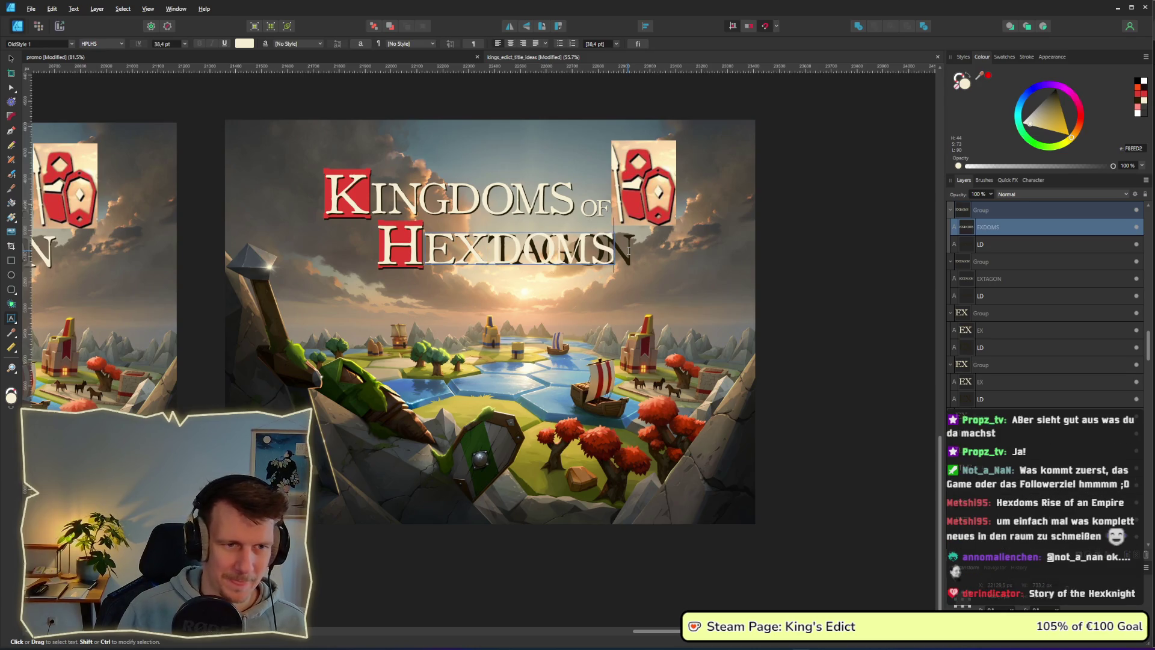
pyautogui.press('Escape')
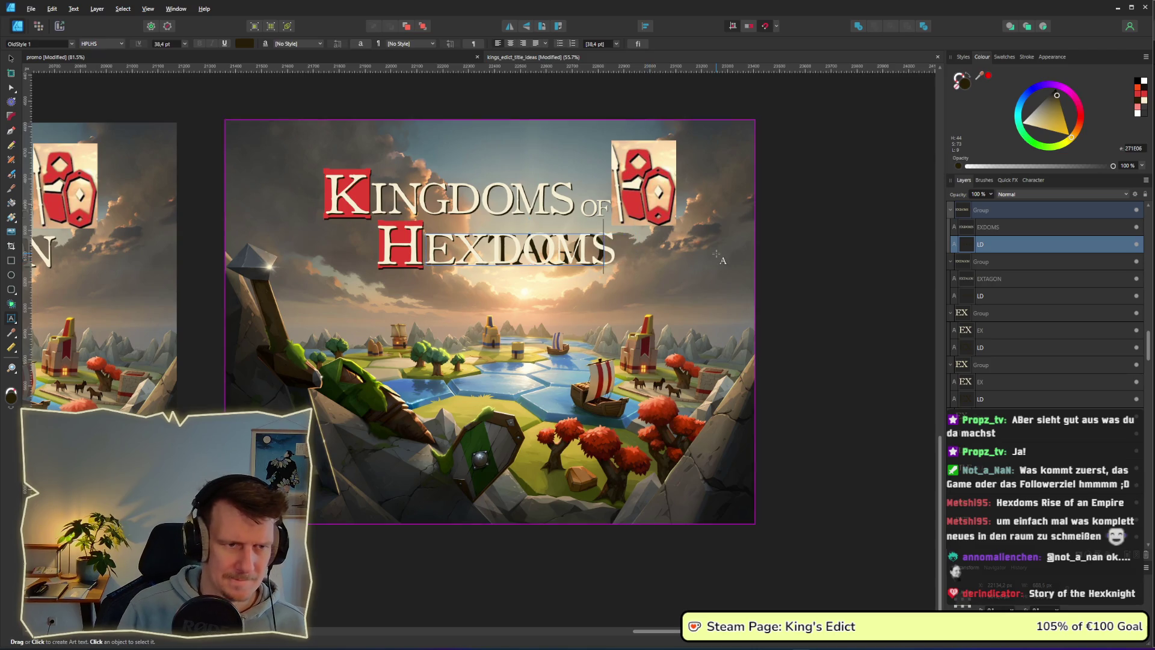
pyautogui.press('BackSpace')
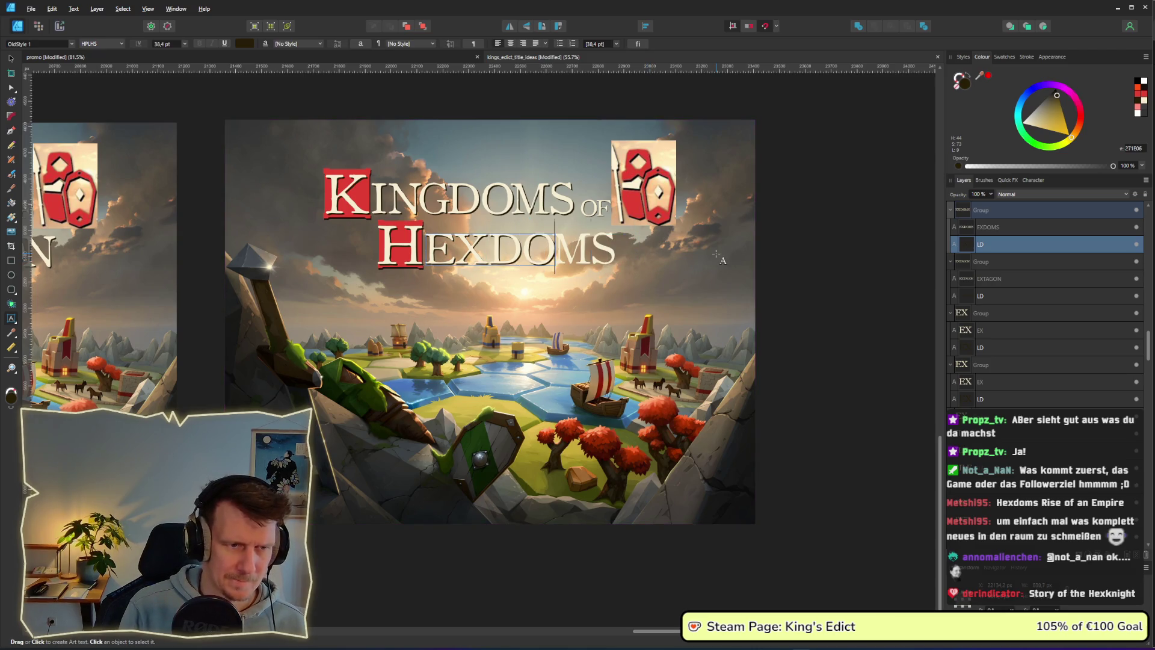
pyautogui.press('Escape')
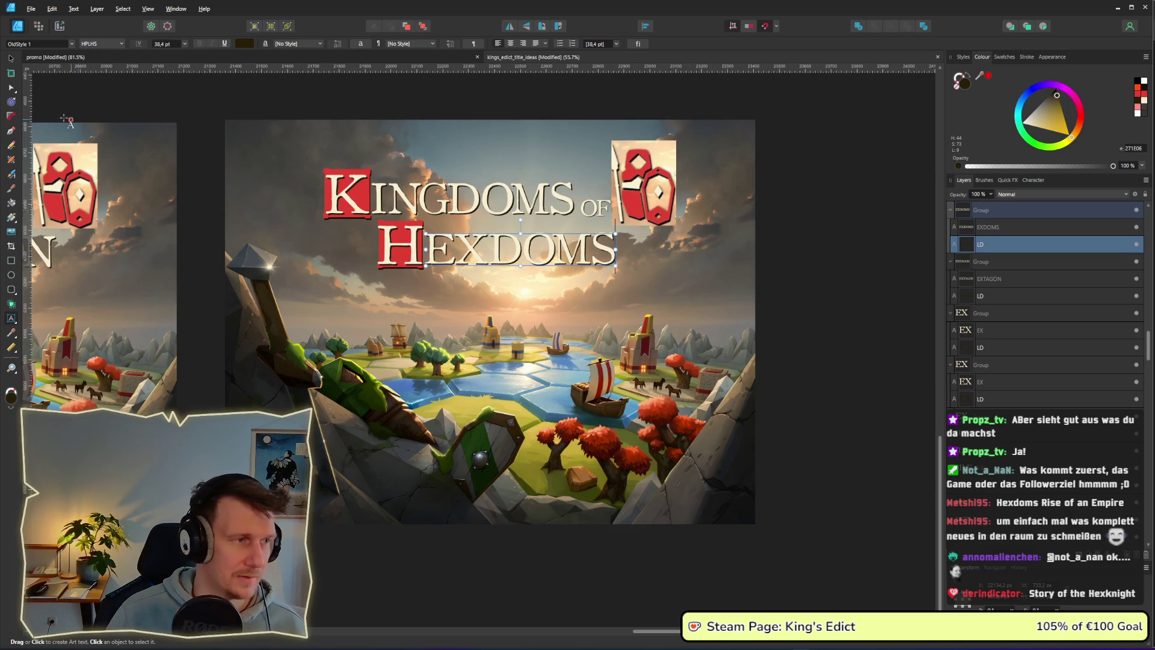
pyautogui.click(11, 59)
# Delete the KINGDOMS title group from the copy.
pyautogui.click(421, 198)
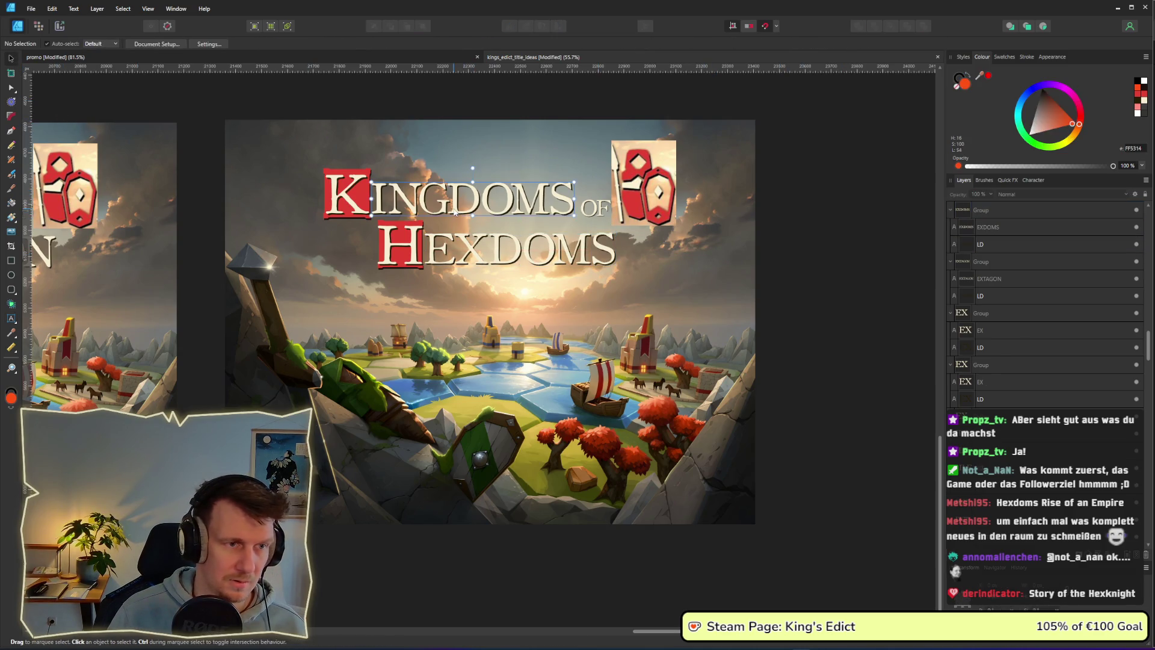
pyautogui.moveTo(269, 100)
pyautogui.mouseDown()
pyautogui.moveTo(619, 120)
pyautogui.moveTo(576, 229)
pyautogui.mouseUp()
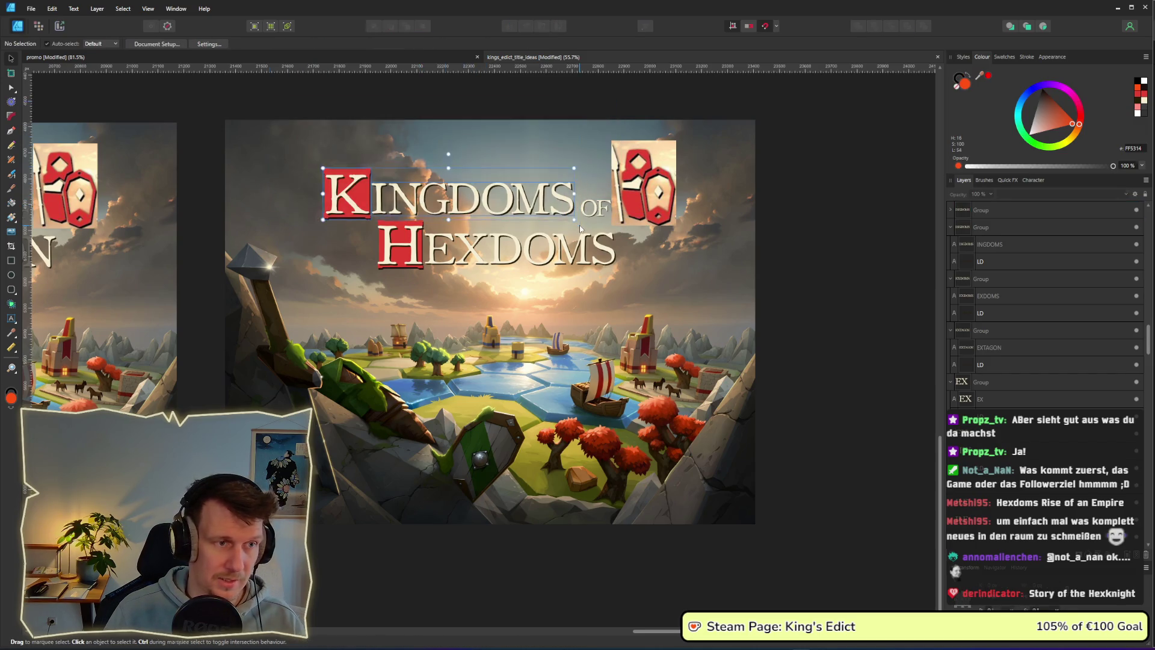
pyautogui.press('Delete')
pyautogui.click(326, 185)
pyautogui.moveTo(808, 314)
pyautogui.mouseDown()
pyautogui.moveTo(860, 330)
pyautogui.moveTo(685, 177)
pyautogui.mouseUp()
# Move HEXDOMS up to the top line and OF down below it.
pyautogui.moveTo(849, 313); pyautogui.dragTo(314, 207)
pyautogui.moveTo(494, 262); pyautogui.dragTo(460, 205)
pyautogui.click(589, 216)
pyautogui.moveTo(595, 207); pyautogui.dragTo(588, 237)
pyautogui.hotkey('ctrl', 'd')
pyautogui.scroll(-5, 702, 241)
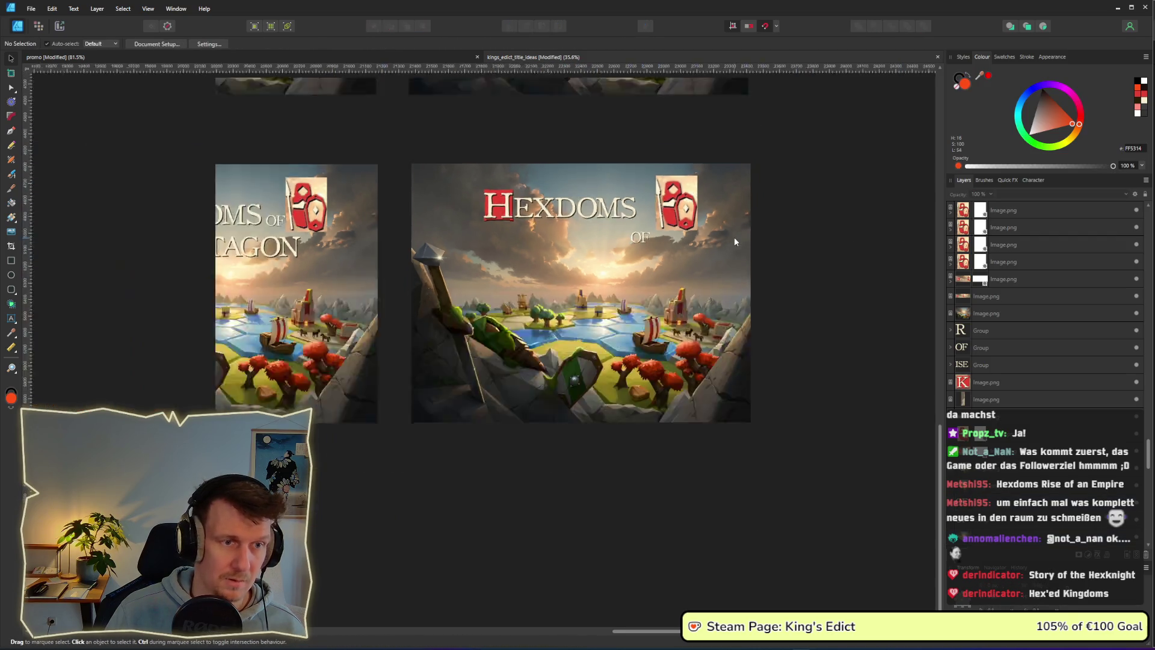
# Copy the Rise of Kingdoms lettering and paste RISE OF under HEXDOMS.
pyautogui.scroll(-3, 468, 221)
pyautogui.hscroll(-10, 482, 273)
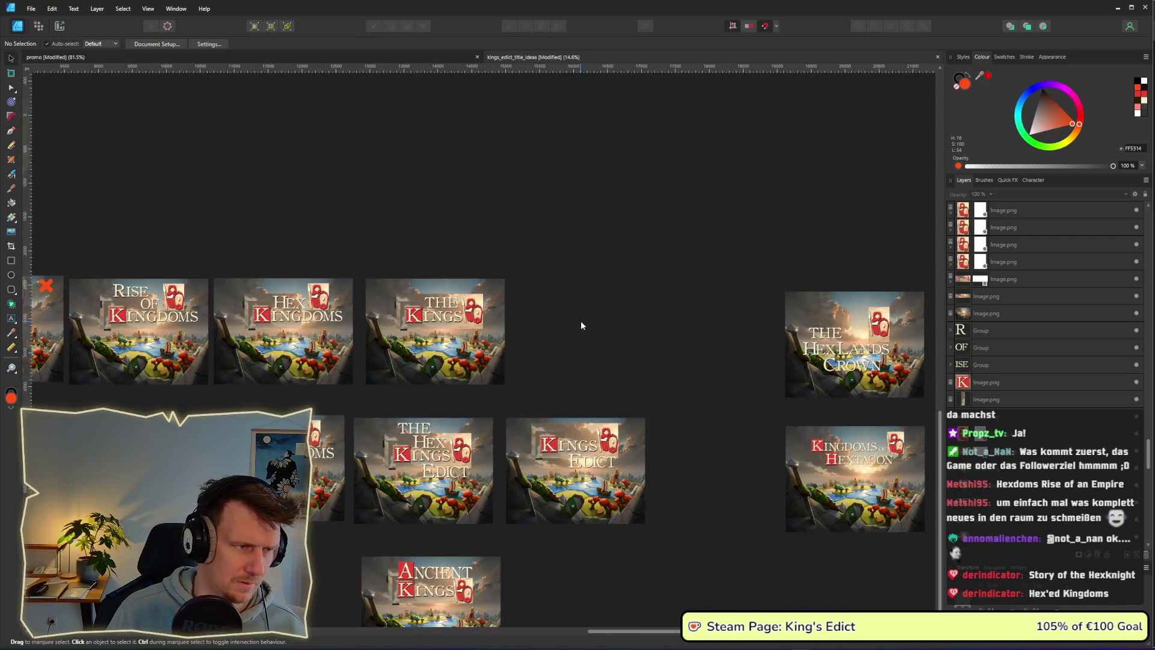
pyautogui.moveTo(105, 225)
pyautogui.mouseDown()
pyautogui.moveTo(193, 293)
pyautogui.moveTo(176, 294)
pyautogui.mouseUp()
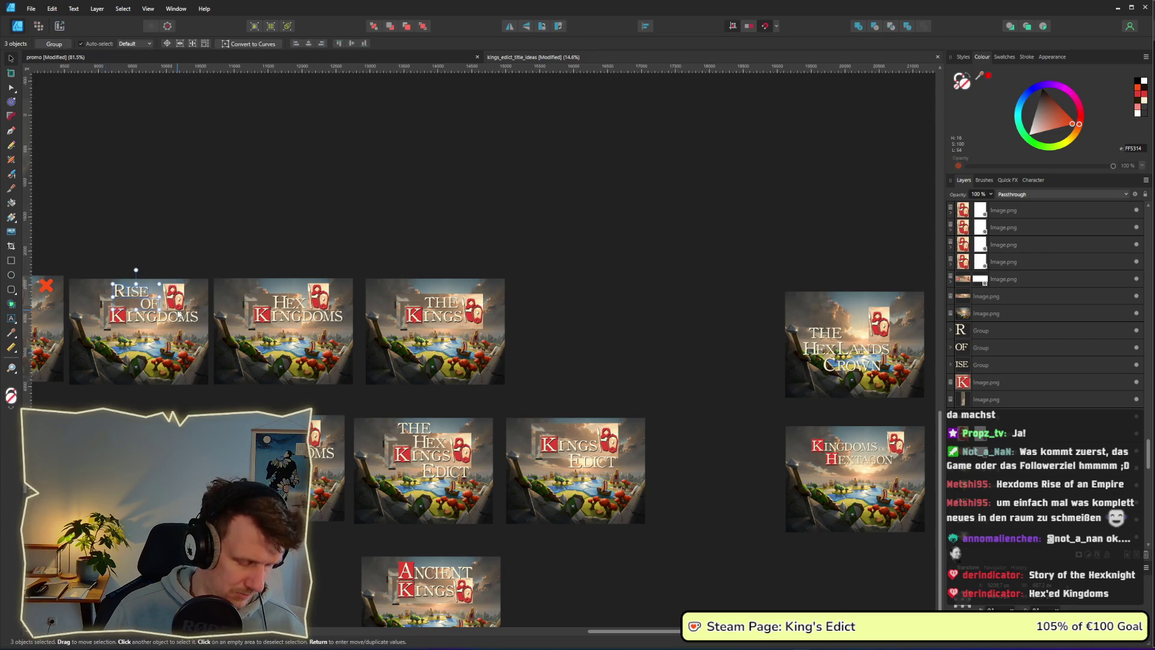
pyautogui.hscroll(5, 279, 296)
pyautogui.scroll(4, 687, 363)
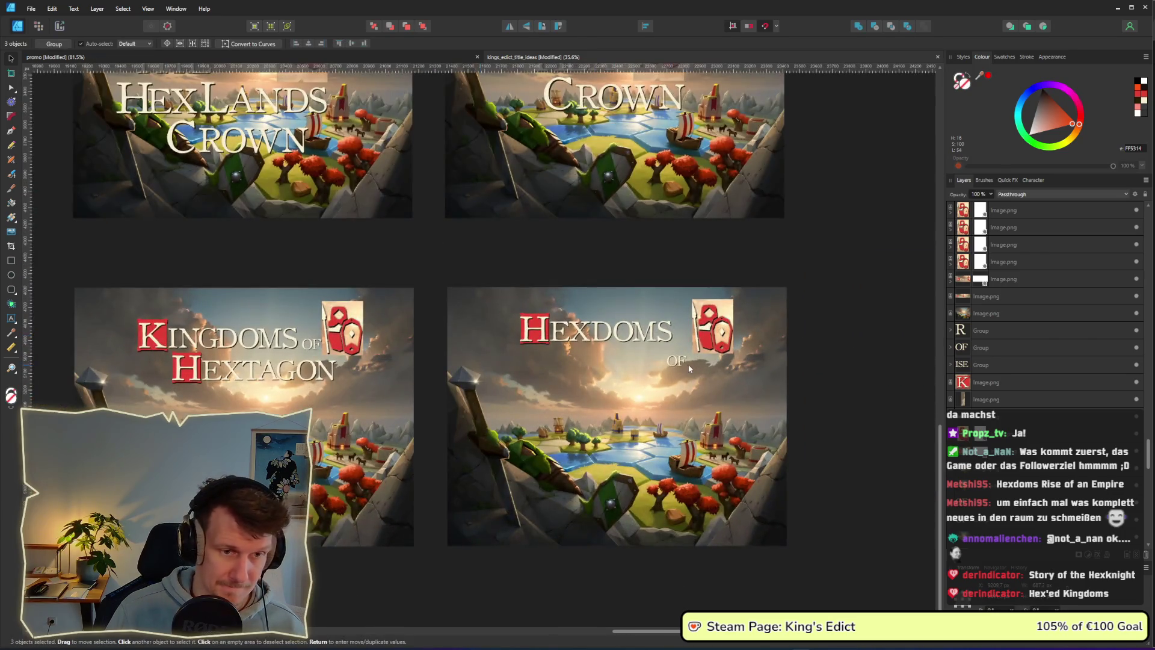
pyautogui.click(666, 369)
pyautogui.hotkey('ctrl', 'v')
pyautogui.moveTo(508, 354)
pyautogui.mouseDown()
pyautogui.moveTo(657, 396)
pyautogui.moveTo(645, 388)
pyautogui.mouseUp()
pyautogui.click(796, 387)
# Delete the small OF and move the large OF up beside RISE.
pyautogui.scroll(3, 796, 386)
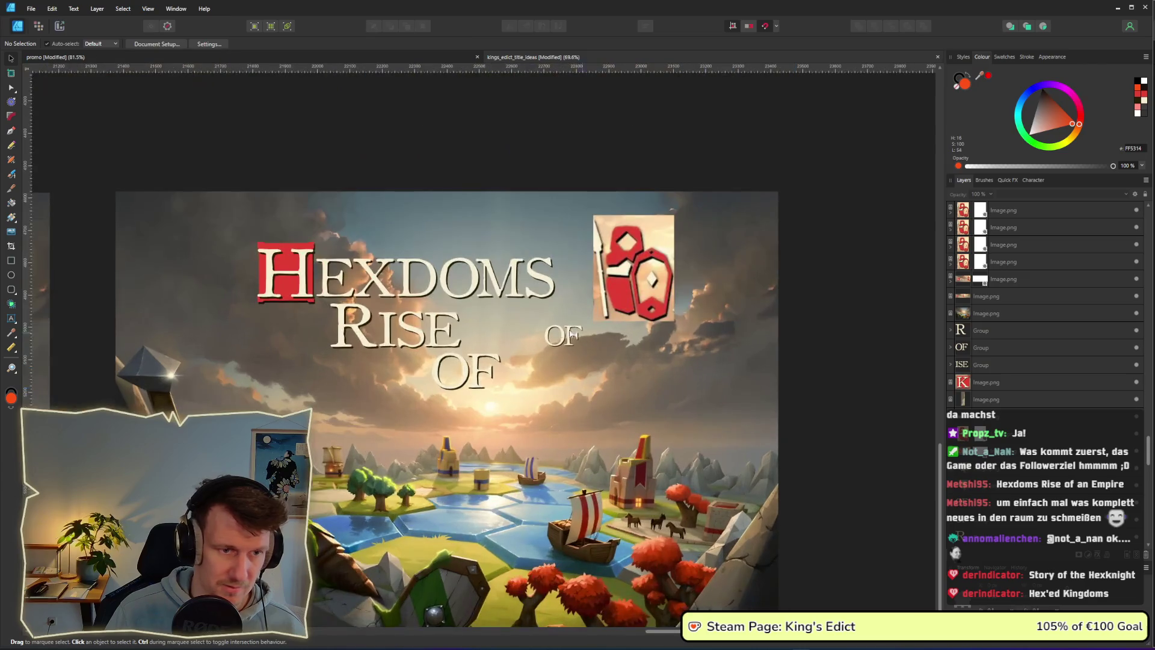
pyautogui.click(571, 348)
pyautogui.press('Delete')
pyautogui.moveTo(463, 381)
pyautogui.mouseDown()
pyautogui.moveTo(507, 344)
pyautogui.moveTo(470, 384)
pyautogui.mouseUp()
pyautogui.doubleClick(470, 384)
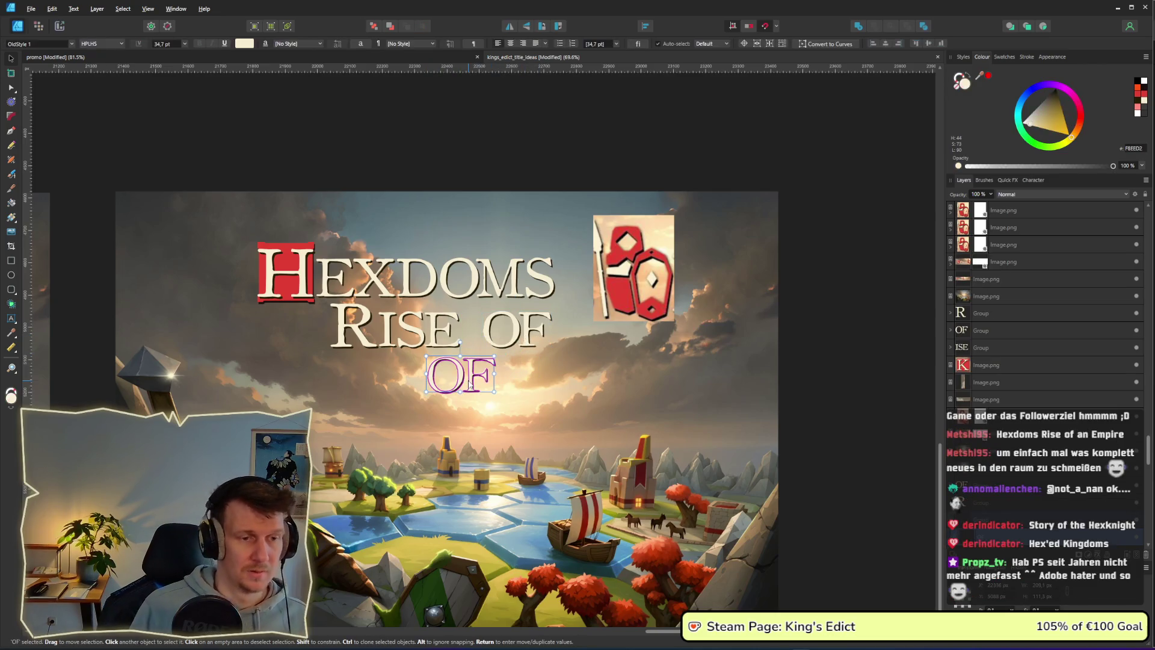
# Retype the lower OF text as AN.
pyautogui.doubleClick(471, 384)
pyautogui.press('Right')
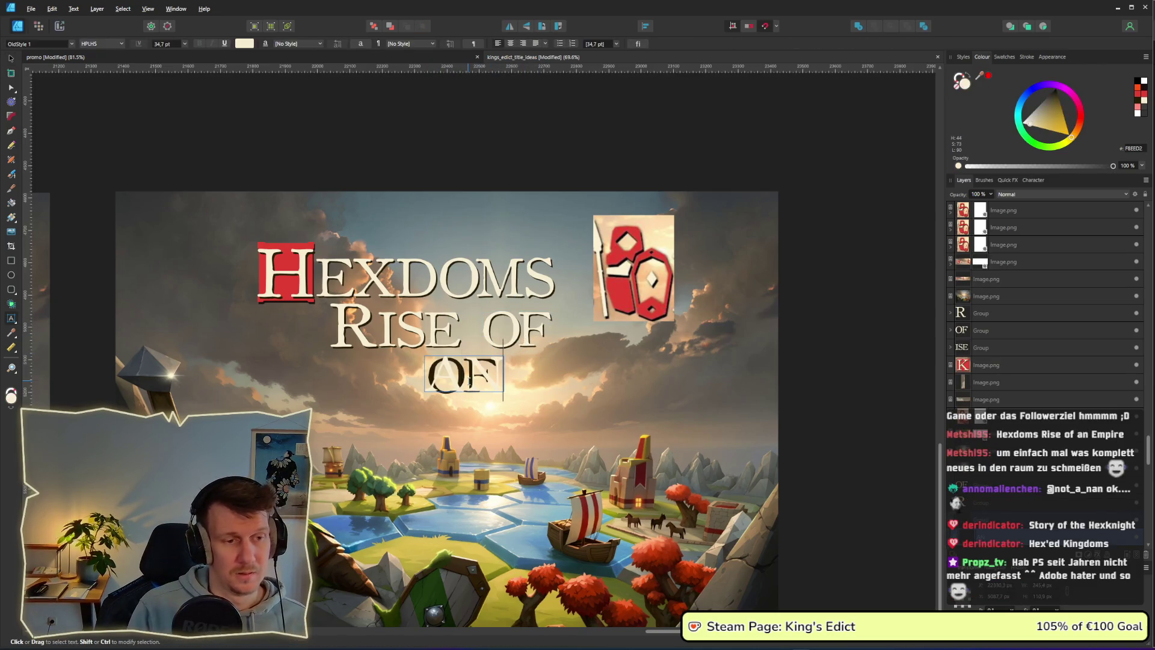
pyautogui.hotkey('ctrl', 'a')
pyautogui.write('AN')
pyautogui.hotkey('ctrl', 'z')
pyautogui.hotkey('ctrl', 'a')
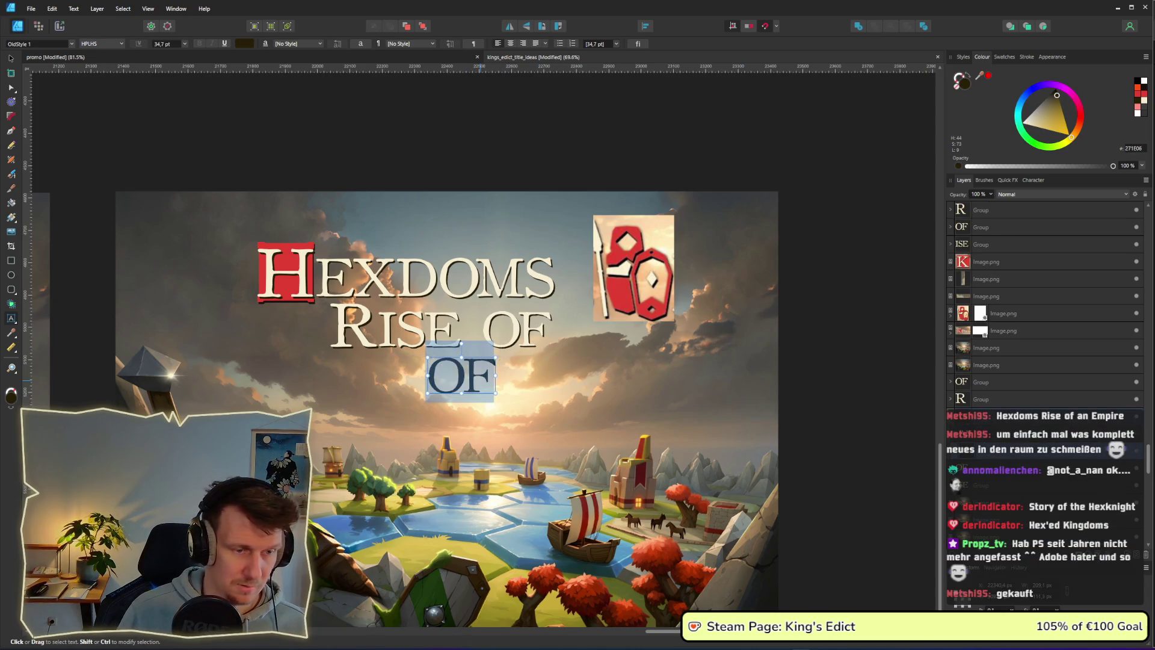
pyautogui.write('AN')
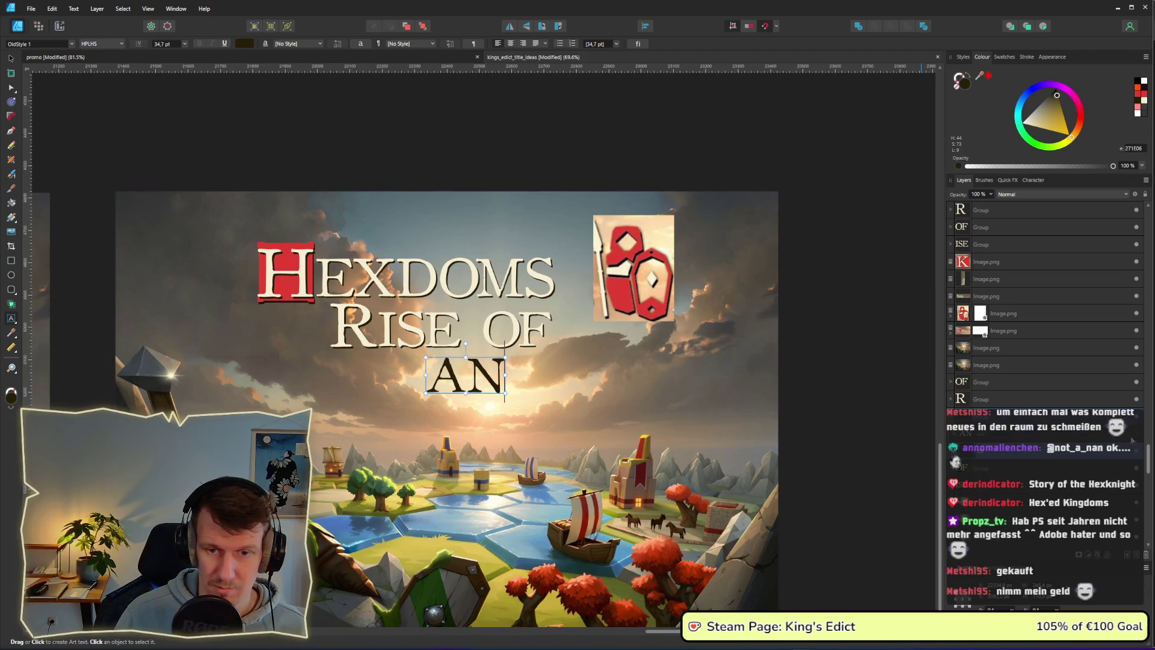
pyautogui.press('Escape')
pyautogui.press('v')
# Duplicate the RISE letters to follow AN.
pyautogui.click(419, 330)
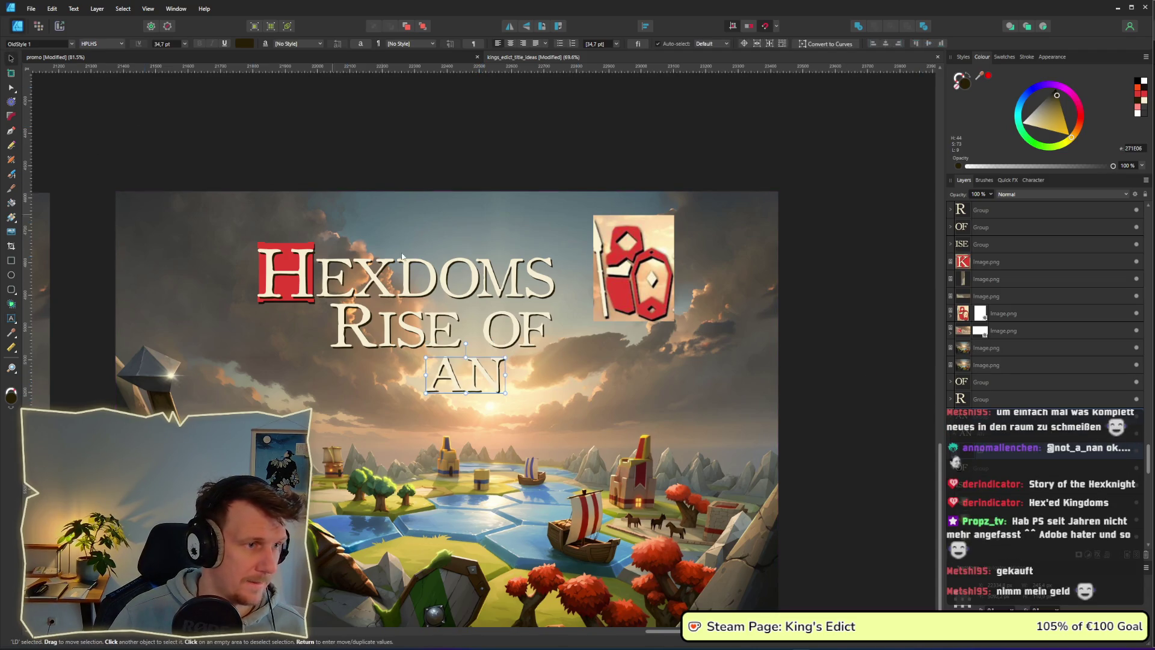
pyautogui.click(841, 317)
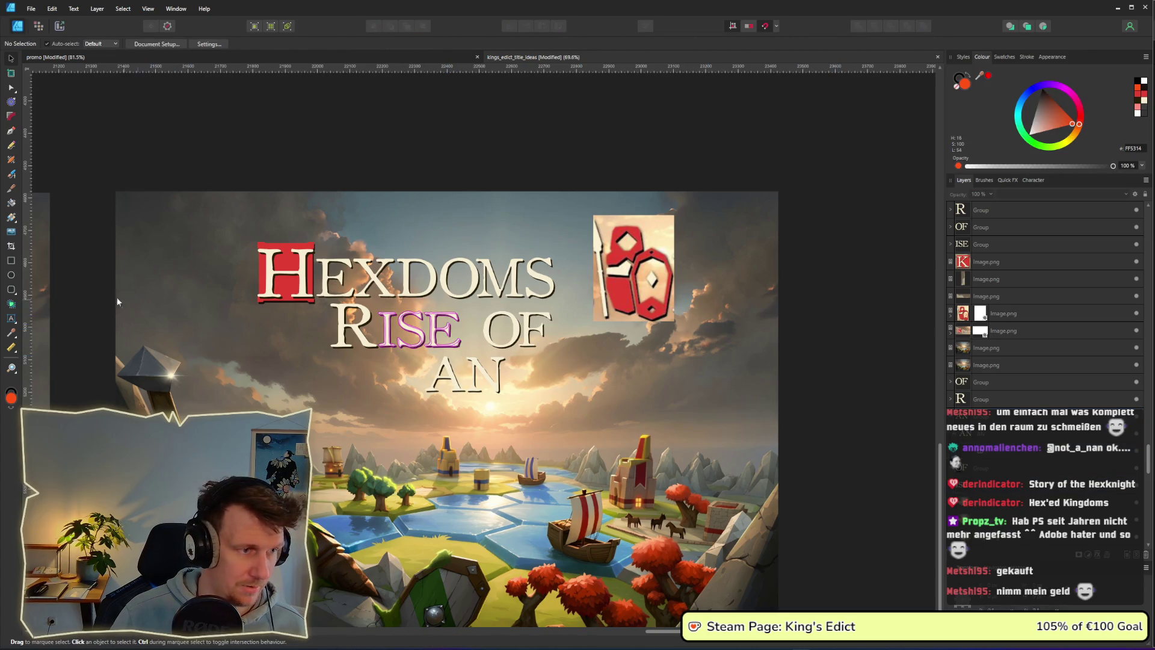
pyautogui.moveTo(82, 294)
pyautogui.mouseDown()
pyautogui.moveTo(267, 361)
pyautogui.moveTo(475, 361)
pyautogui.moveTo(451, 389)
pyautogui.moveTo(607, 388)
pyautogui.mouseUp()
pyautogui.press('t')
pyautogui.doubleClick(538, 379)
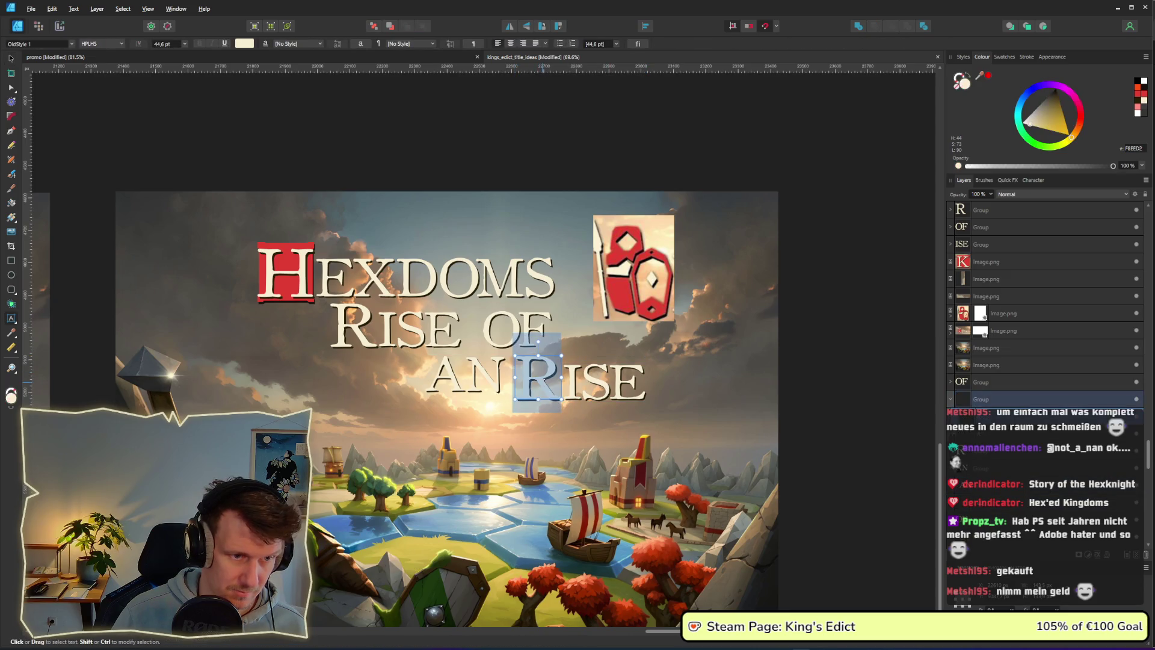
pyautogui.click(518, 379)
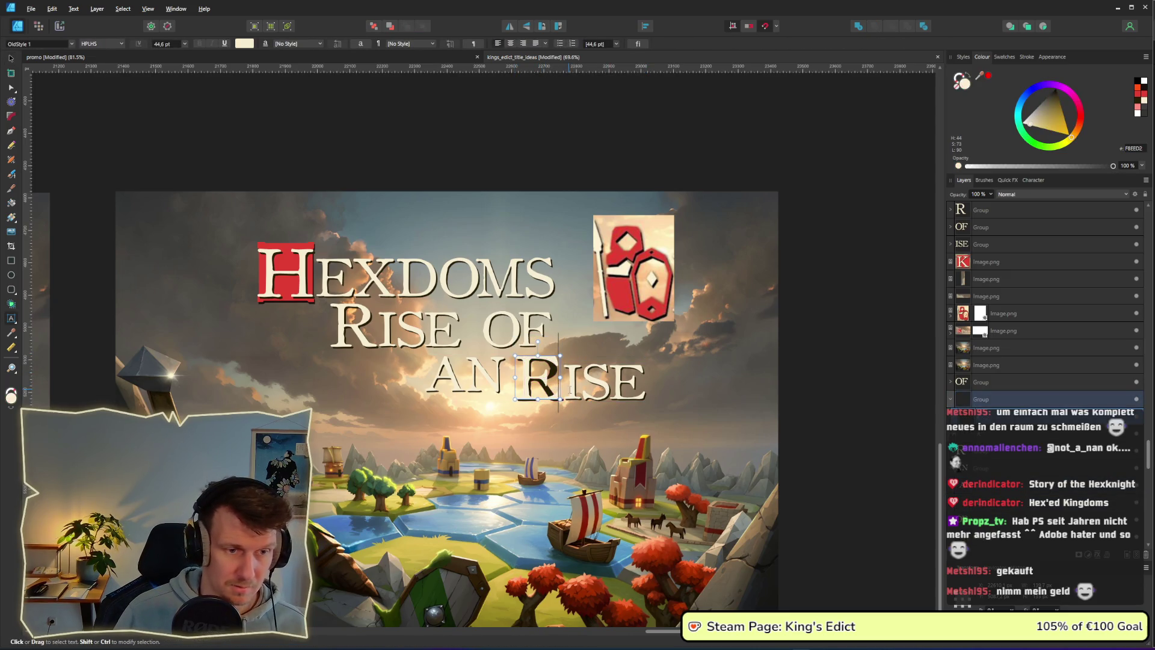
# Replace the duplicate's small ISE letters with MPIRE.
pyautogui.click(570, 390)
pyautogui.write('MPIR')
pyautogui.write('E')
pyautogui.press('Escape')
pyautogui.write('ISE')
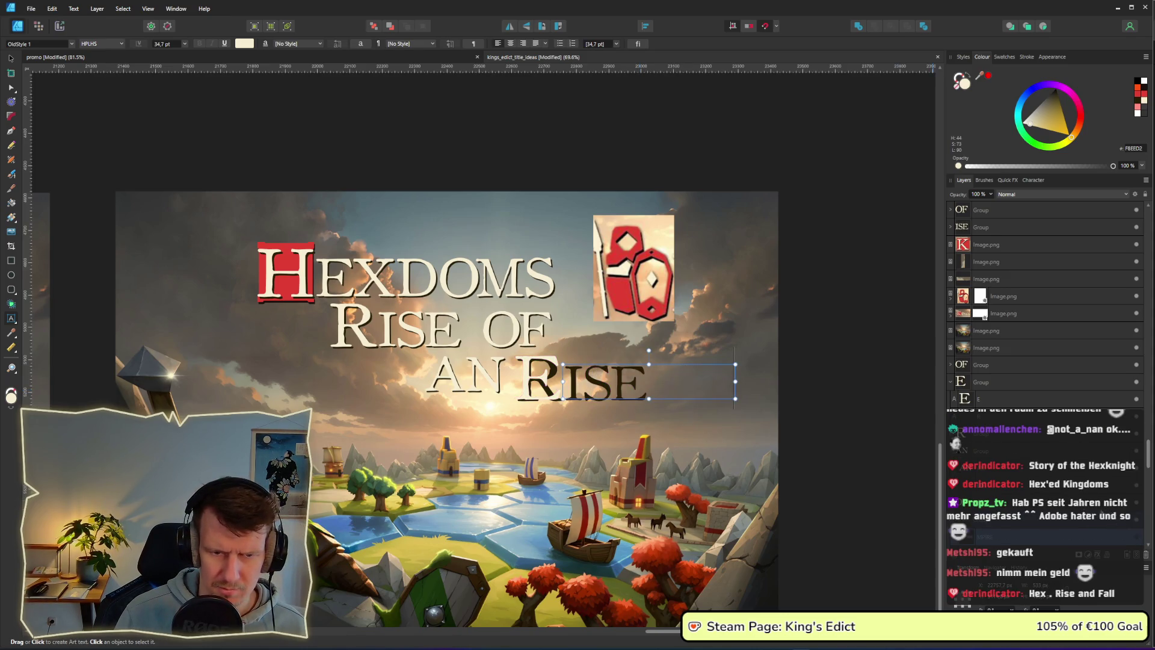
pyautogui.doubleClick(605, 380)
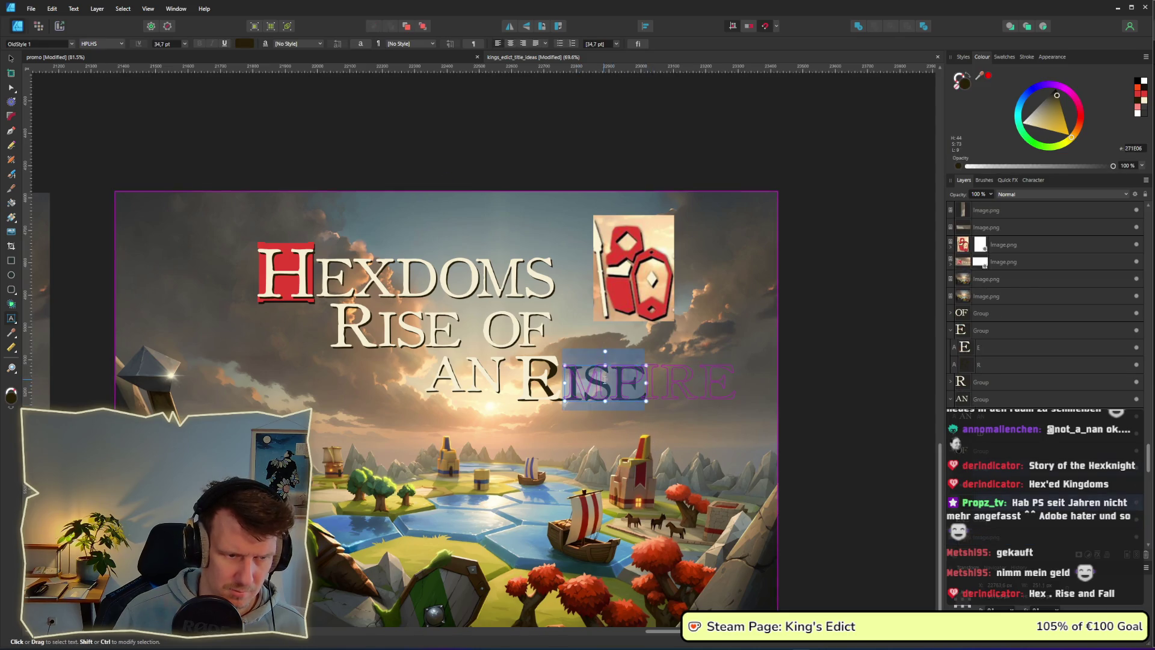
pyautogui.press('BackSpace')
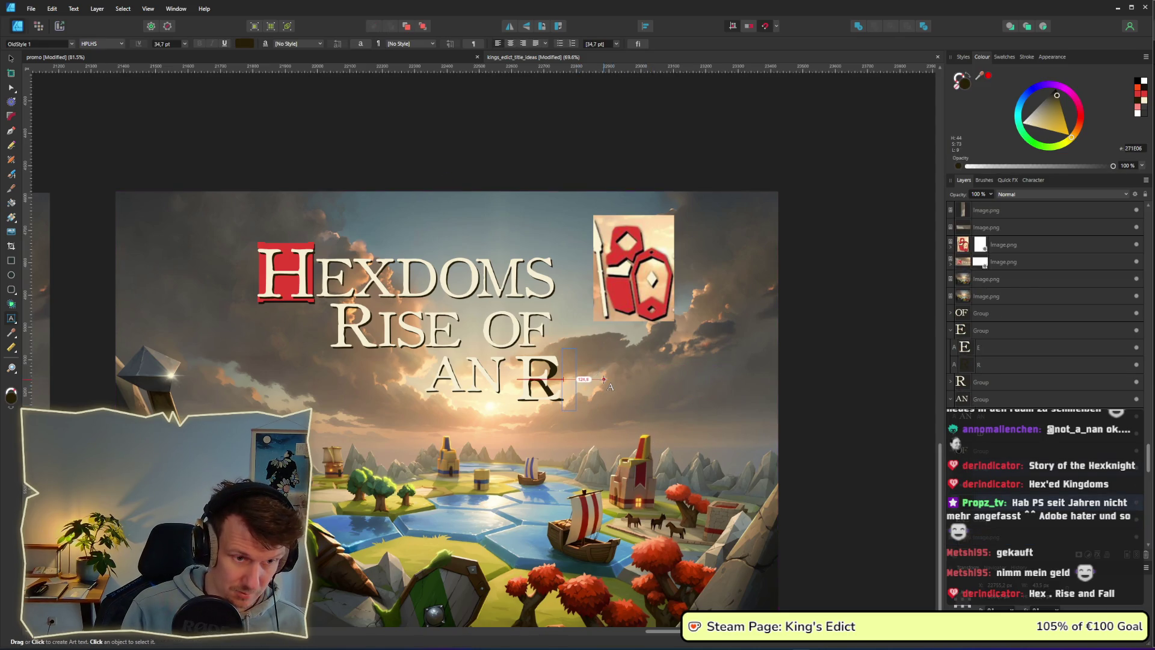
pyautogui.write('MPIRE')
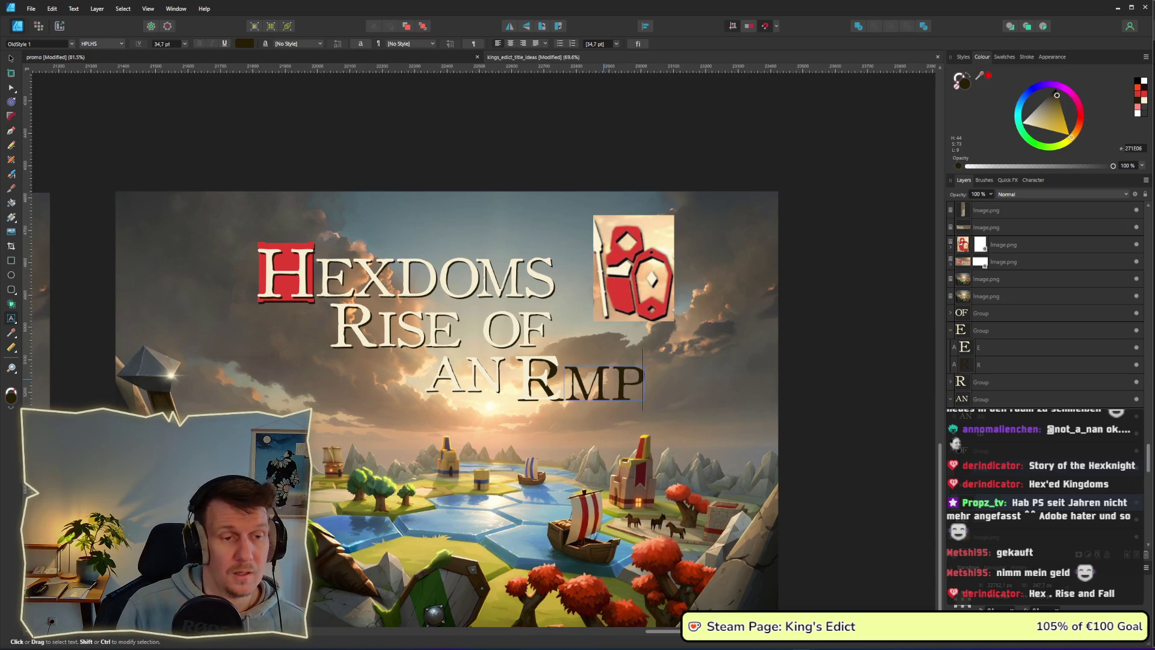
pyautogui.scroll(-3, 1070, 394)
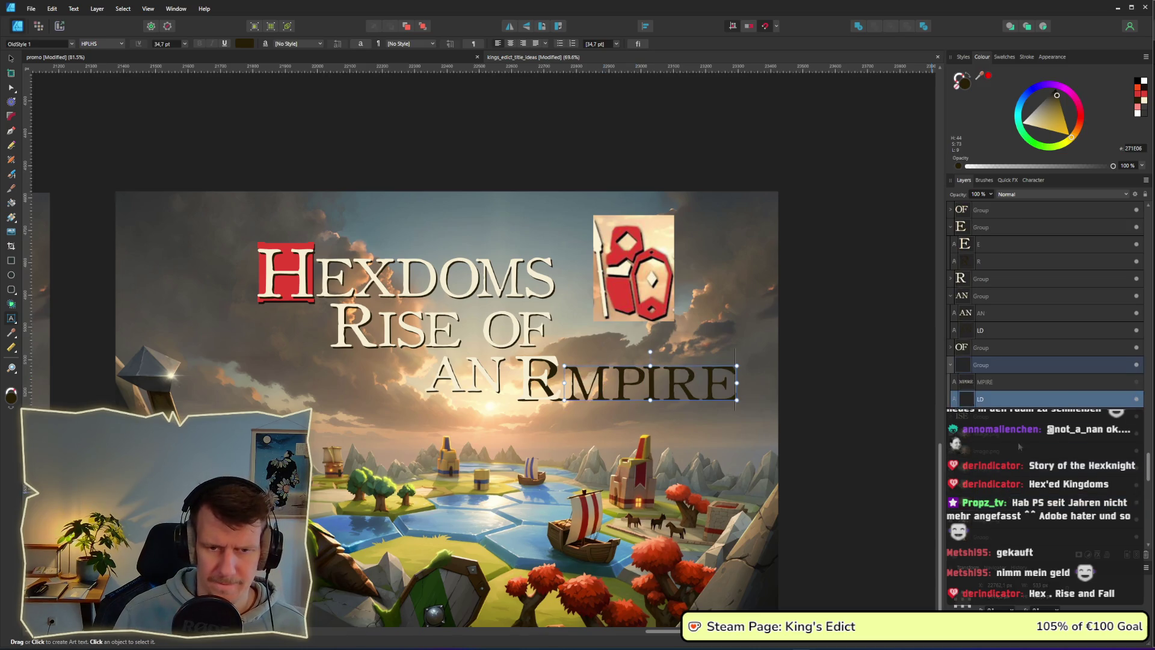
pyautogui.click(1090, 385)
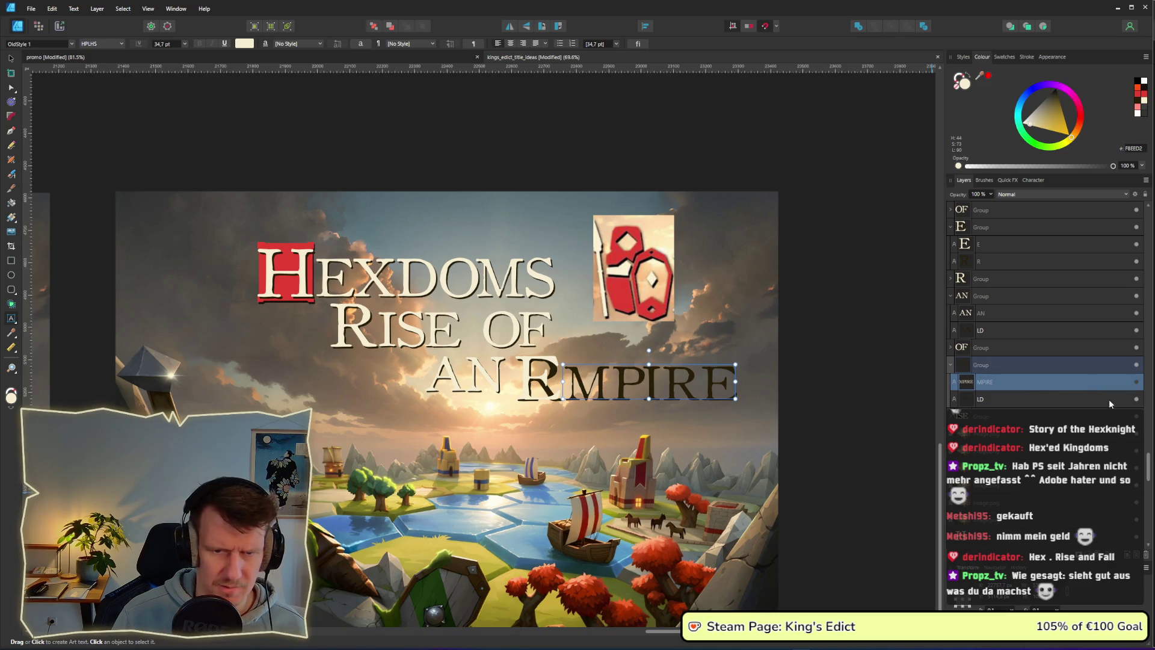
pyautogui.press('Escape')
# Change the big R to E so the line reads AN EMPIRE.
pyautogui.click(1059, 244)
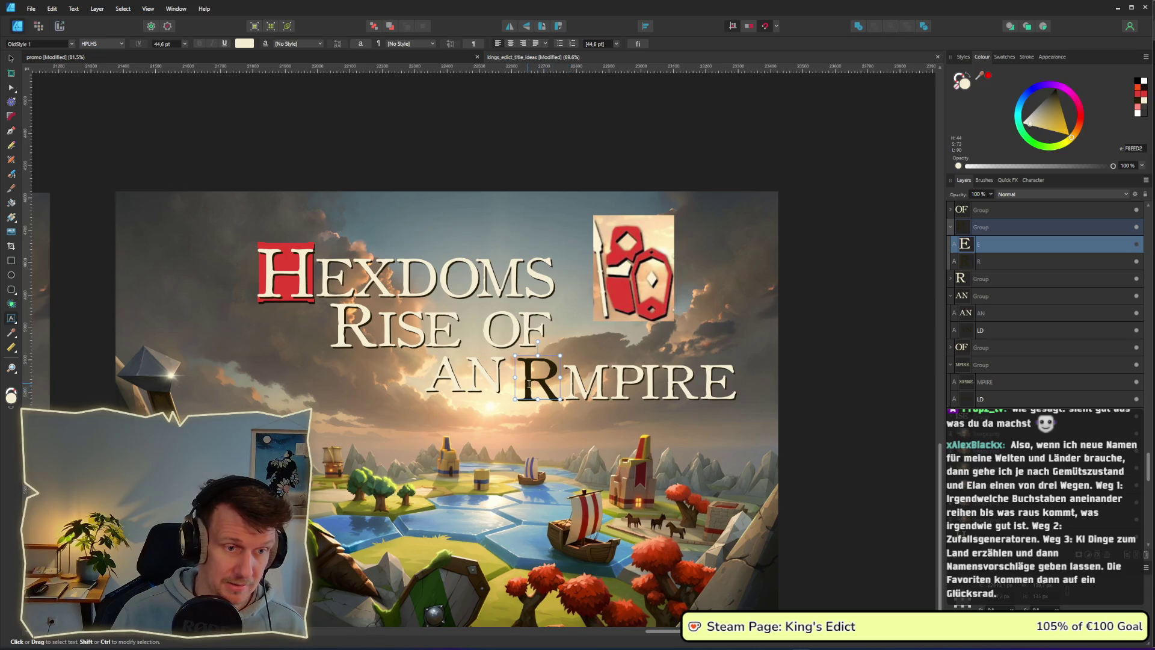
pyautogui.click(548, 394)
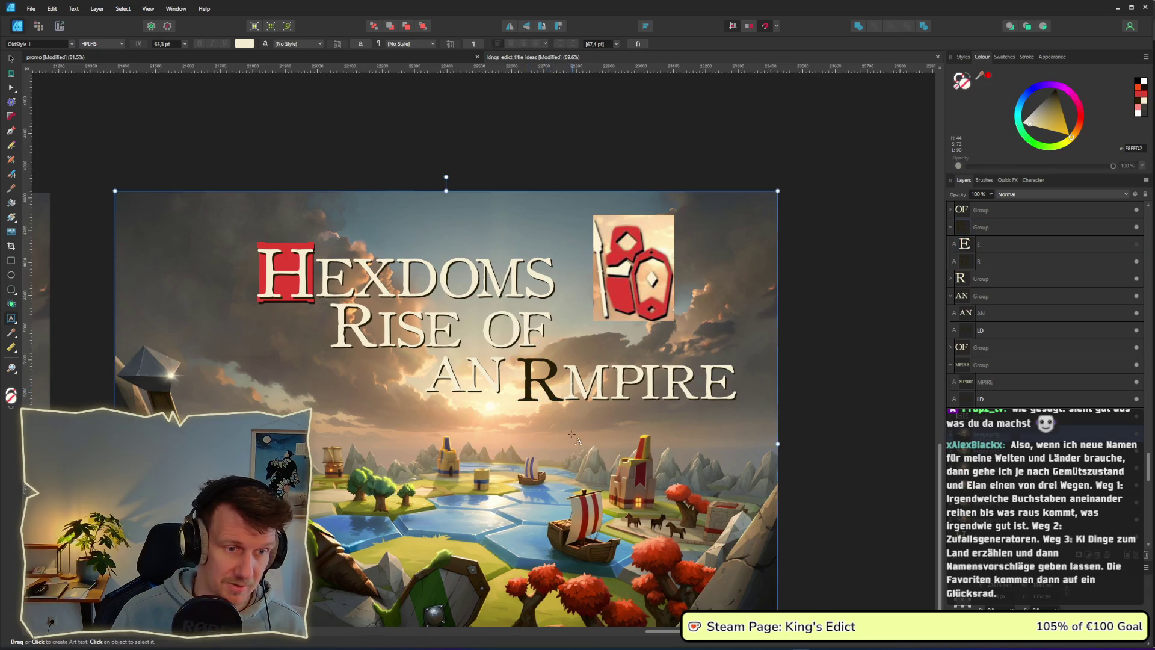
pyautogui.doubleClick(548, 394)
pyautogui.write('E')
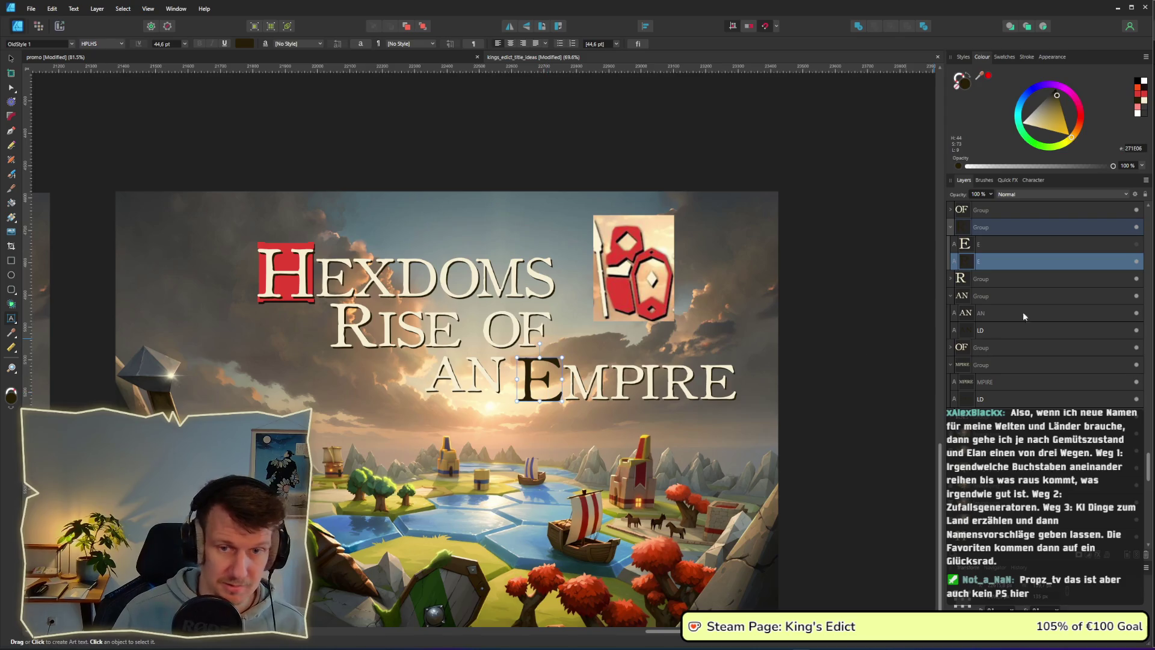
pyautogui.click(1101, 257)
pyautogui.press('Escape')
pyautogui.press('v')
# Shift the title slightly left and down, and AN EMPIRE about 30 px left.
pyautogui.scroll(-3, 446, 215)
pyautogui.moveTo(730, 362); pyautogui.dragTo(360, 275)
pyautogui.moveTo(461, 295); pyautogui.dragTo(442, 299)
pyautogui.click(766, 308)
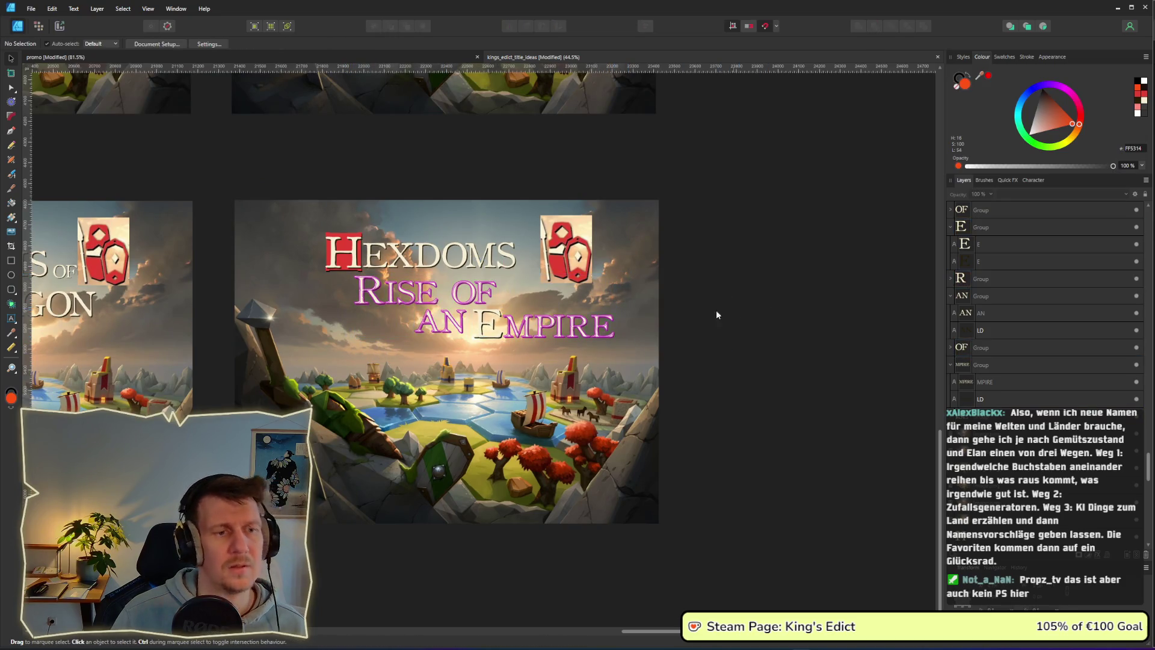
pyautogui.moveTo(738, 368); pyautogui.dragTo(403, 298)
pyautogui.moveTo(457, 318); pyautogui.dragTo(439, 319)
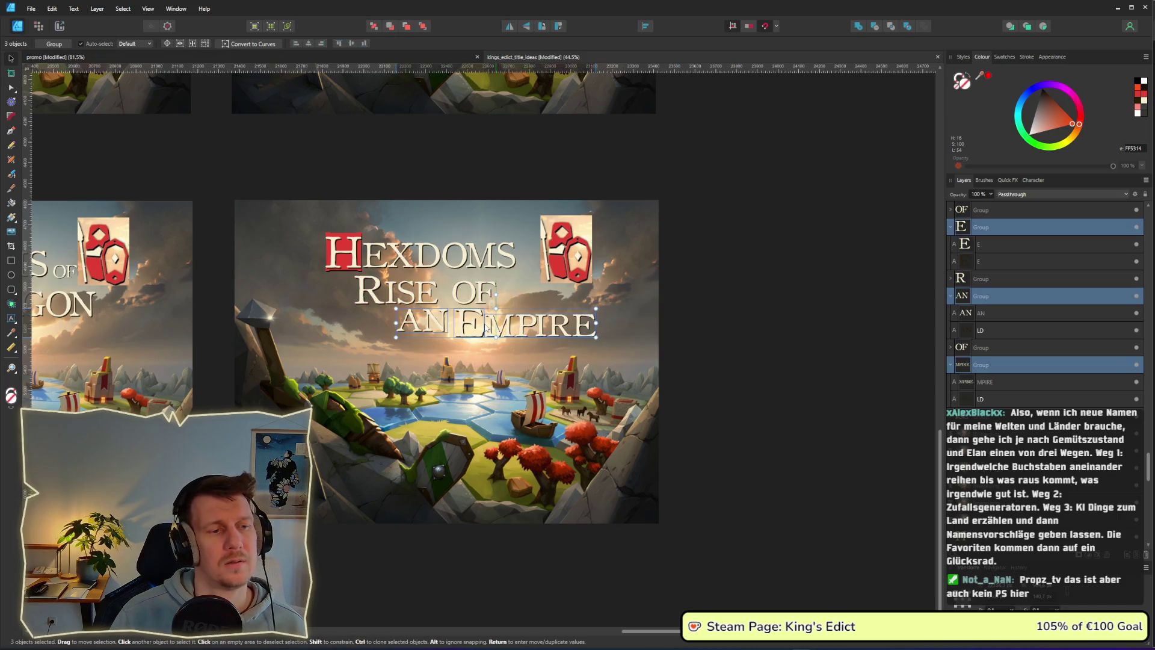
pyautogui.click(779, 310)
# Move the shield image left and down and stretch HEXDOMS slightly wider.
pyautogui.moveTo(583, 259); pyautogui.dragTo(570, 284)
pyautogui.click(806, 265)
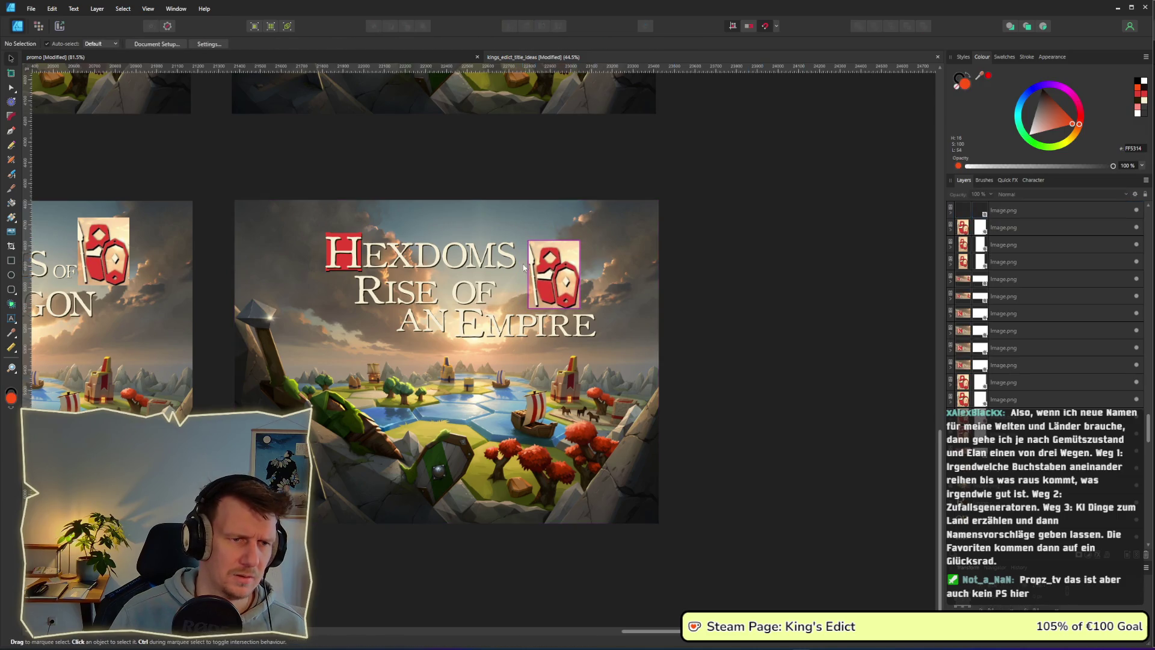
pyautogui.click(502, 269)
pyautogui.moveTo(513, 268); pyautogui.dragTo(522, 268)
pyautogui.click(749, 280)
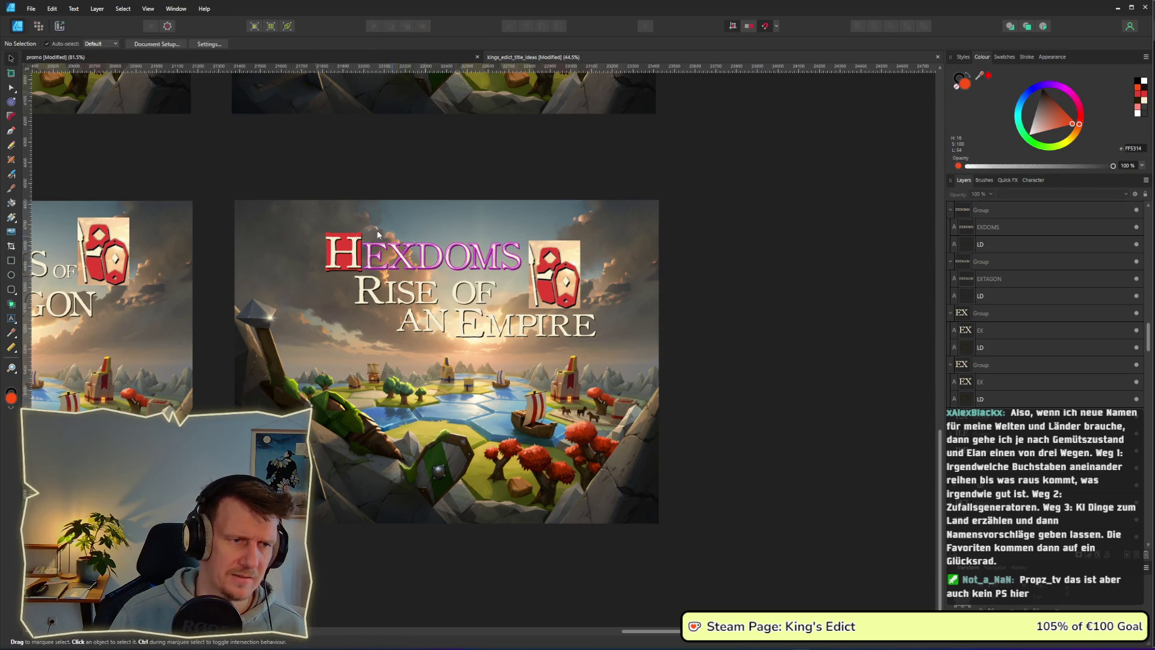
pyautogui.scroll(-3, 615, 280)
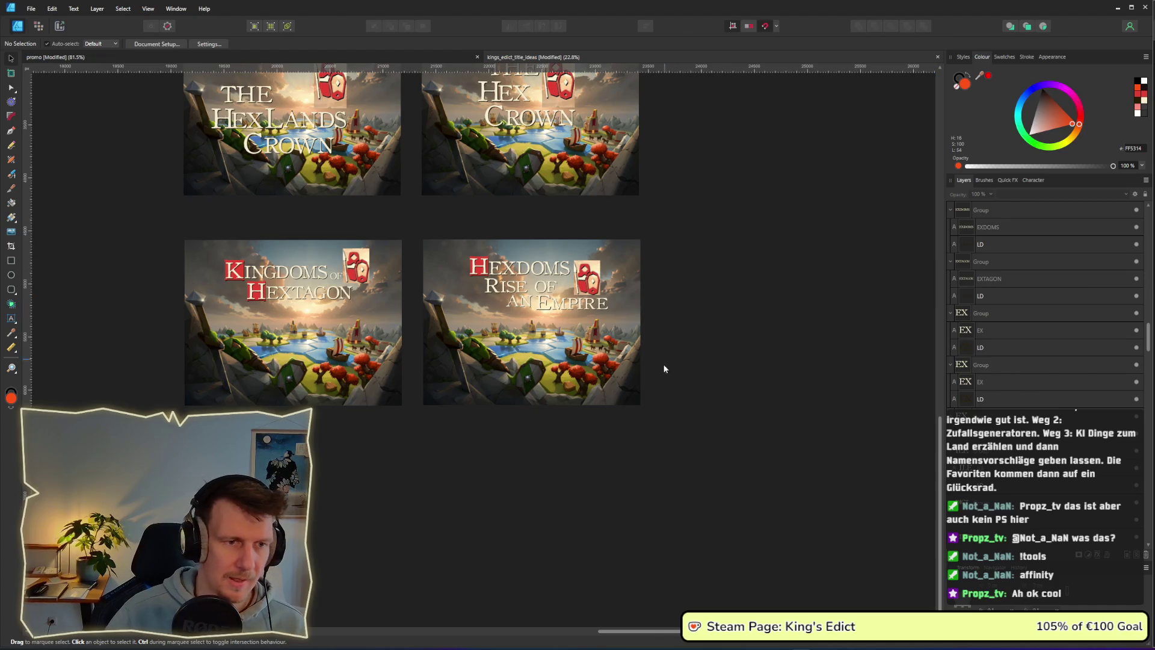
# Alt-drag a copy of the Hexdoms mockup to the right of the original.
pyautogui.scroll(2, 665, 364)
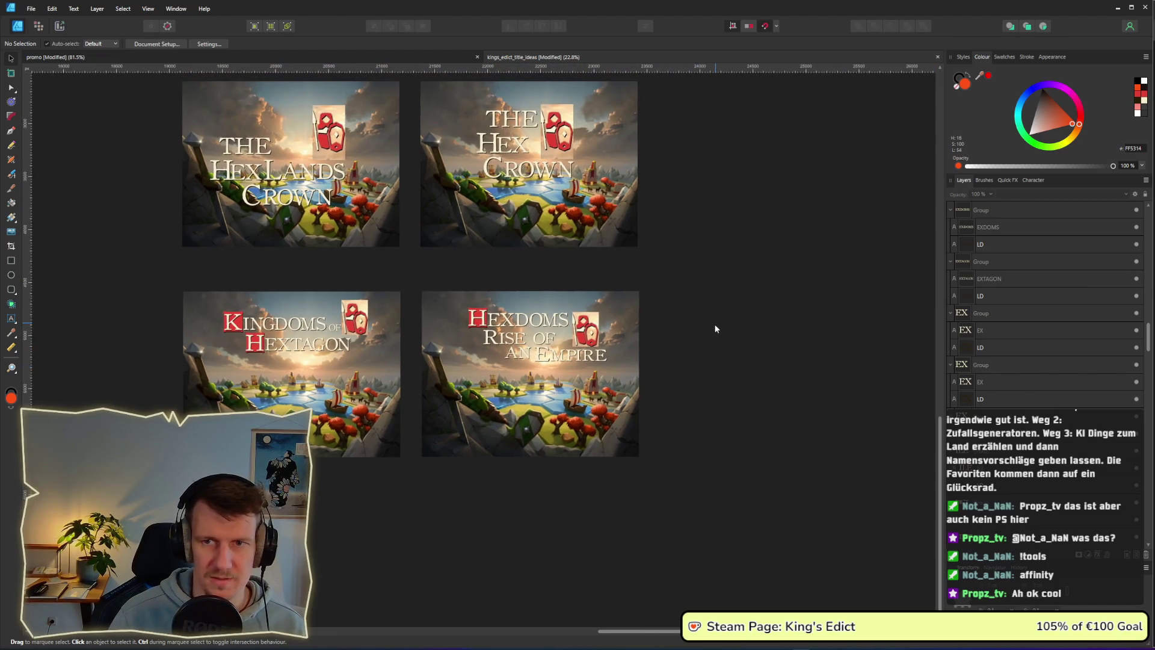
pyautogui.scroll(-1, 622, 342)
pyautogui.hscroll(3, 623, 342)
pyautogui.moveTo(581, 423)
pyautogui.mouseDown()
pyautogui.moveTo(514, 392)
pyautogui.moveTo(265, 220)
pyautogui.mouseUp()
pyautogui.moveTo(335, 290)
pyautogui.mouseDown()
pyautogui.moveTo(569, 317)
pyautogui.moveTo(637, 290)
pyautogui.mouseUp()
# Drill into the copy's red H letter group and the MPIRE text.
pyautogui.scroll(3, 727, 297)
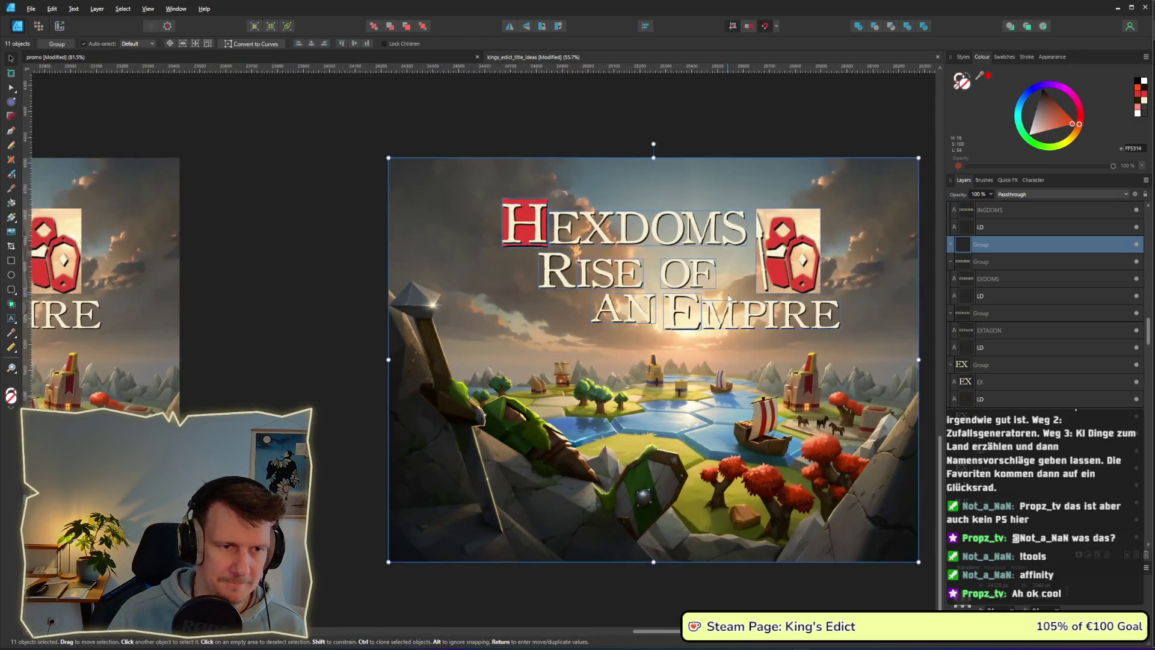
pyautogui.click(595, 150)
pyautogui.click(525, 224)
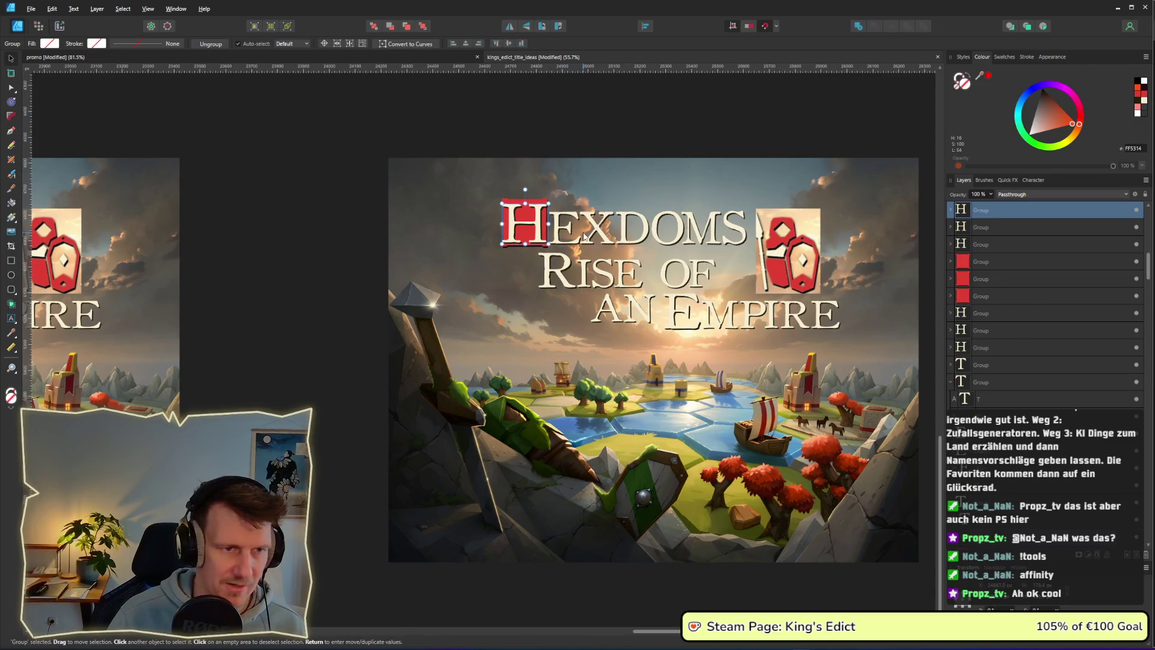
pyautogui.doubleClick(531, 233)
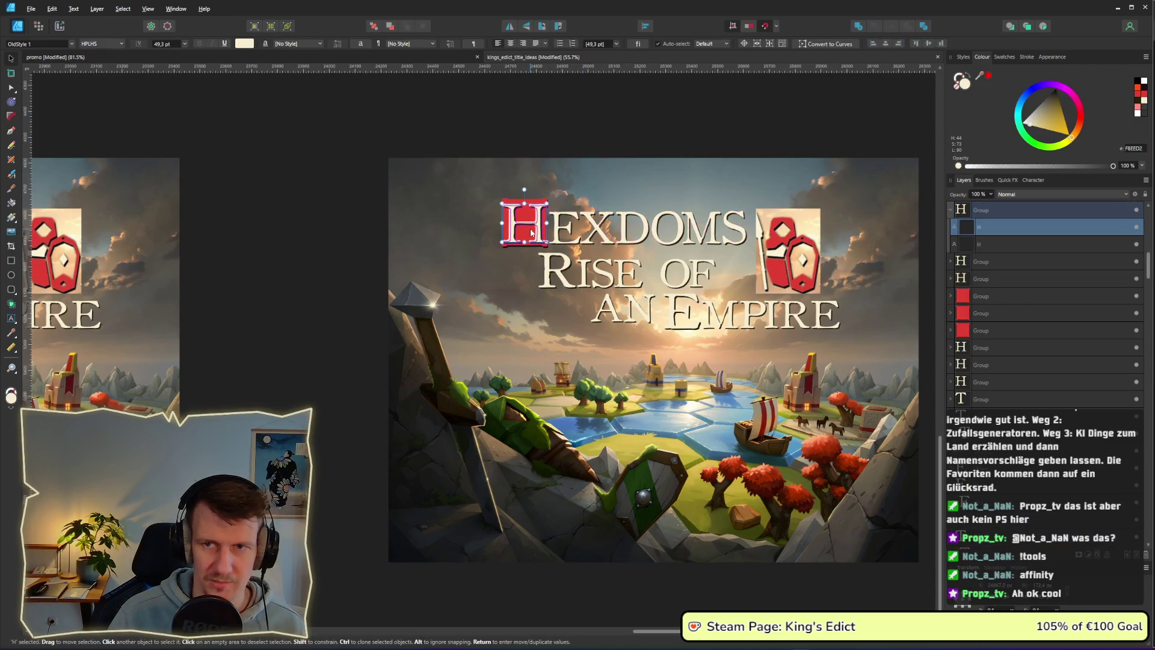
pyautogui.doubleClick(531, 231)
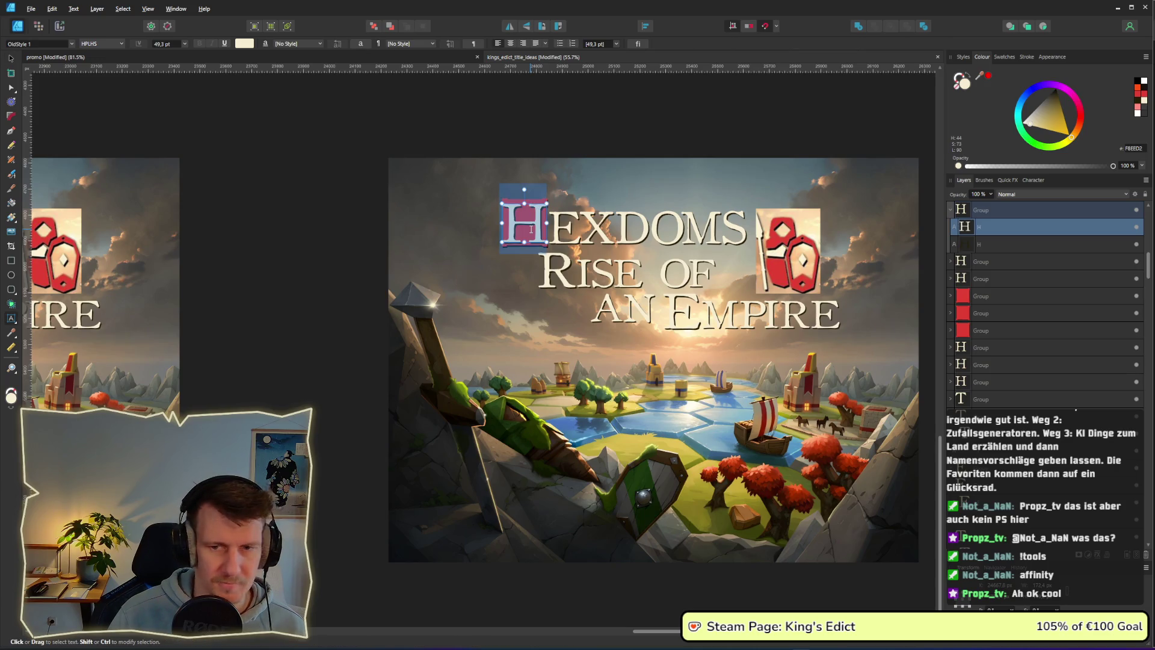
pyautogui.click(770, 314)
pyautogui.doubleClick(789, 314)
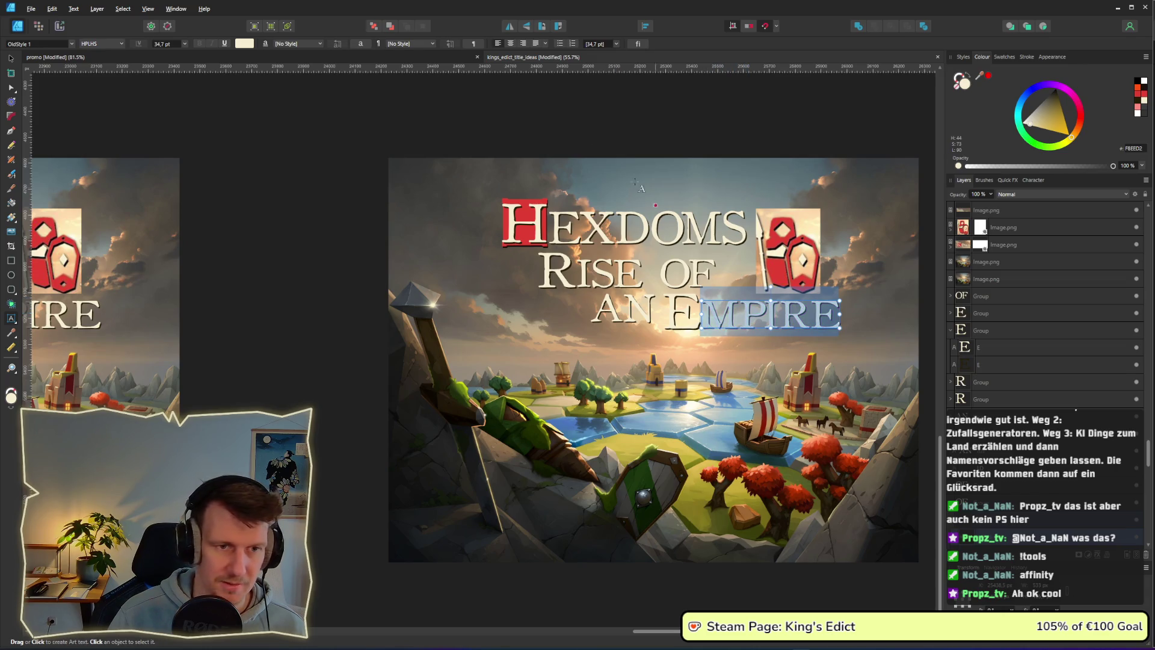
# Delete the AN EMPIRE line from the copied mockup.
pyautogui.click(12, 58)
pyautogui.moveTo(335, 270)
pyautogui.mouseDown()
pyautogui.moveTo(452, 298)
pyautogui.moveTo(889, 355)
pyautogui.moveTo(767, 344)
pyautogui.mouseUp()
pyautogui.press('Delete')
pyautogui.hotkey('ctrl', 'g')
# Select the THE HEX KINGS title objects on the other mockup.
pyautogui.keyDown('ctrl'); pyautogui.scroll(-5, 476, 275); pyautogui.keyUp('ctrl')
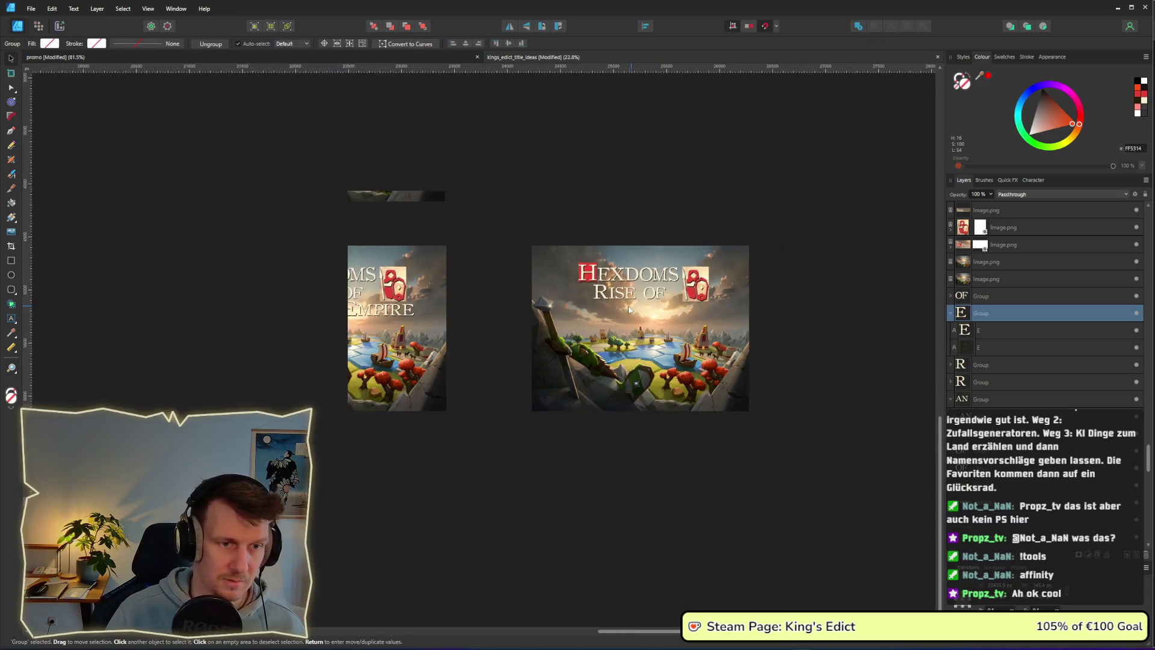
pyautogui.hscroll(-5, 474, 270)
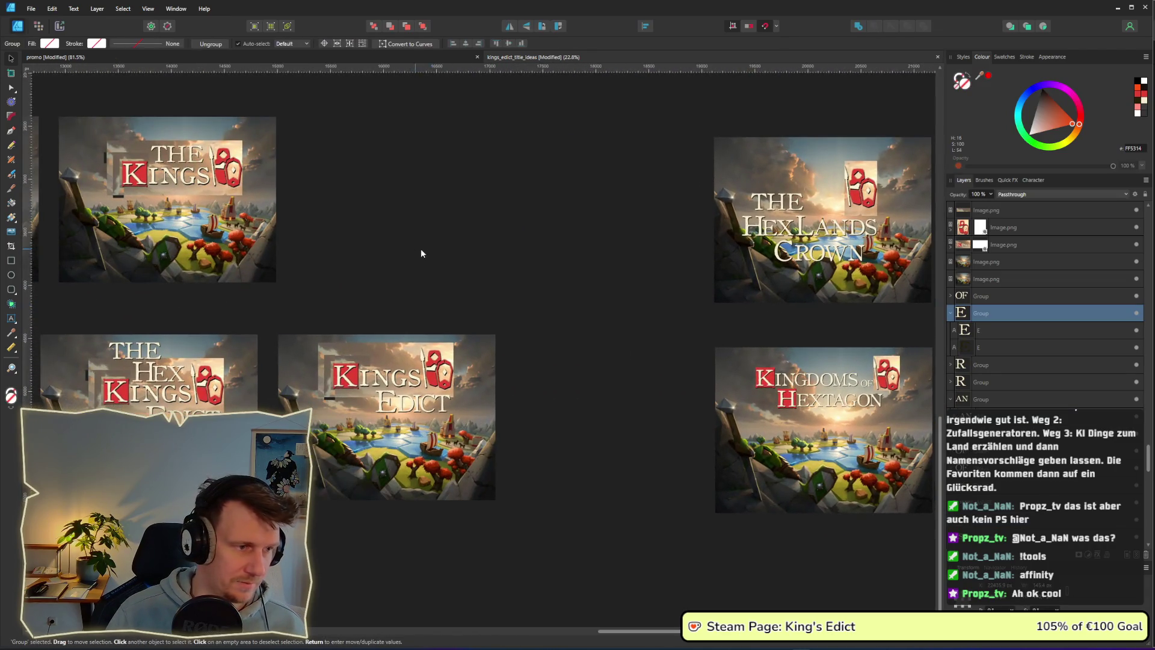
pyautogui.moveTo(191, 313); pyautogui.dragTo(307, 386)
pyautogui.hscroll(12, 619, 385)
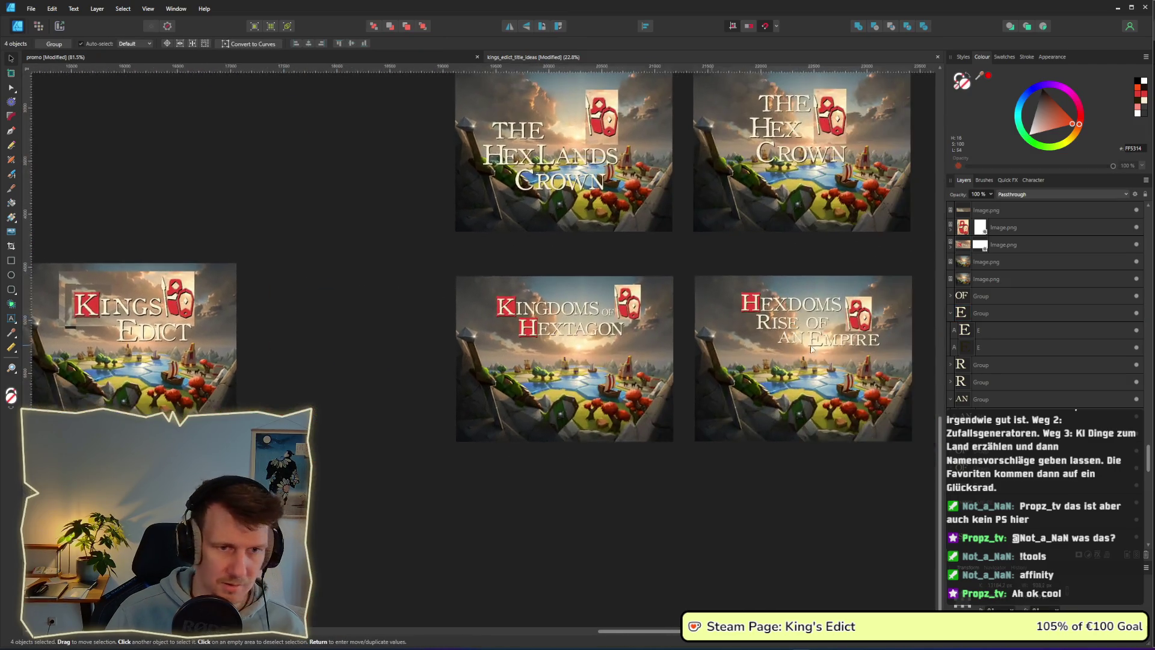
# Paste THE HEX beneath RISE OF and shrink it to fit.
pyautogui.scroll(-2, 745, 344)
pyautogui.scroll(5, 587, 284)
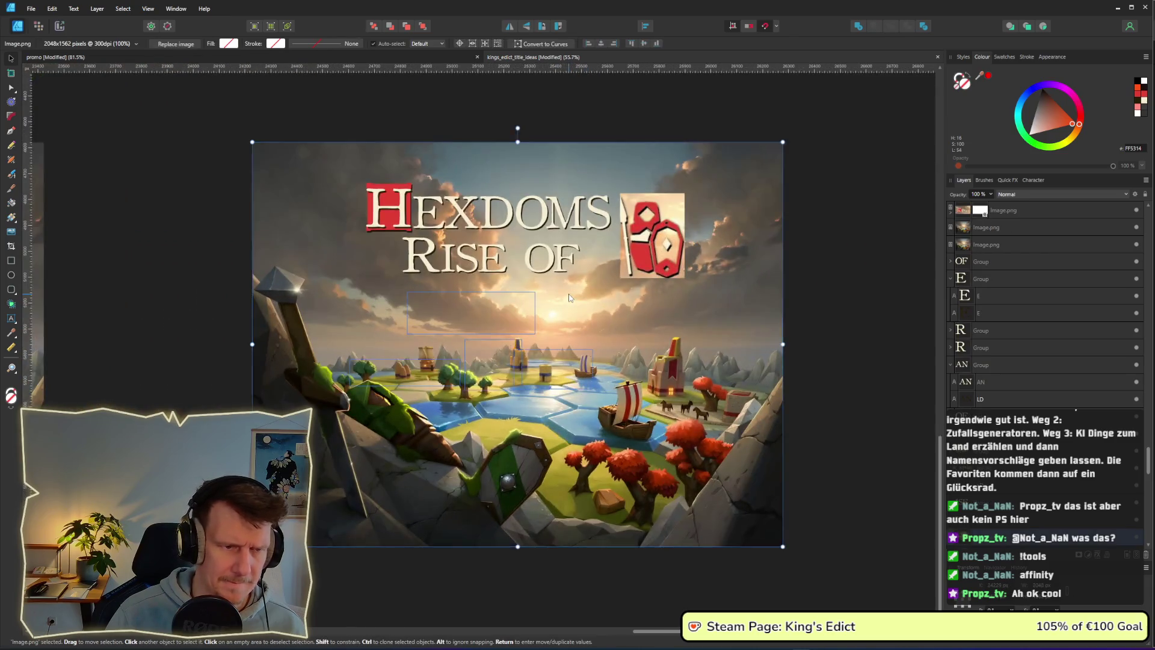
pyautogui.hotkey('ctrl', 'v')
pyautogui.moveTo(503, 324); pyautogui.dragTo(572, 309)
pyautogui.click(496, 348)
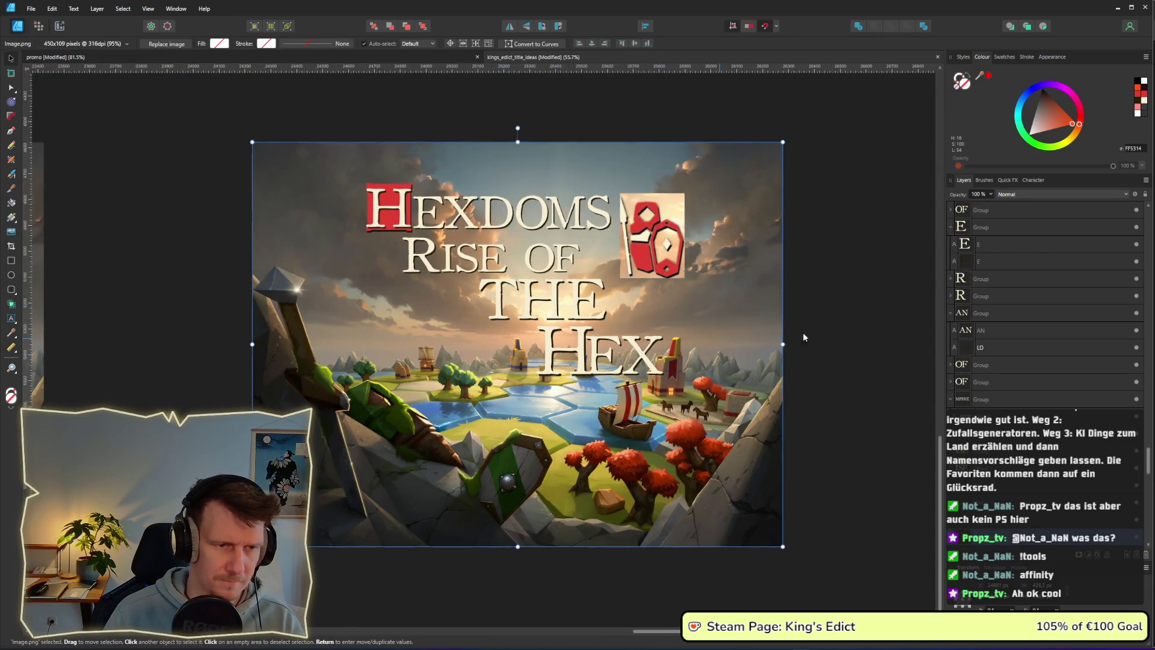
pyautogui.click(551, 337)
pyautogui.moveTo(870, 391)
pyautogui.mouseDown()
pyautogui.moveTo(737, 301)
pyautogui.moveTo(602, 268)
pyautogui.mouseUp()
pyautogui.moveTo(664, 375); pyautogui.dragTo(608, 345)
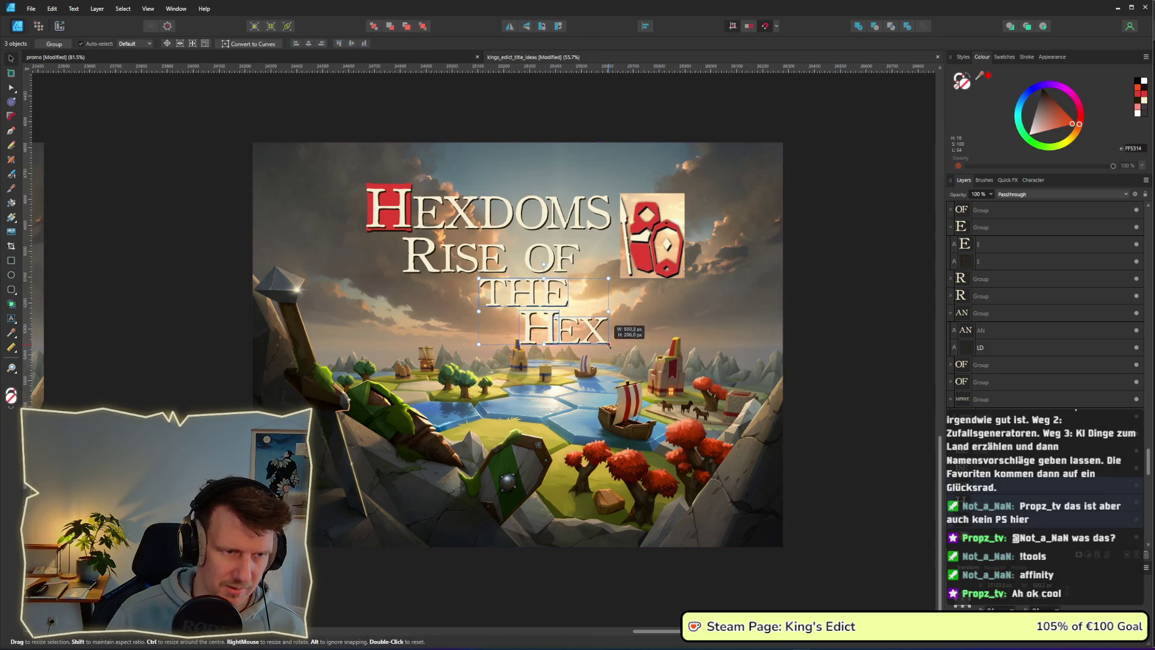
# Delete the HEXDOMS word and move the Rise of the Hex title up and left.
pyautogui.moveTo(289, 113)
pyautogui.mouseDown()
pyautogui.moveTo(382, 180)
pyautogui.moveTo(624, 243)
pyautogui.mouseUp()
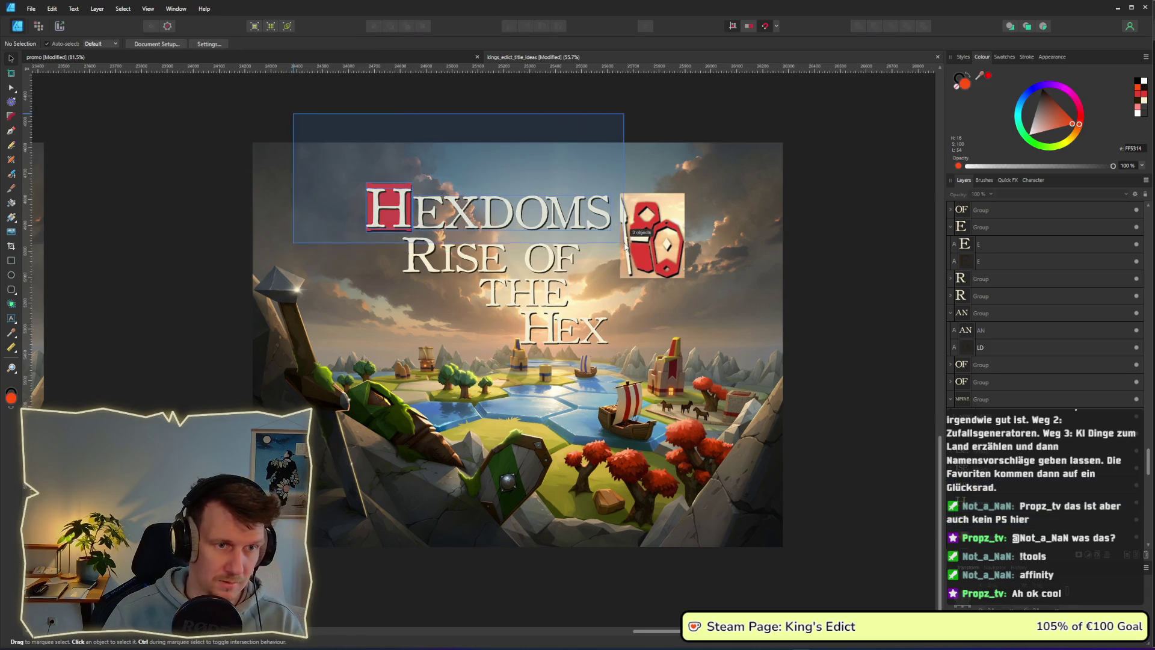
pyautogui.press('Delete')
pyautogui.moveTo(218, 121)
pyautogui.mouseDown()
pyautogui.moveTo(486, 321)
pyautogui.moveTo(640, 397)
pyautogui.moveTo(582, 324)
pyautogui.mouseUp()
pyautogui.scroll(-10, 582, 323)
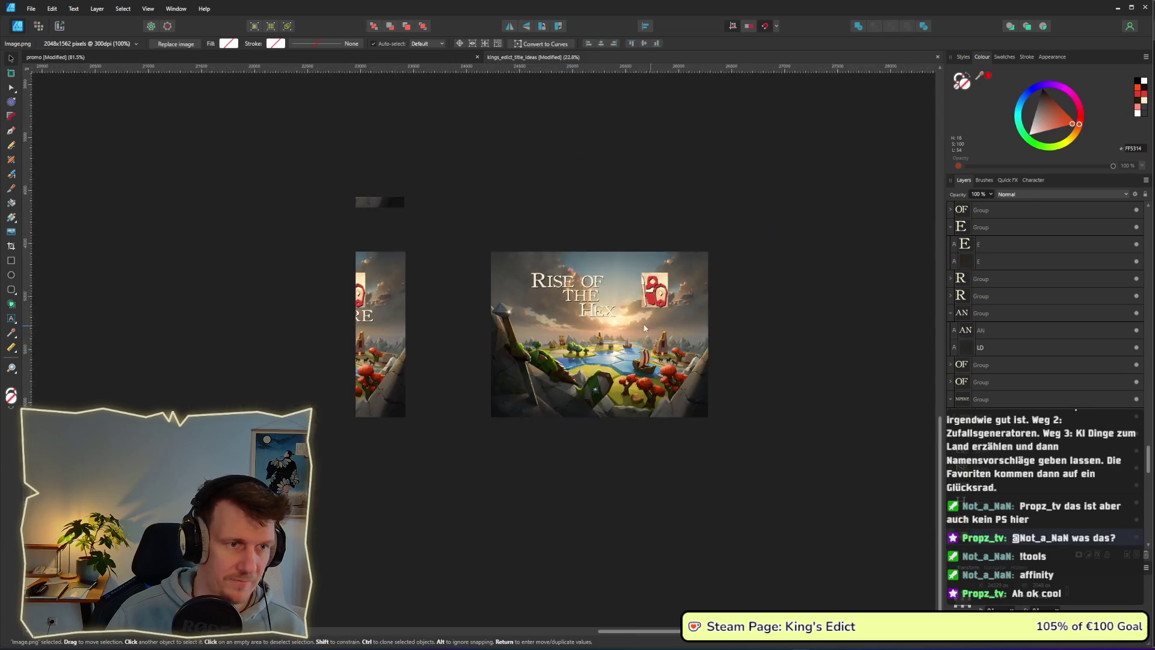
pyautogui.click(809, 319)
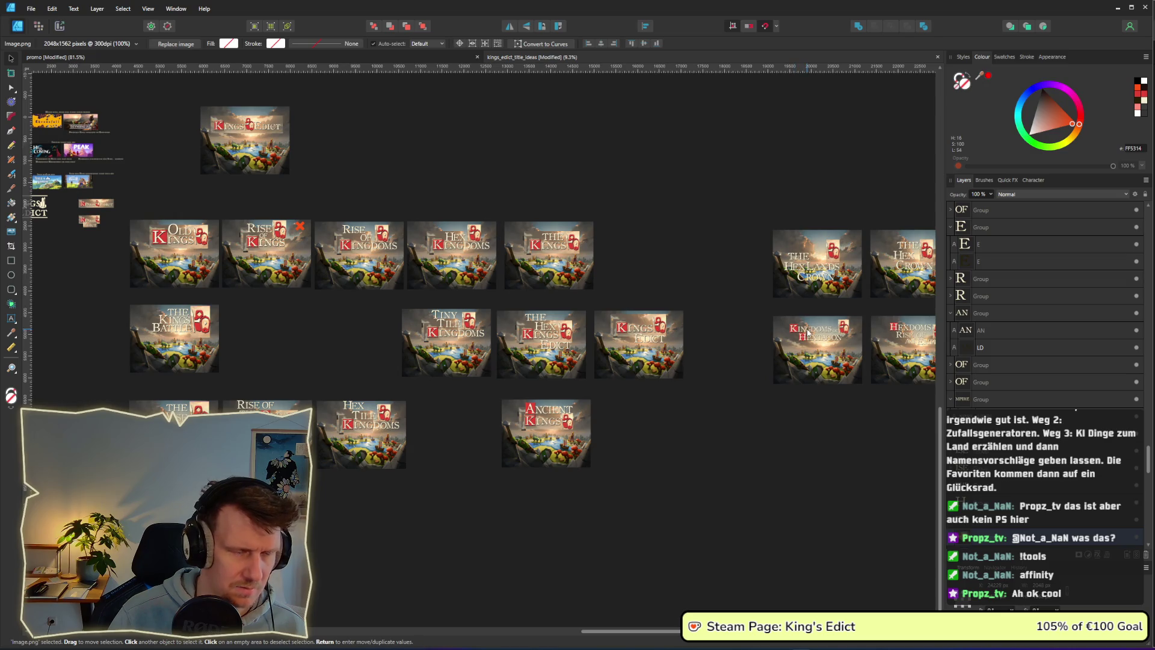
pyautogui.hscroll(10, 844, 335)
pyautogui.scroll(10, 619, 305)
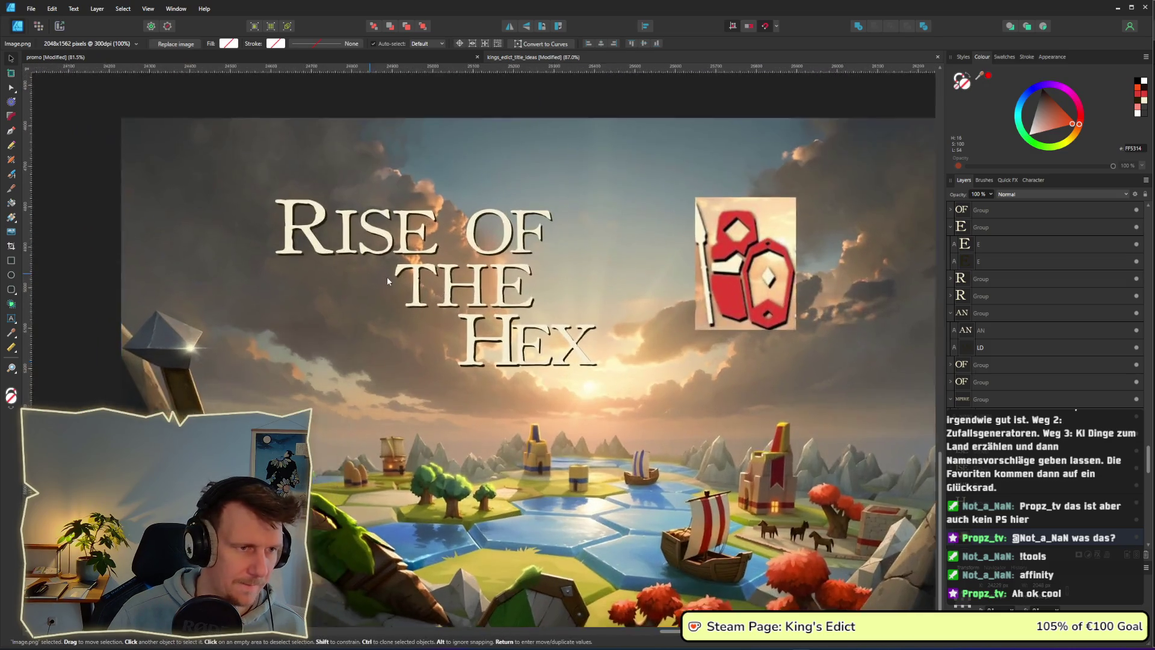
# Replace R with S and ISE with TORY, then shift STORY left.
pyautogui.doubleClick(352, 235)
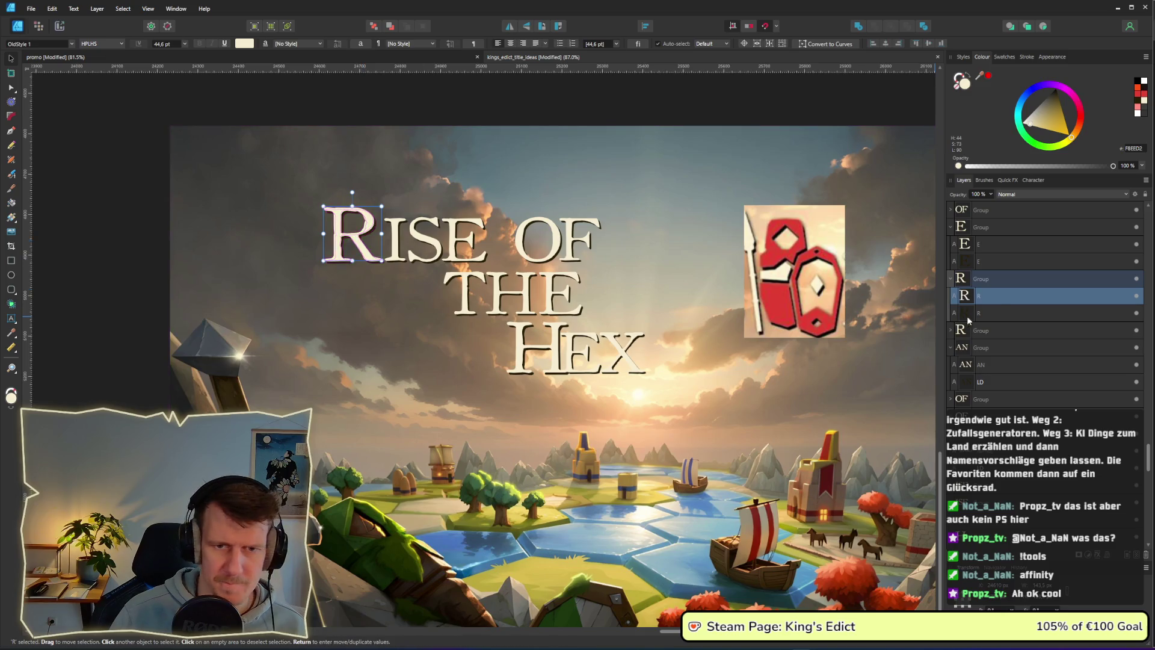
pyautogui.doubleClick(352, 237)
pyautogui.write('S')
pyautogui.doubleClick(438, 237)
pyautogui.write('TORY')
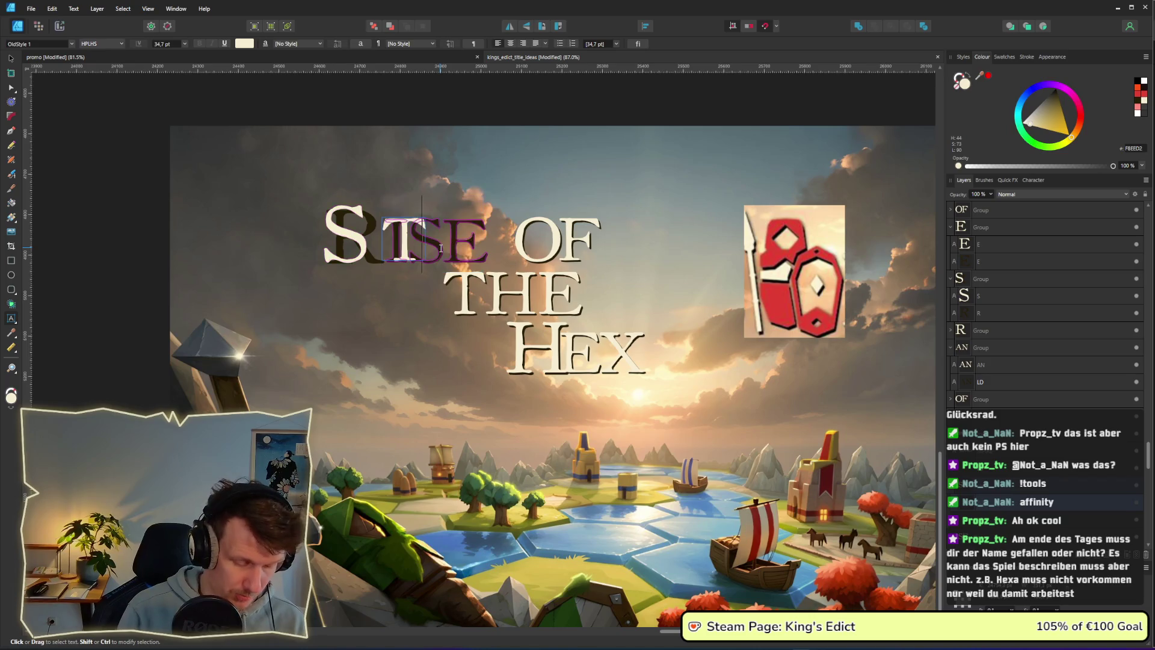
pyautogui.click(11, 58)
pyautogui.keyDown('shift'); pyautogui.click(346, 241); pyautogui.keyUp('shift')
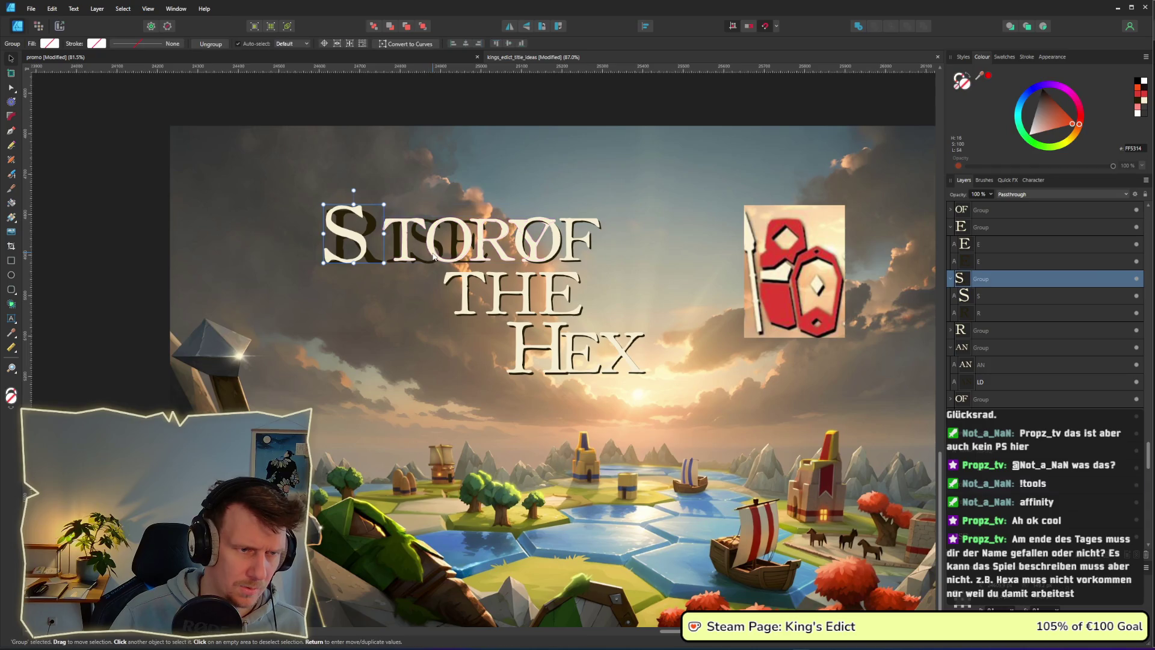
pyautogui.moveTo(452, 253); pyautogui.dragTo(404, 252)
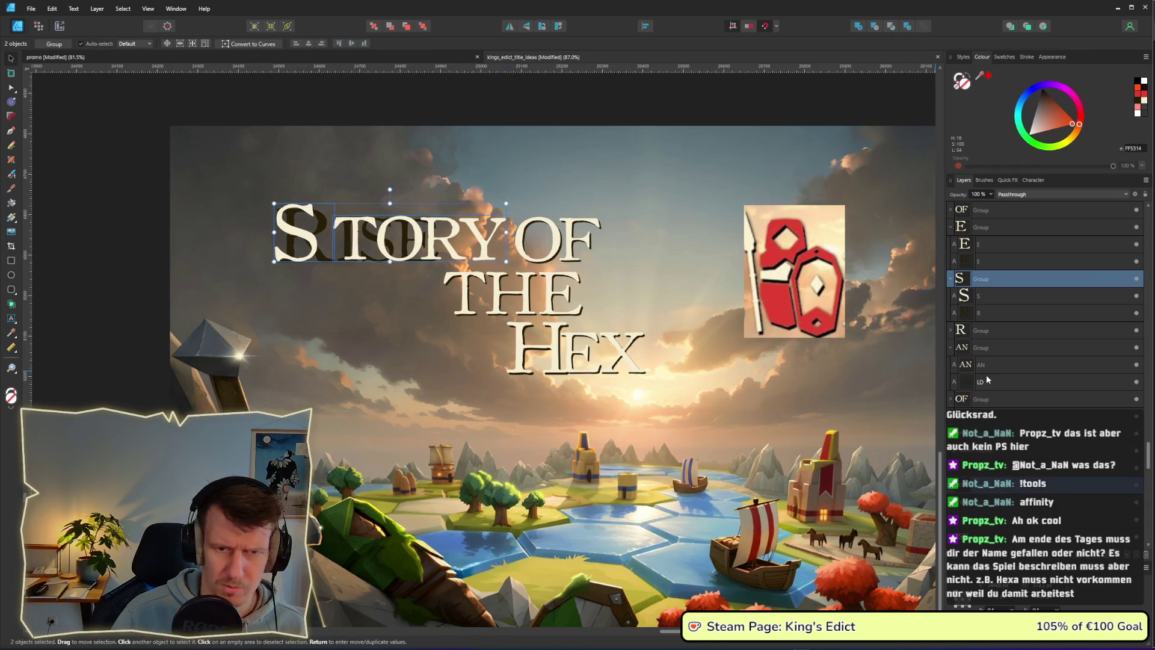
# Hide the S layer and change the leftover dark R glyph to S.
pyautogui.click(1136, 295)
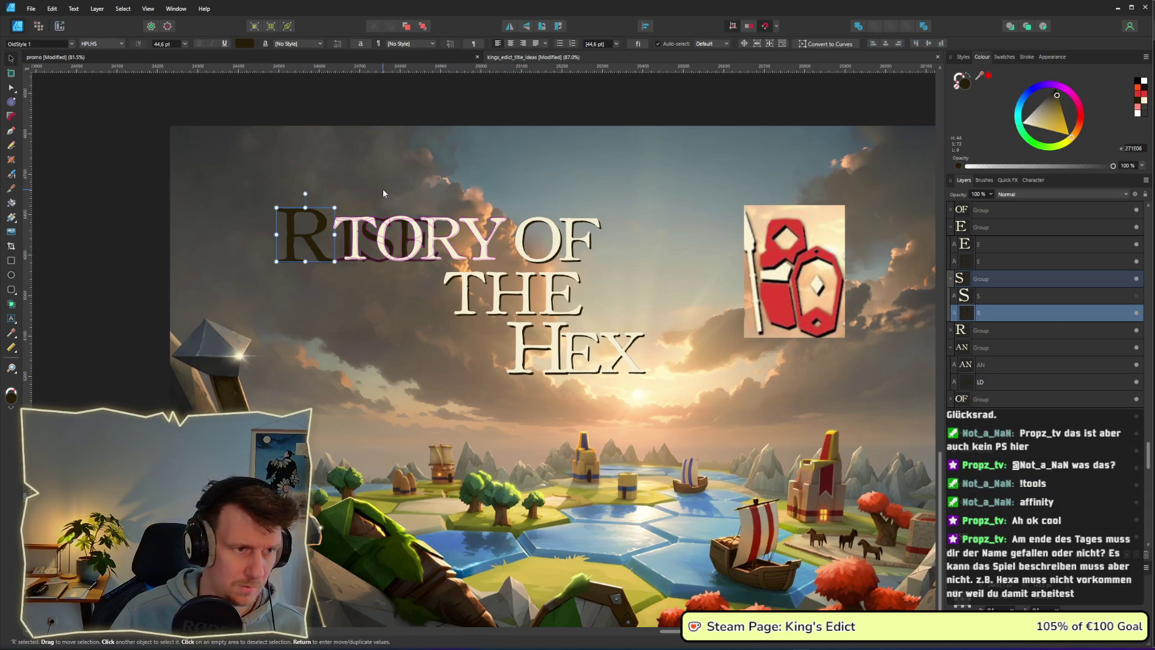
pyautogui.click(302, 231)
pyautogui.doubleClick(301, 231)
pyautogui.write('S')
pyautogui.press('Escape')
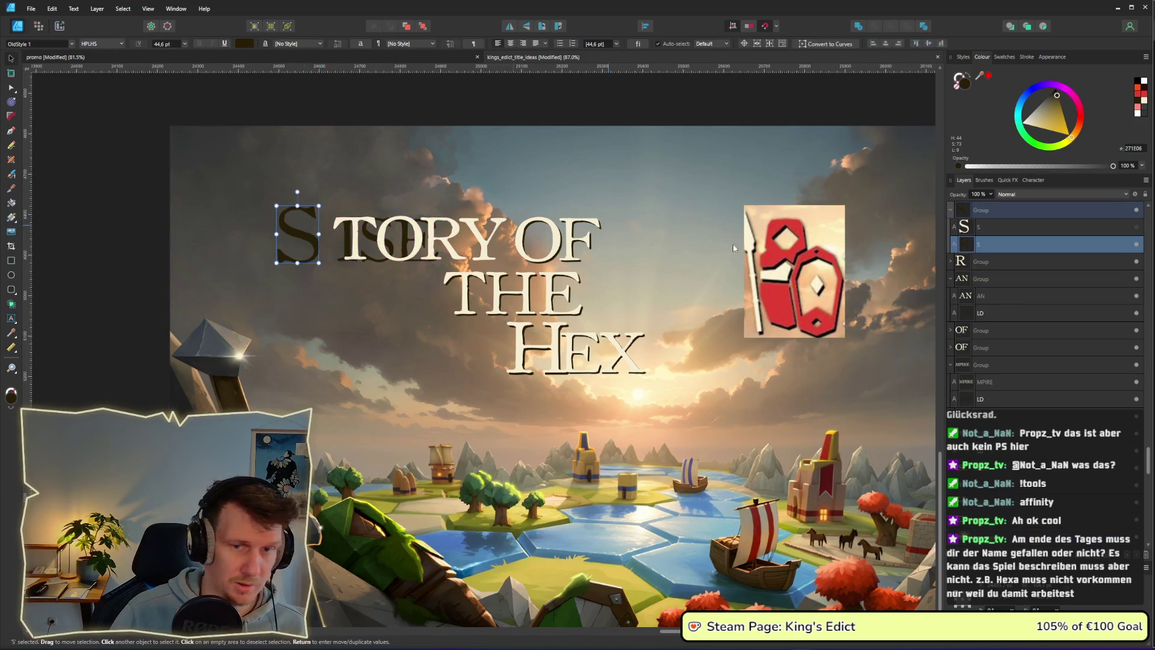
# Hide TORY and replace the dark ISE shadow text with TORY.
pyautogui.click(441, 238)
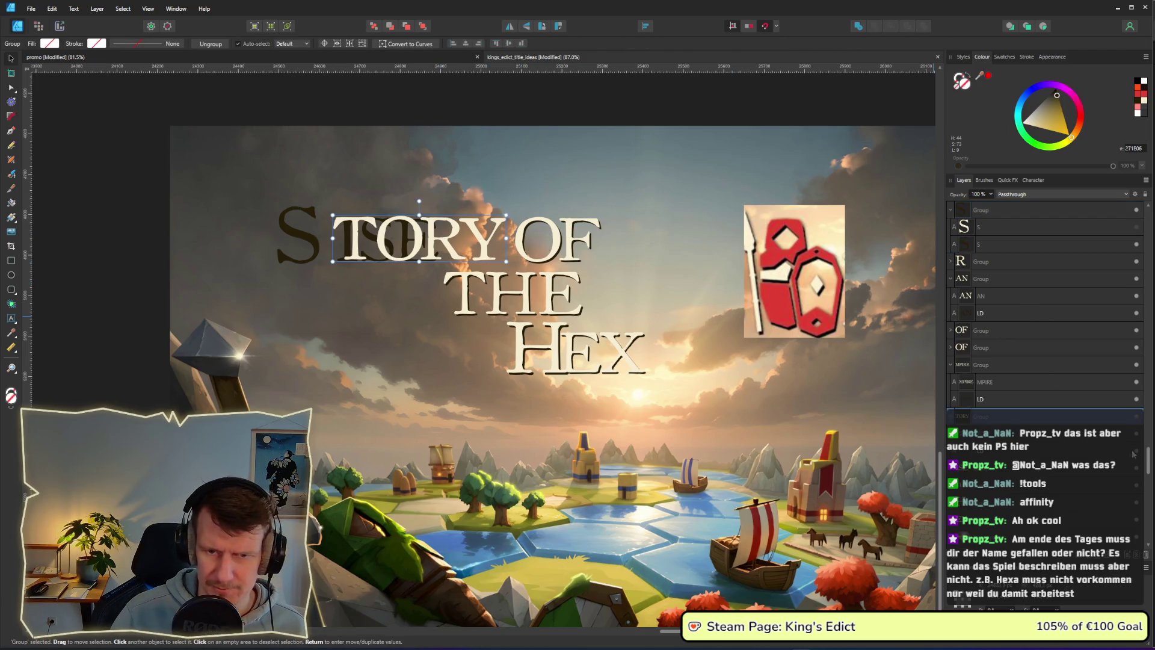
pyautogui.click(1031, 449)
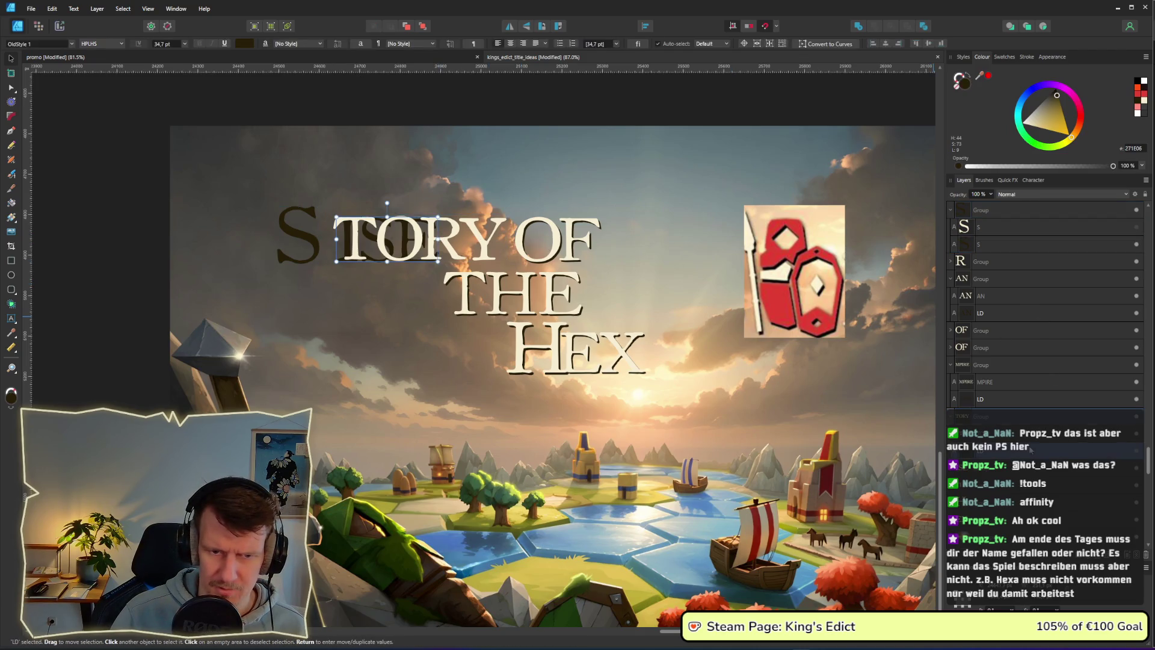
pyautogui.click(1132, 434)
pyautogui.click(1136, 442)
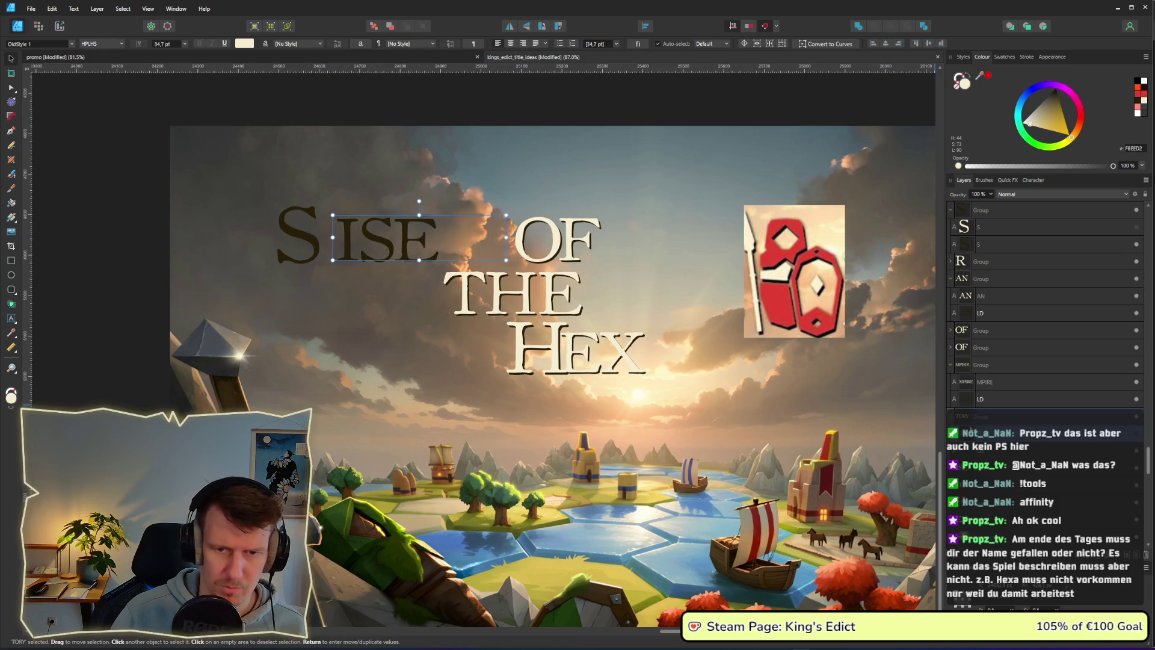
pyautogui.click(387, 251)
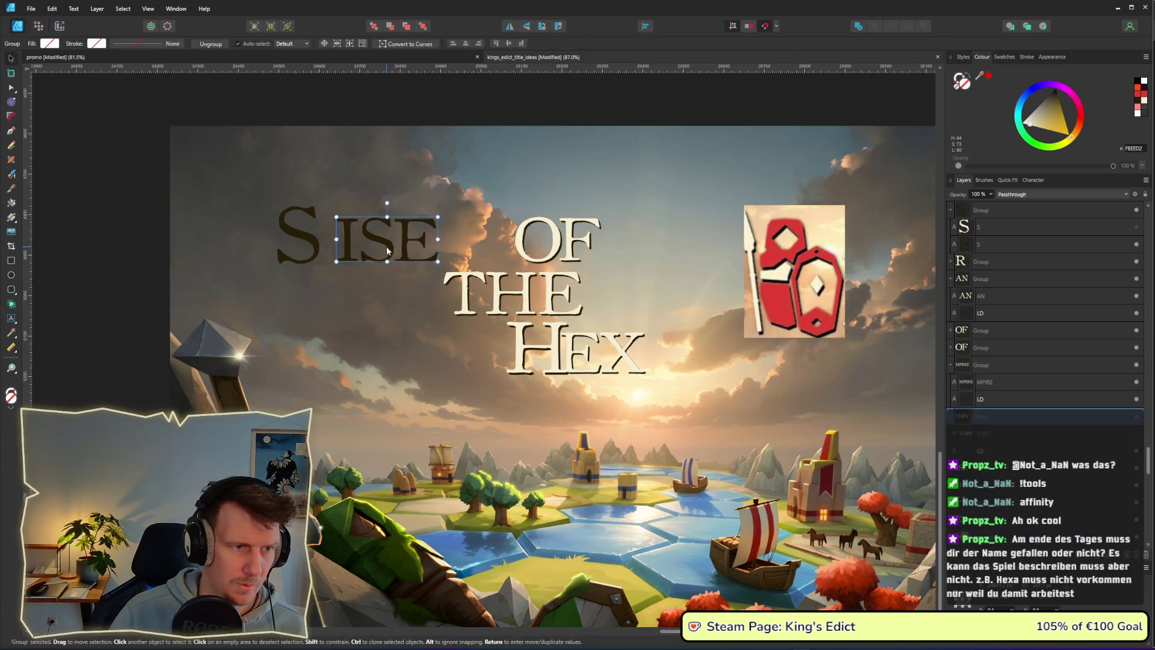
pyautogui.doubleClick(423, 247)
pyautogui.write('TOR')
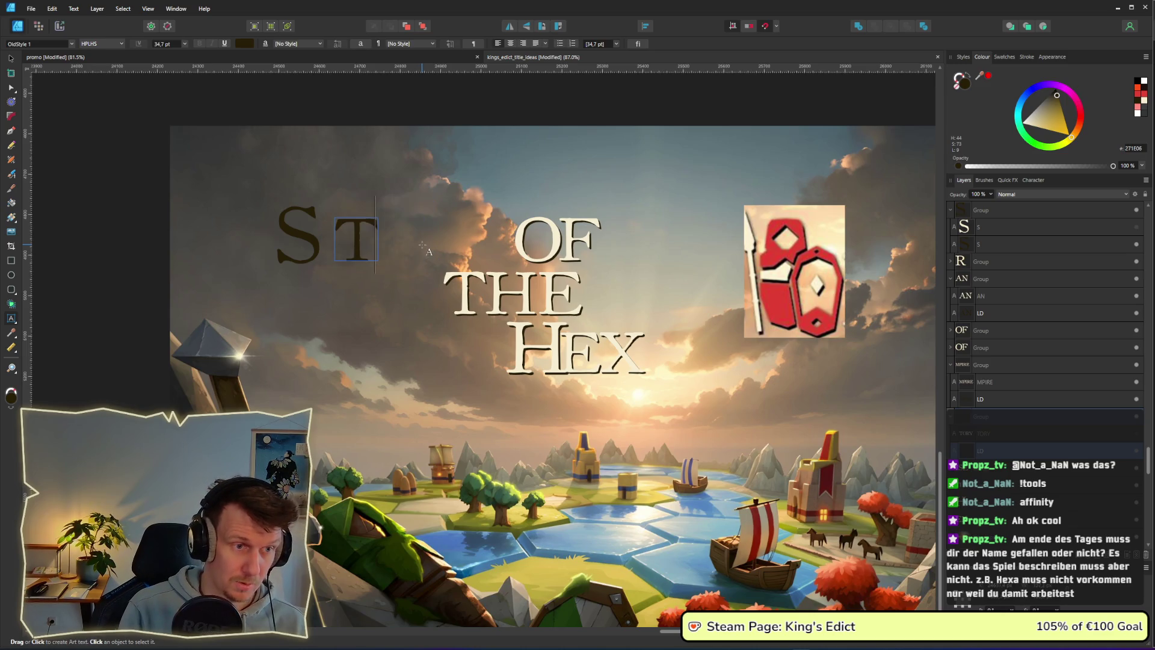
pyautogui.write('Y')
pyautogui.press('Escape')
pyautogui.press('v')
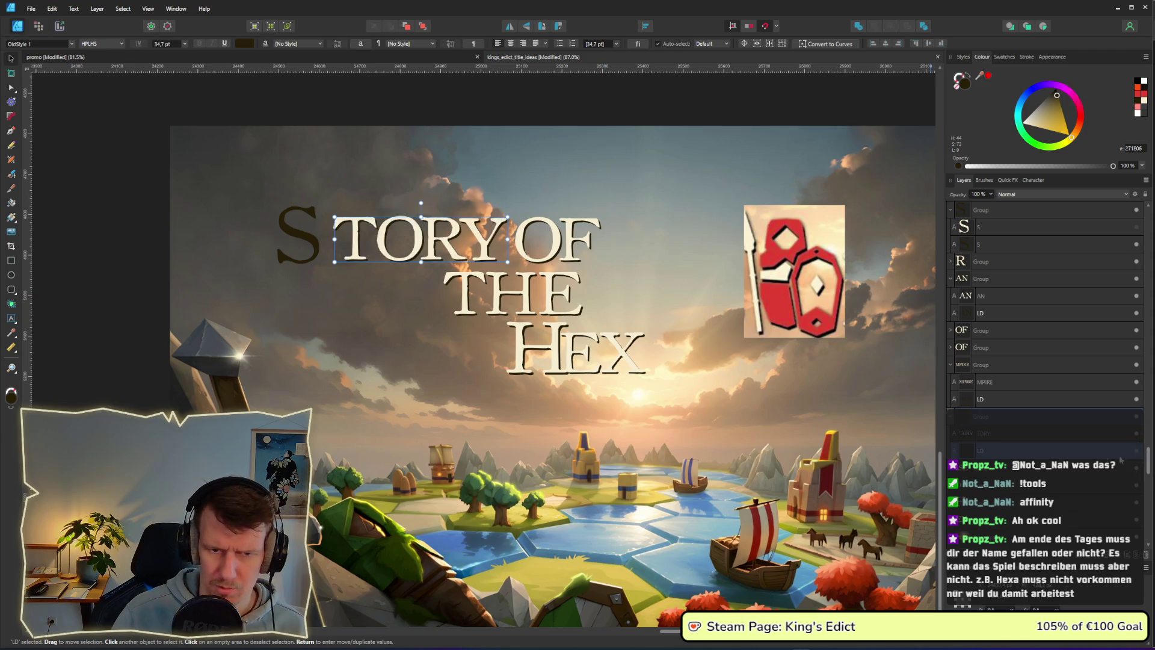
# Show the cream big S and nudge it right against TORY.
pyautogui.click(310, 253)
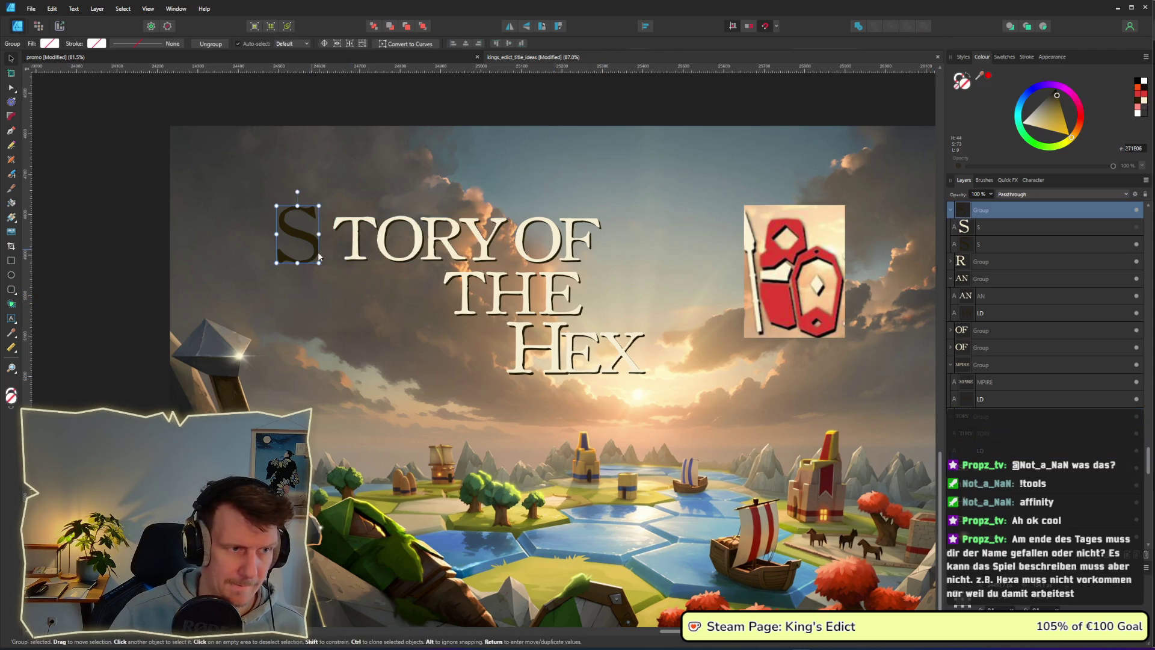
pyautogui.click(1138, 228)
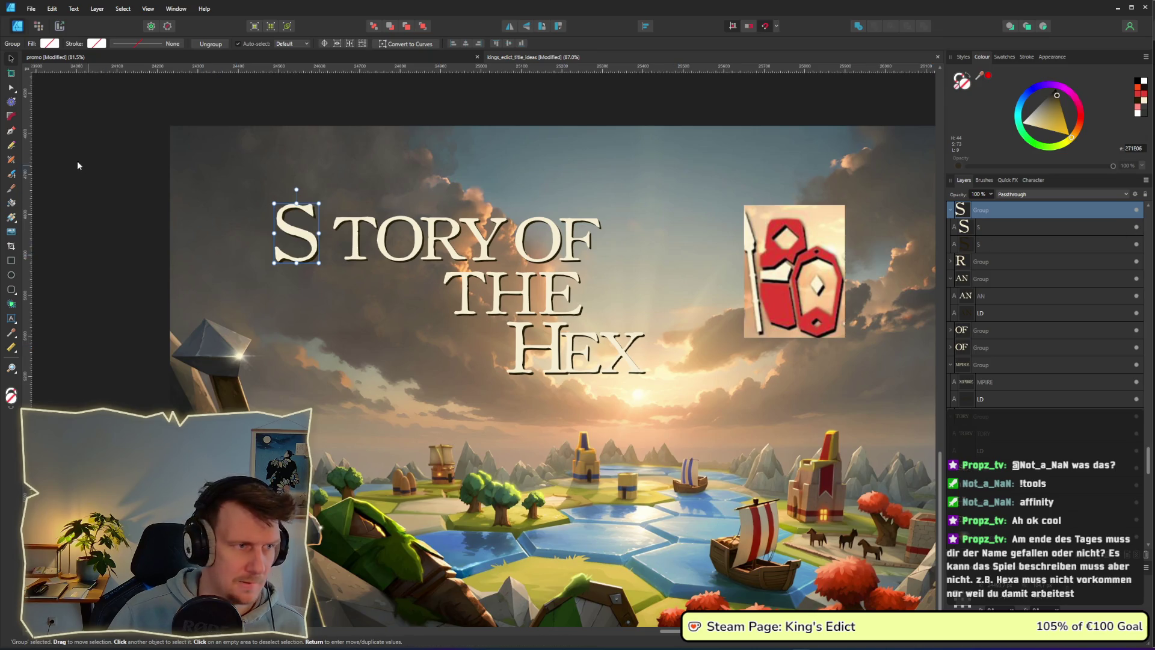
pyautogui.moveTo(154, 148)
pyautogui.mouseDown()
pyautogui.moveTo(378, 273)
pyautogui.moveTo(370, 282)
pyautogui.mouseUp()
pyautogui.moveTo(307, 252); pyautogui.dragTo(322, 250)
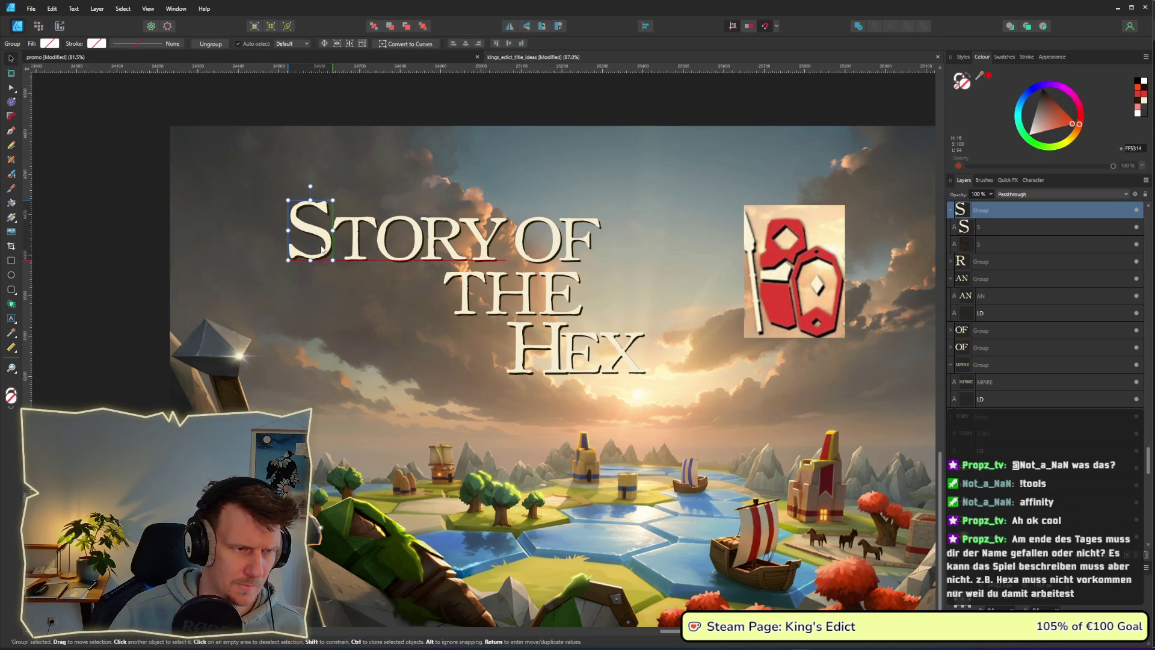
pyautogui.click(154, 234)
pyautogui.scroll(-3, 585, 360)
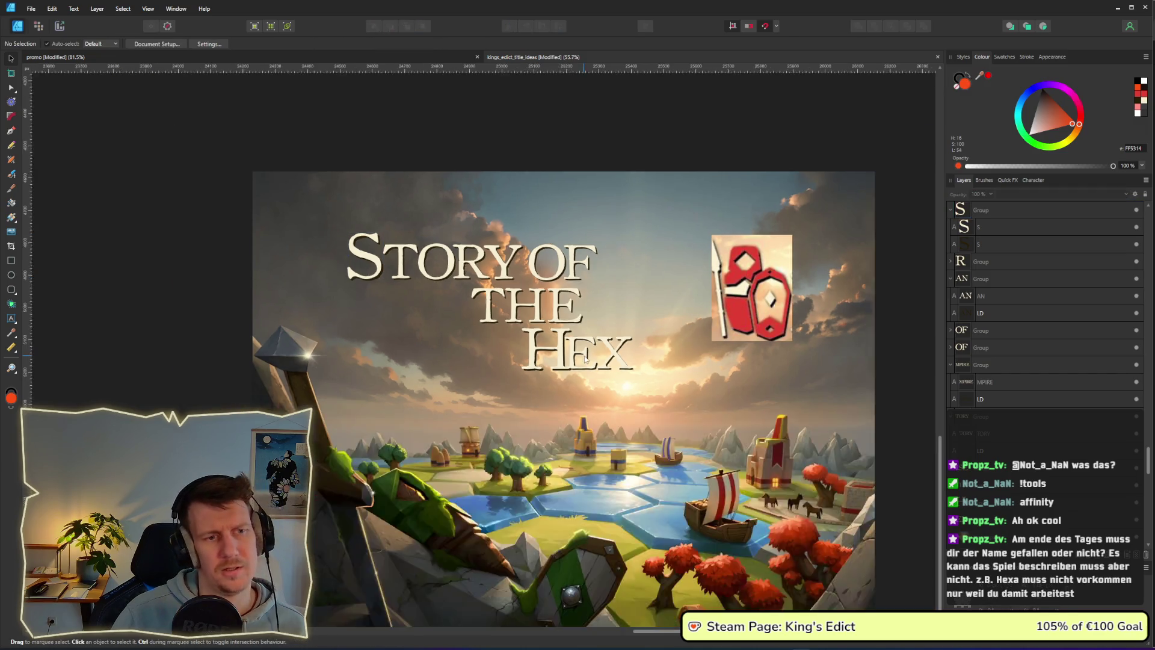
# Select the ING lettering group in Layers and paste a KING copy beside the Hexdoms mockup.
pyautogui.scroll(-2, 584, 359)
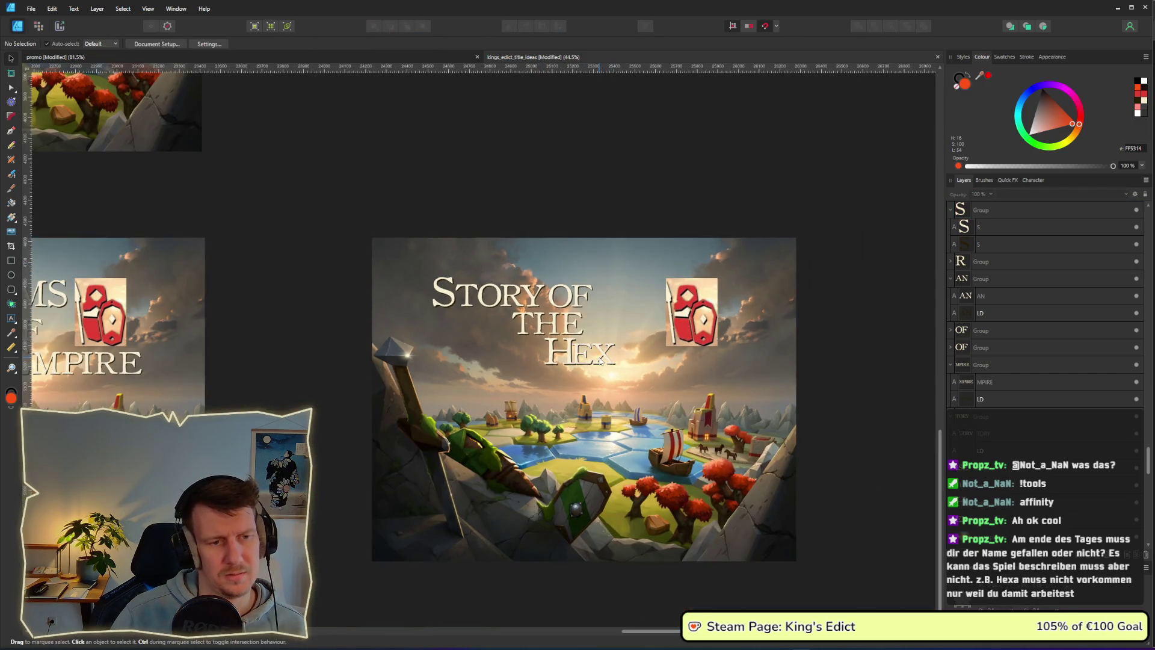
pyautogui.scroll(-5, 331, 342)
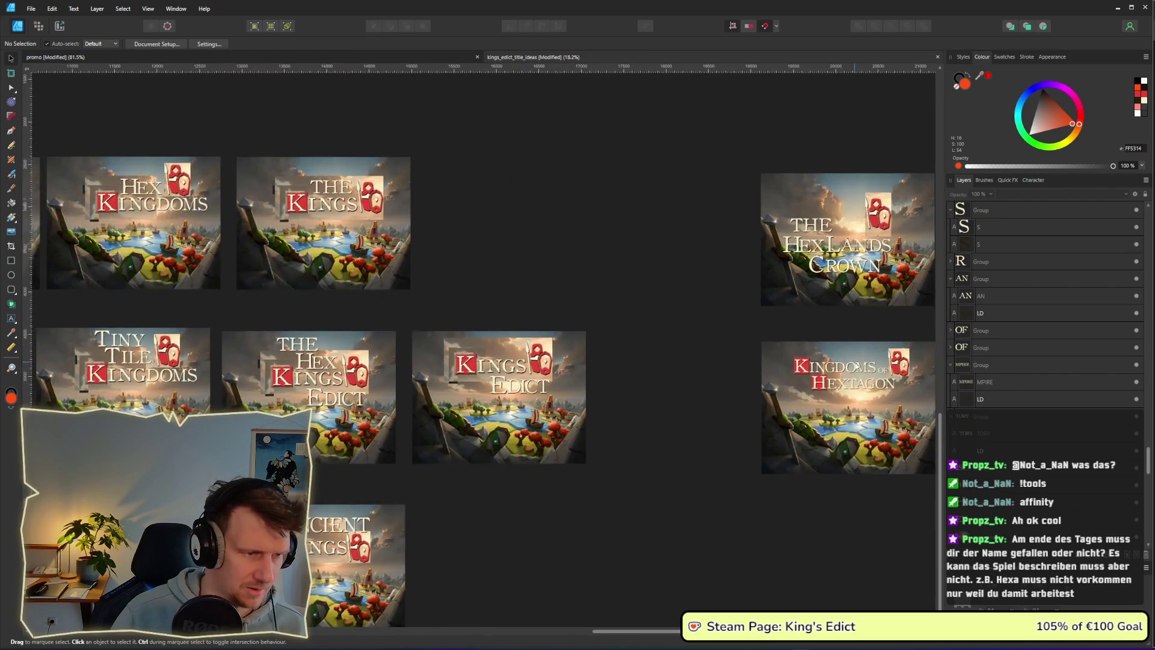
pyautogui.moveTo(317, 380); pyautogui.dragTo(654, 373)
pyautogui.scroll(-3, 654, 373)
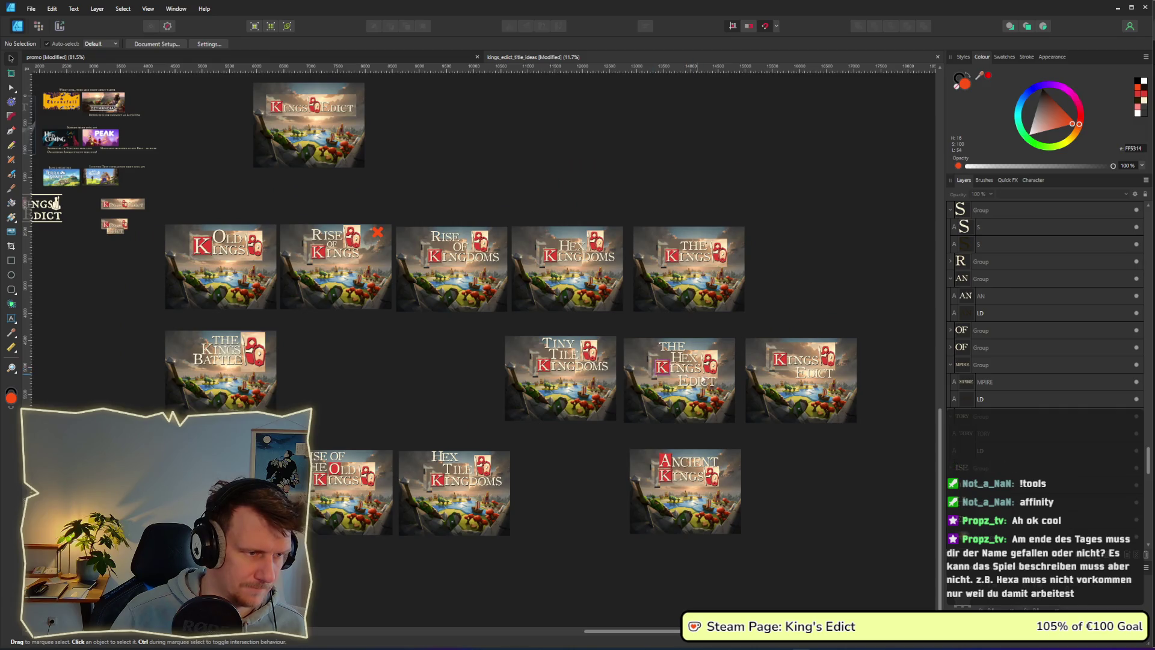
pyautogui.scroll(10, 1043, 301)
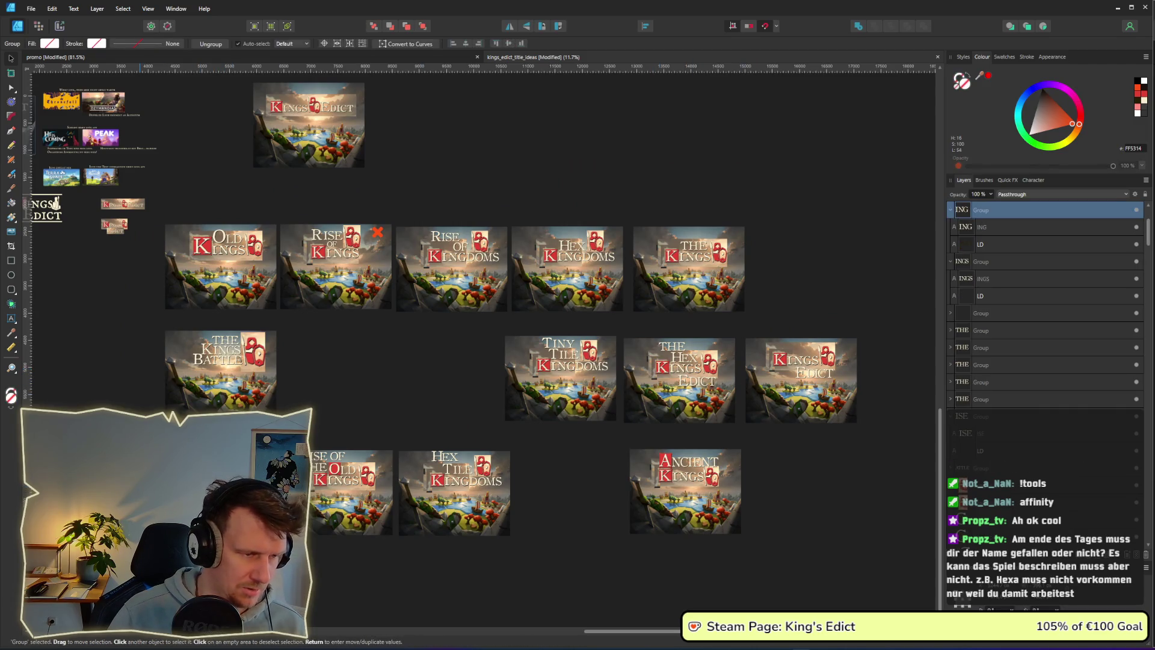
pyautogui.click(55, 203)
pyautogui.hscroll(5, 763, 348)
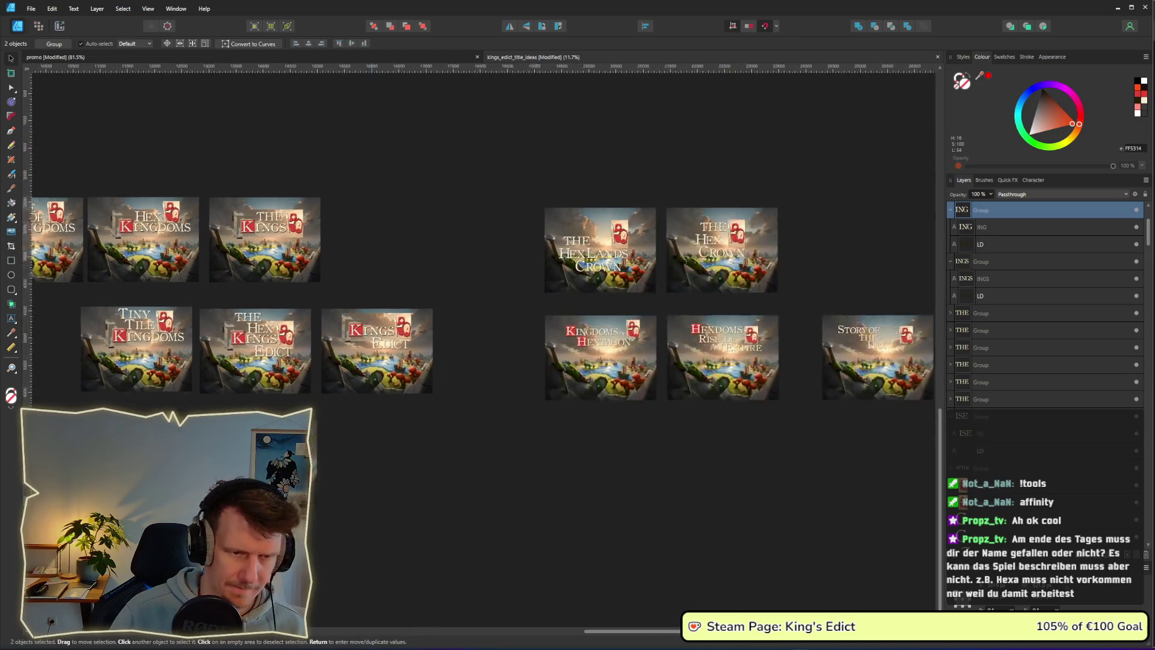
pyautogui.scroll(3, 762, 348)
pyautogui.click(763, 348)
pyautogui.hotkey('ctrl', 'v')
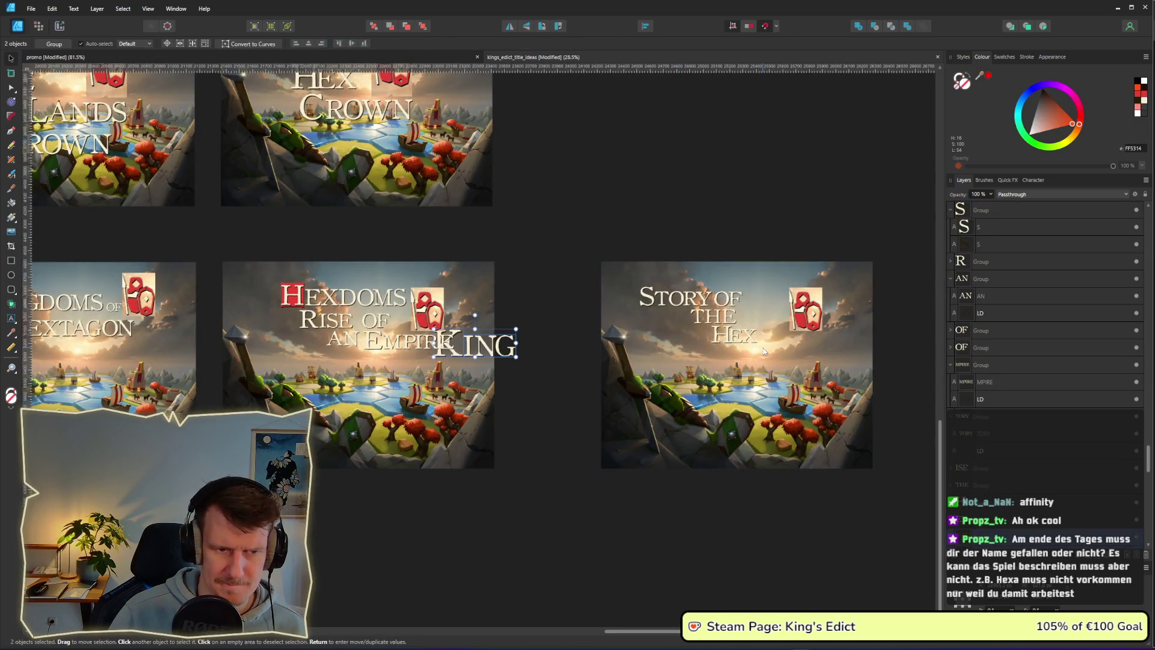
# Place KING under the Story title, moving HEX beside it and enlarging HEX to match.
pyautogui.moveTo(481, 343); pyautogui.dragTo(785, 355)
pyautogui.scroll(5, 806, 356)
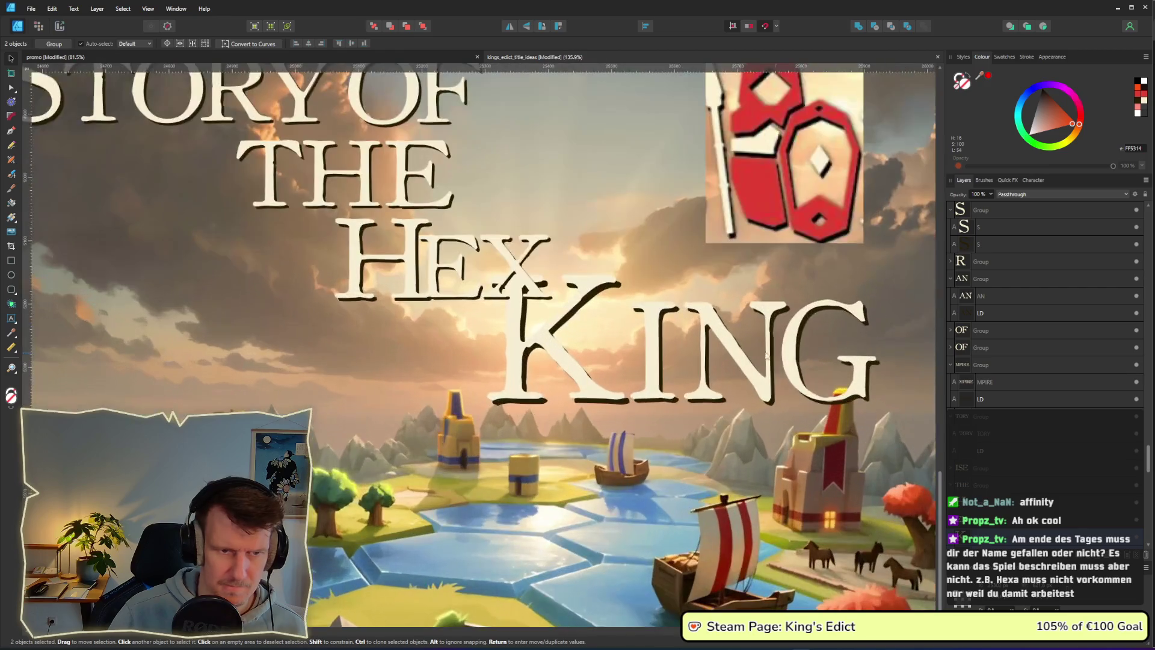
pyautogui.click(374, 271)
pyautogui.keyDown('shift'); pyautogui.click(374, 271); pyautogui.keyUp('shift')
pyautogui.moveTo(374, 271)
pyautogui.mouseDown()
pyautogui.moveTo(243, 341)
pyautogui.moveTo(222, 341)
pyautogui.mouseUp()
pyautogui.moveTo(402, 373)
pyautogui.mouseDown()
pyautogui.moveTo(485, 401)
pyautogui.moveTo(481, 412)
pyautogui.moveTo(443, 394)
pyautogui.moveTo(467, 398)
pyautogui.mouseUp()
pyautogui.scroll(-3, 373, 370)
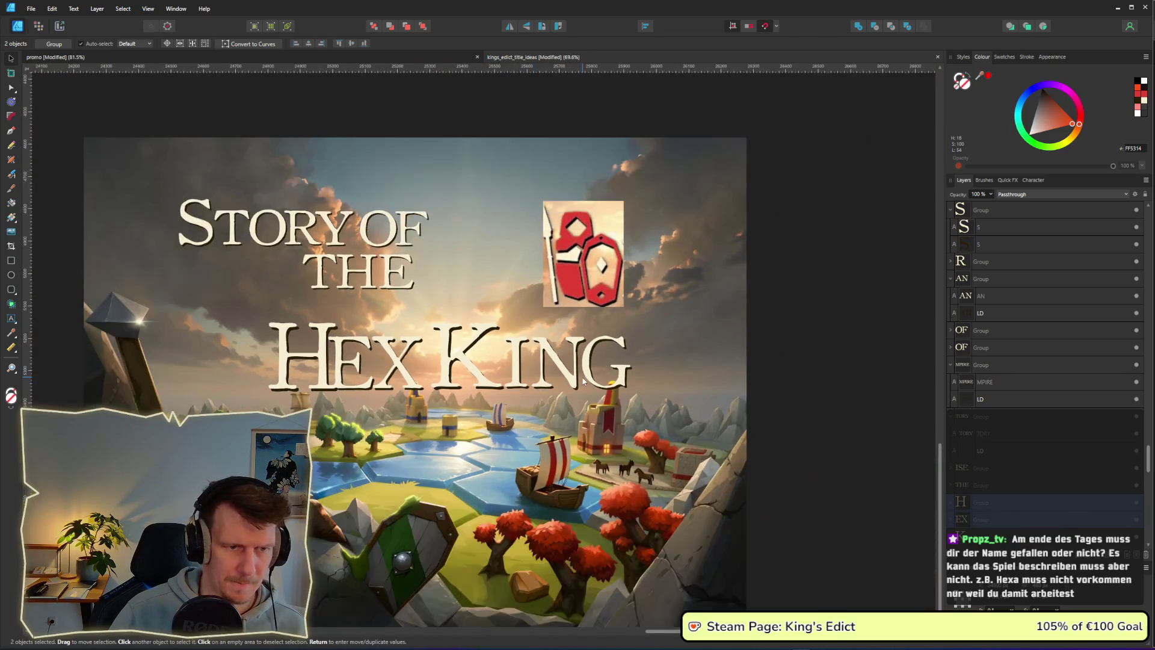
# Add an S after the cream KING lettering, then undo it.
pyautogui.doubleClick(604, 377)
pyautogui.click(632, 374)
pyautogui.write('s')
pyautogui.press('BackSpace')
pyautogui.write('S')
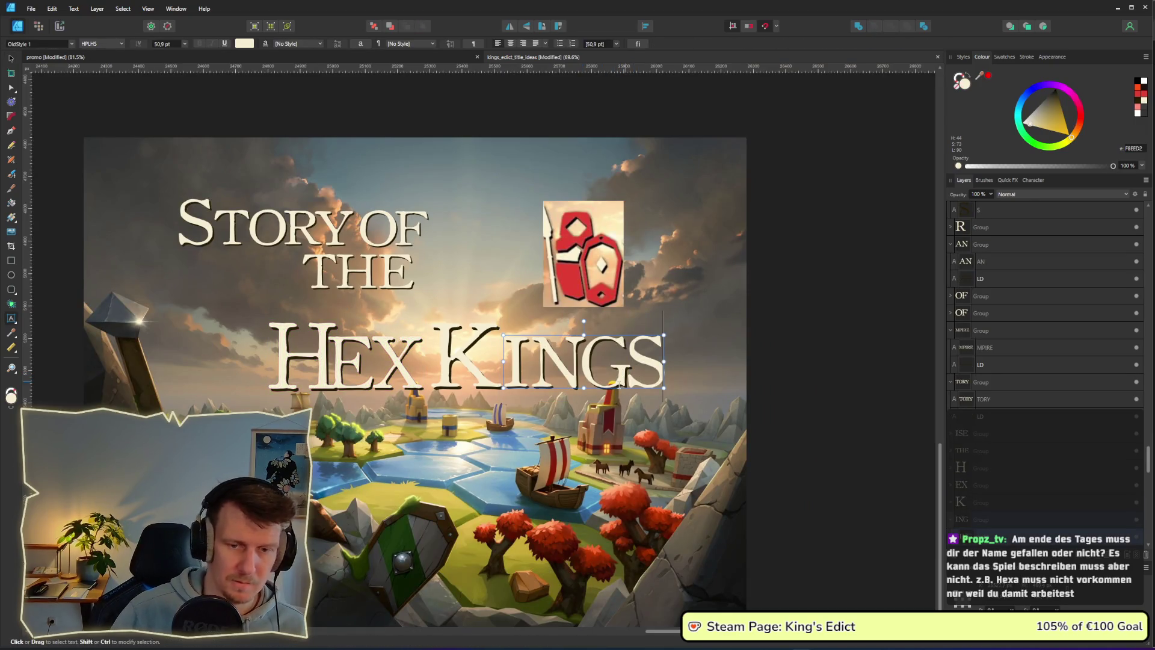
pyautogui.press('Escape')
pyautogui.scroll(-3, 1128, 486)
pyautogui.hotkey('ctrl', 'z')
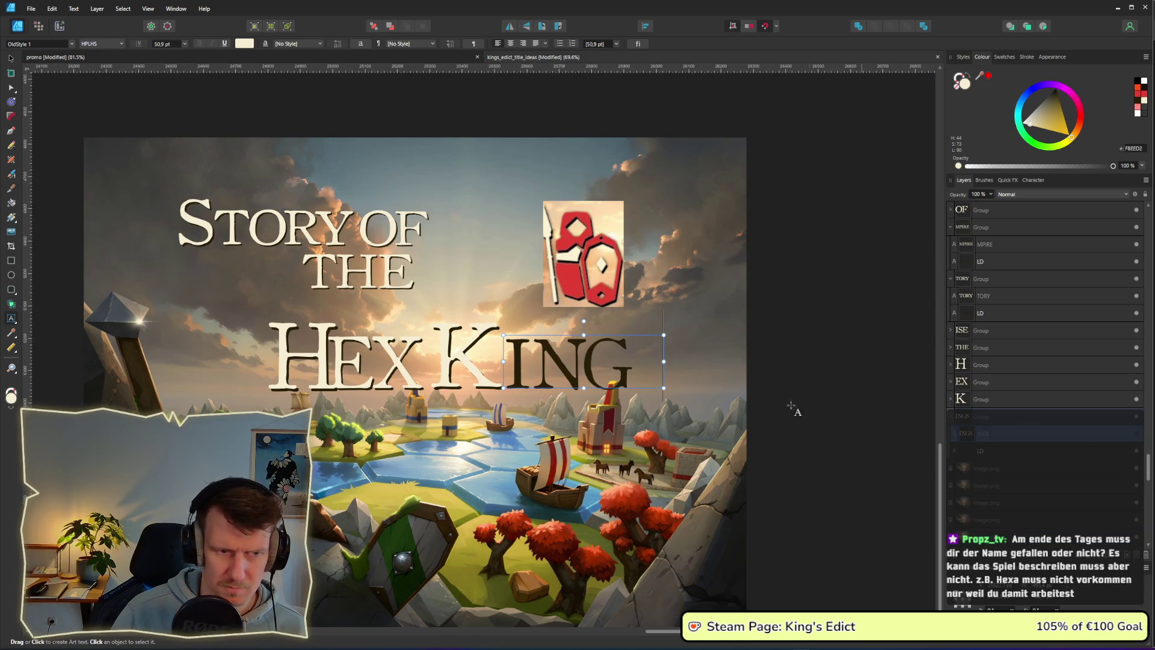
# Add S to the dark ING shadow text so the word reads KINGS.
pyautogui.click(1005, 451)
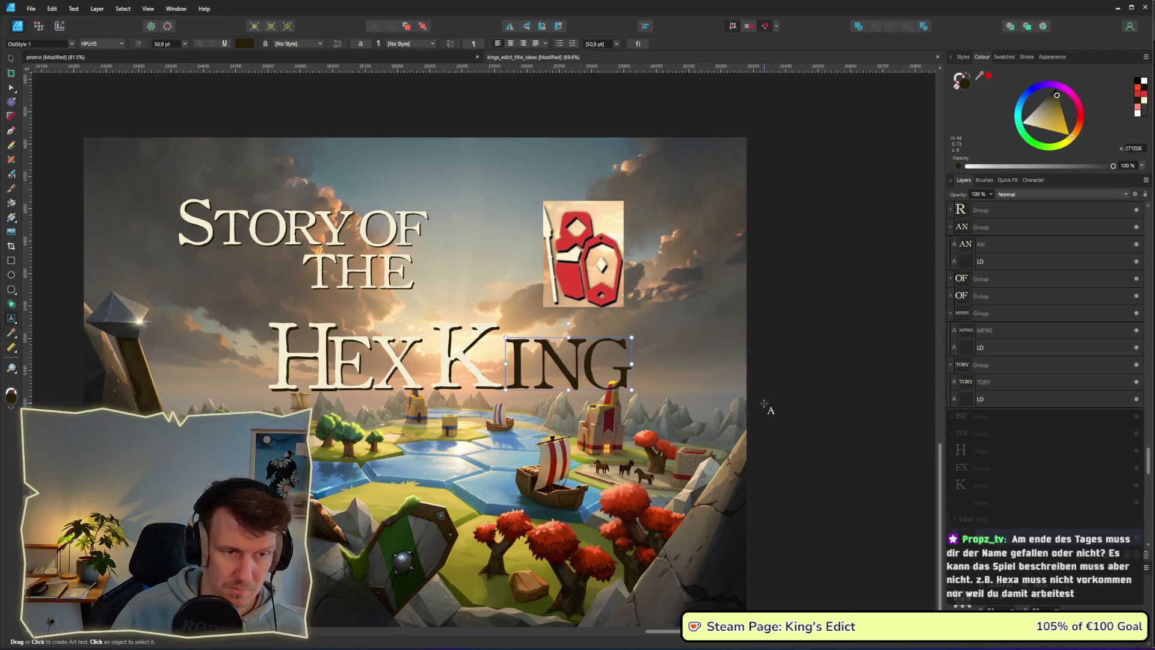
pyautogui.write('S')
pyautogui.scroll(-2, 1113, 511)
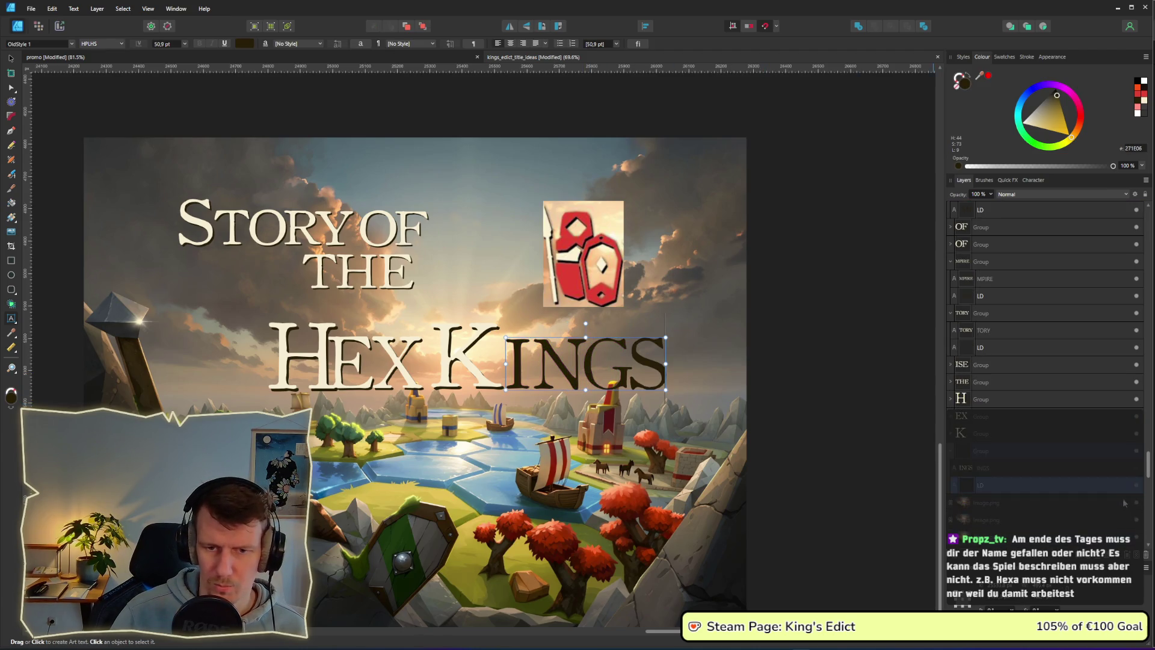
pyautogui.press('Escape')
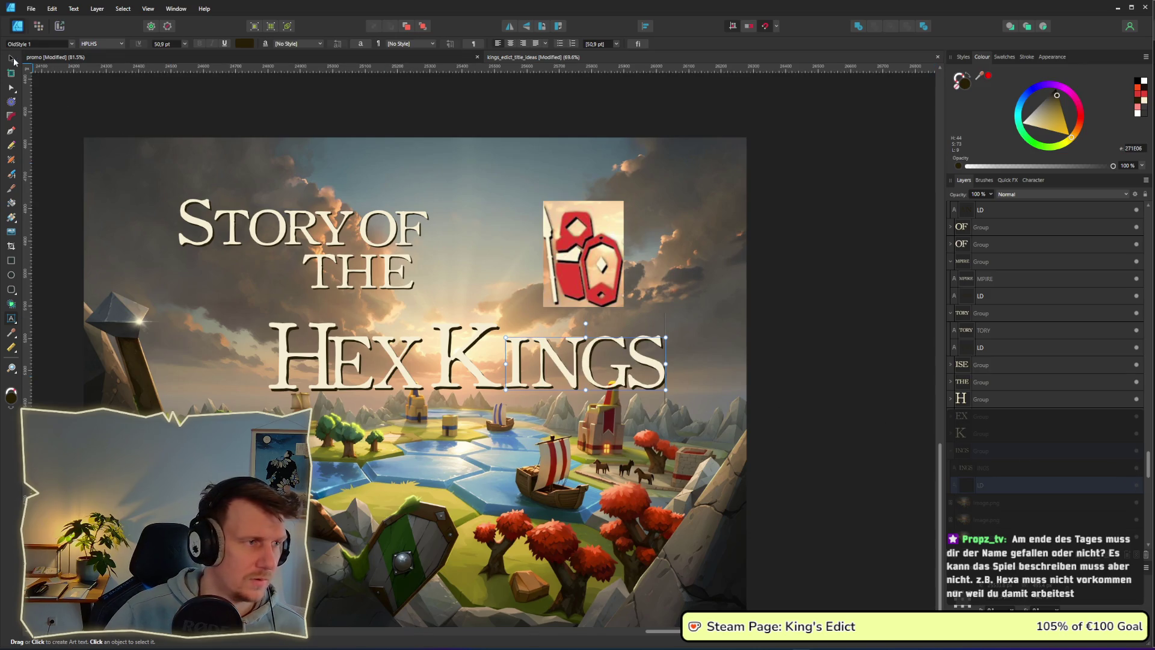
pyautogui.click(852, 374)
pyautogui.scroll(-3, 739, 382)
# Shift the whole Story of the Hex Kings artboard slightly left.
pyautogui.moveTo(825, 418)
pyautogui.mouseDown()
pyautogui.moveTo(703, 328)
pyautogui.moveTo(600, 369)
pyautogui.moveTo(591, 359)
pyautogui.mouseUp()
pyautogui.click(771, 347)
pyautogui.scroll(-3, 556, 309)
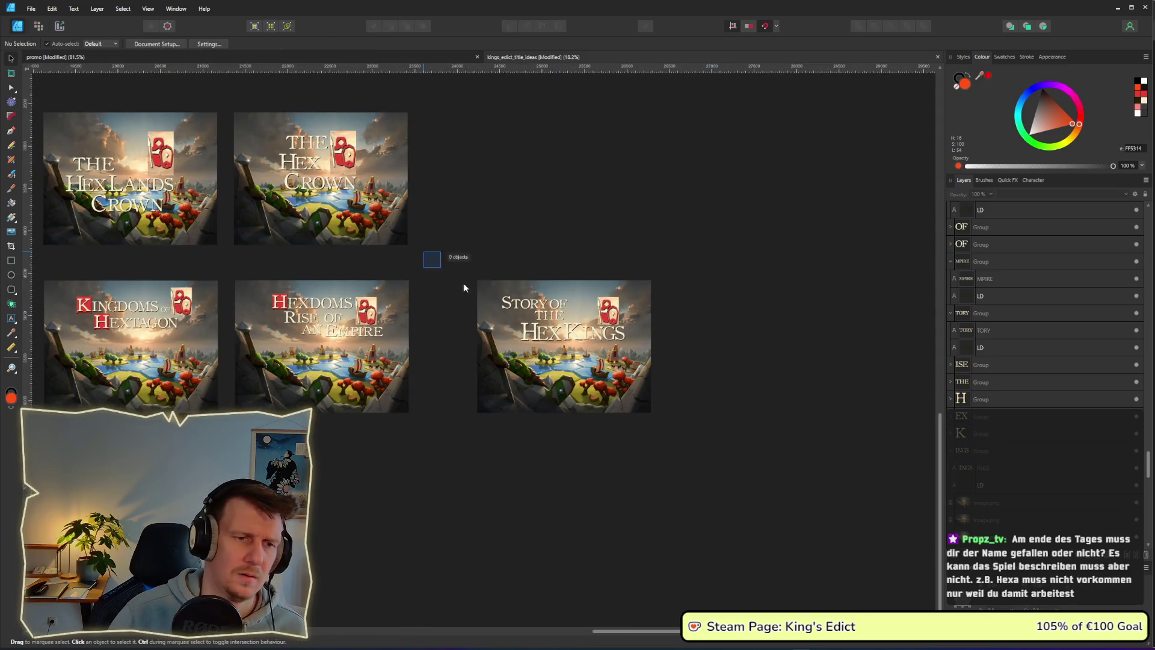
pyautogui.moveTo(446, 275); pyautogui.dragTo(718, 462)
pyautogui.moveTo(599, 380); pyautogui.dragTo(561, 383)
pyautogui.click(508, 449)
# Highlight the TORY letters in the title, then leave text editing.
pyautogui.hscroll(-5, 597, 413)
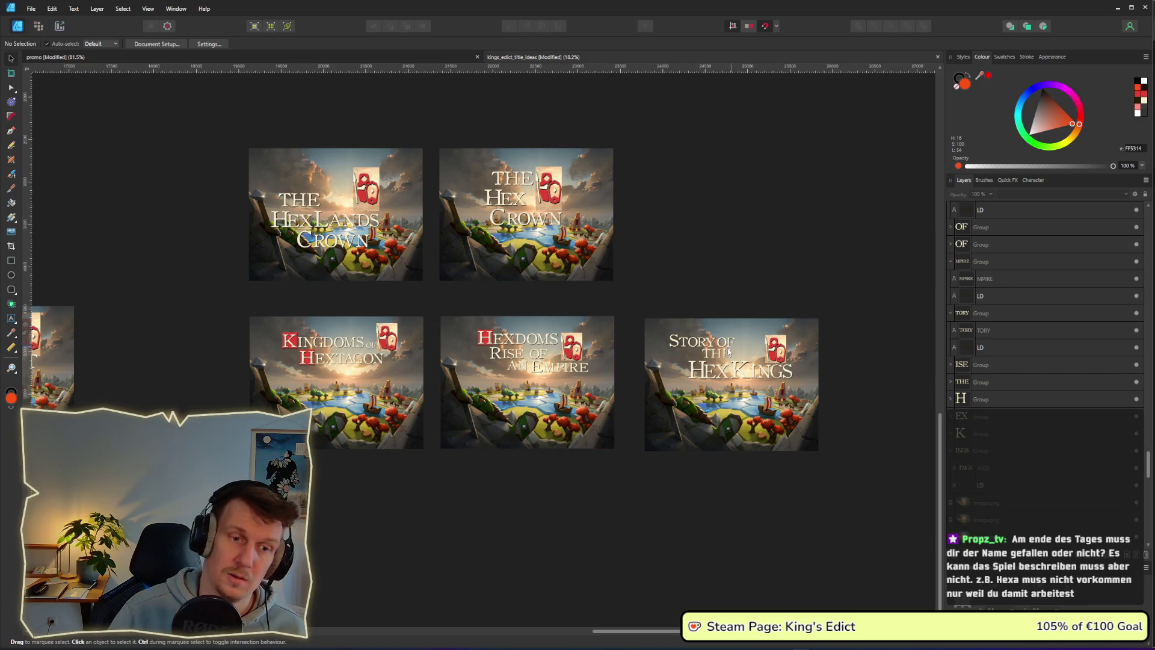
pyautogui.scroll(5, 694, 316)
pyautogui.click(672, 337)
pyautogui.doubleClick(673, 337)
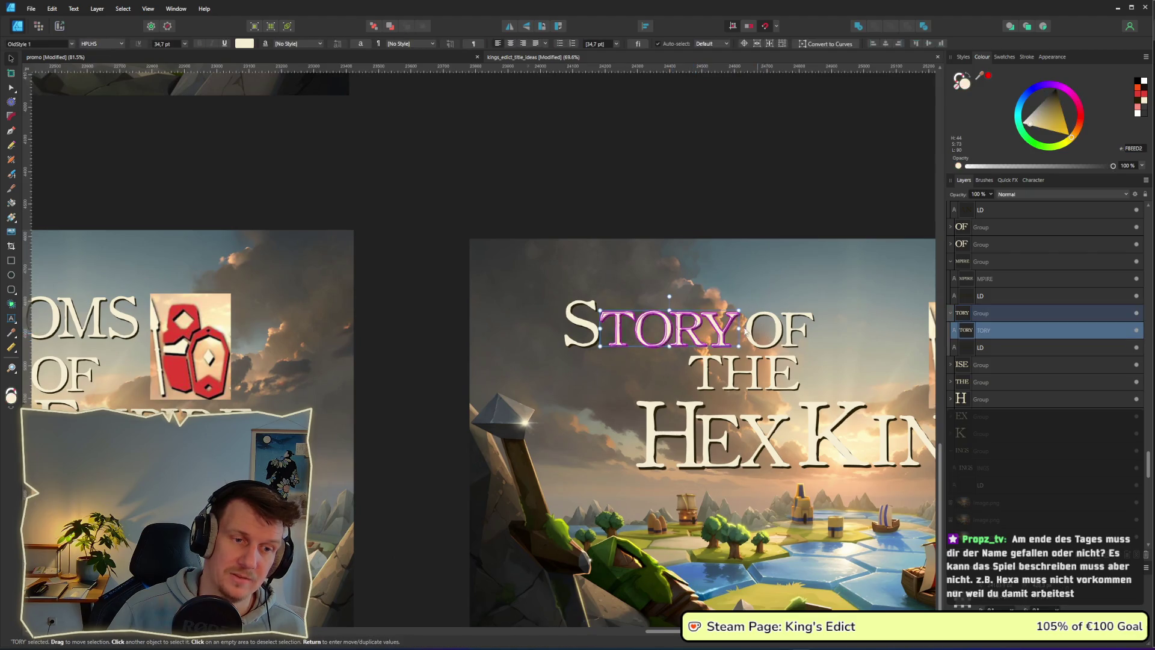
pyautogui.hscroll(5, 672, 337)
pyautogui.moveTo(262, 274); pyautogui.dragTo(412, 277)
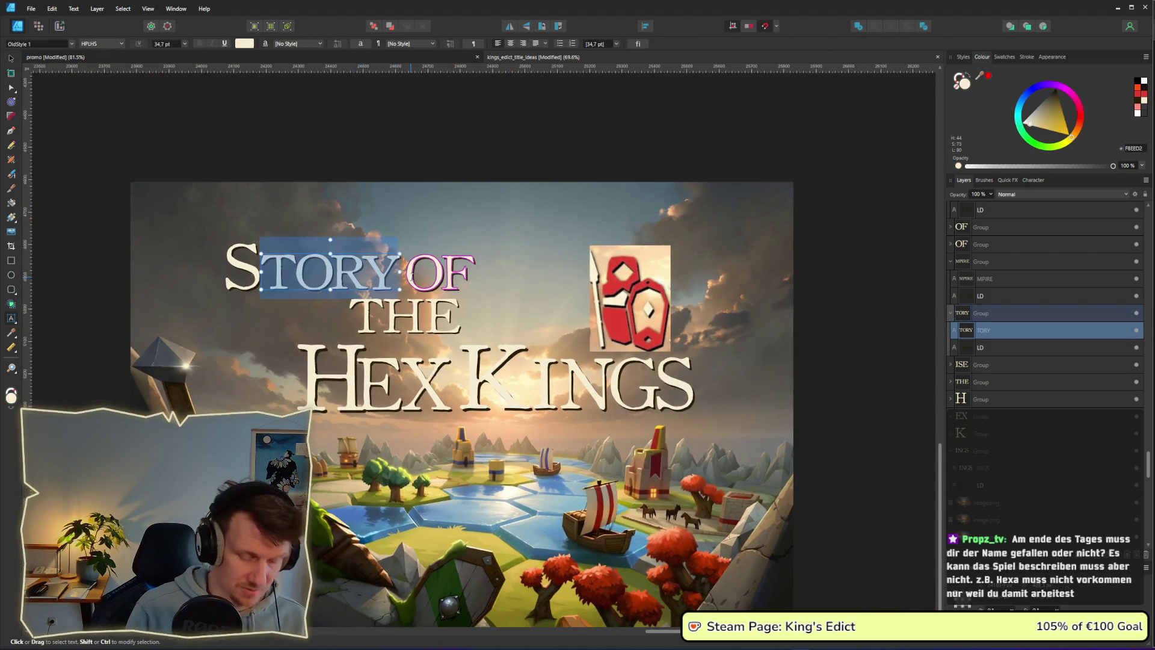
pyautogui.click(11, 58)
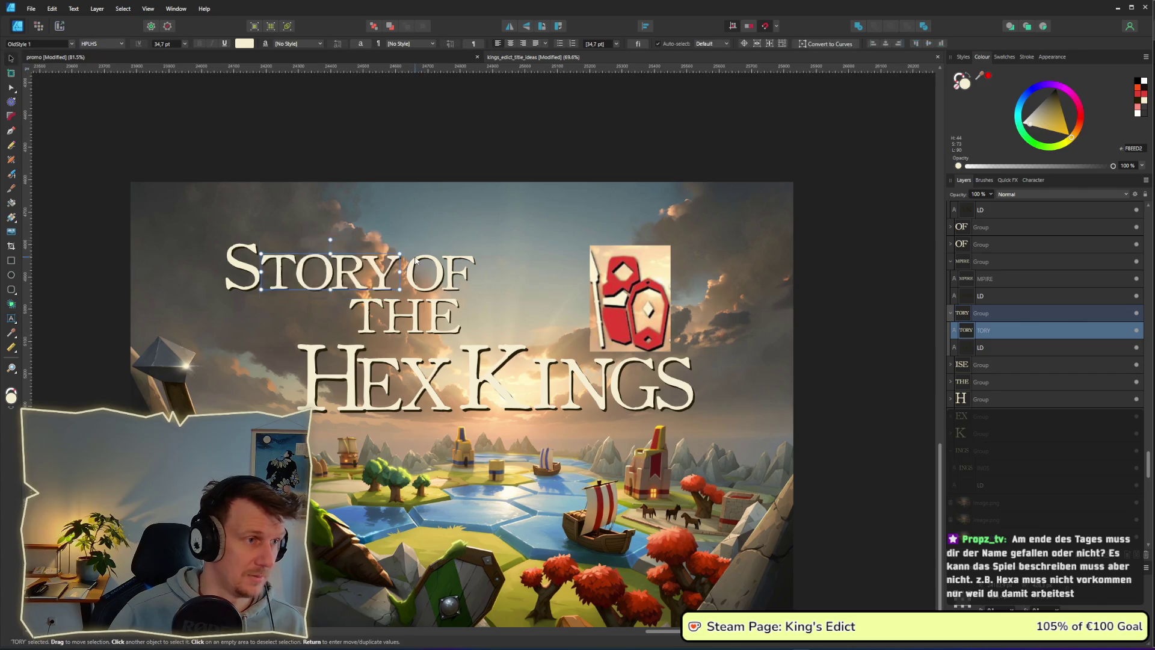
pyautogui.scroll(-3, 648, 393)
# Alt-drag a duplicate of the Story artboard contents to the right and select its TORY group.
pyautogui.moveTo(662, 448)
pyautogui.mouseDown()
pyautogui.moveTo(622, 441)
pyautogui.moveTo(271, 208)
pyautogui.mouseUp()
pyautogui.moveTo(364, 287); pyautogui.dragTo(660, 286)
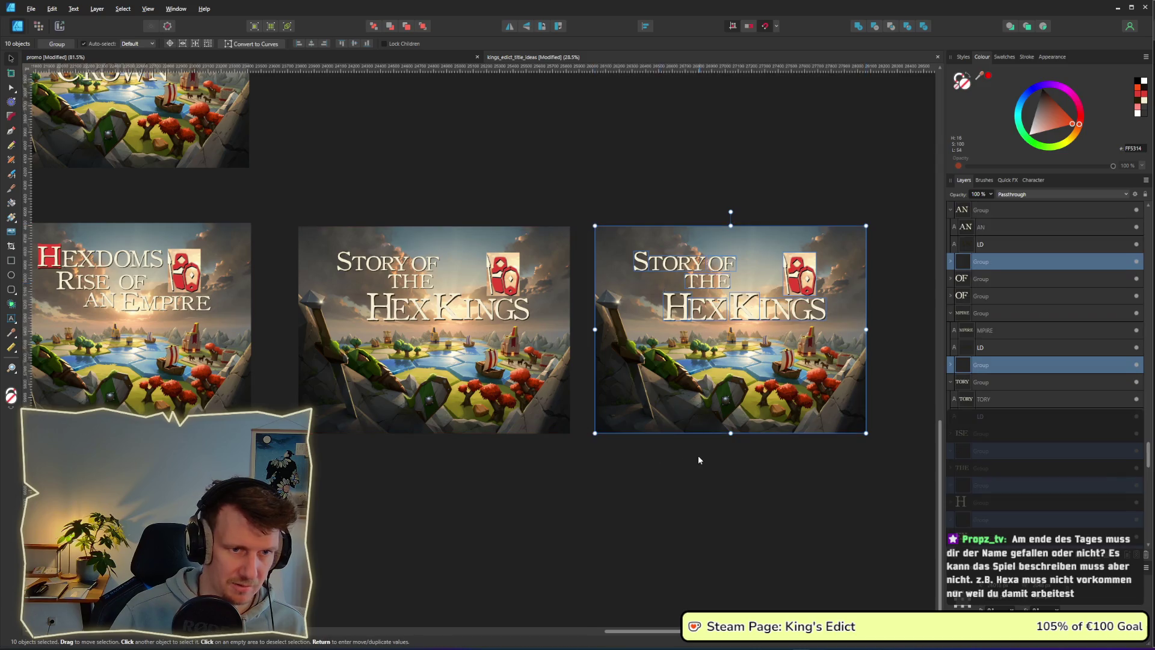
pyautogui.hscroll(3, 699, 456)
pyautogui.scroll(2, 540, 397)
pyautogui.click(490, 182)
pyautogui.click(490, 183)
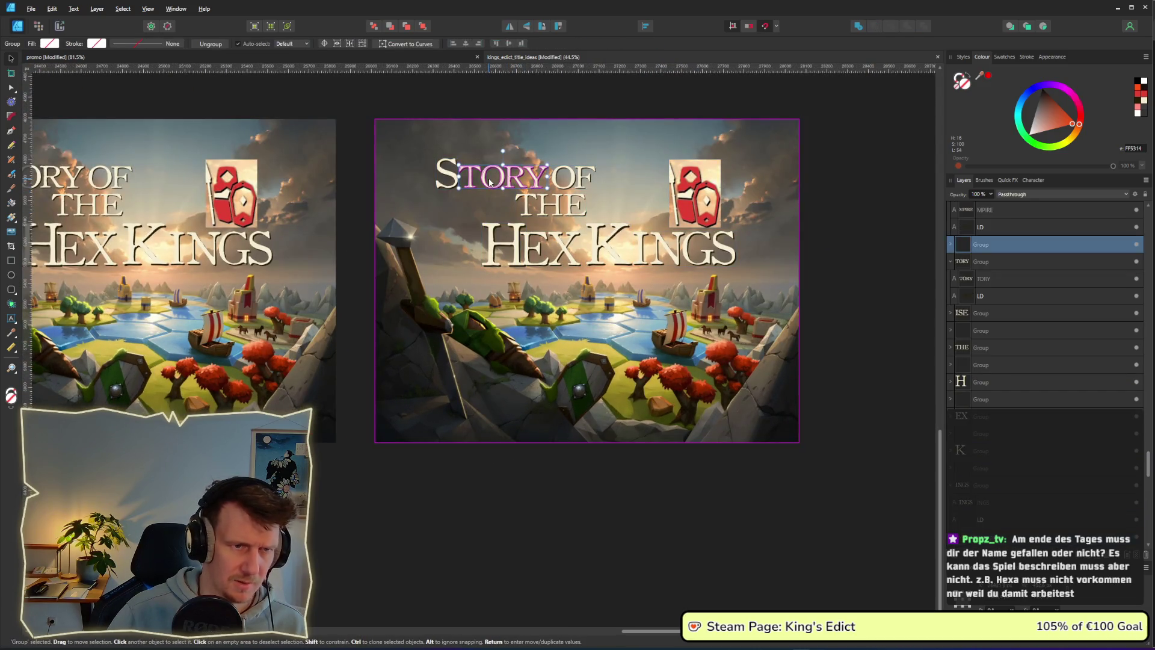
# Change TORY to ONG and delete the leftover Y so the word reads SONG.
pyautogui.doubleClick(500, 179)
pyautogui.doubleClick(511, 178)
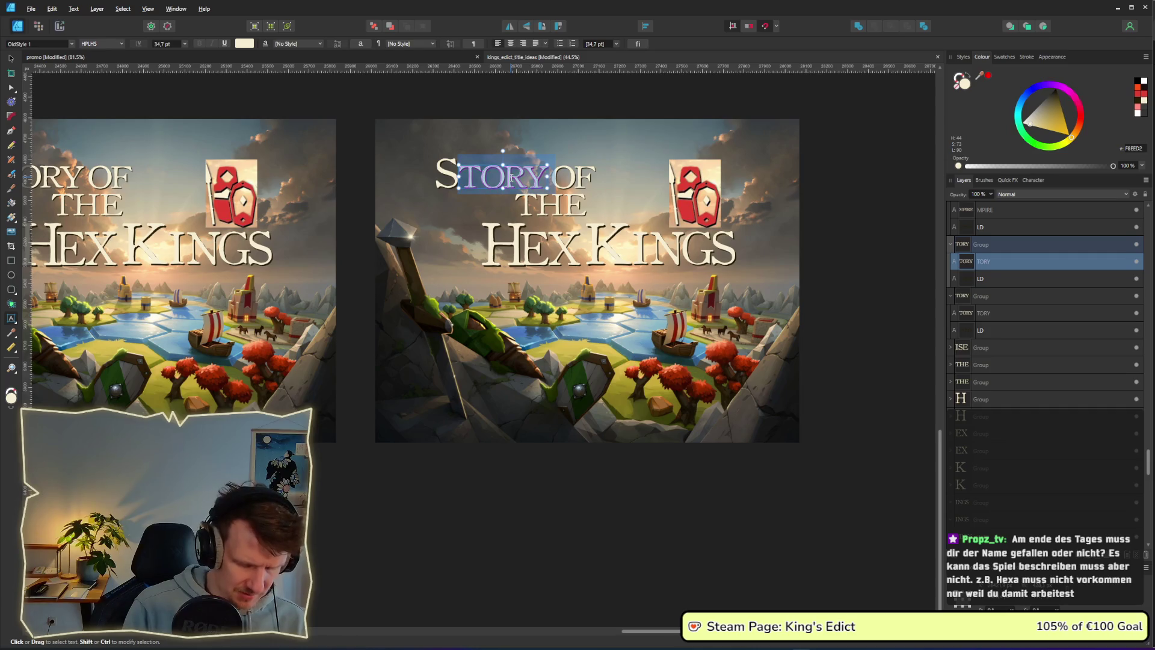
pyautogui.write('OMN')
pyautogui.press('BackSpace')
pyautogui.press('BackSpace')
pyautogui.write('NG')
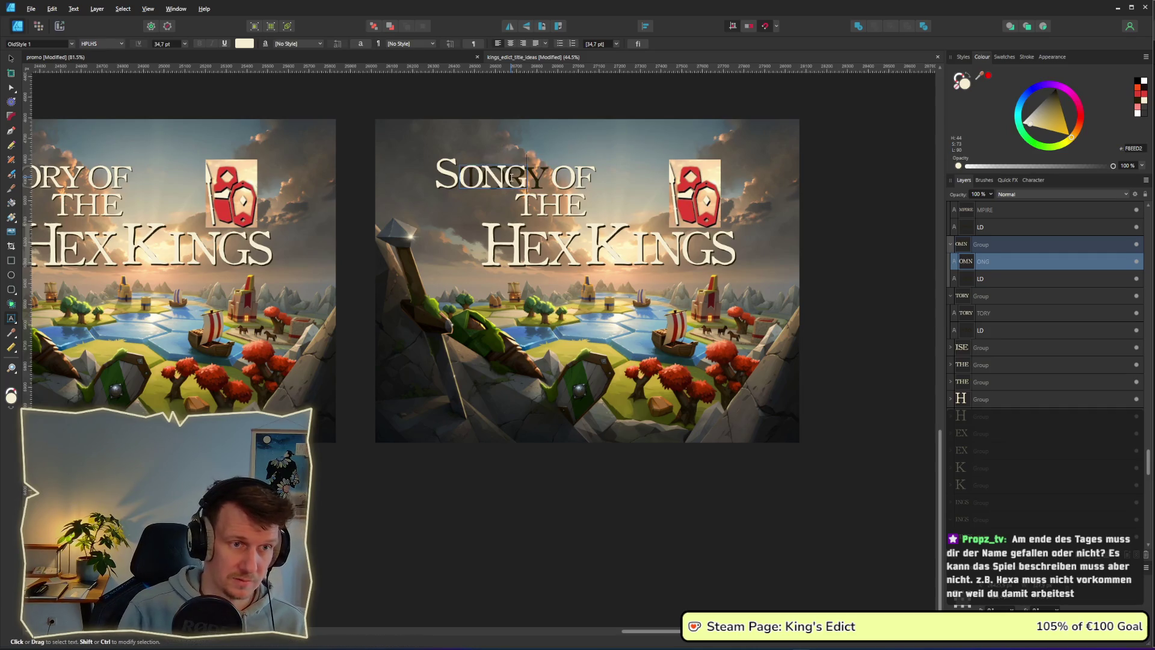
pyautogui.click(521, 179)
pyautogui.doubleClick(540, 177)
pyautogui.press('BackSpace')
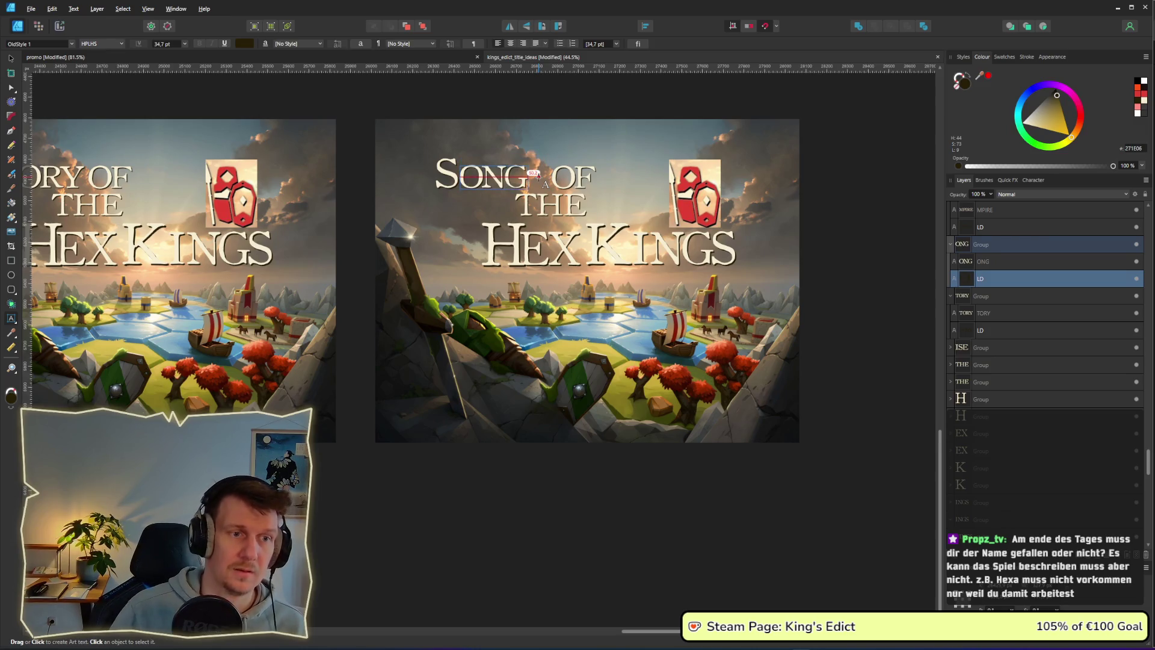
pyautogui.click(10, 58)
# Nudge the SONG lettering right, closer to OF.
pyautogui.moveTo(385, 100); pyautogui.dragTo(510, 190)
pyautogui.press('Right')
pyautogui.press('Right')
pyautogui.press('Right')
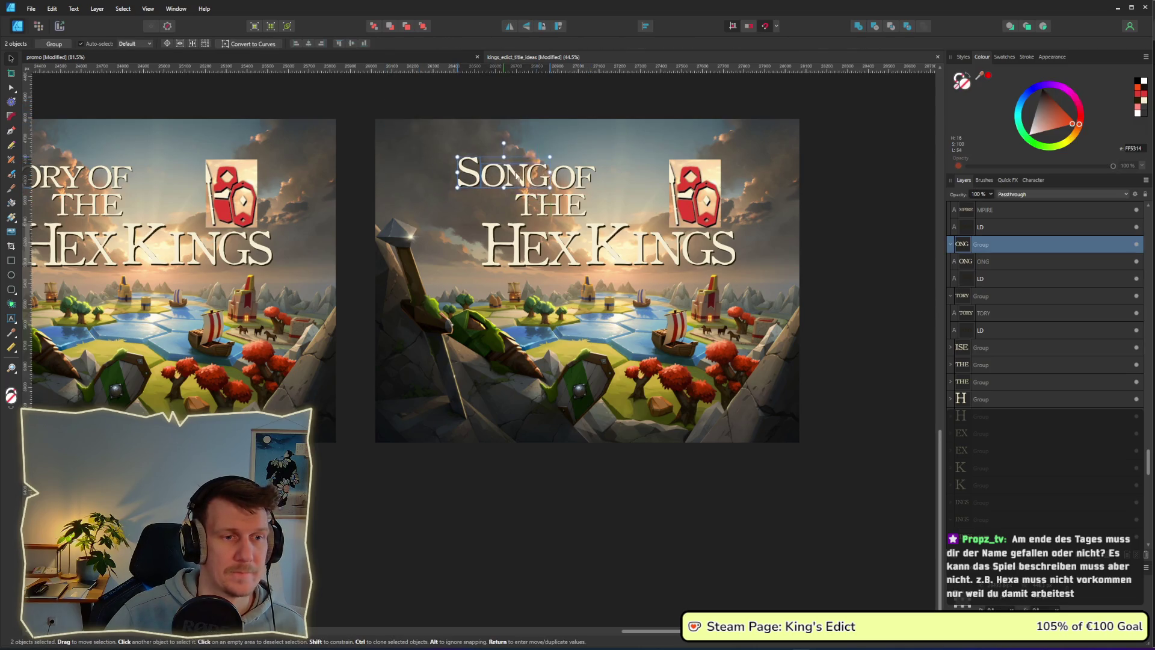
pyautogui.click(813, 298)
pyautogui.scroll(-4, 815, 325)
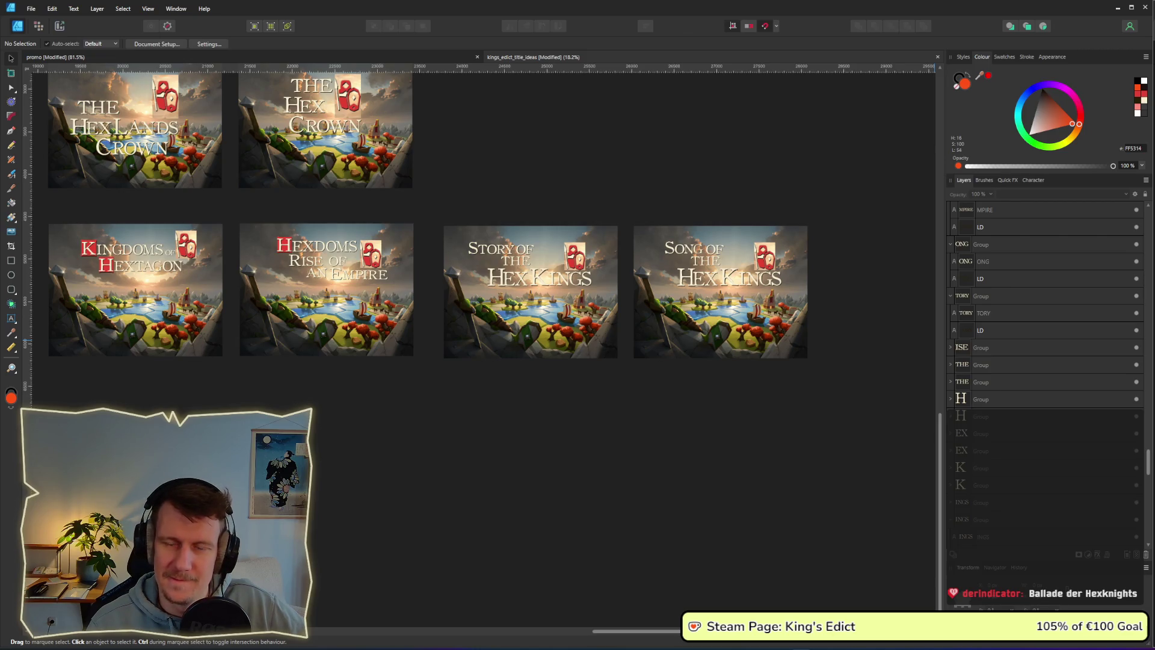
pyautogui.moveTo(571, 148)
pyautogui.mouseDown()
pyautogui.moveTo(557, 323)
pyautogui.moveTo(573, 348)
pyautogui.mouseUp()
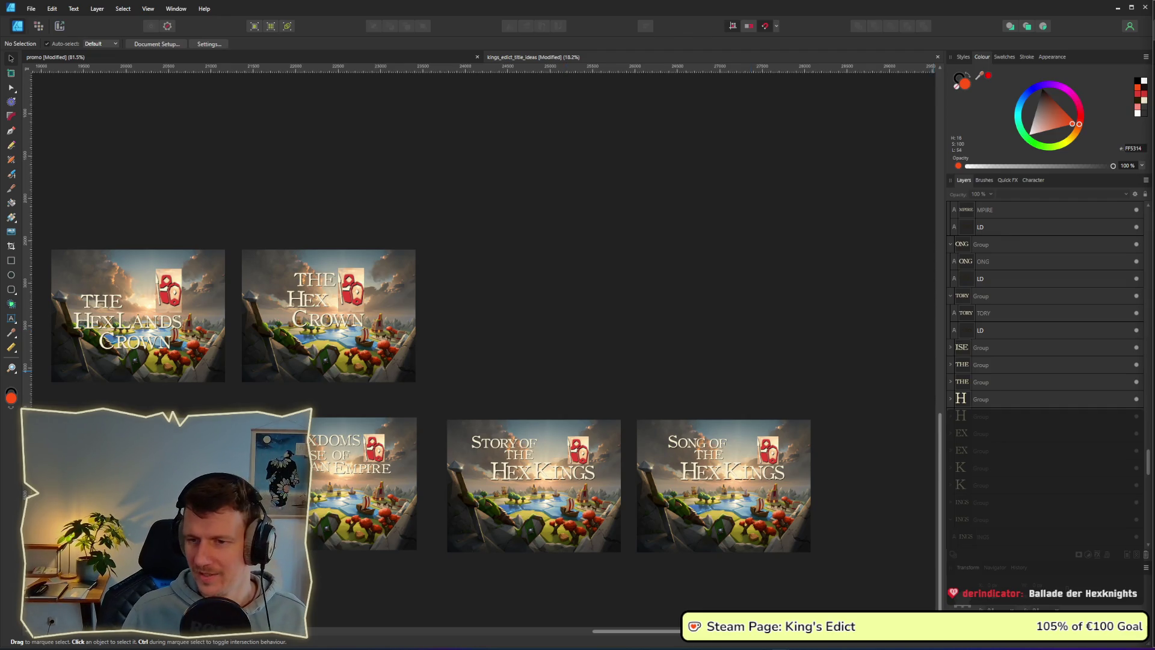
pyautogui.moveTo(323, 459)
pyautogui.mouseDown()
pyautogui.moveTo(635, 350)
pyautogui.moveTo(598, 351)
pyautogui.mouseUp()
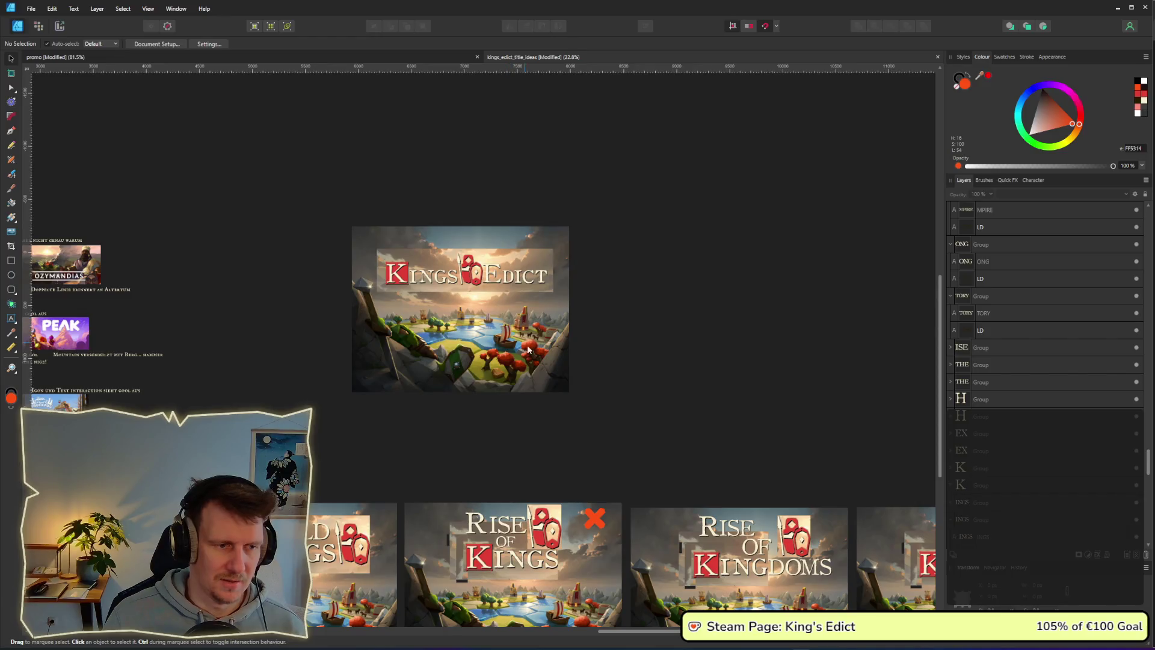
pyautogui.scroll(-5, 671, 407)
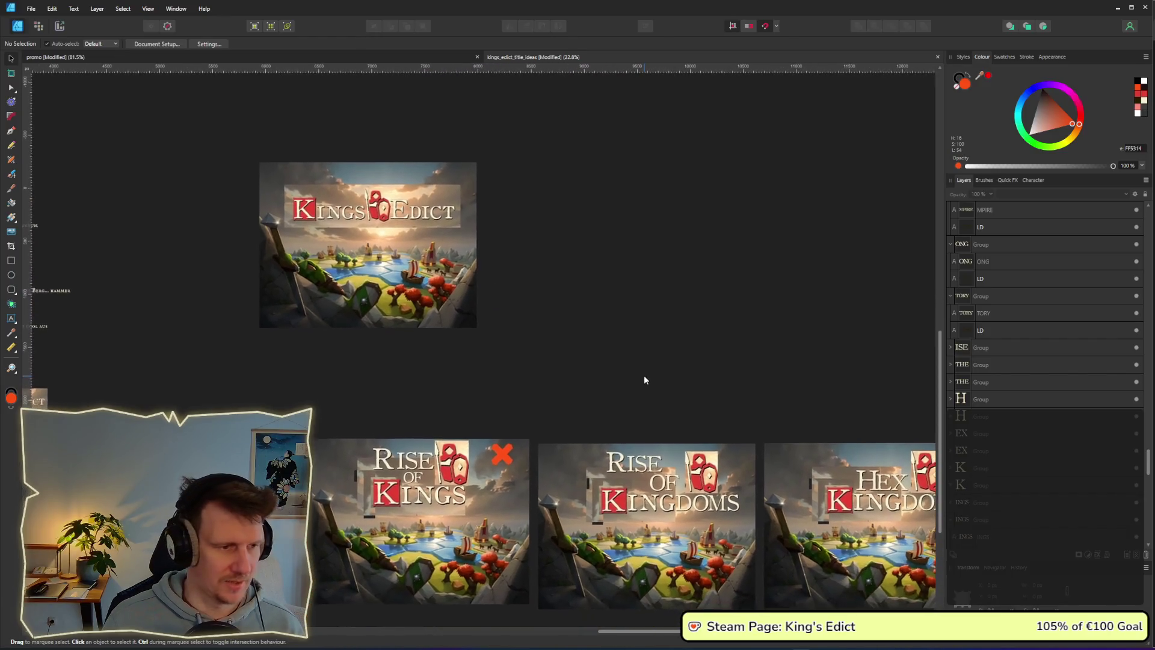
pyautogui.scroll(-2, 643, 376)
pyautogui.scroll(-1, 642, 371)
pyautogui.moveTo(752, 413); pyautogui.dragTo(544, 279)
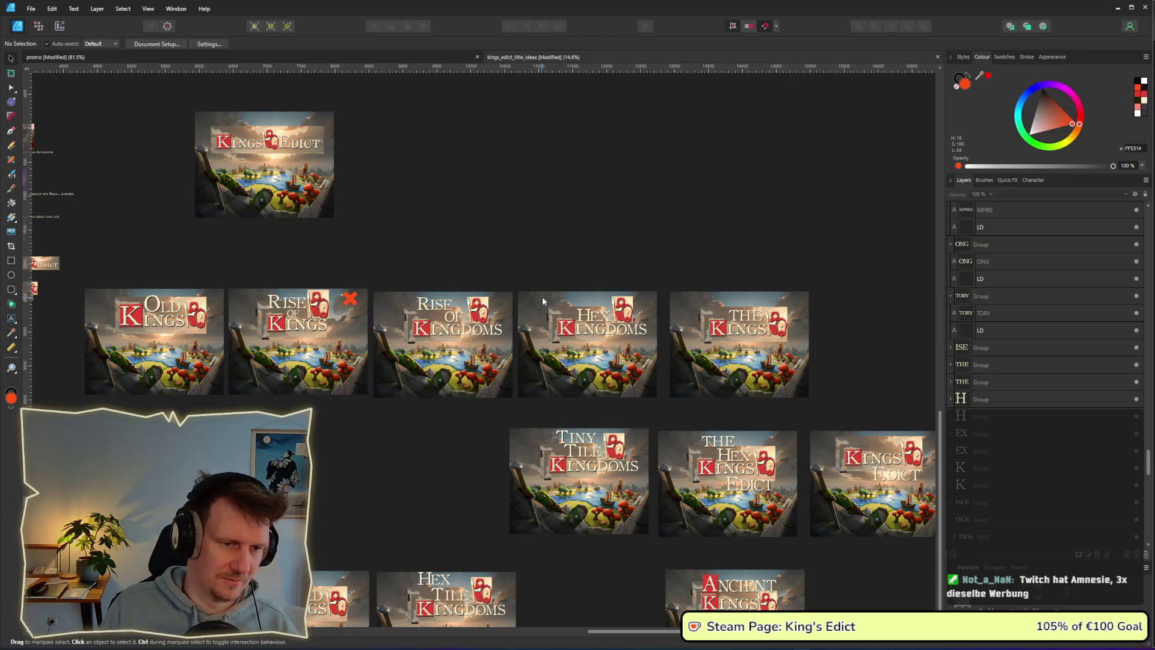
pyautogui.moveTo(752, 349); pyautogui.dragTo(598, 306)
pyautogui.moveTo(806, 407); pyautogui.dragTo(552, 372)
pyautogui.moveTo(656, 358); pyautogui.dragTo(432, 358)
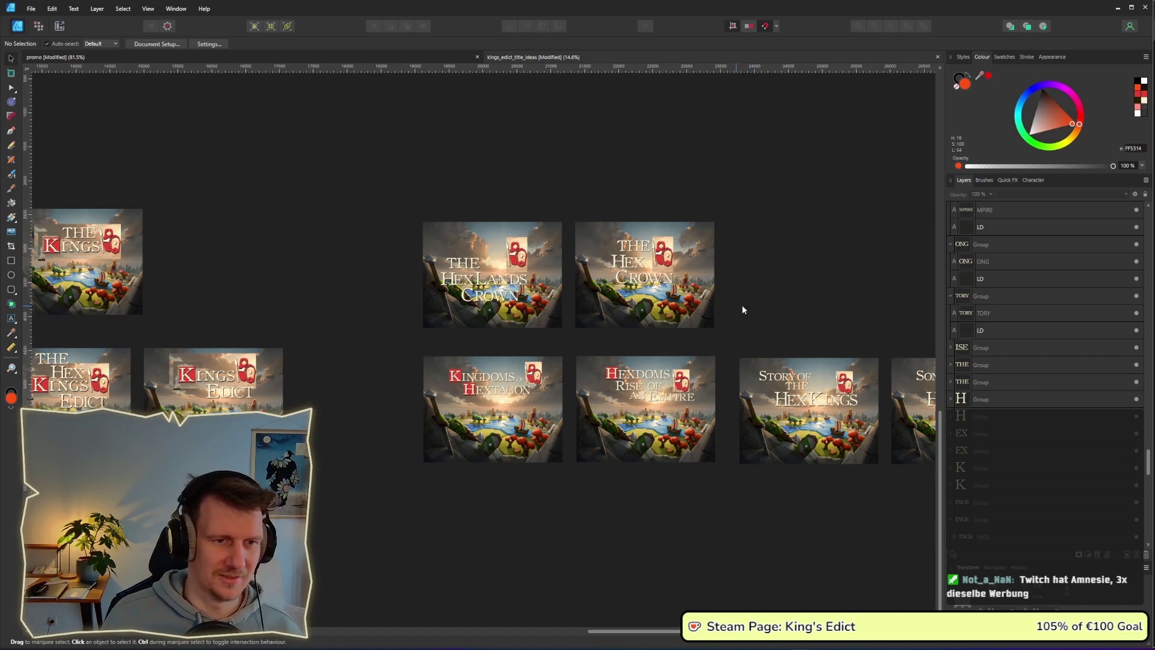
# Alt-drag a copy of the Song mockup's HEX KINGS lettering onto the empty canvas below.
pyautogui.hscroll(5, 736, 304)
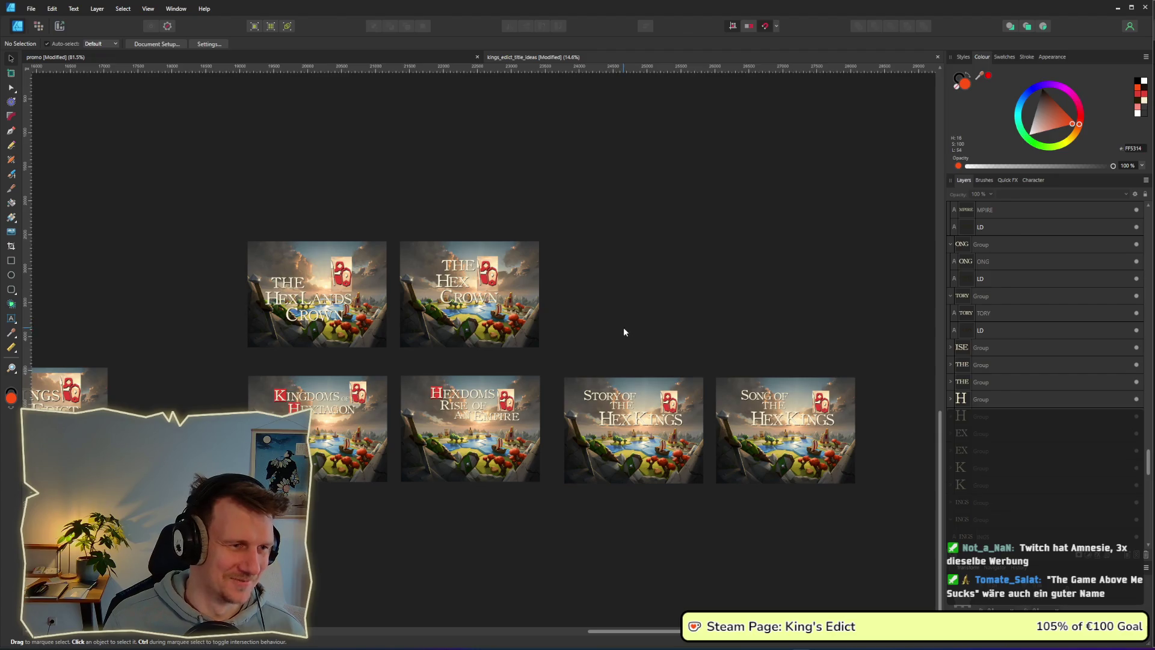
pyautogui.moveTo(767, 349); pyautogui.dragTo(672, 318)
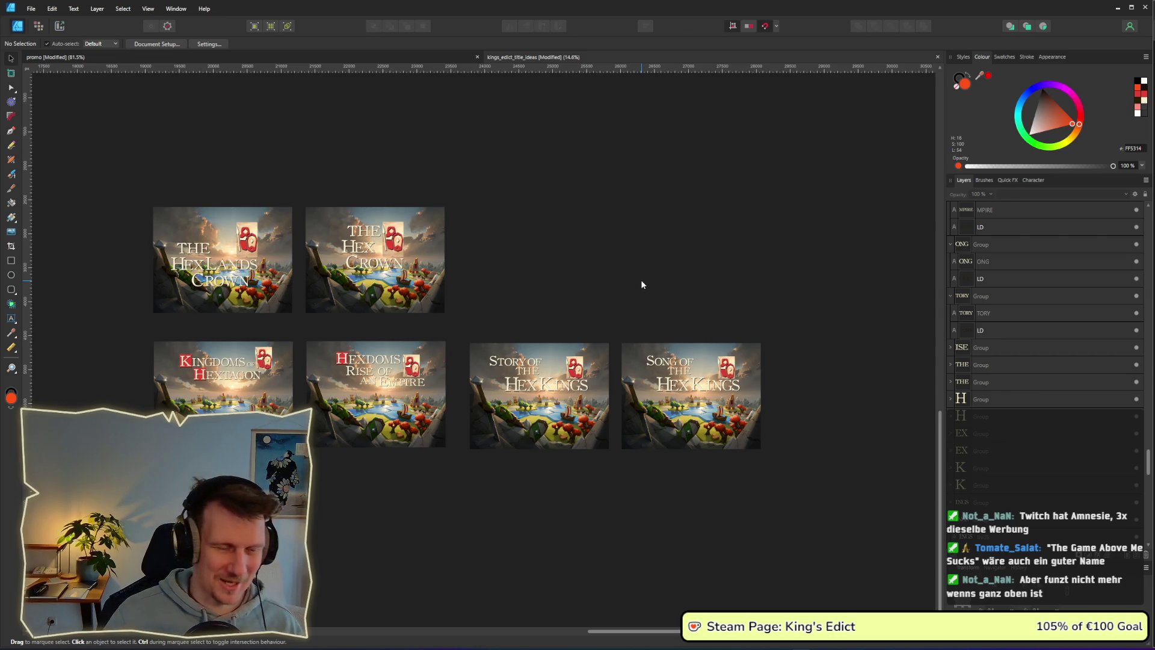
pyautogui.scroll(-3, 618, 360)
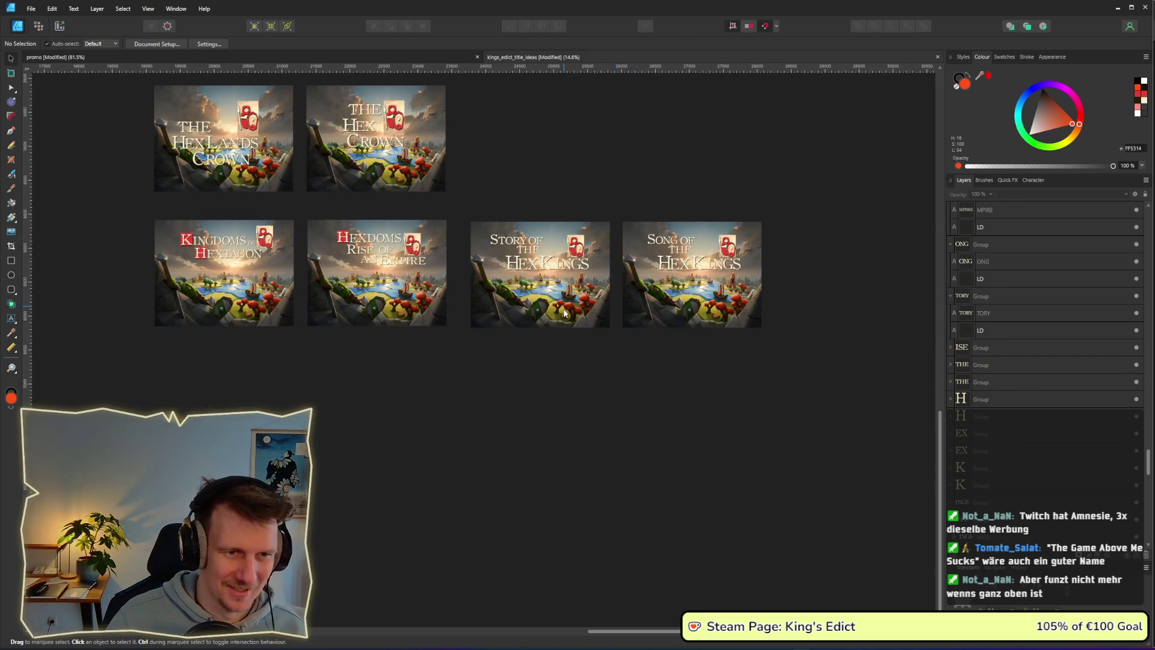
pyautogui.moveTo(803, 289)
pyautogui.mouseDown()
pyautogui.moveTo(638, 251)
pyautogui.moveTo(646, 244)
pyautogui.mouseUp()
pyautogui.moveTo(688, 310); pyautogui.dragTo(648, 413)
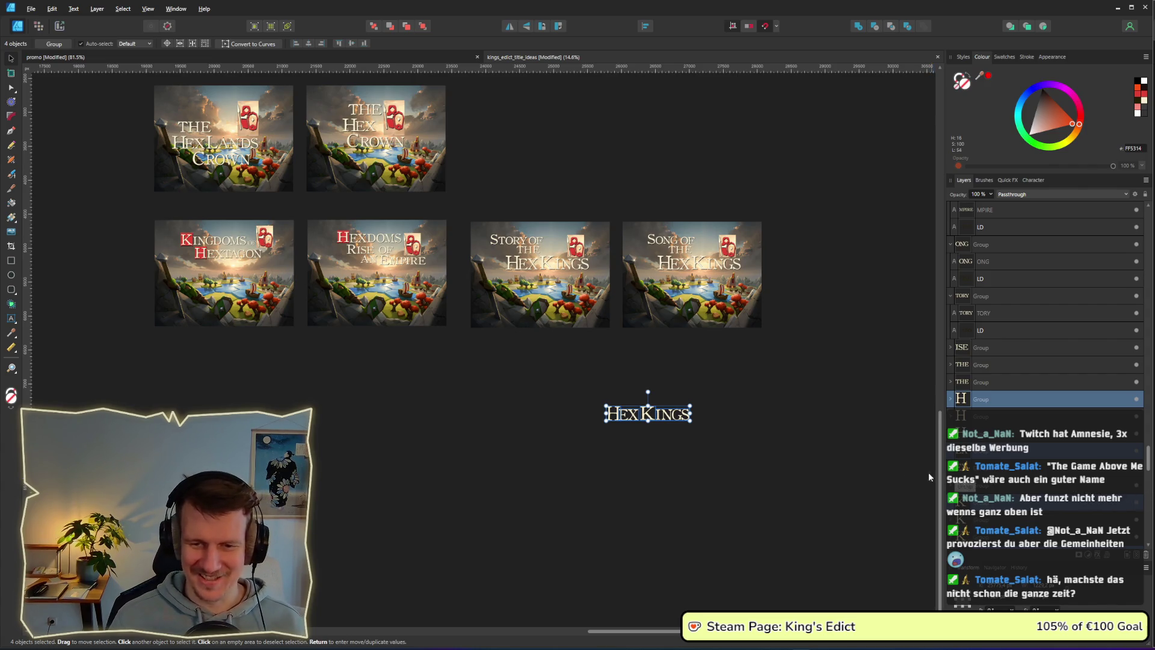
# Delete the KINGS letters and reposition the EX letters beside the H.
pyautogui.scroll(5, 653, 400)
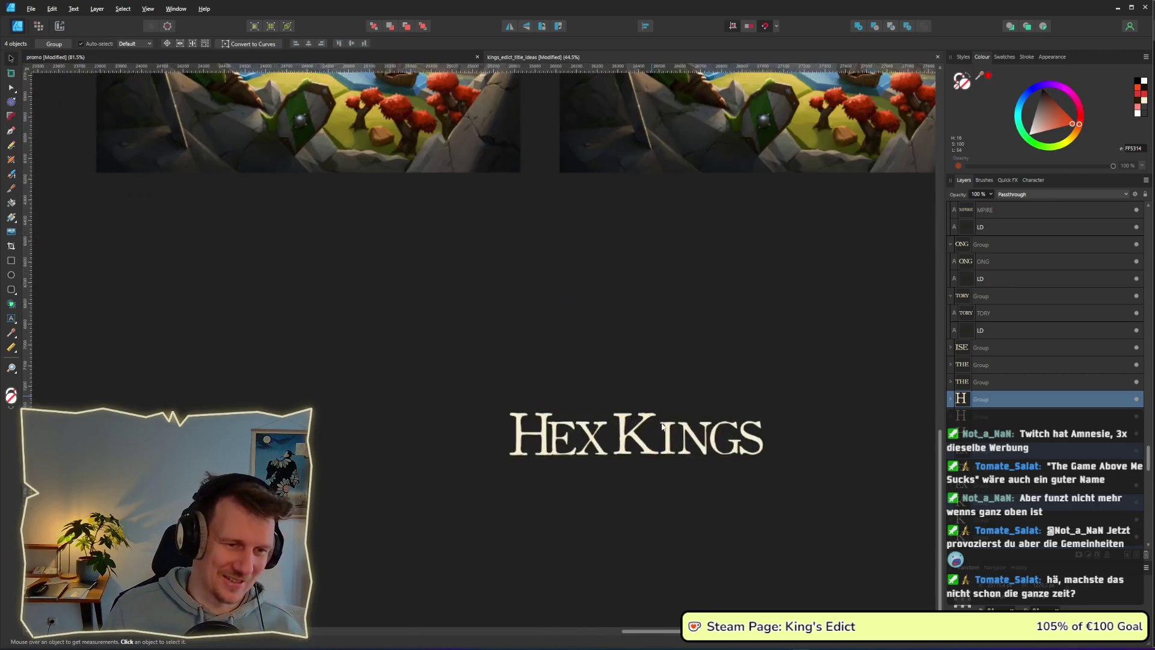
pyautogui.scroll(-2, 669, 449)
pyautogui.moveTo(844, 426); pyautogui.dragTo(602, 319)
pyautogui.press('Delete')
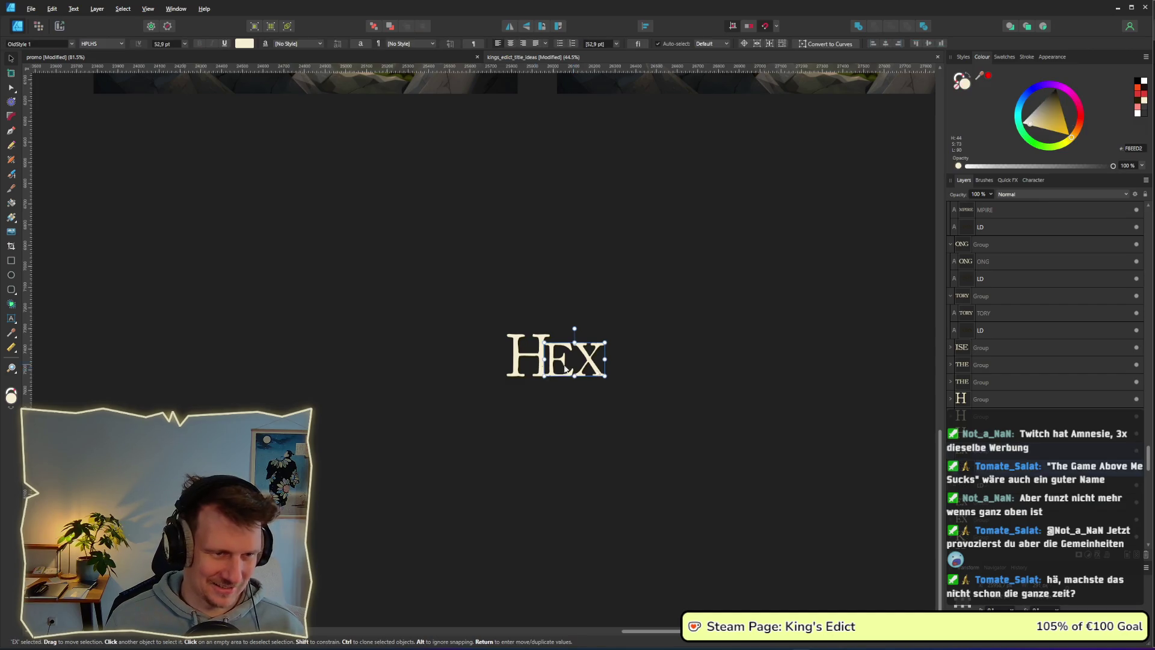
pyautogui.moveTo(665, 412)
pyautogui.mouseDown()
pyautogui.moveTo(534, 328)
pyautogui.moveTo(575, 358)
pyautogui.mouseUp()
pyautogui.click(612, 407)
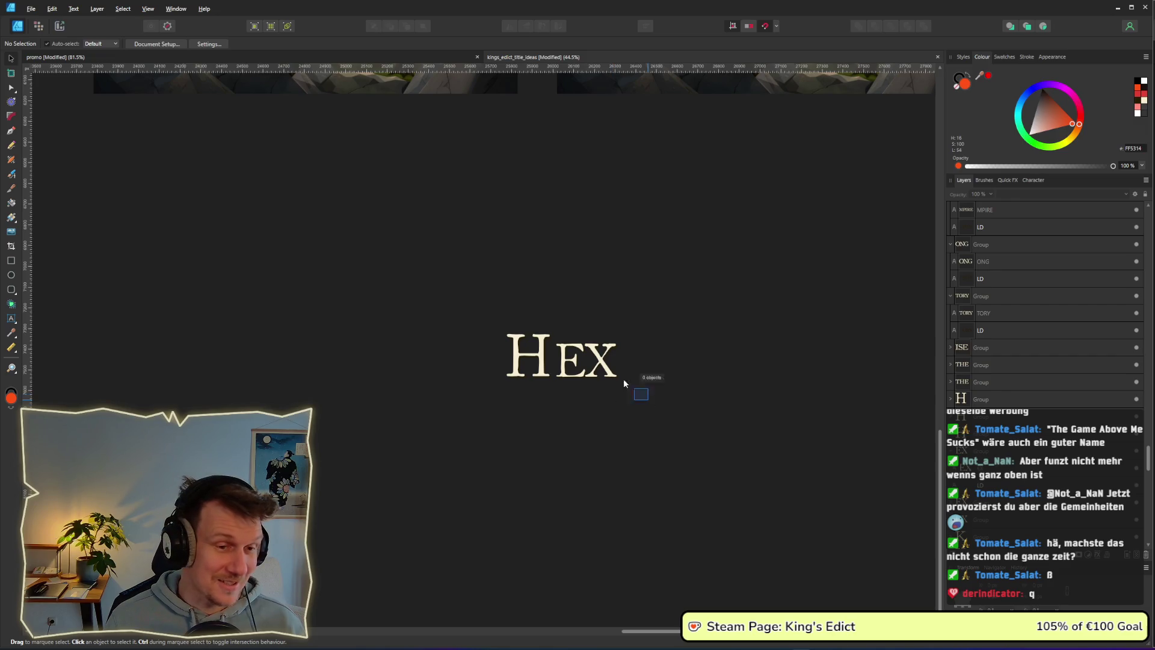
pyautogui.click(573, 359)
pyautogui.moveTo(640, 404); pyautogui.dragTo(557, 341)
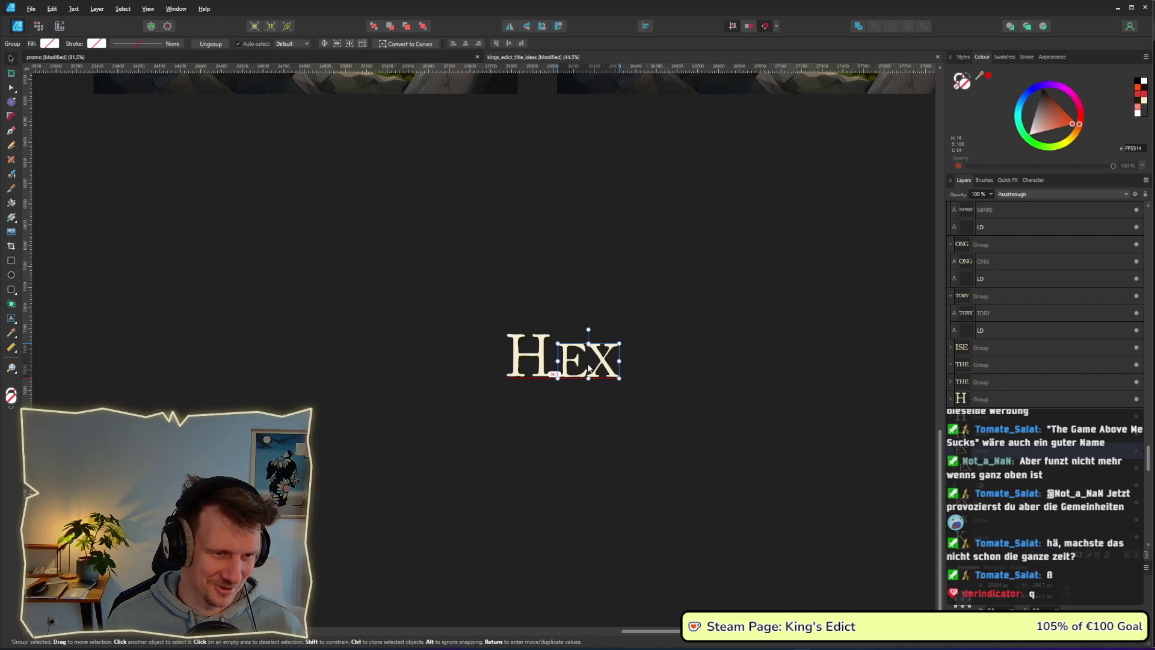
# Select the large H of the HEX title and enter text editing on it.
pyautogui.click(523, 331)
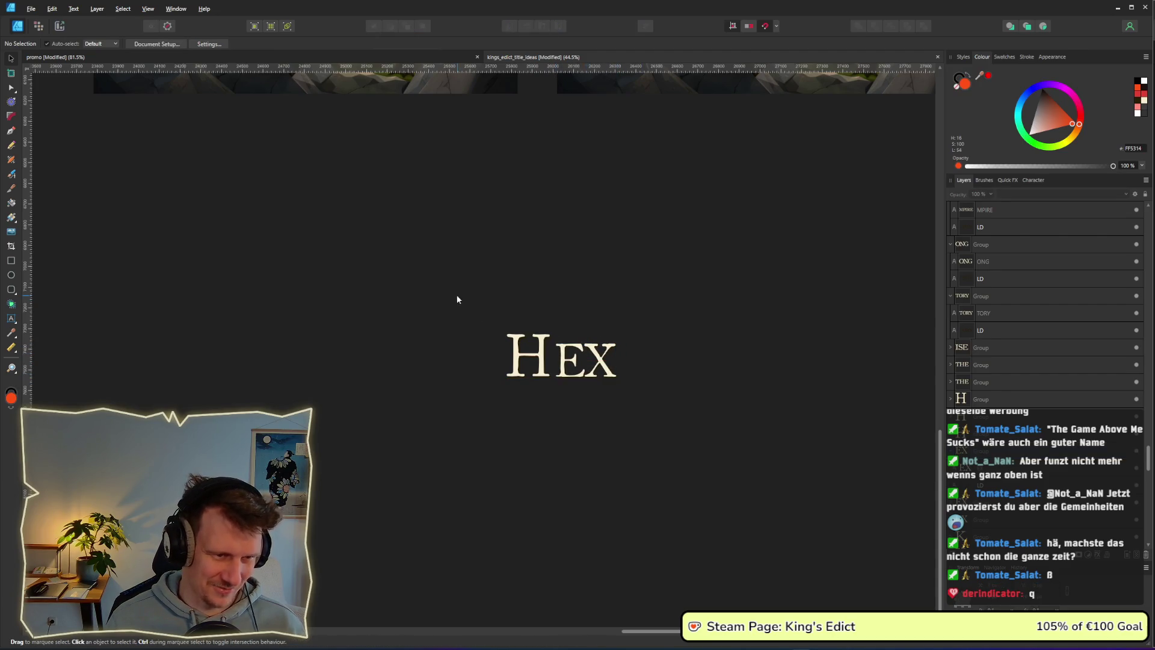
pyautogui.moveTo(473, 289); pyautogui.dragTo(557, 382)
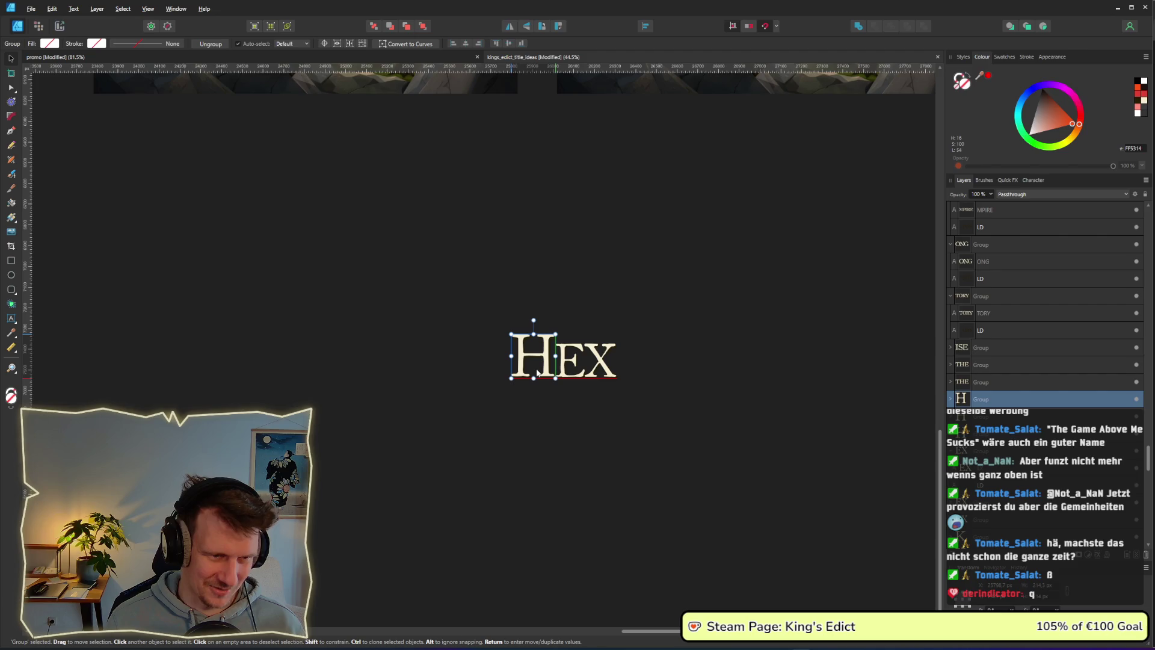
pyautogui.click(600, 420)
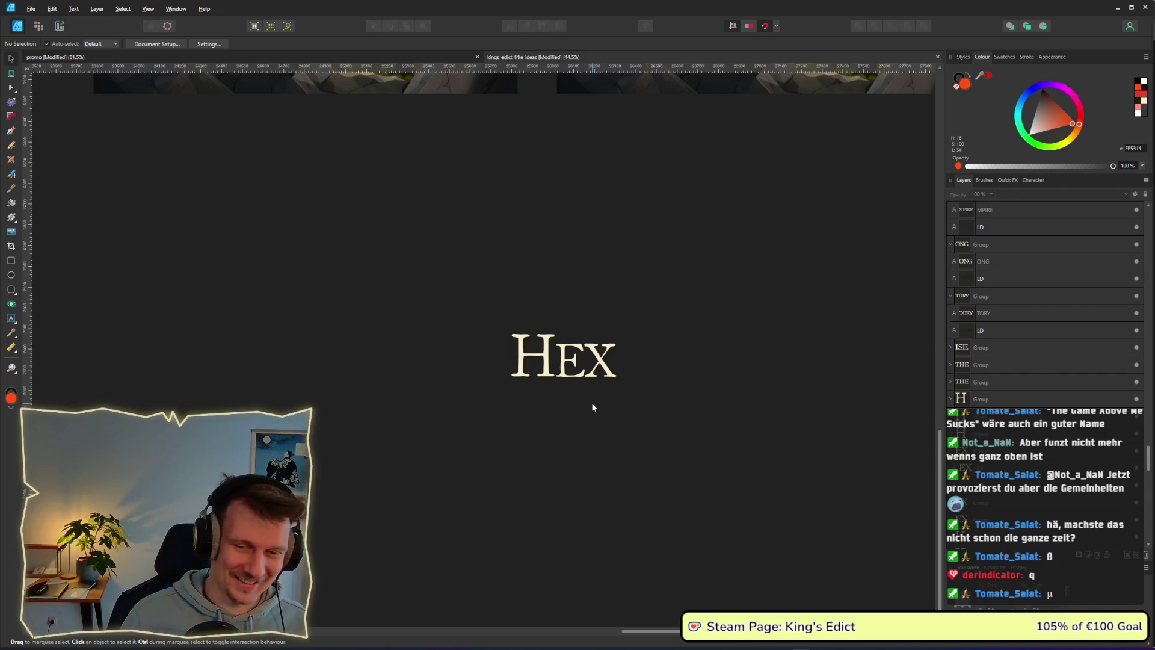
pyautogui.click(545, 374)
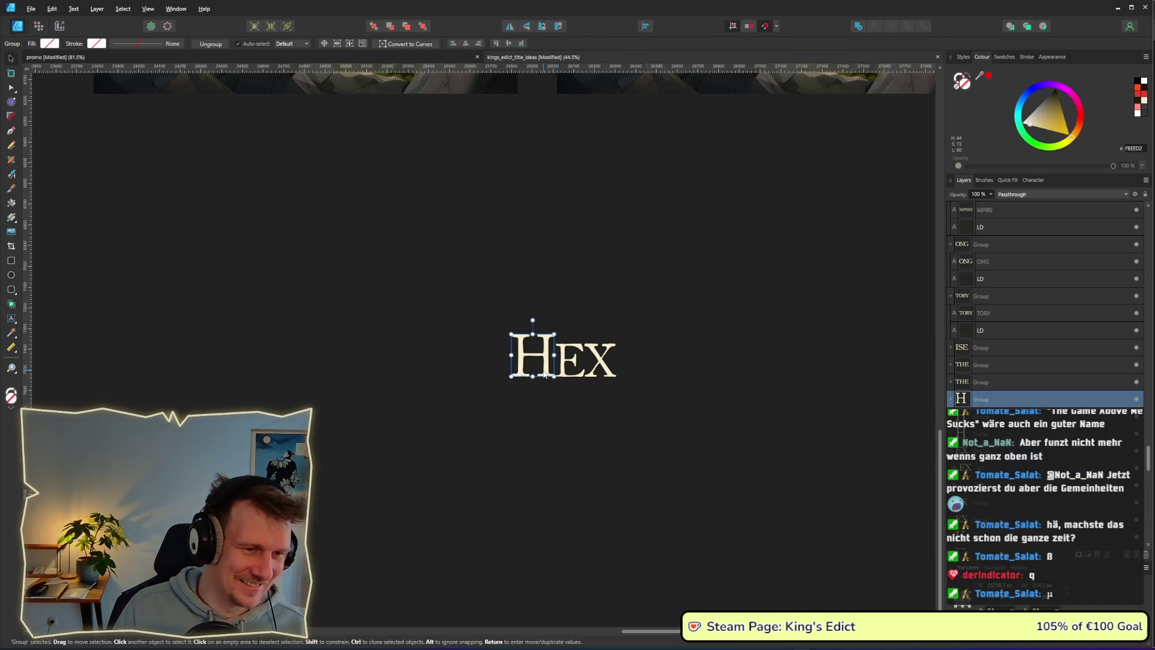
pyautogui.doubleClick(545, 374)
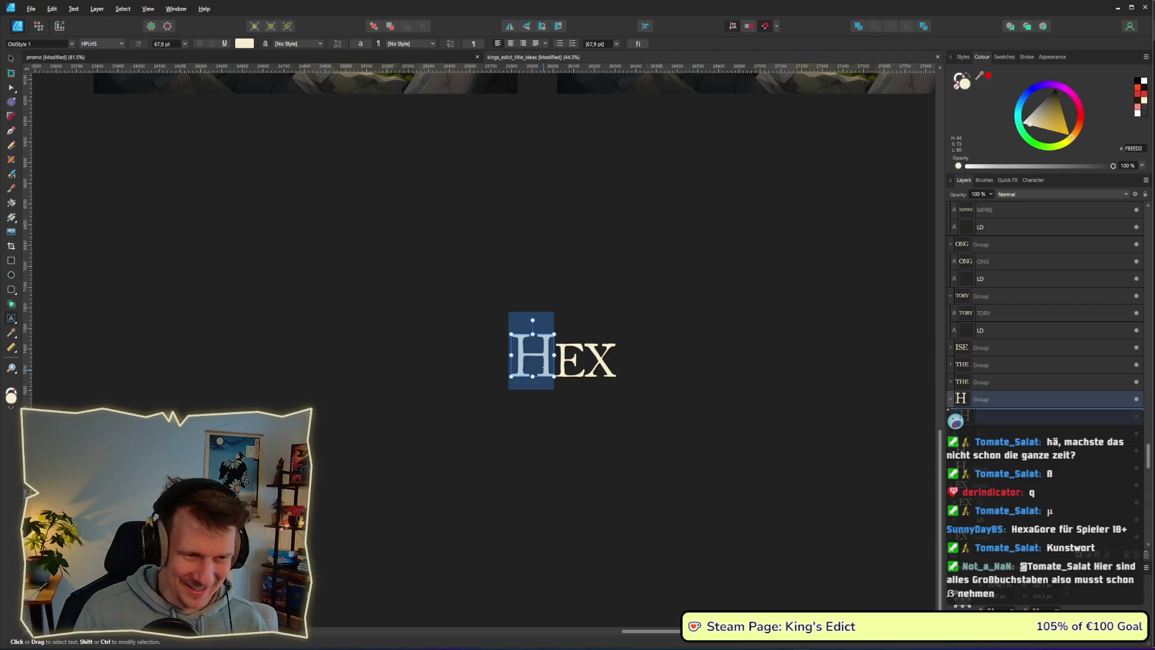
# Replace the large H with A and the EX letters with BAKA, so the title reads ABAKA.
pyautogui.write('A')
pyautogui.click(585, 361)
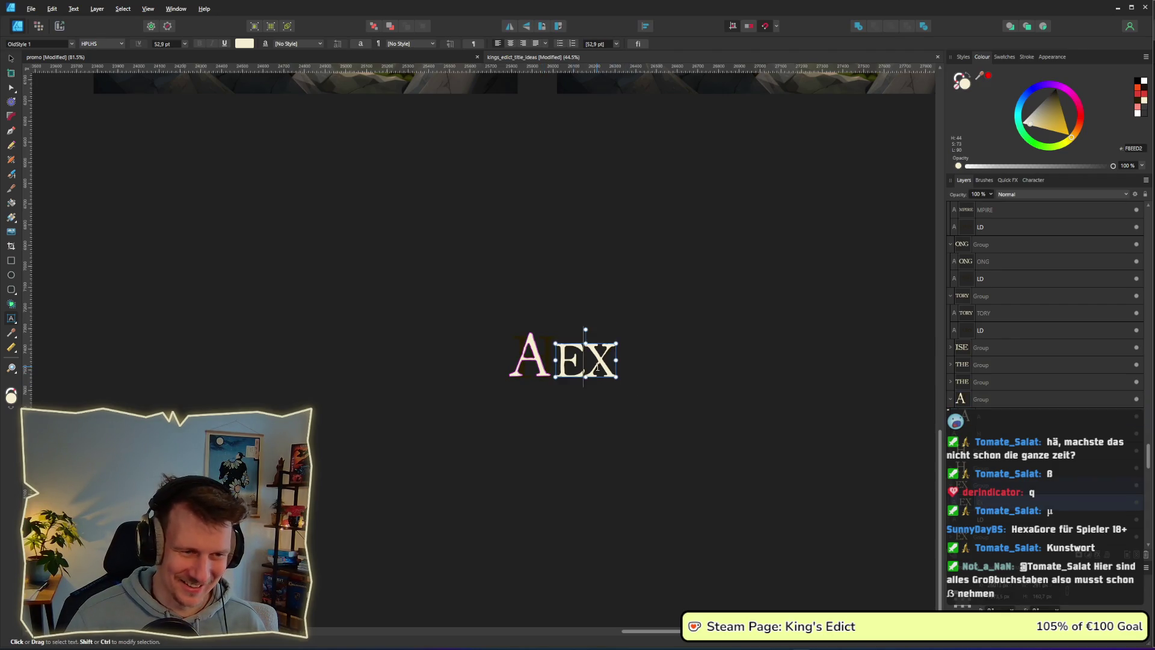
pyautogui.doubleClick(597, 367)
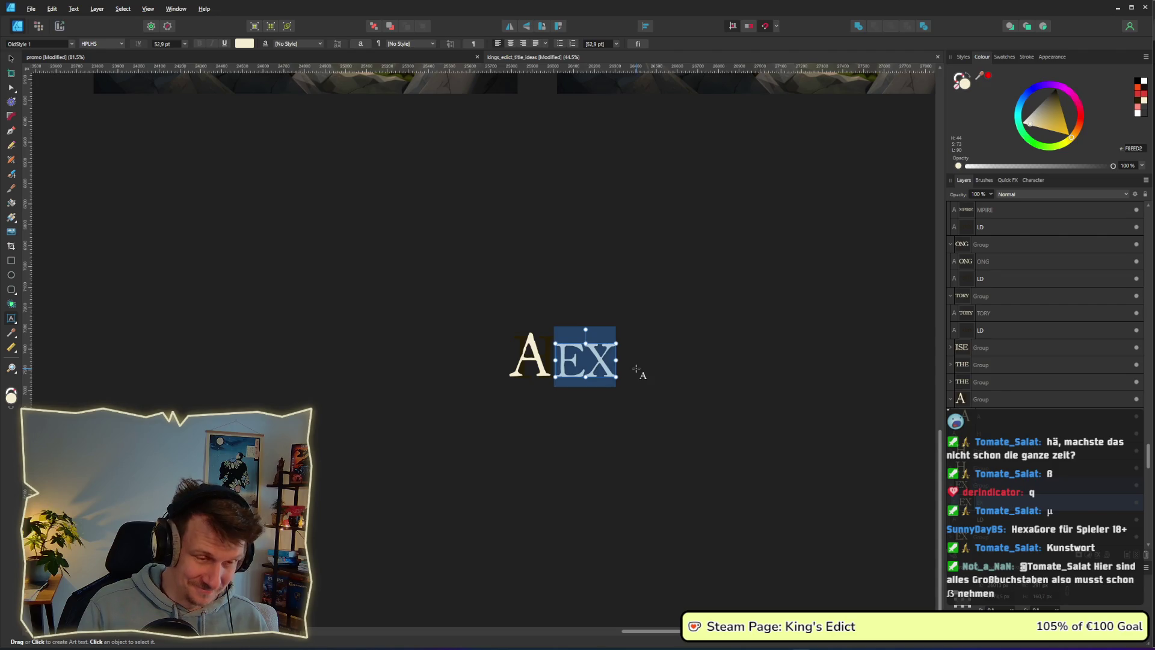
pyautogui.write('BAKA')
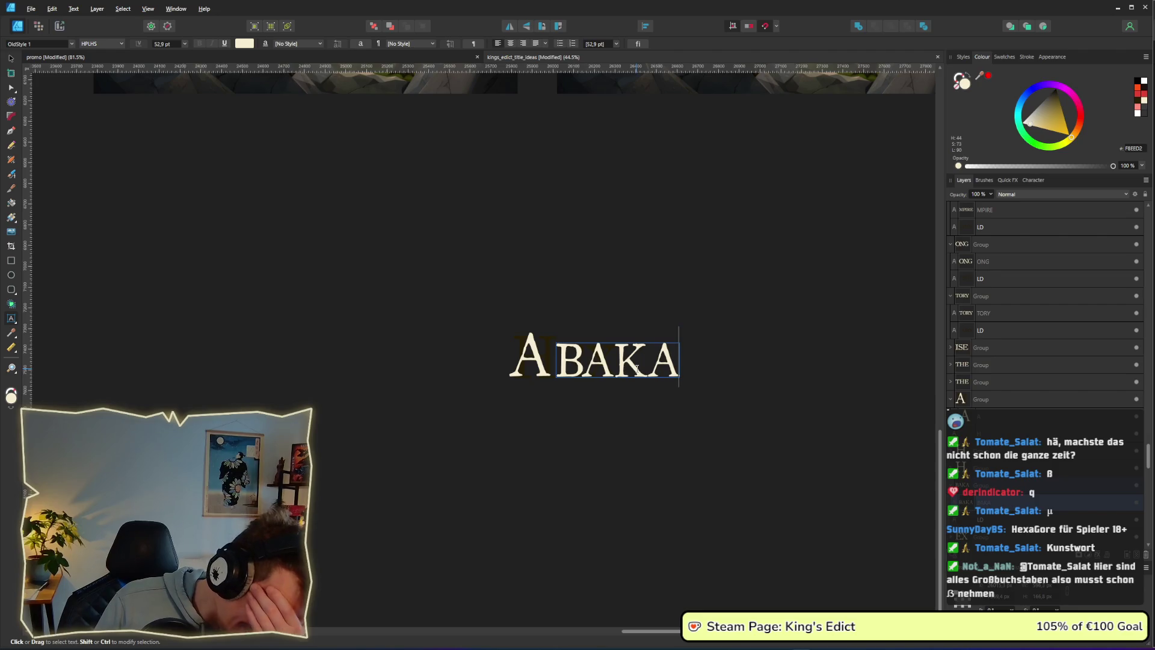
pyautogui.press('Escape')
# Duplicate both parts of the ABAKA title directly below the original.
pyautogui.click(11, 59)
pyautogui.click(641, 306)
pyautogui.moveTo(753, 452); pyautogui.dragTo(425, 297)
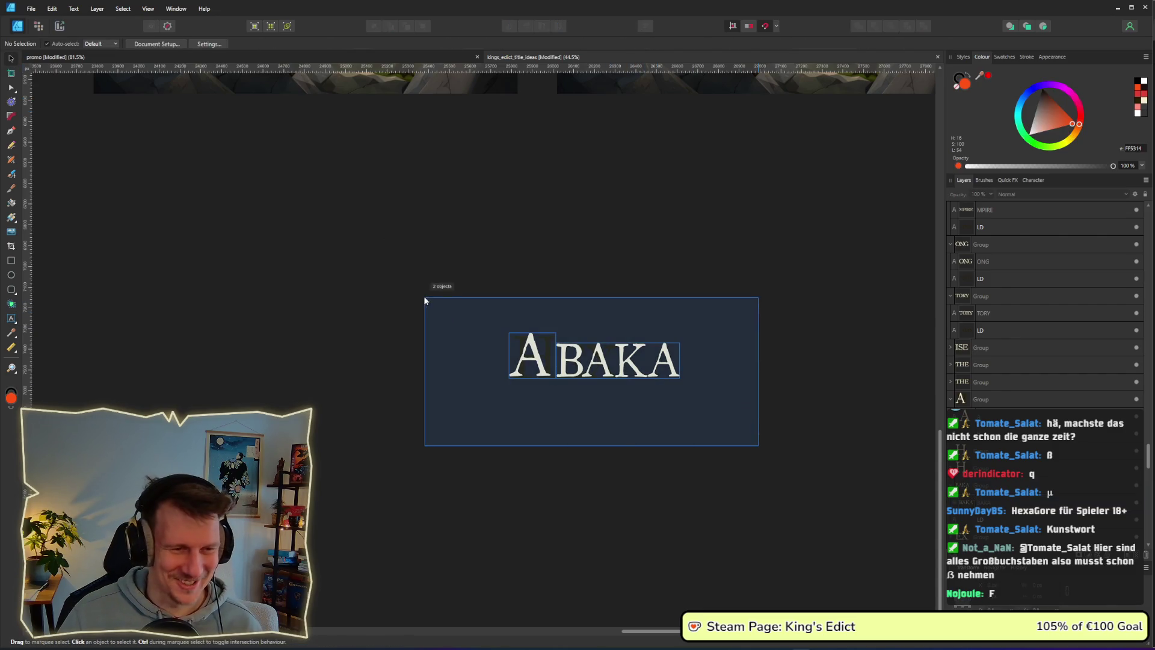
pyautogui.keyDown('ctrl'); pyautogui.moveTo(607, 373); pyautogui.dragTo(606, 439); pyautogui.keyUp('ctrl')
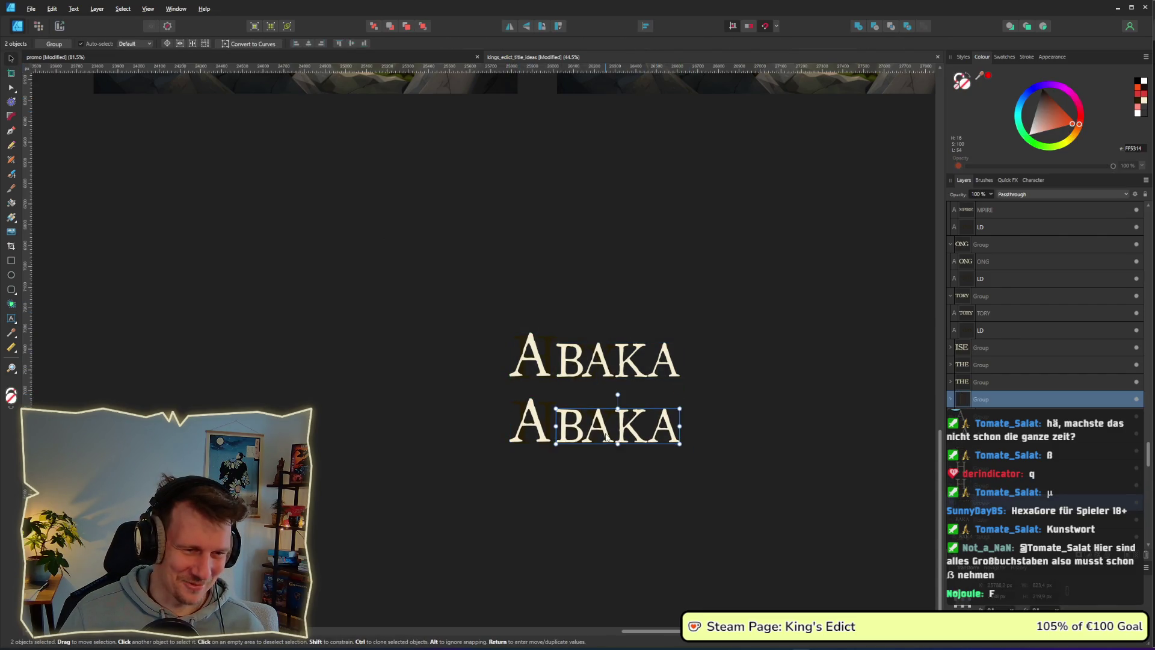
# Change the copy's large initial A to W.
pyautogui.click(536, 428)
pyautogui.doubleClick(536, 427)
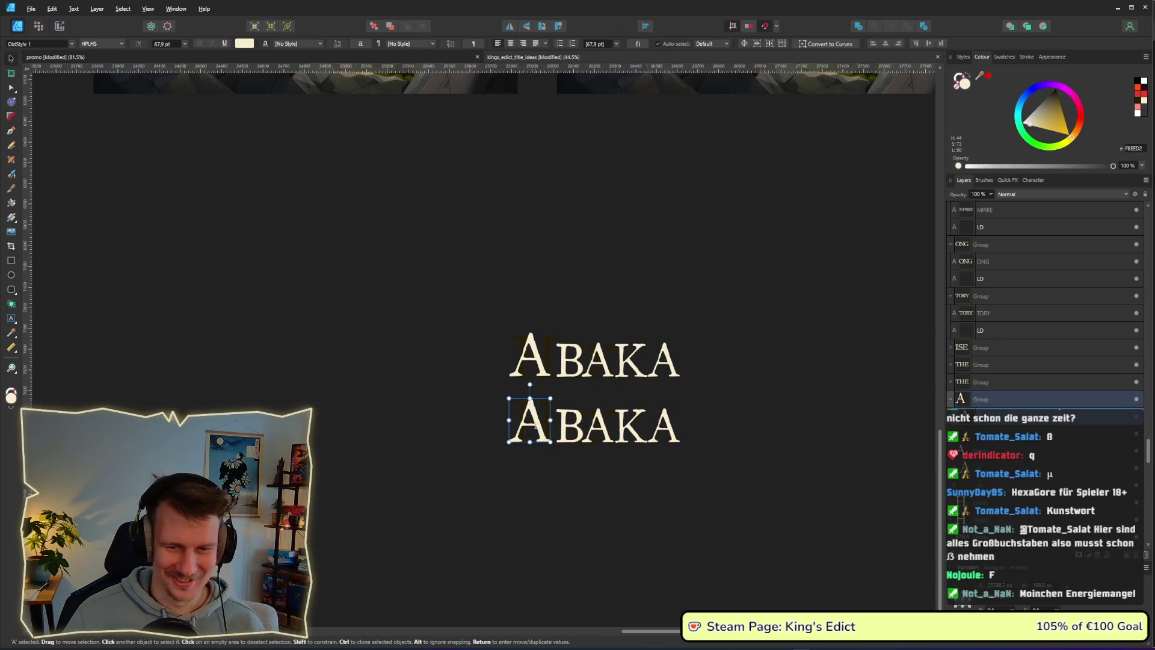
pyautogui.doubleClick(536, 428)
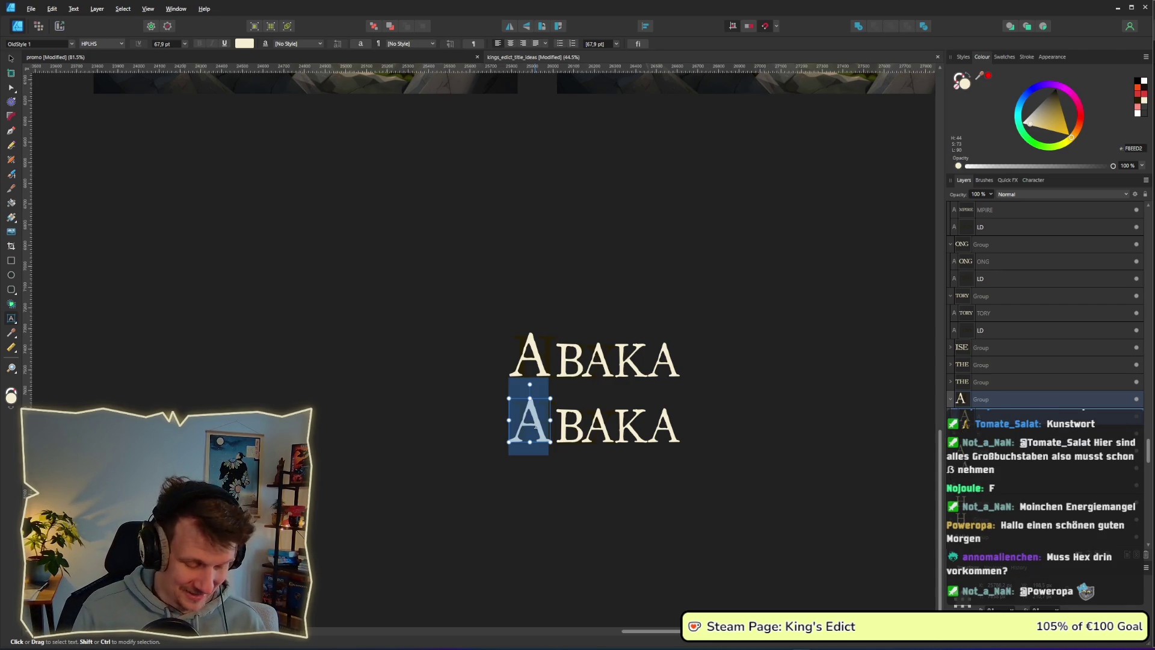
pyautogui.write('W')
pyautogui.press('Escape')
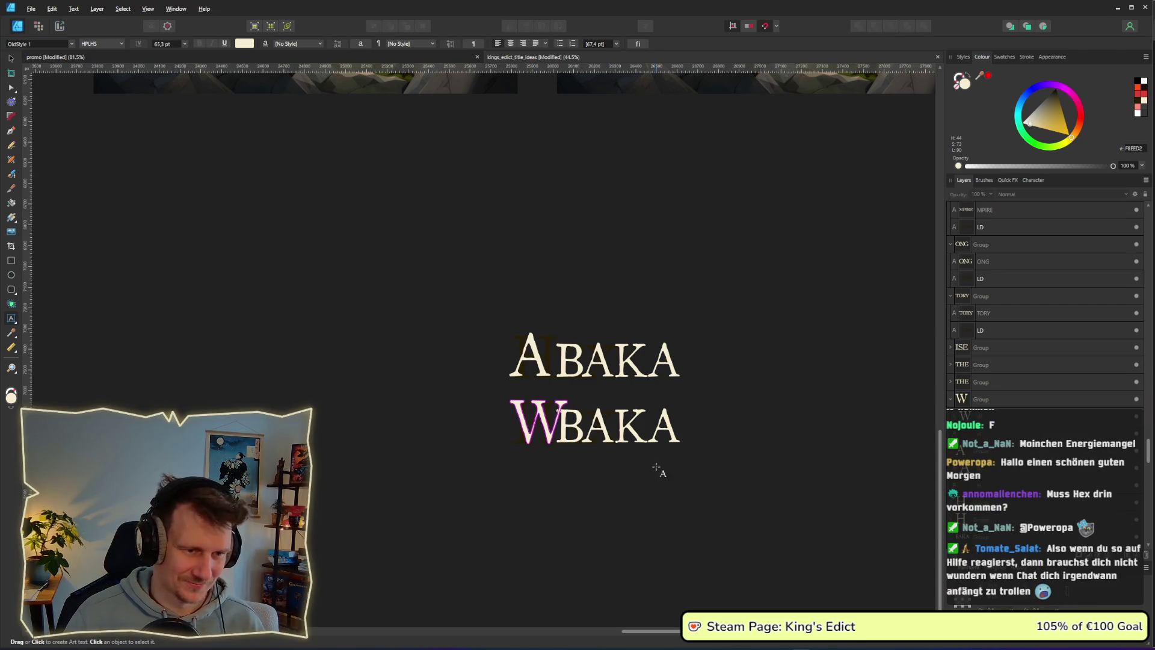
# Select the whole BAKA word in the lower copy for retyping.
pyautogui.press('v')
pyautogui.click(629, 427)
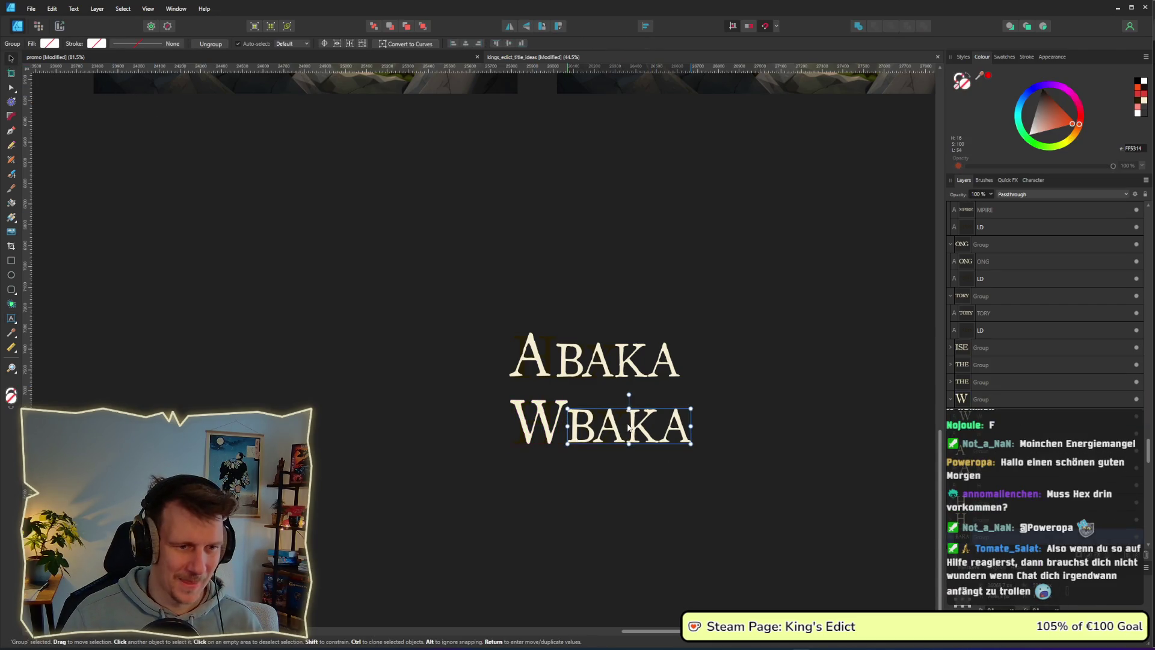
pyautogui.doubleClick(612, 436)
pyautogui.moveTo(568, 430); pyautogui.dragTo(626, 431)
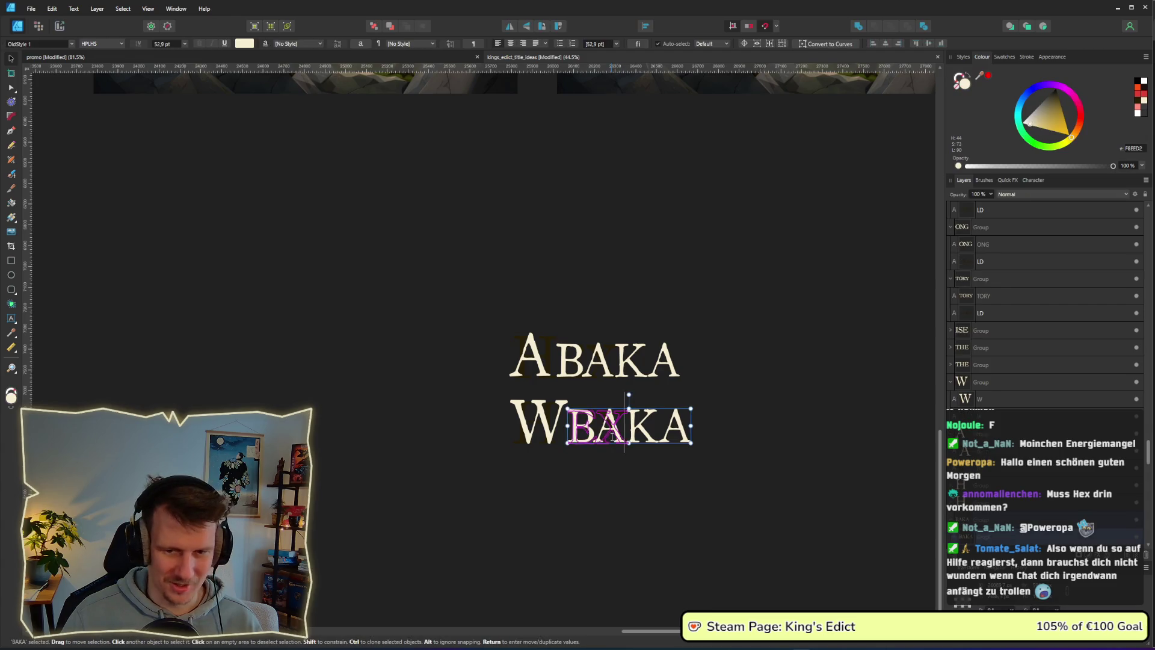
pyautogui.doubleClick(612, 437)
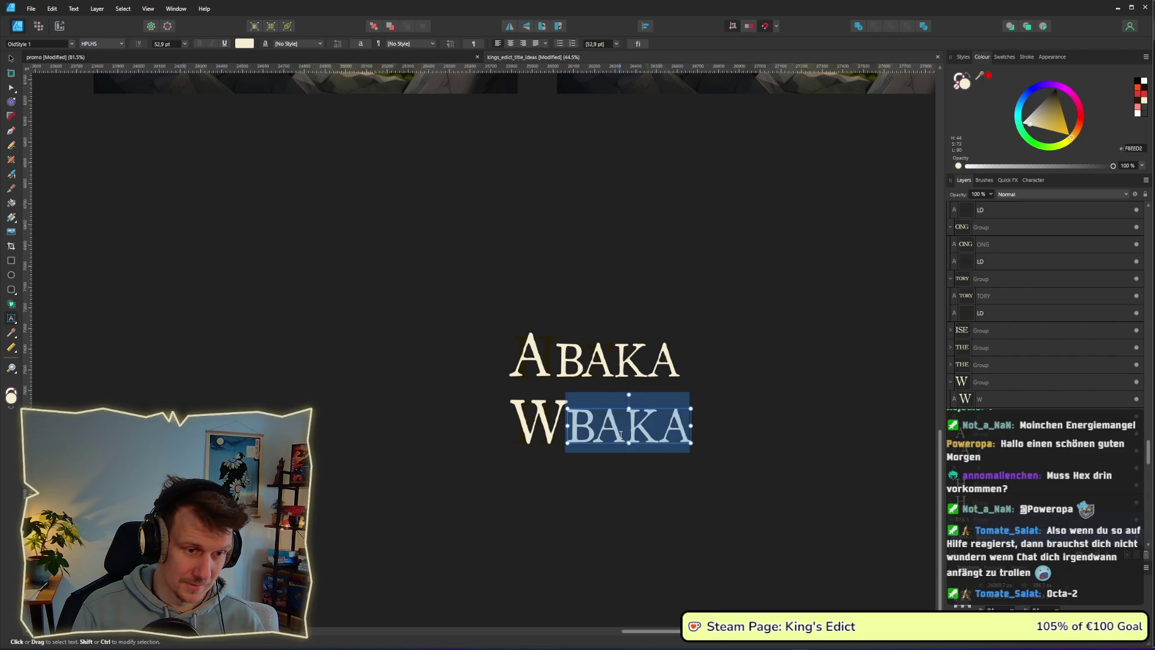
# Retype the lower BAKA as ARIMA so the copy reads WARIMA.
pyautogui.write('aran')
pyautogui.press('BackSpace')
pyautogui.press('BackSpace')
pyautogui.press('BackSpace')
pyautogui.write('i')
pyautogui.press('BackSpace')
pyautogui.write('oram')
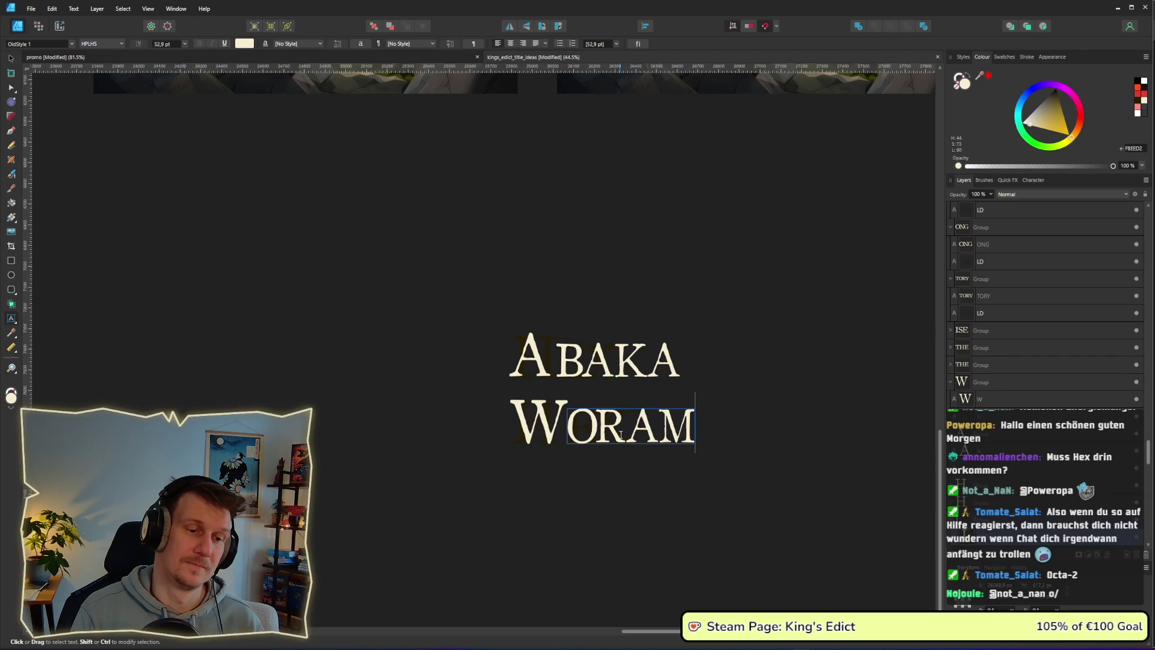
pyautogui.press('BackSpace')
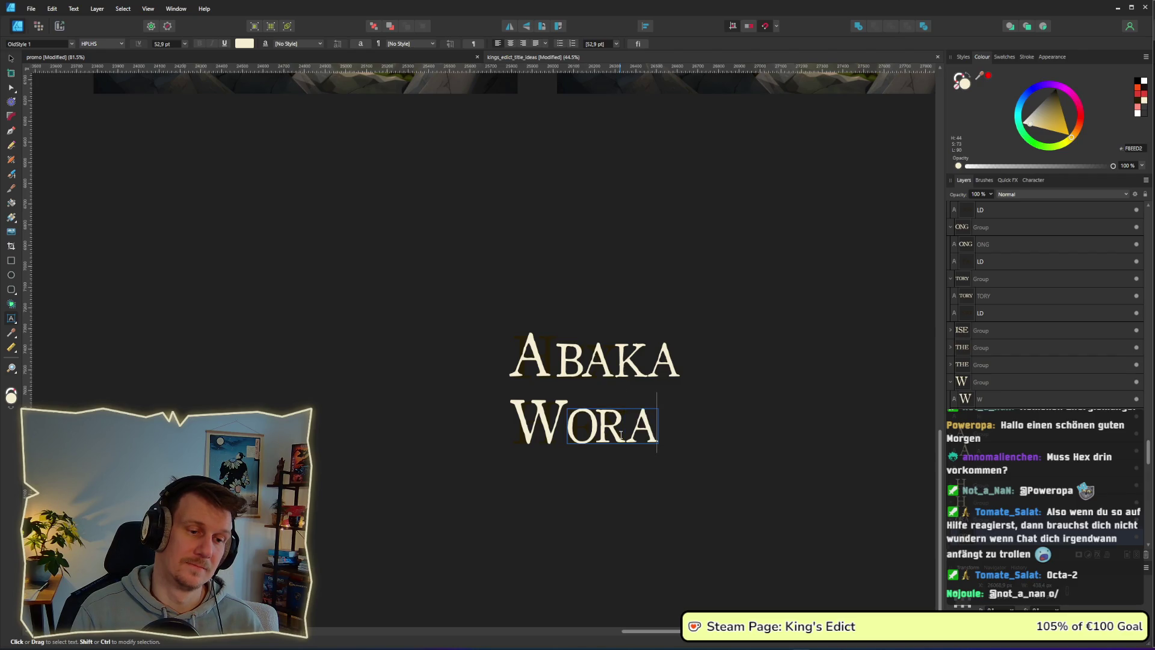
pyautogui.press('BackSpace')
pyautogui.press('BackSpace')
pyautogui.press('BackSpace')
pyautogui.write('ai')
pyautogui.press('BackSpace')
pyautogui.write('rima')
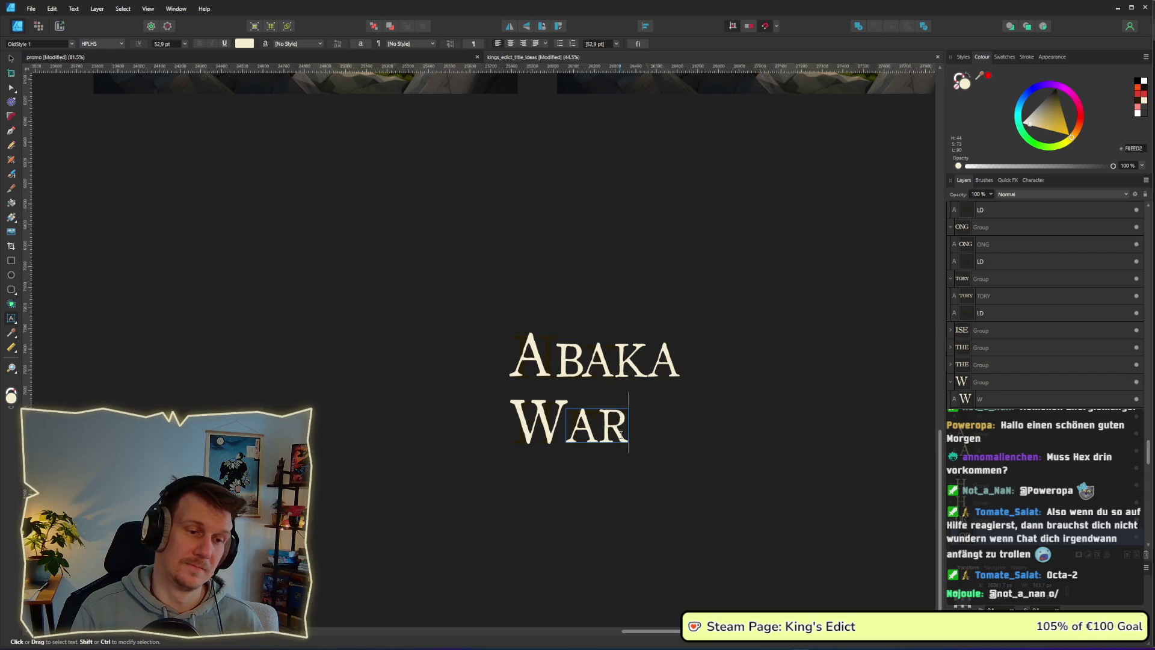
pyautogui.press('Escape')
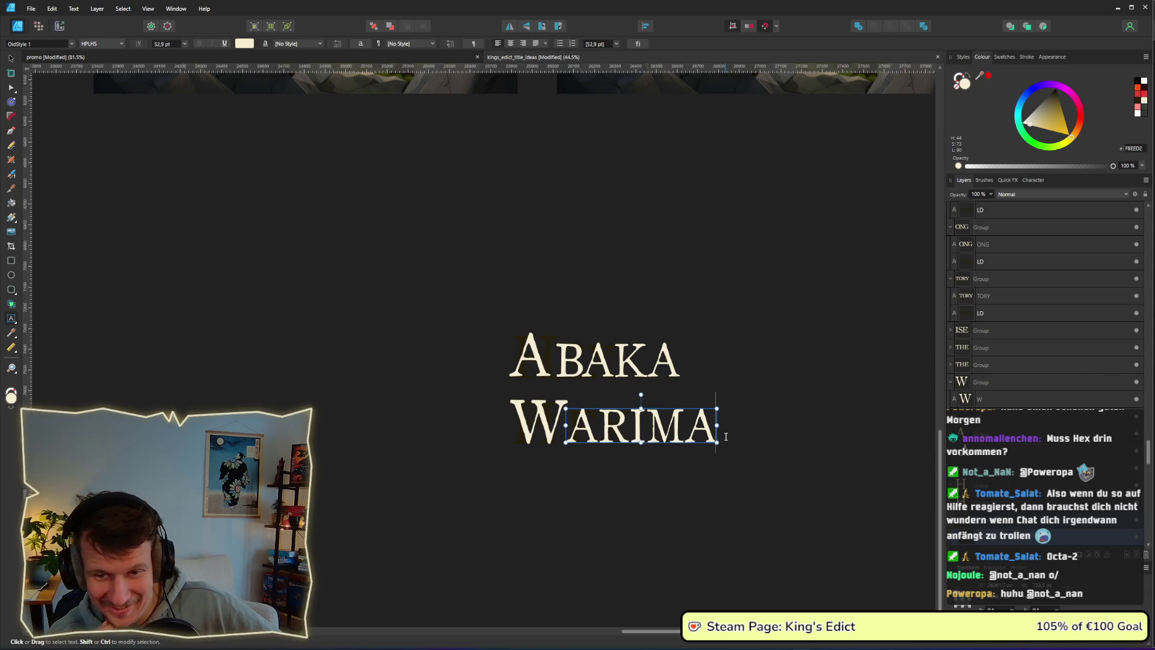
# Marquee-select the ABAKA and WARIMA titles, then deselect on empty canvas.
pyautogui.click(11, 59)
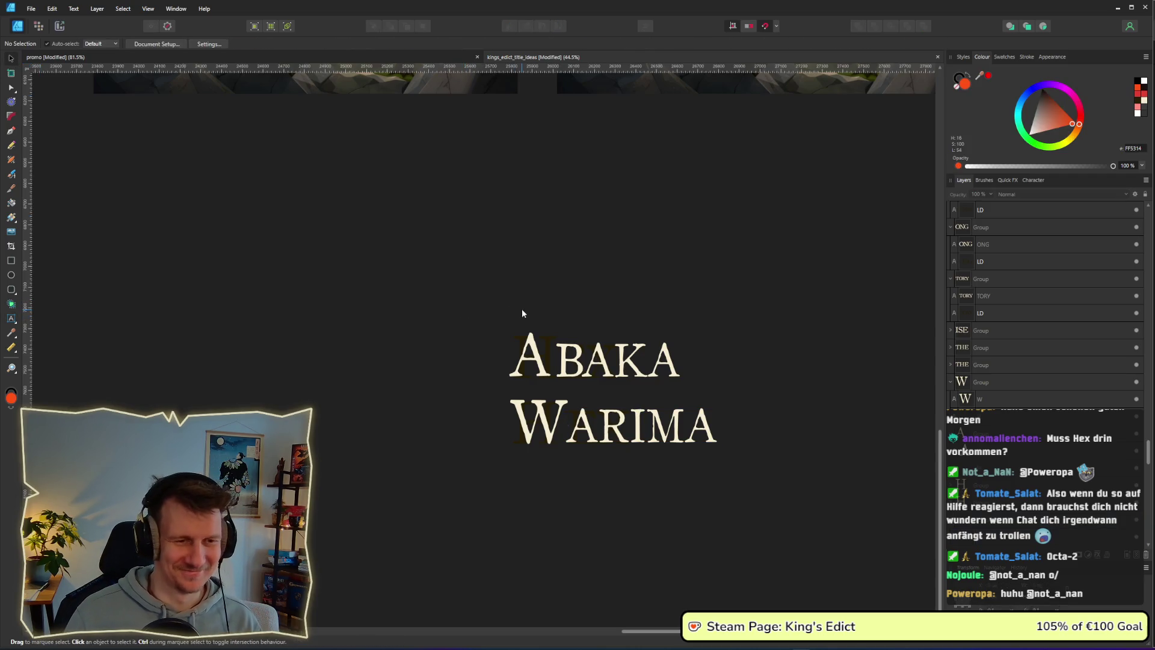
pyautogui.moveTo(426, 263); pyautogui.dragTo(729, 404)
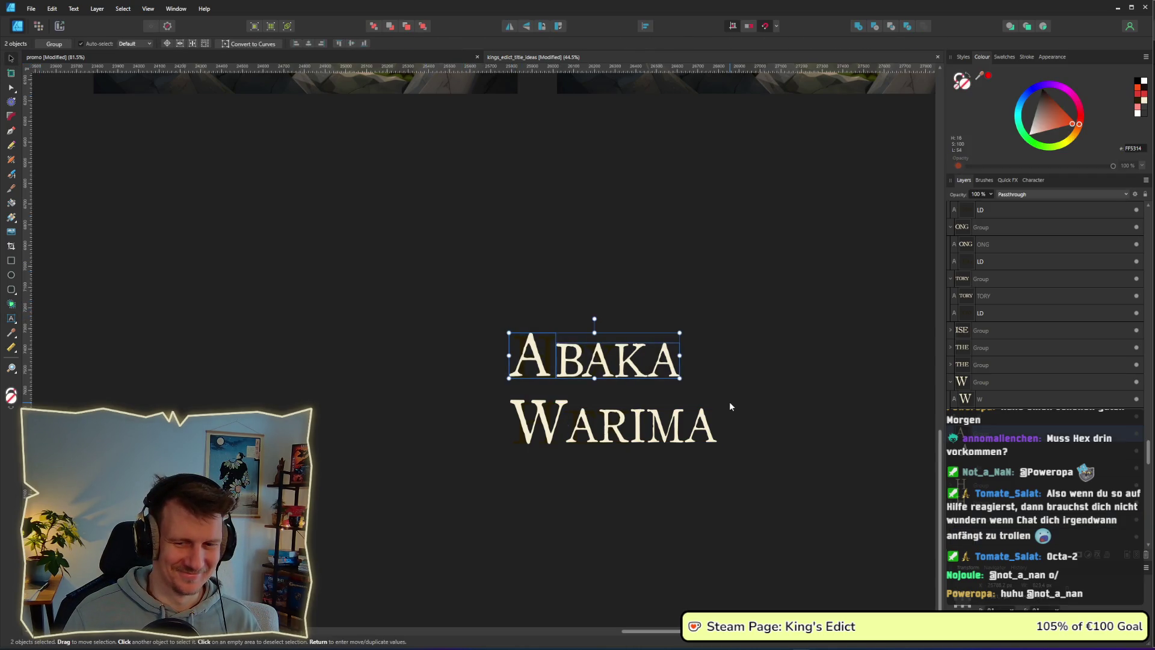
pyautogui.click(788, 473)
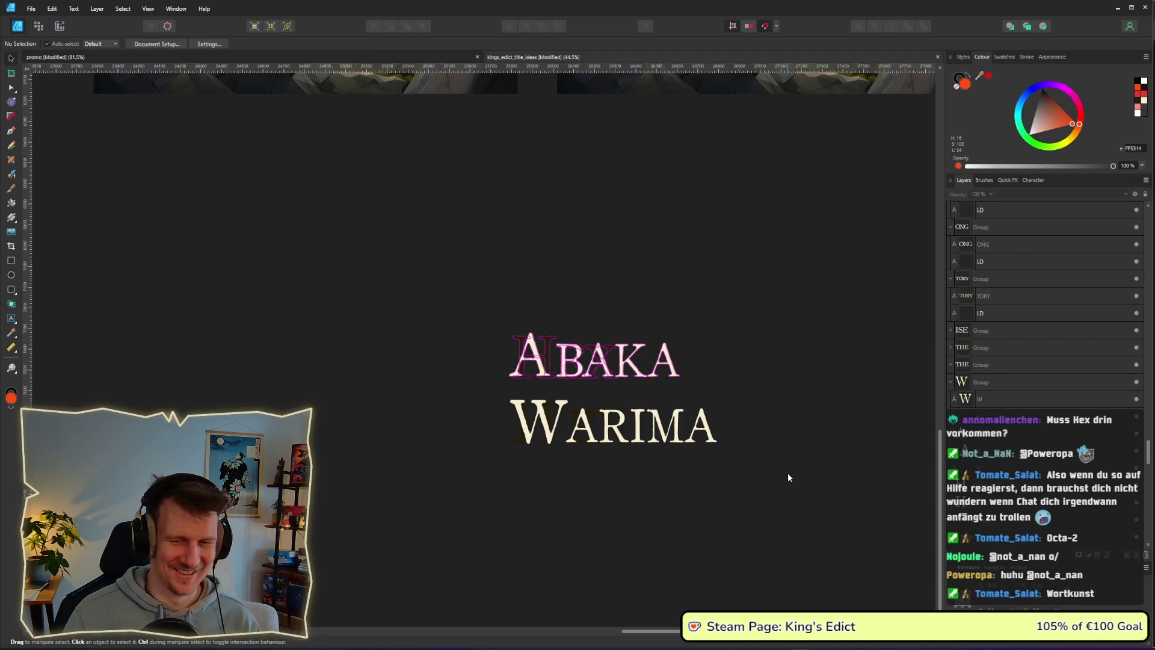
pyautogui.scroll(-1, 760, 479)
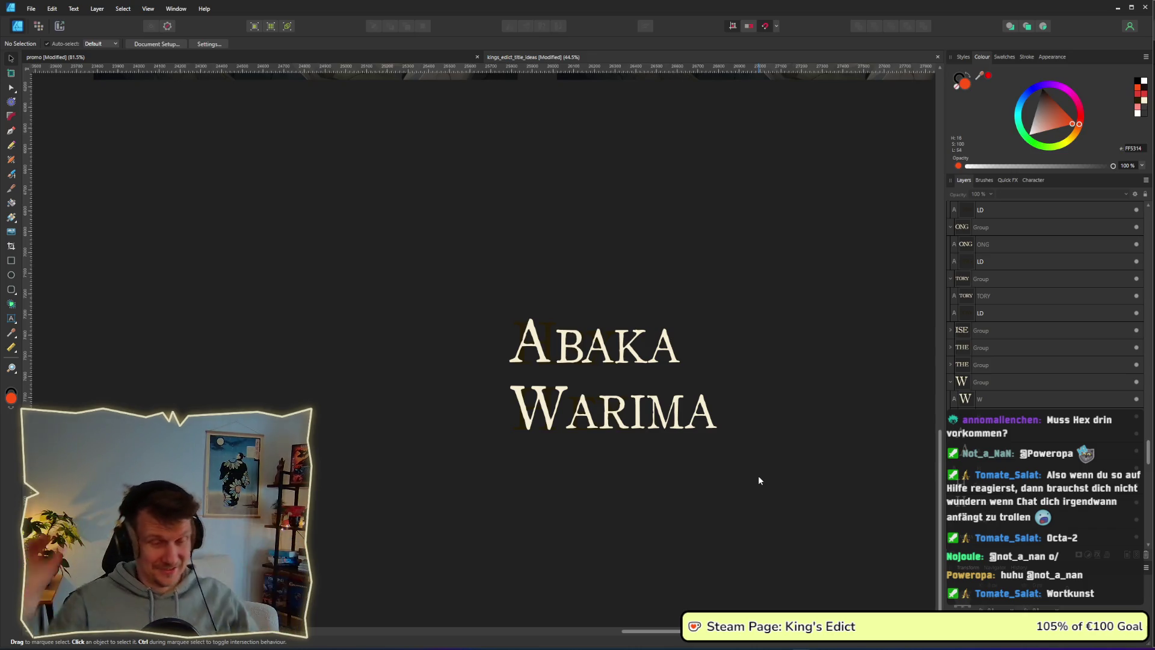
# Copy the WARIMA title to the left and retype it as KALIMDOR.
pyautogui.moveTo(781, 477); pyautogui.dragTo(473, 369)
pyautogui.moveTo(601, 409)
pyautogui.mouseDown()
pyautogui.moveTo(422, 406)
pyautogui.moveTo(213, 379)
pyautogui.moveTo(378, 384)
pyautogui.mouseUp()
pyautogui.doubleClick(192, 373)
pyautogui.write('K')
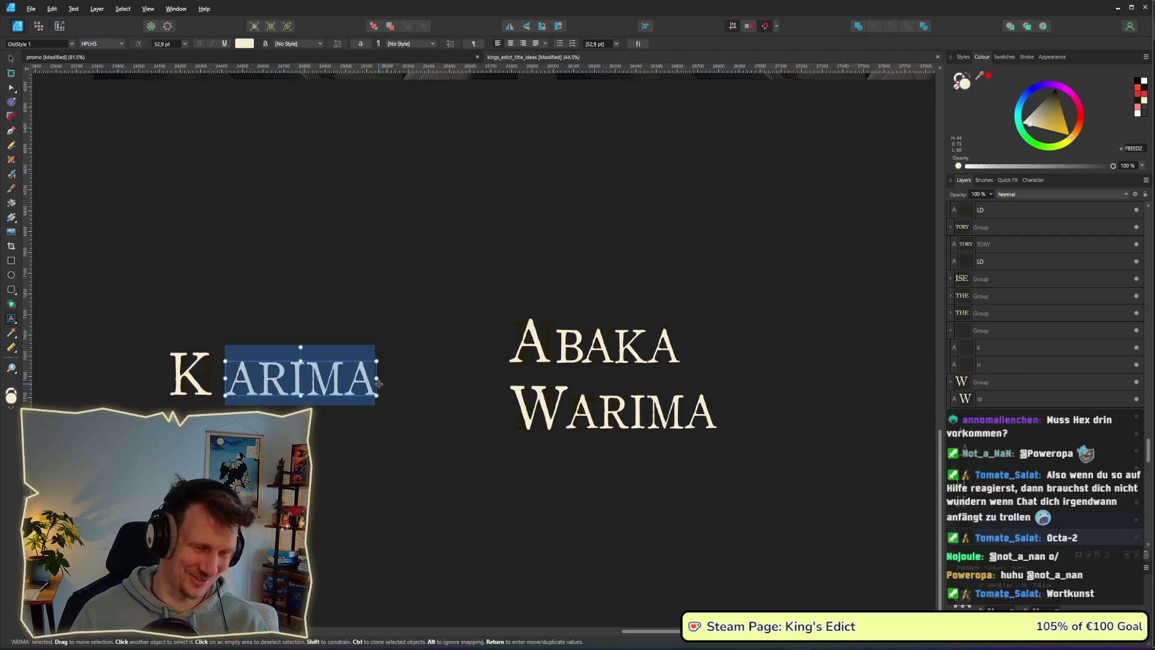
pyautogui.write('ALIMDOR')
pyautogui.press('Escape')
# Nudge the ALIMDOR letters left to close the gap after the large K.
pyautogui.click(10, 59)
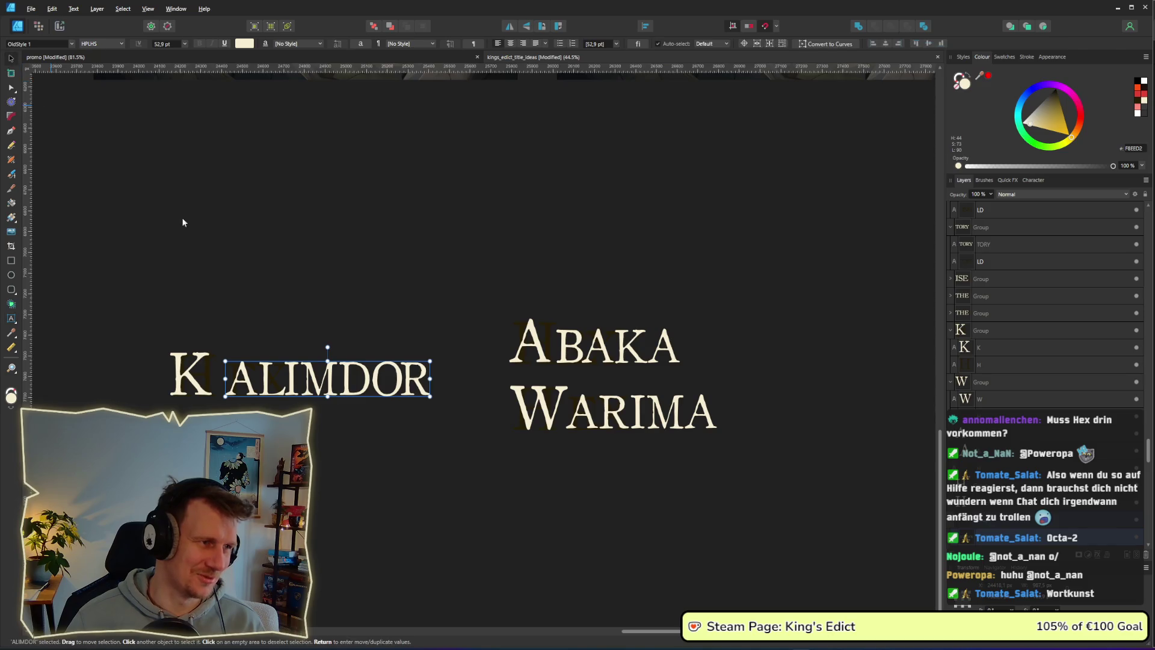
pyautogui.click(318, 394)
pyautogui.moveTo(318, 395); pyautogui.dragTo(308, 394)
pyautogui.press('Escape')
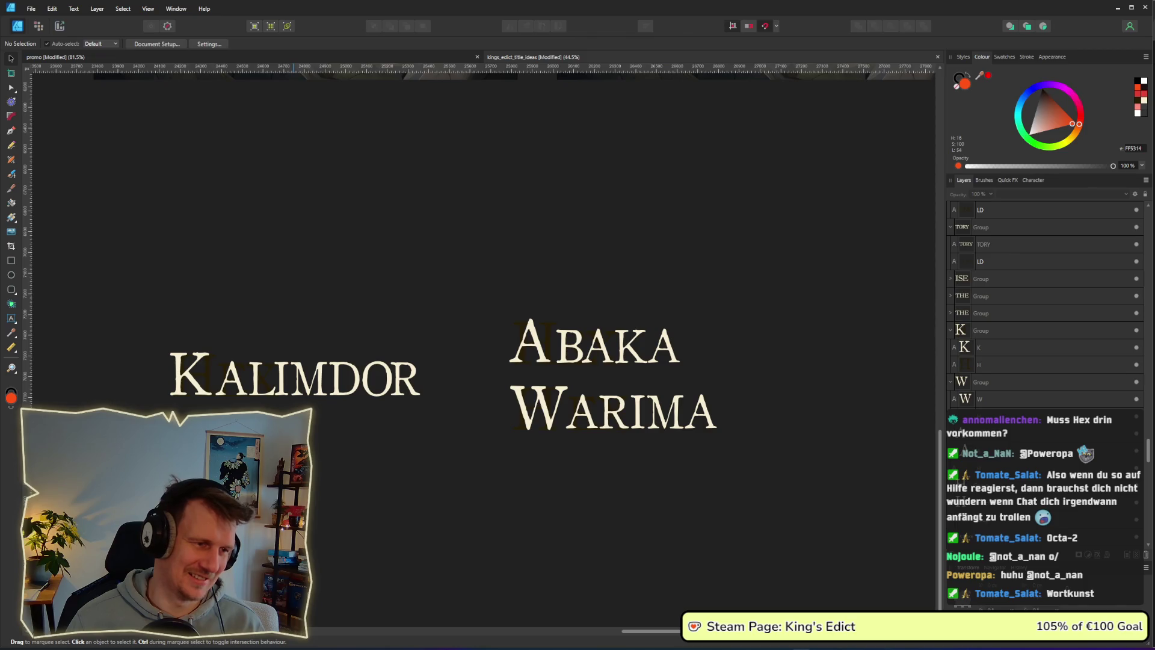
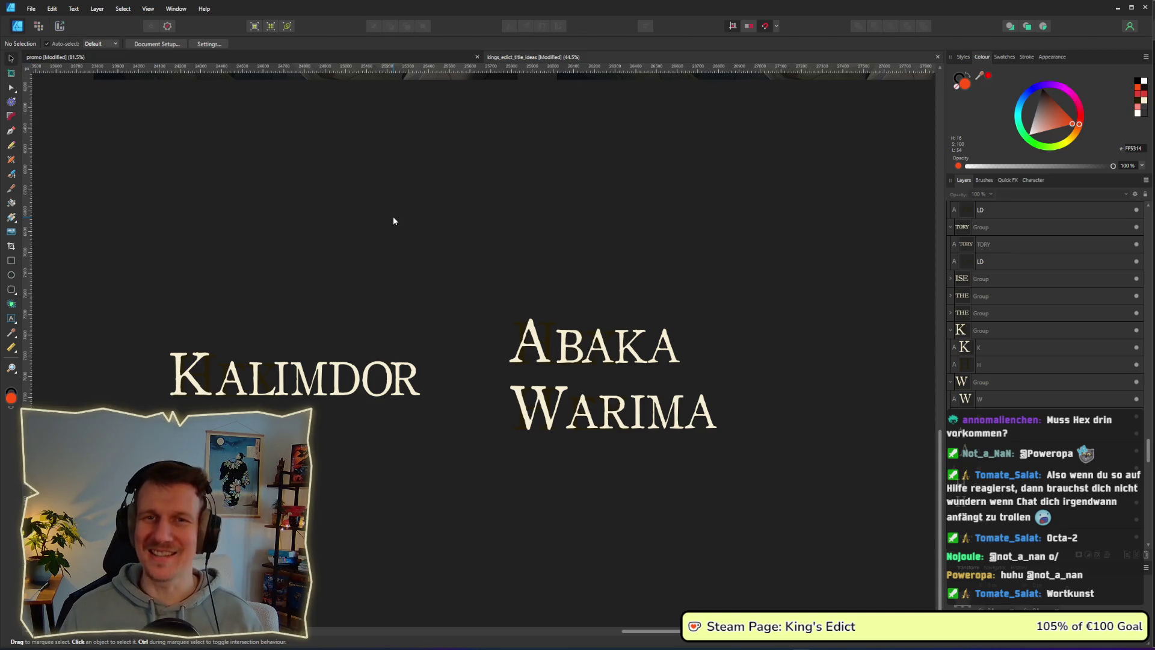
# Raise KALIMDOR level with the ABAKA line and shift it left of the ABAKA / WARIMA stack.
pyautogui.moveTo(482, 278); pyautogui.dragTo(740, 472)
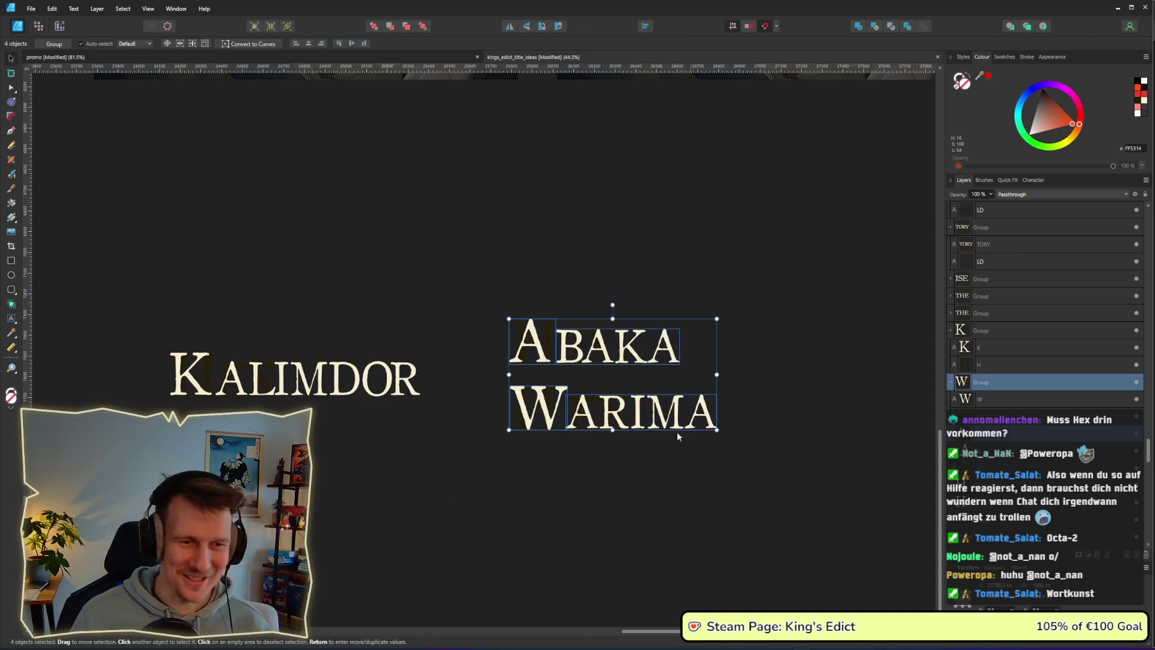
pyautogui.click(418, 420)
pyautogui.moveTo(74, 249); pyautogui.dragTo(450, 456)
pyautogui.moveTo(369, 371)
pyautogui.mouseDown()
pyautogui.moveTo(369, 328)
pyautogui.moveTo(302, 323)
pyautogui.mouseUp()
pyautogui.click(540, 435)
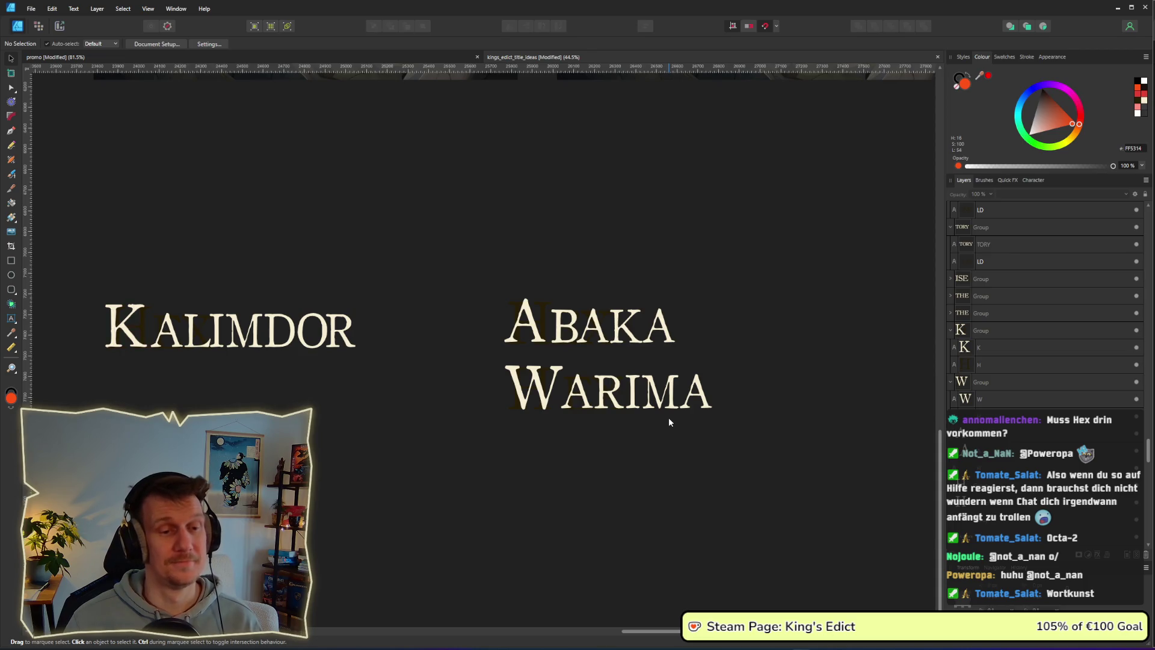
# Leave the WARIMA letters unchanged and select the WARIMA word group as a whole.
pyautogui.doubleClick(679, 394)
pyautogui.doubleClick(646, 396)
pyautogui.moveTo(623, 396)
pyautogui.mouseDown()
pyautogui.moveTo(688, 399)
pyautogui.moveTo(627, 392)
pyautogui.mouseUp()
pyautogui.press('Escape')
pyautogui.press('v')
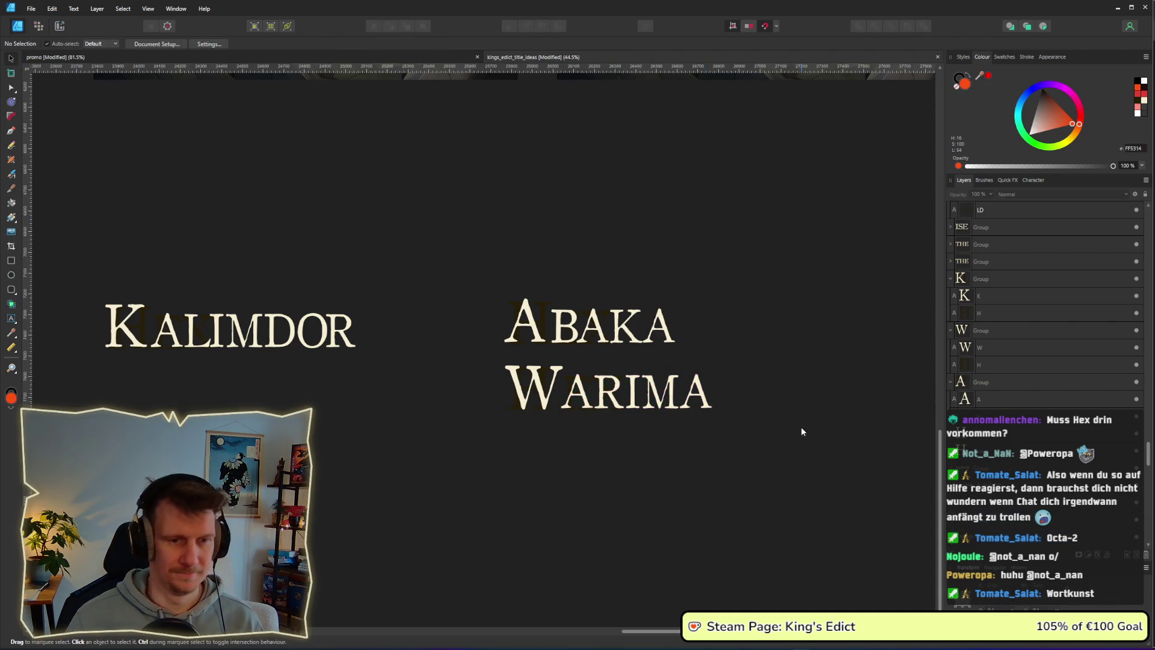
pyautogui.moveTo(792, 453); pyautogui.dragTo(487, 349)
pyautogui.click(539, 285)
pyautogui.moveTo(431, 254)
pyautogui.mouseDown()
pyautogui.moveTo(728, 362)
pyautogui.moveTo(772, 367)
pyautogui.mouseUp()
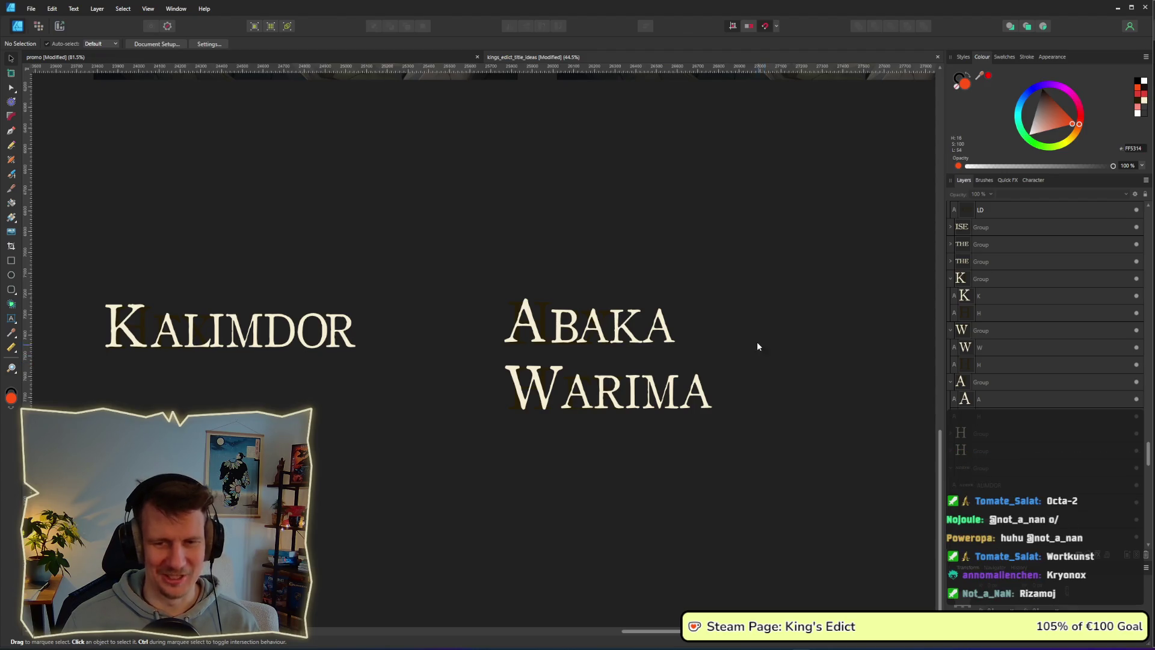
pyautogui.moveTo(787, 436); pyautogui.dragTo(470, 355)
# Duplicate WARIMA below itself and retype the copy as KRYONOS.
pyautogui.moveTo(634, 398); pyautogui.dragTo(635, 465)
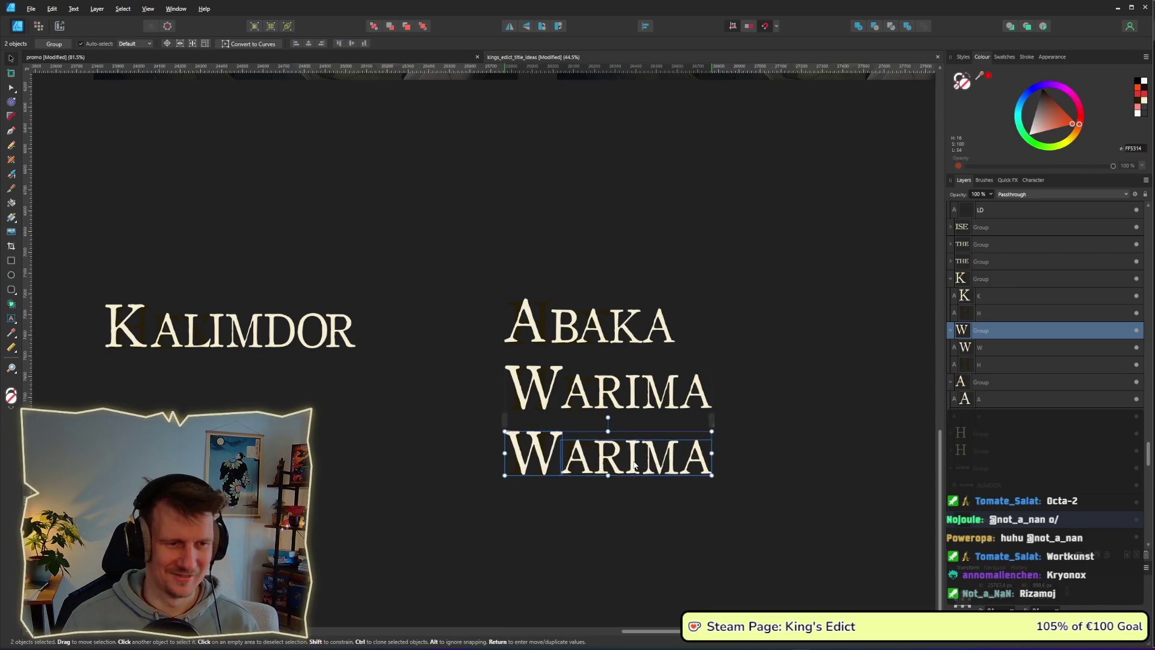
pyautogui.click(529, 455)
pyautogui.click(536, 457)
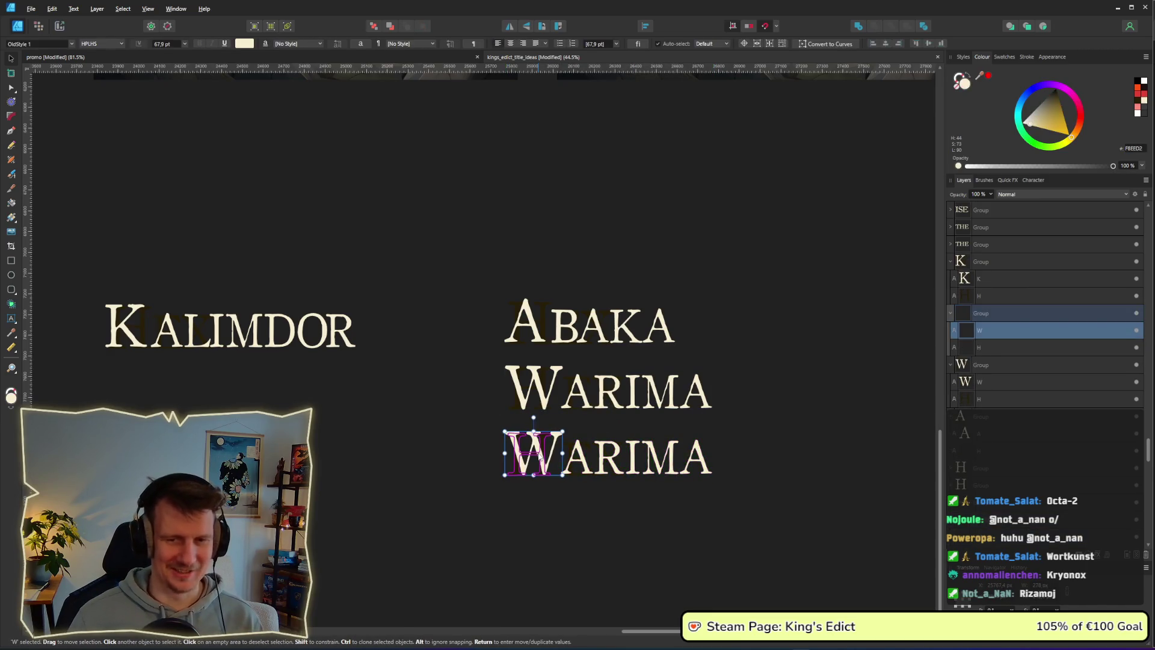
pyautogui.doubleClick(538, 456)
pyautogui.hotkey('ctrl', 'a')
pyautogui.write('K')
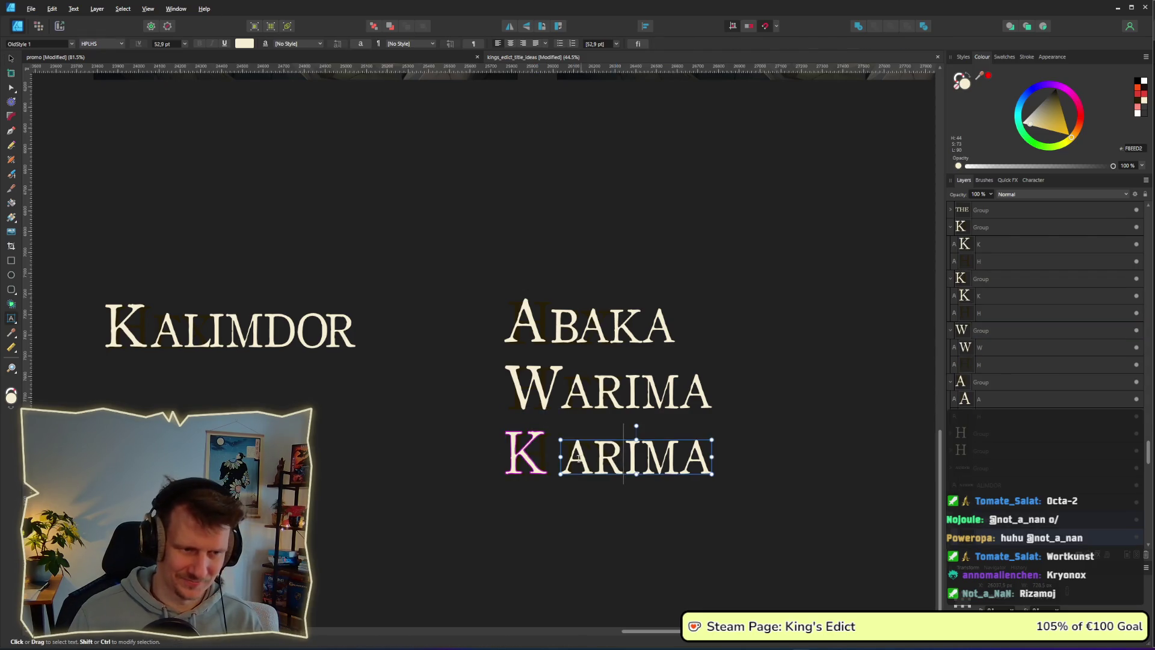
pyautogui.moveTo(561, 457); pyautogui.dragTo(717, 465)
pyautogui.write('R')
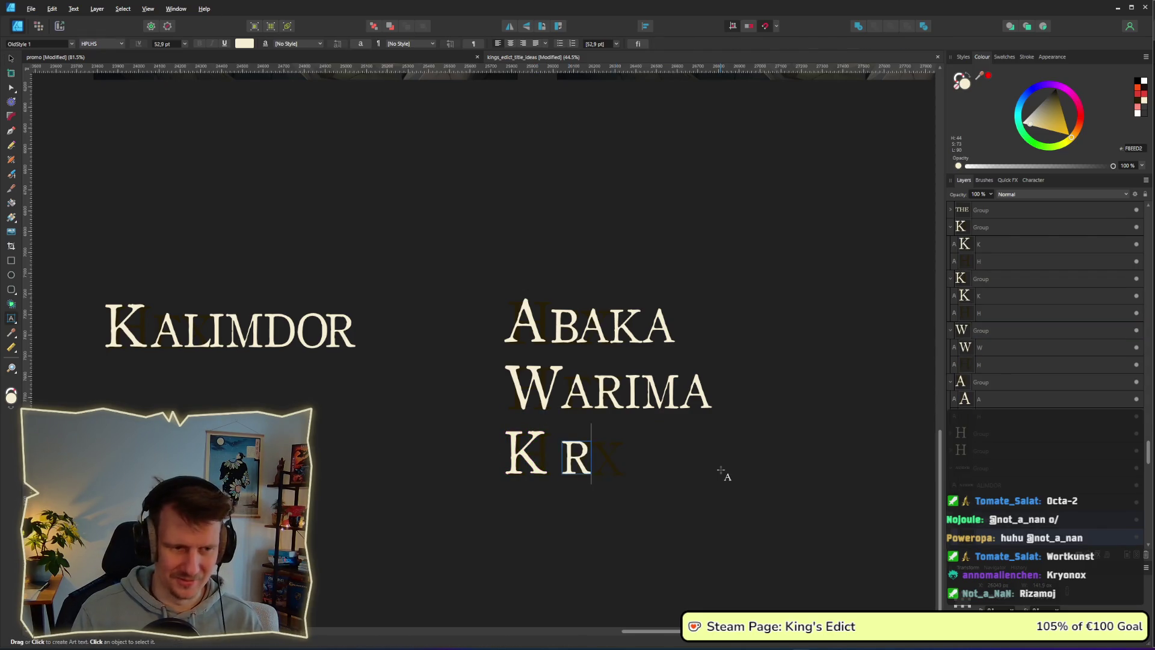
pyautogui.write('YONOS')
pyautogui.press('Escape')
# Nudge RYONOS left against its K, then raise the three-name stack near KALIMDOR.
pyautogui.click(11, 58)
pyautogui.moveTo(821, 515); pyautogui.dragTo(545, 420)
pyautogui.moveTo(647, 460); pyautogui.dragTo(641, 461)
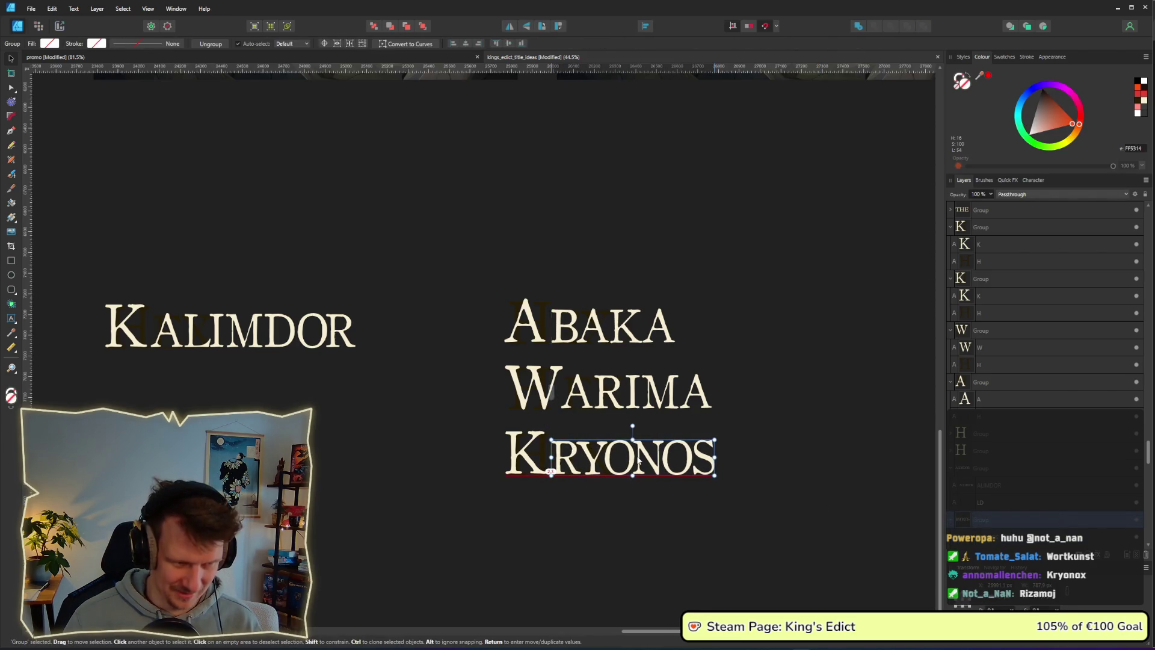
pyautogui.click(652, 490)
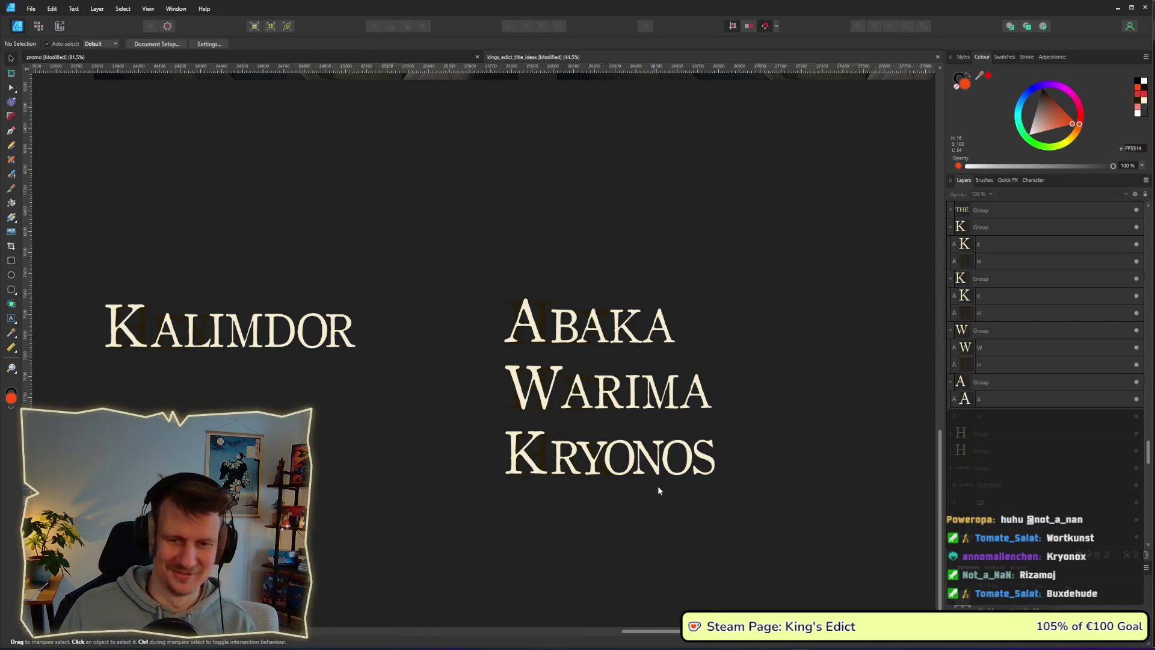
pyautogui.moveTo(774, 513); pyautogui.dragTo(483, 265)
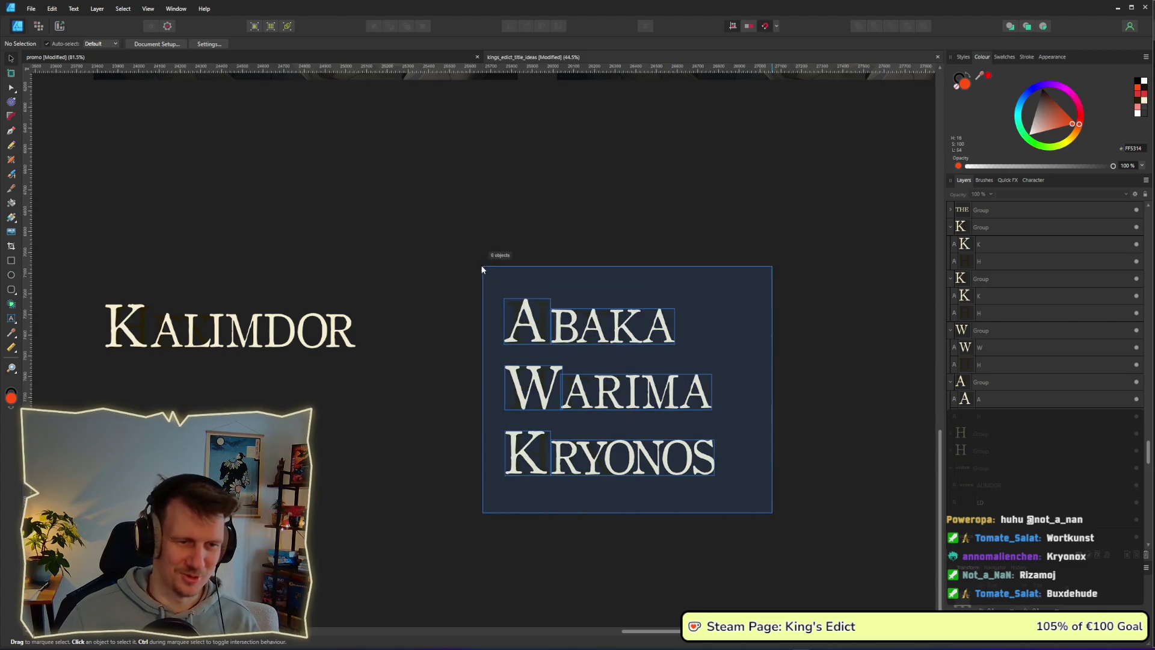
pyautogui.moveTo(643, 400); pyautogui.dragTo(634, 337)
pyautogui.click(817, 452)
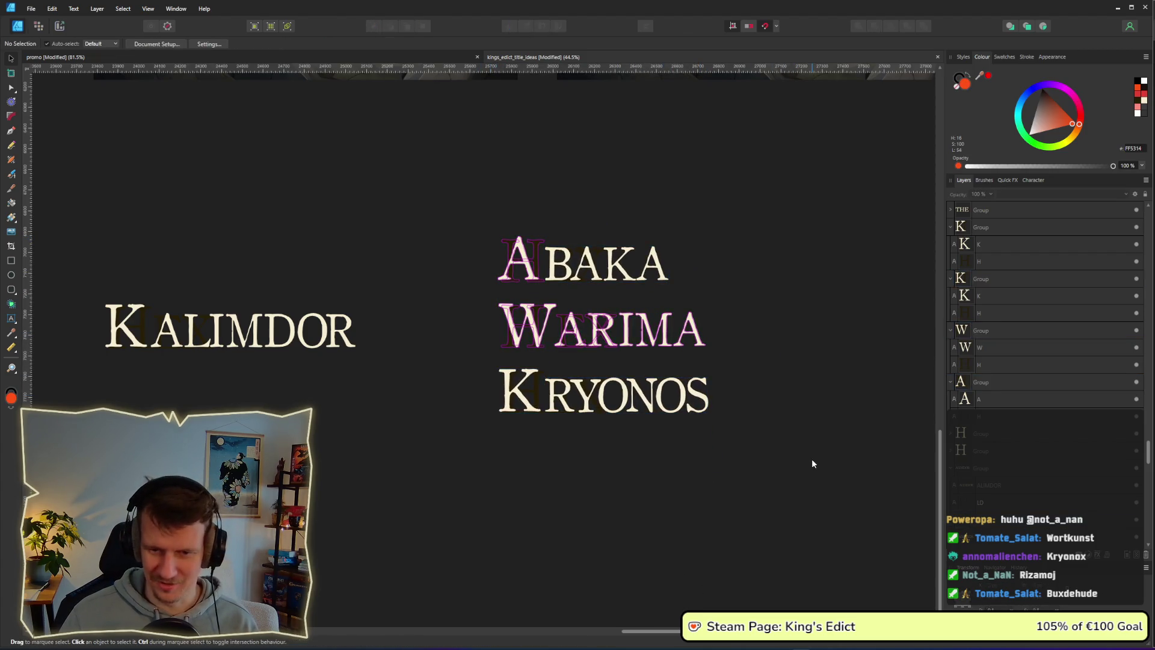
# Duplicate KRYONOS below itself and retype the copy as RIZAMOJ.
pyautogui.moveTo(822, 473)
pyautogui.mouseDown()
pyautogui.moveTo(524, 374)
pyautogui.moveTo(507, 461)
pyautogui.mouseUp()
pyautogui.doubleClick(507, 460)
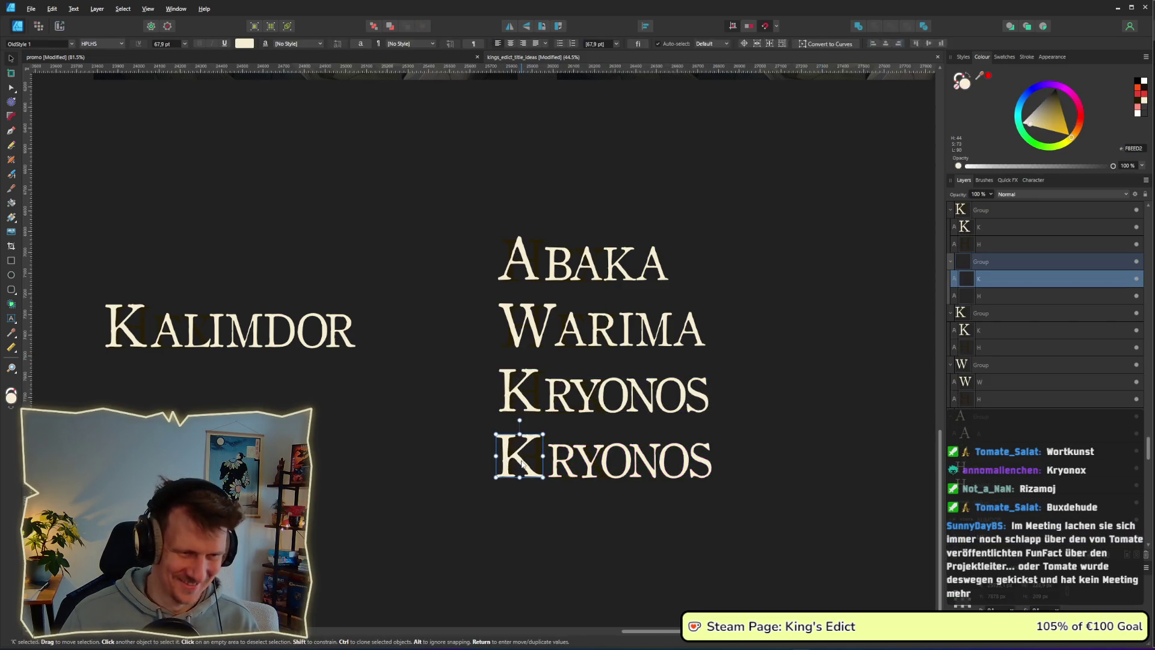
pyautogui.write('R')
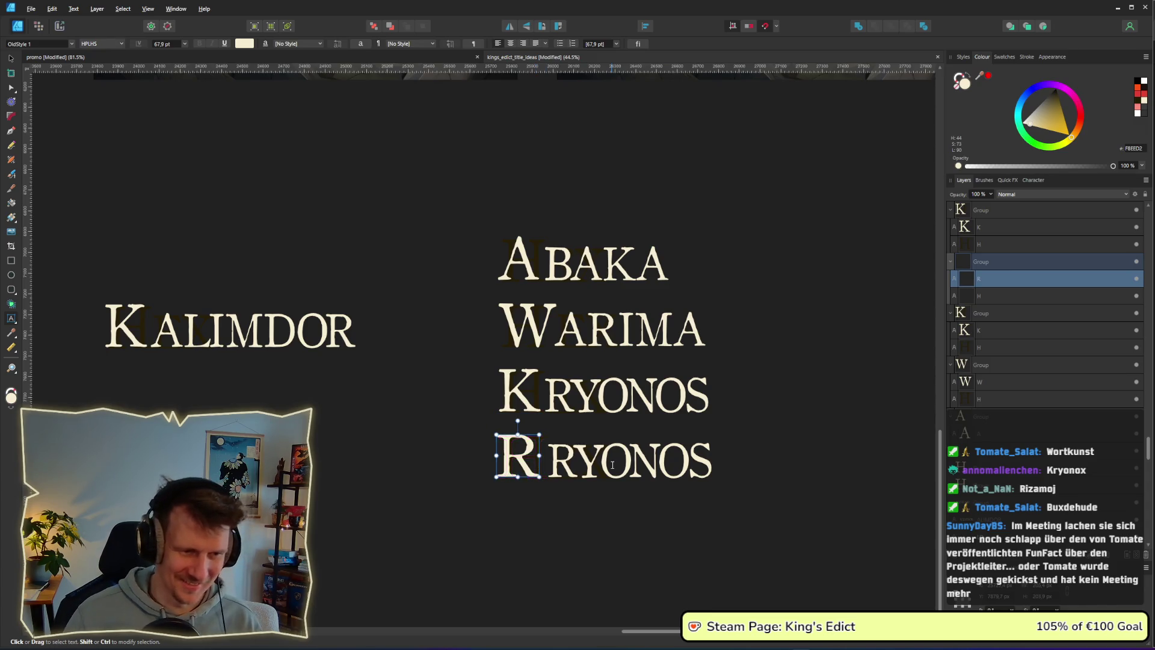
pyautogui.doubleClick(613, 465)
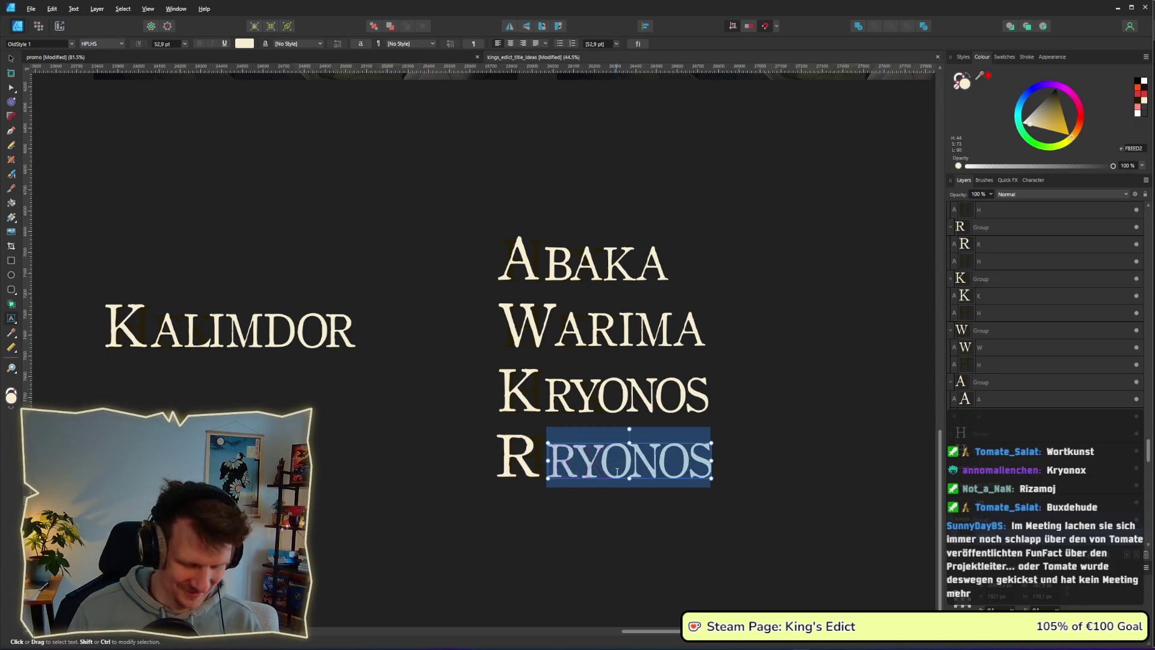
pyautogui.write('izan')
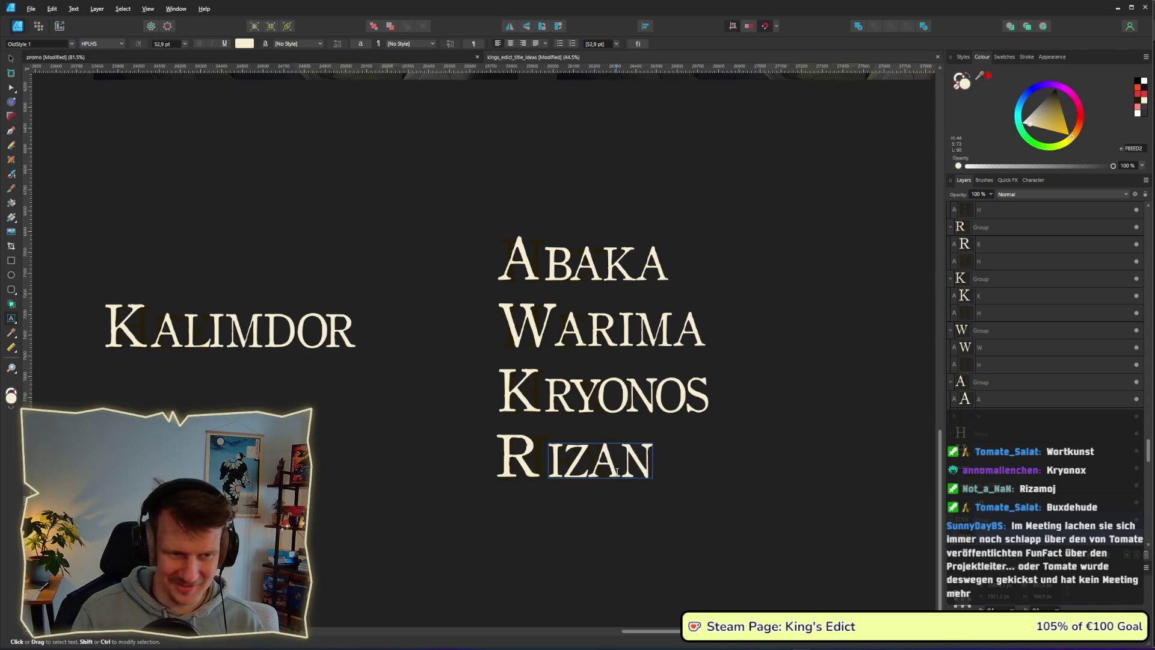
pyautogui.press('BackSpace')
pyautogui.write('mo')
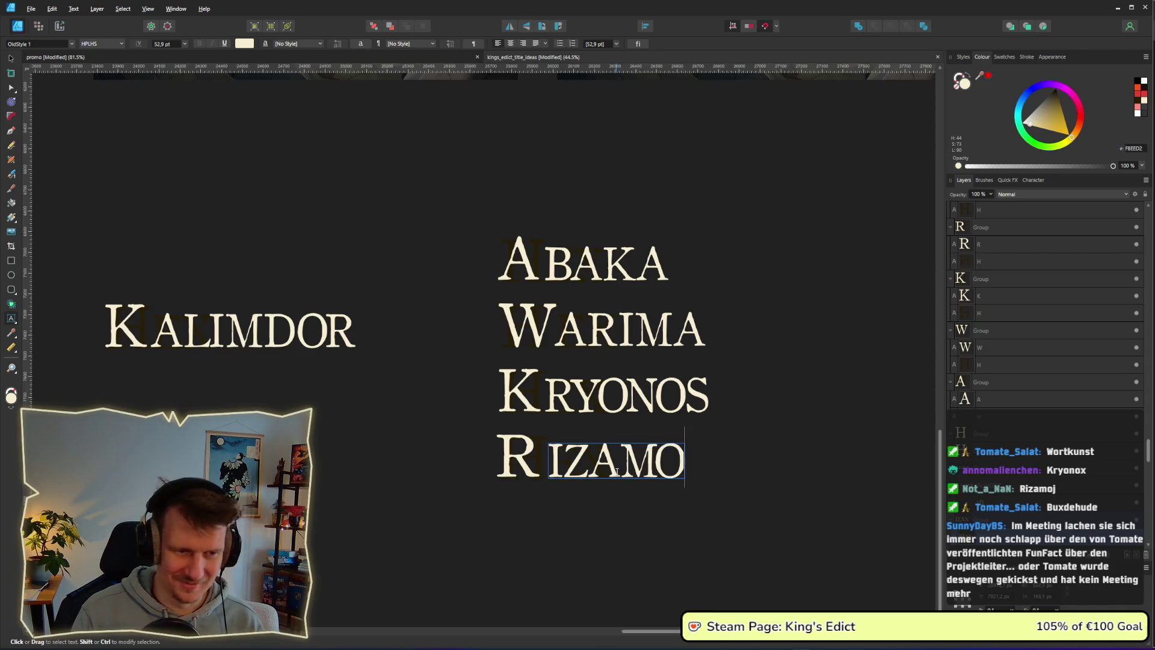
pyautogui.write('j')
pyautogui.press('Escape')
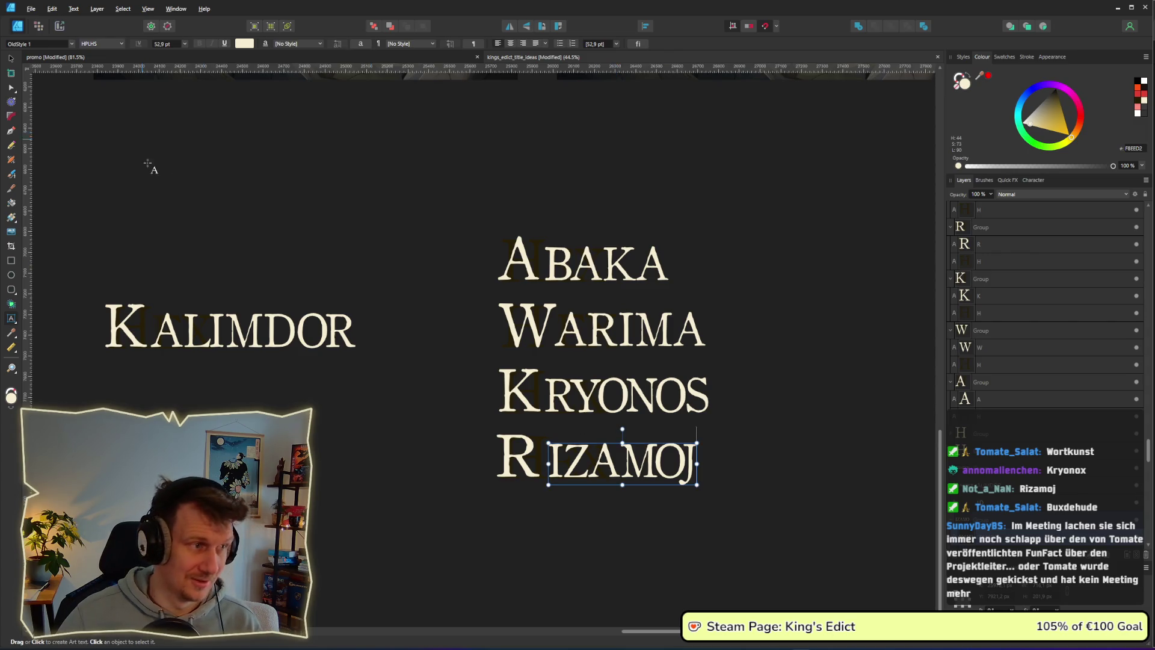
# Select the finished RIZAMOJ word group with the Move tool.
pyautogui.click(10, 58)
pyautogui.moveTo(444, 425); pyautogui.dragTo(568, 496)
pyautogui.click(616, 531)
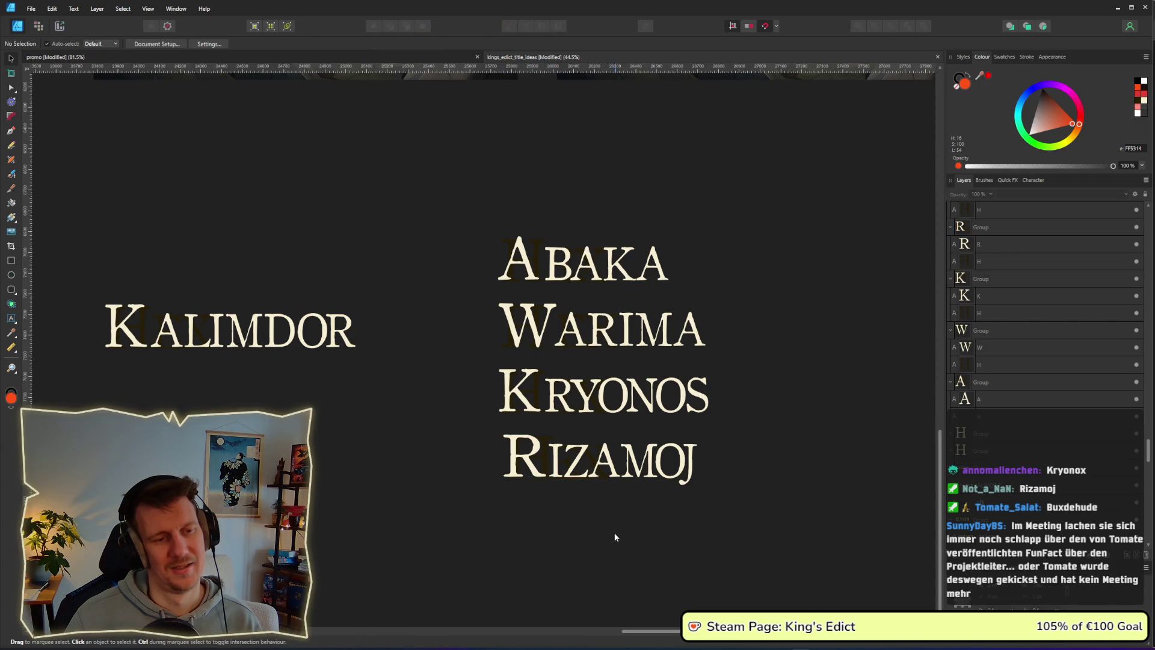
pyautogui.scroll(-4, 608, 533)
pyautogui.hscroll(3, 649, 508)
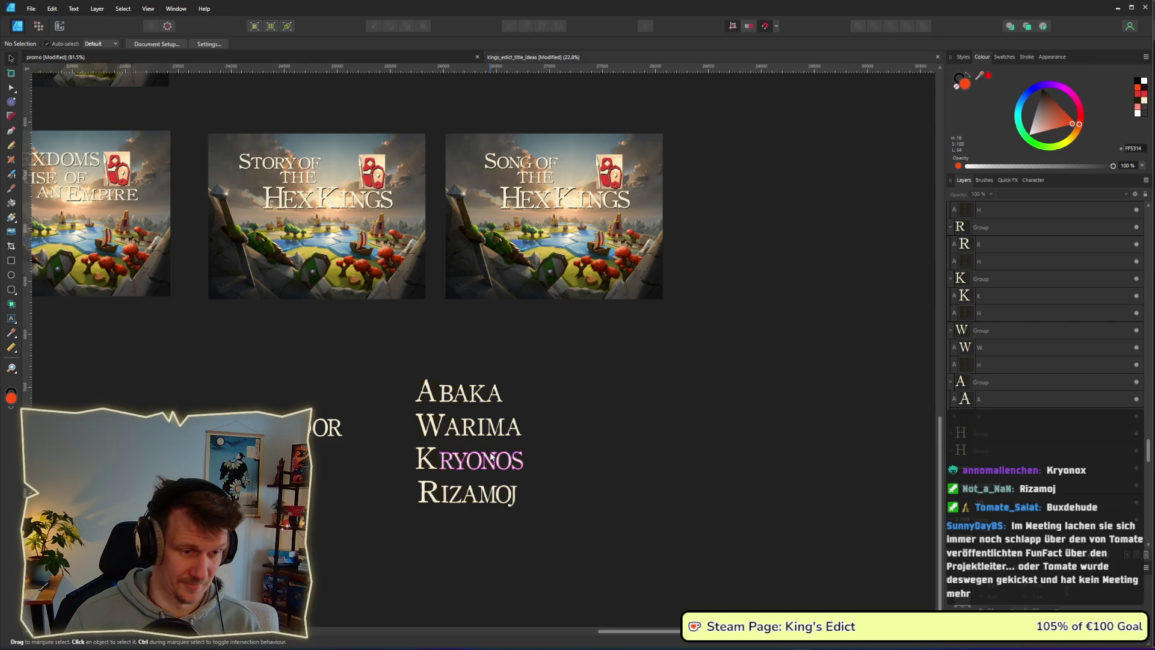
pyautogui.scroll(5, 574, 544)
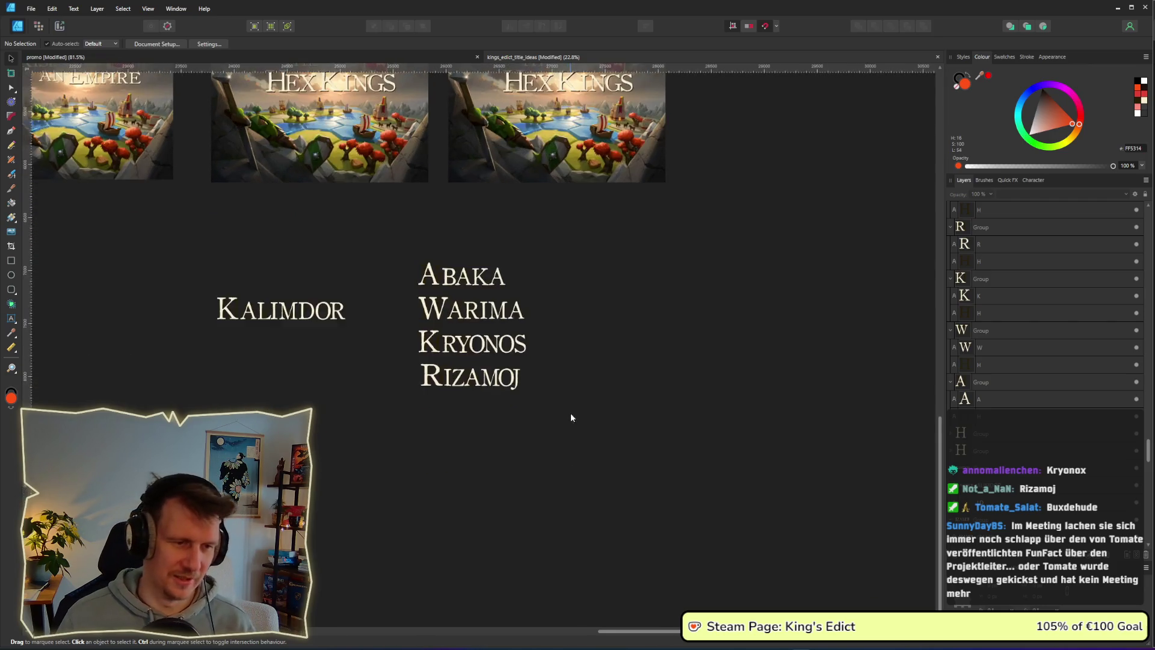
pyautogui.moveTo(623, 429); pyautogui.dragTo(296, 330)
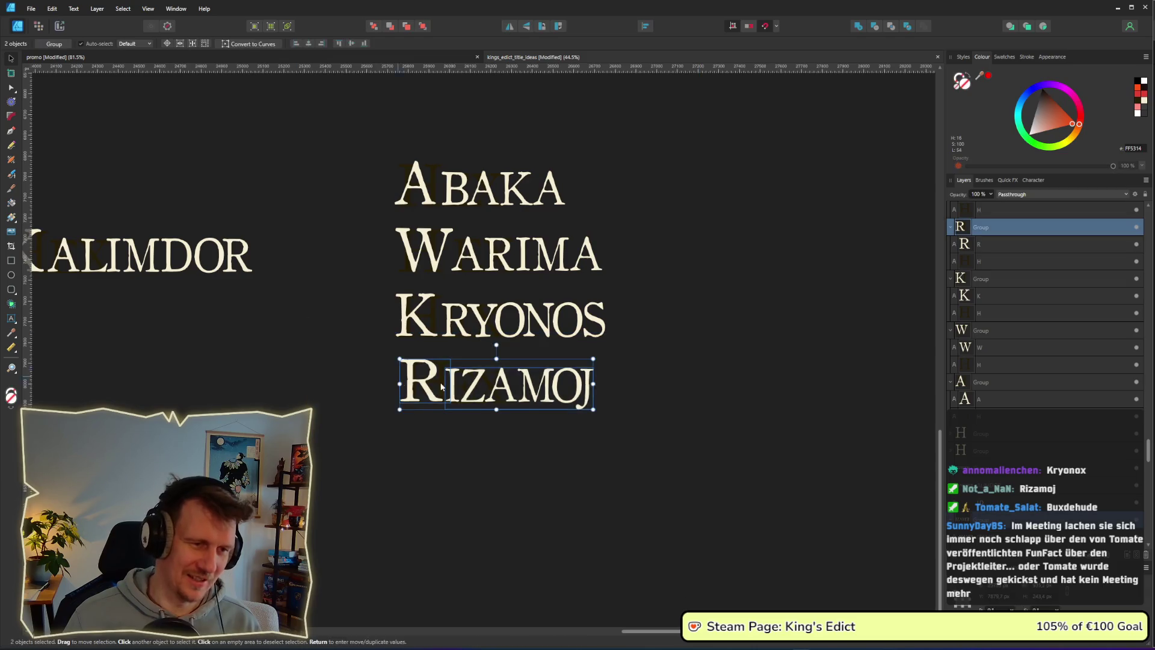
# Duplicate RIZAMOJ below itself and retype the copy as BUXDEHUDE.
pyautogui.moveTo(414, 370); pyautogui.dragTo(414, 432)
pyautogui.doubleClick(414, 432)
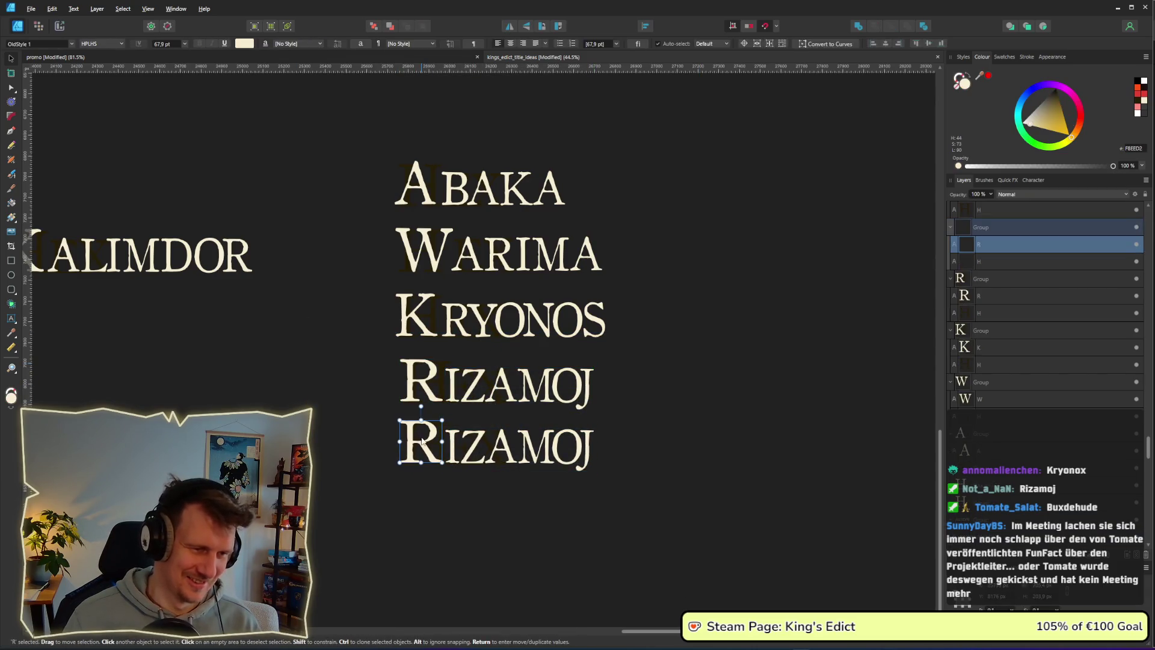
pyautogui.write('B')
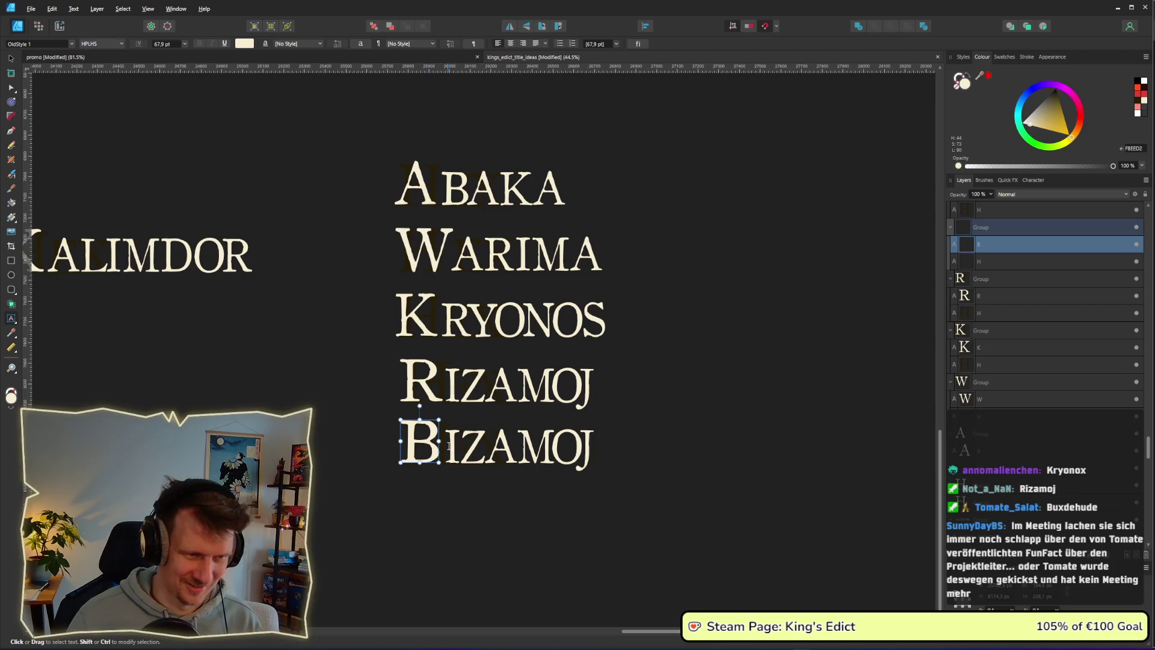
pyautogui.click(479, 450)
pyautogui.doubleClick(479, 450)
pyautogui.write('ux')
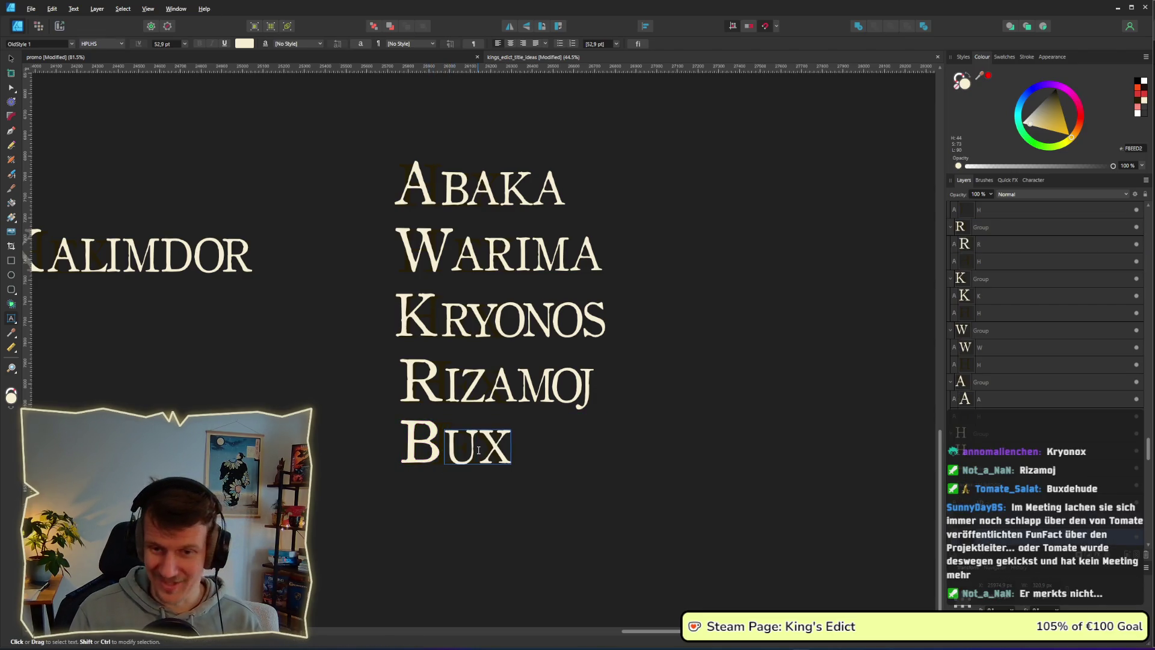
pyautogui.write('dehude')
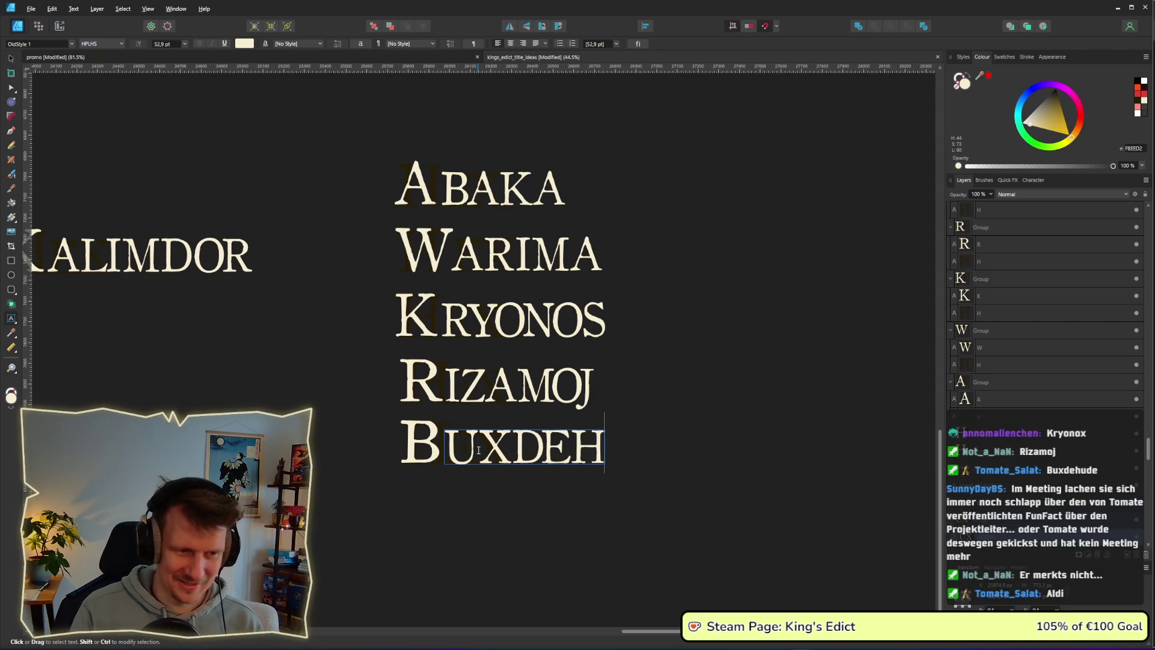
pyautogui.press('Escape')
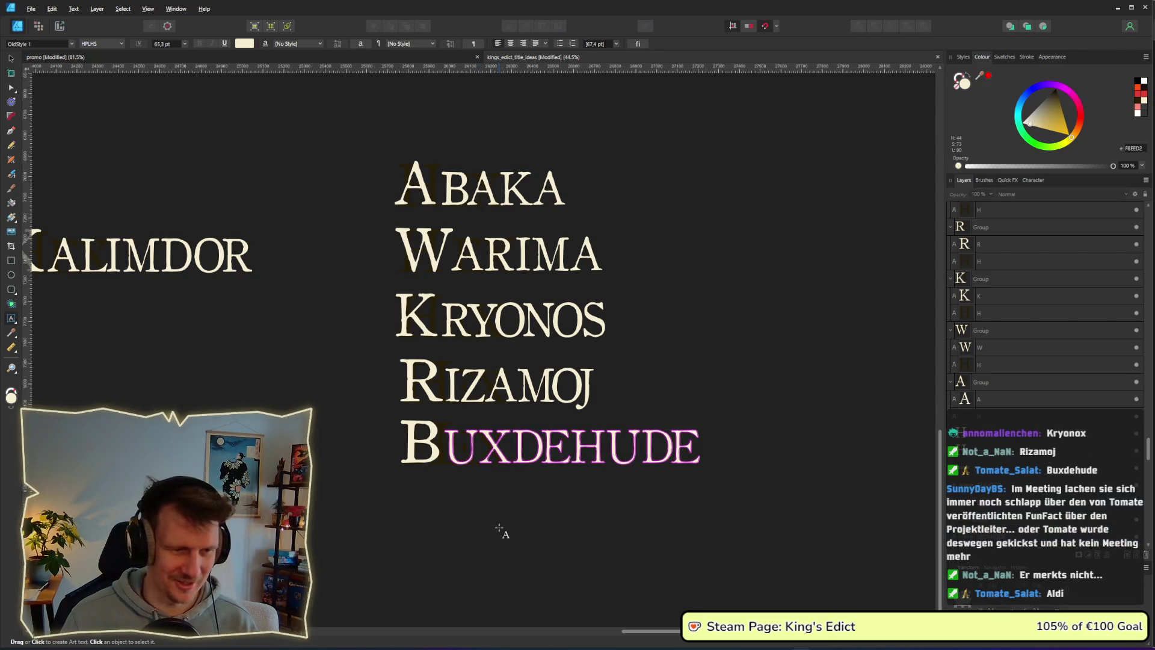
pyautogui.click(12, 60)
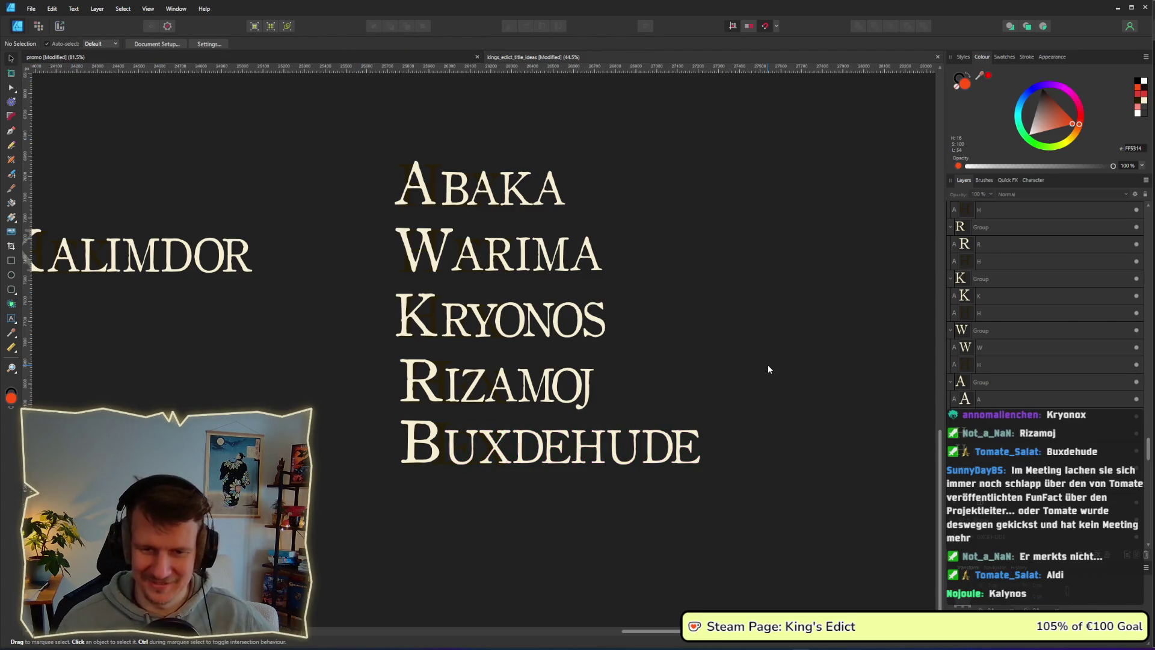
# Duplicate BUXDEHUDE below itself and retype the lower copy as KALYNOS.
pyautogui.scroll(-3, 628, 293)
pyautogui.moveTo(761, 425)
pyautogui.mouseDown()
pyautogui.moveTo(544, 346)
pyautogui.moveTo(593, 431)
pyautogui.mouseUp()
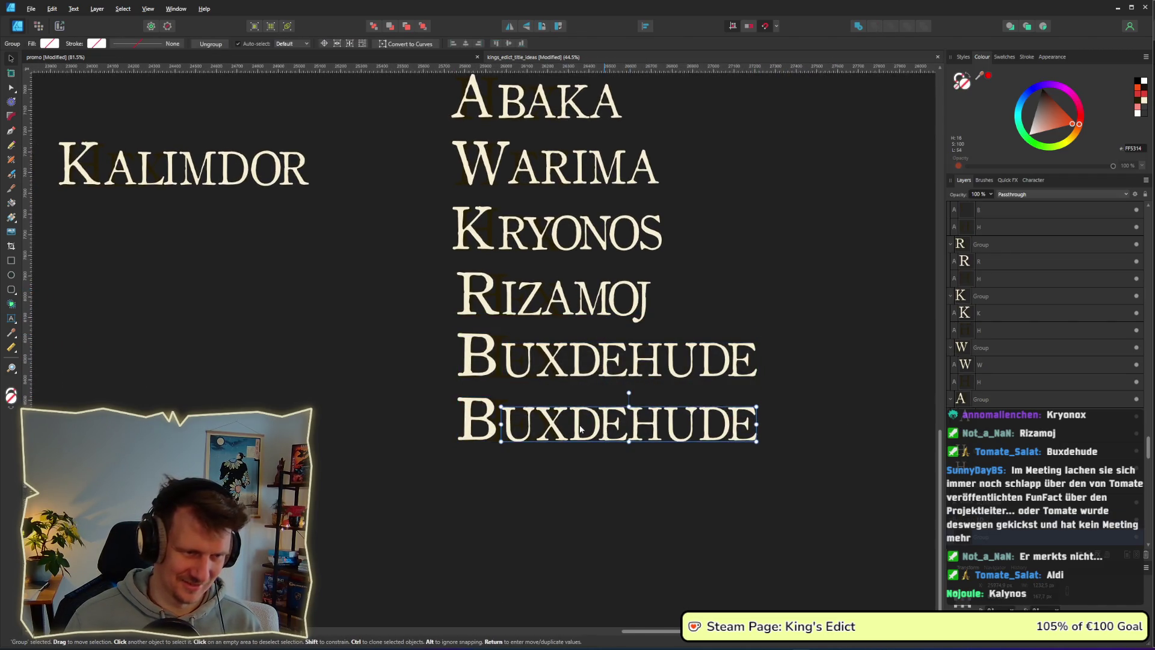
pyautogui.doubleClick(481, 416)
pyautogui.write('K')
pyautogui.moveTo(501, 421); pyautogui.dragTo(750, 426)
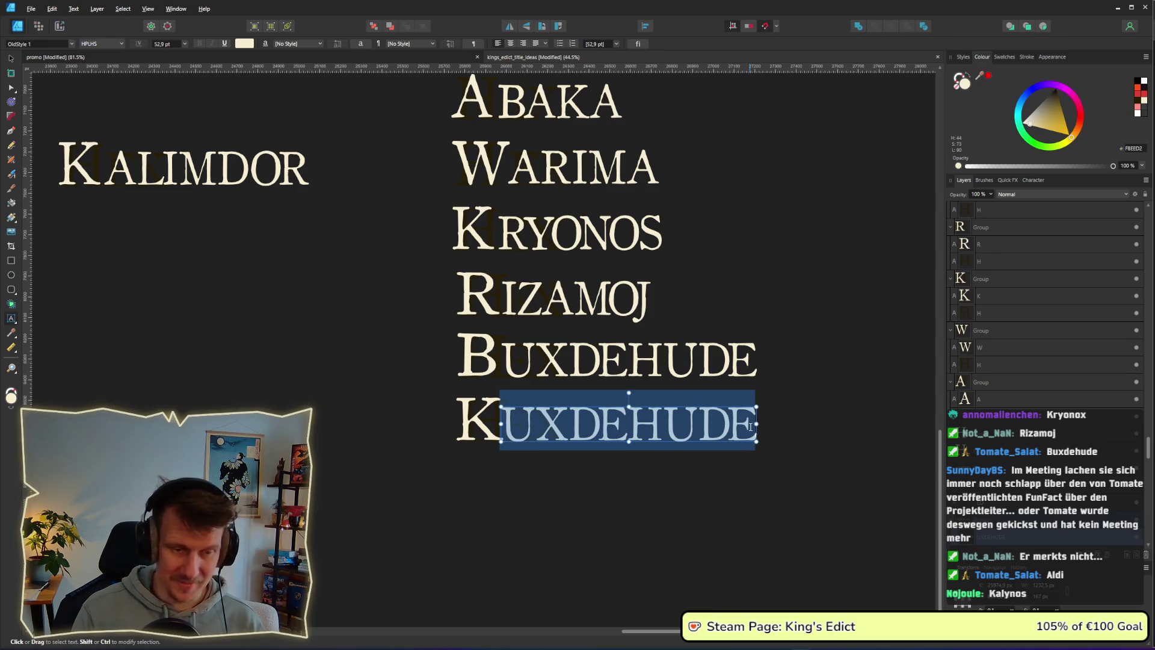
pyautogui.write('alynos')
pyautogui.press('Escape')
pyautogui.click(10, 59)
pyautogui.scroll(-4, 402, 186)
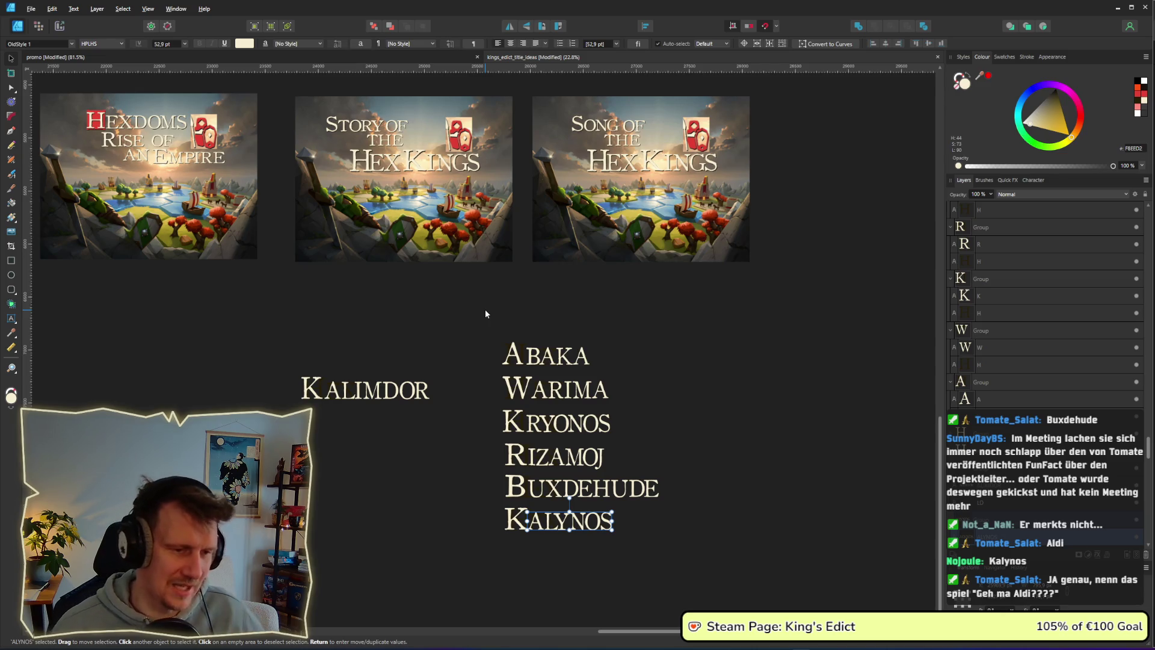
# Move ABAKA and WARIMA to the bottom, BUXDEHUDE to the top, and KALYNOS above KRYONOS.
pyautogui.moveTo(666, 413)
pyautogui.mouseDown()
pyautogui.moveTo(662, 386)
pyautogui.moveTo(489, 364)
pyautogui.mouseUp()
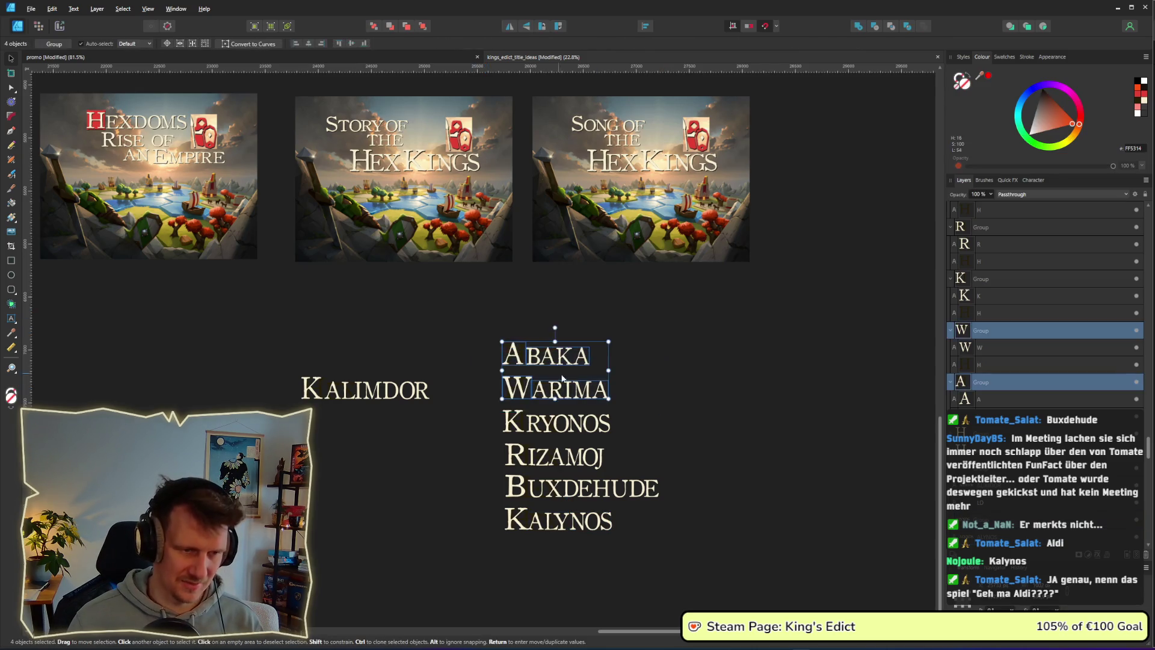
pyautogui.moveTo(553, 389); pyautogui.dragTo(558, 584)
pyautogui.moveTo(682, 541)
pyautogui.mouseDown()
pyautogui.moveTo(540, 523)
pyautogui.moveTo(639, 511)
pyautogui.mouseUp()
pyautogui.moveTo(716, 475); pyautogui.dragTo(475, 529)
pyautogui.moveTo(568, 497)
pyautogui.mouseDown()
pyautogui.moveTo(568, 319)
pyautogui.moveTo(568, 335)
pyautogui.mouseUp()
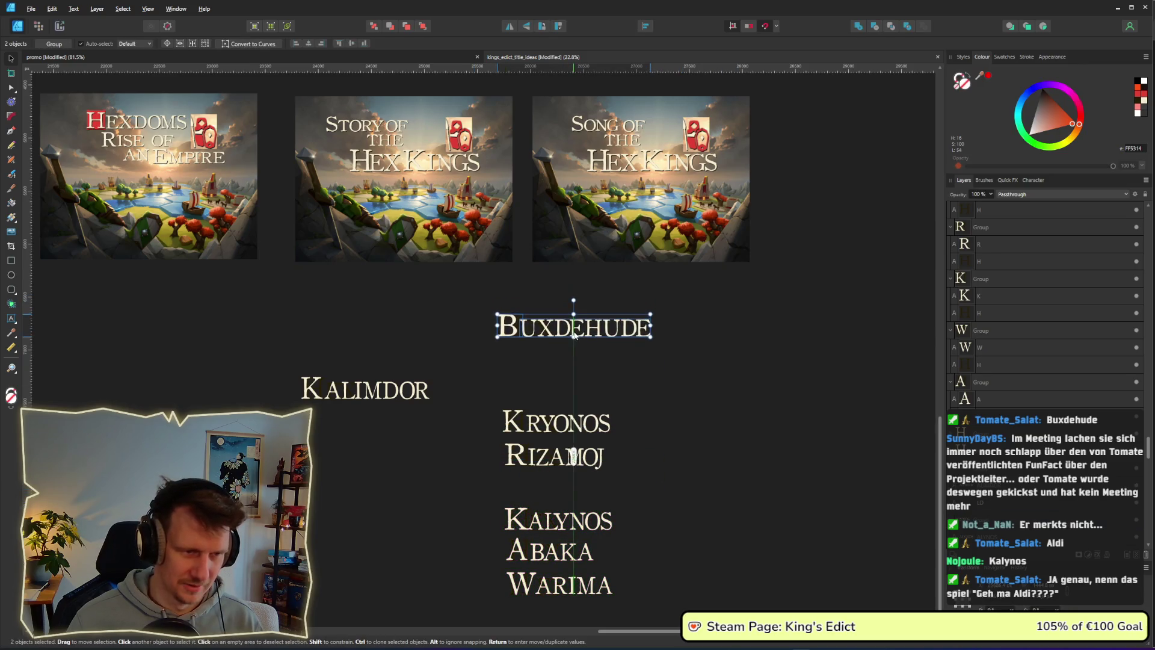
pyautogui.click(677, 492)
pyautogui.moveTo(644, 532); pyautogui.dragTo(467, 500)
pyautogui.moveTo(558, 524); pyautogui.dragTo(554, 396)
pyautogui.click(633, 485)
# Even out the spacing: RIZAMOJ slightly down, KALYNOS/KRYONOS slightly up, ABAKA/WARIMA closer to RIZAMOJ.
pyautogui.moveTo(650, 495); pyautogui.dragTo(447, 428)
pyautogui.moveTo(556, 459); pyautogui.dragTo(556, 470)
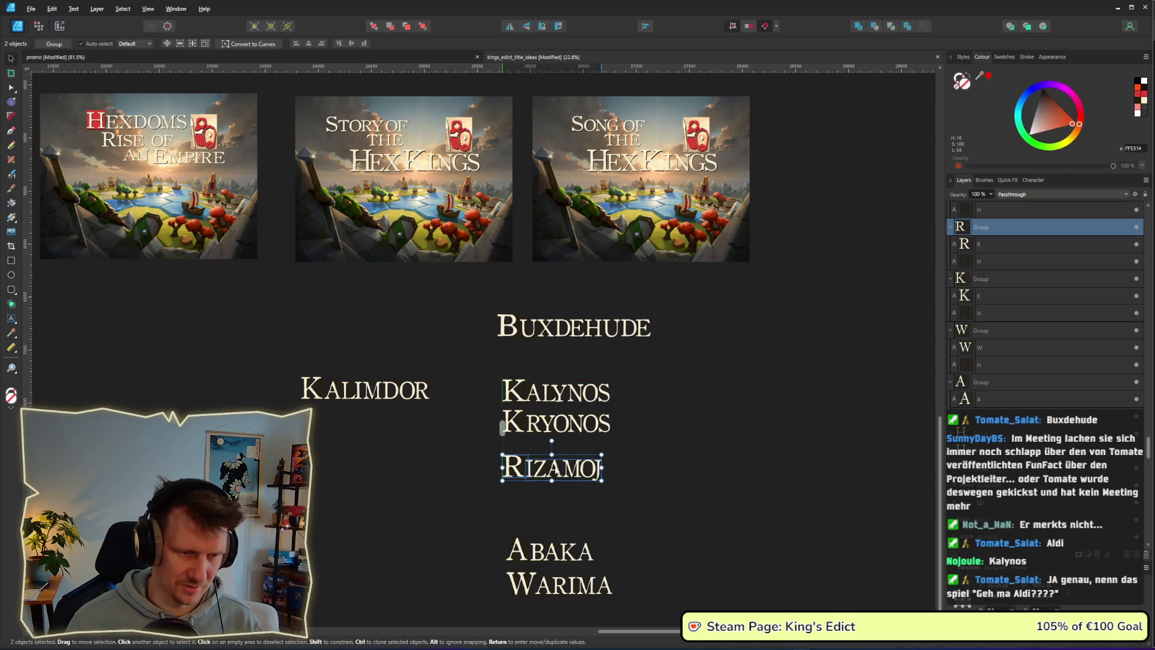
pyautogui.moveTo(673, 463); pyautogui.dragTo(449, 359)
pyautogui.moveTo(557, 421); pyautogui.dragTo(557, 414)
pyautogui.click(677, 500)
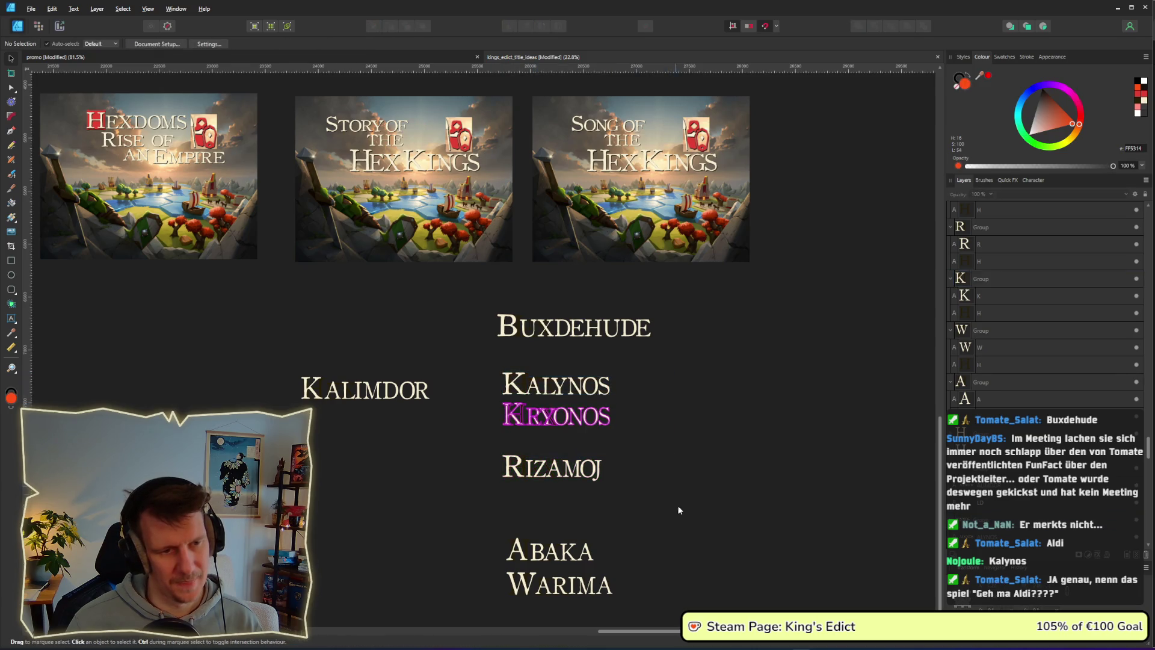
pyautogui.moveTo(653, 611)
pyautogui.mouseDown()
pyautogui.moveTo(571, 588)
pyautogui.moveTo(465, 521)
pyautogui.mouseUp()
pyautogui.moveTo(555, 565); pyautogui.dragTo(561, 540)
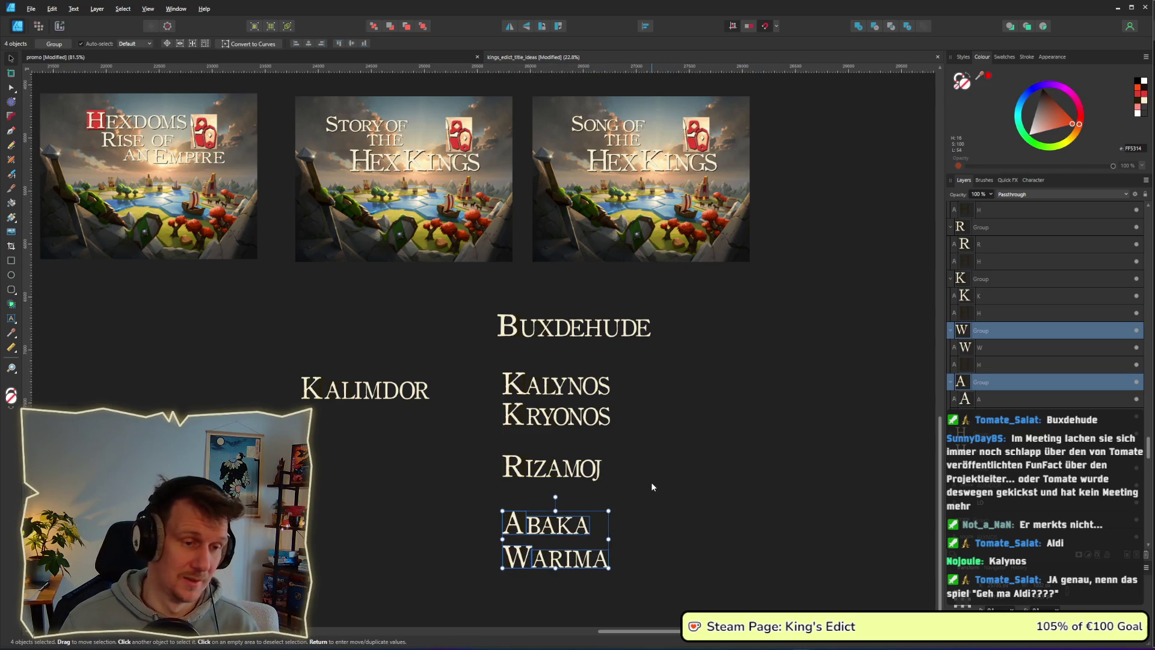
pyautogui.moveTo(697, 504)
pyautogui.mouseDown()
pyautogui.moveTo(502, 460)
pyautogui.moveTo(471, 437)
pyautogui.mouseUp()
pyautogui.click(667, 586)
pyautogui.moveTo(667, 582); pyautogui.dragTo(469, 507)
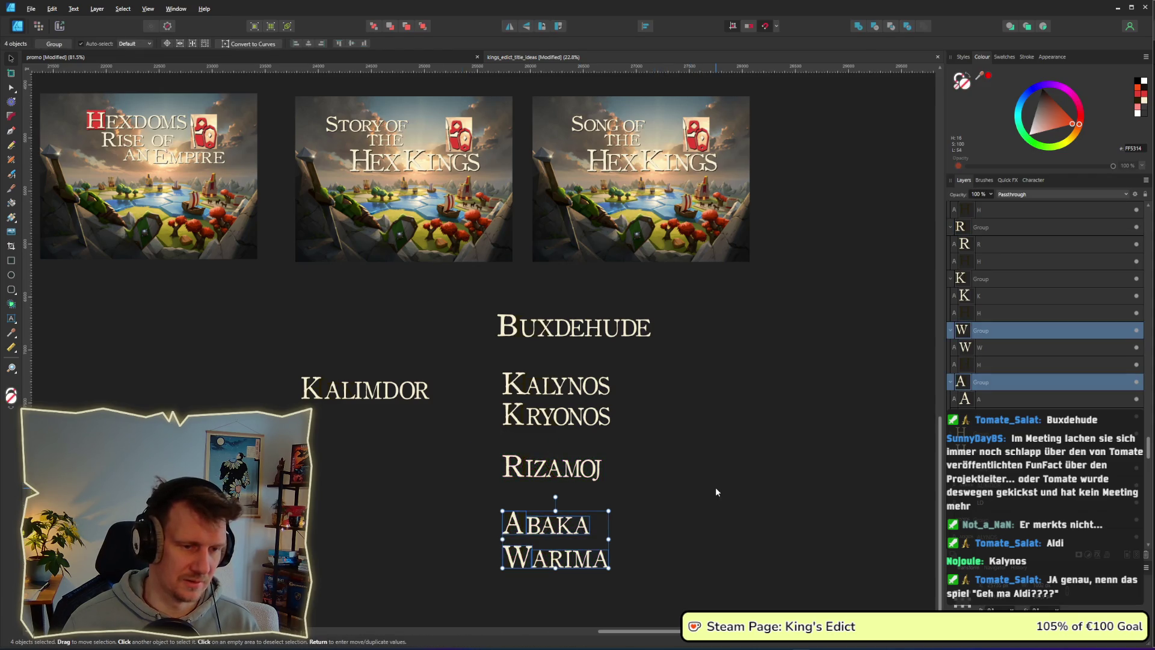
pyautogui.click(647, 359)
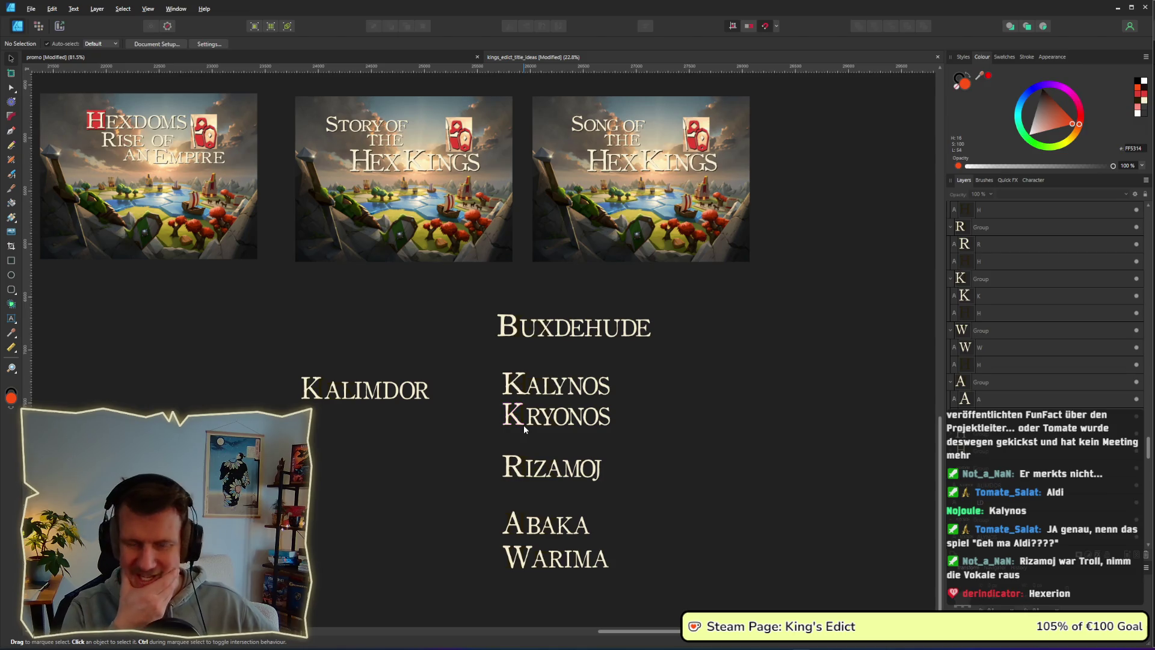
pyautogui.moveTo(675, 447); pyautogui.dragTo(451, 398)
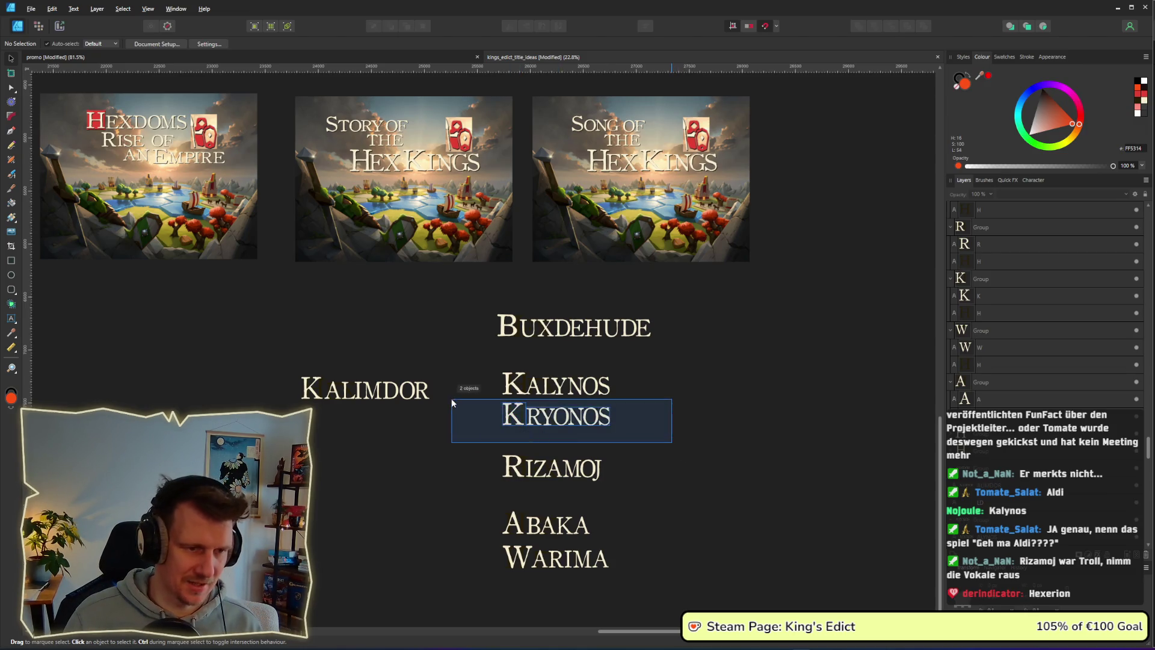
# Duplicate KRYONOS to its right and retype the copy as HEXERION.
pyautogui.keyDown('ctrl'); pyautogui.moveTo(563, 424); pyautogui.dragTo(731, 424); pyautogui.keyUp('ctrl')
pyautogui.doubleClick(680, 415)
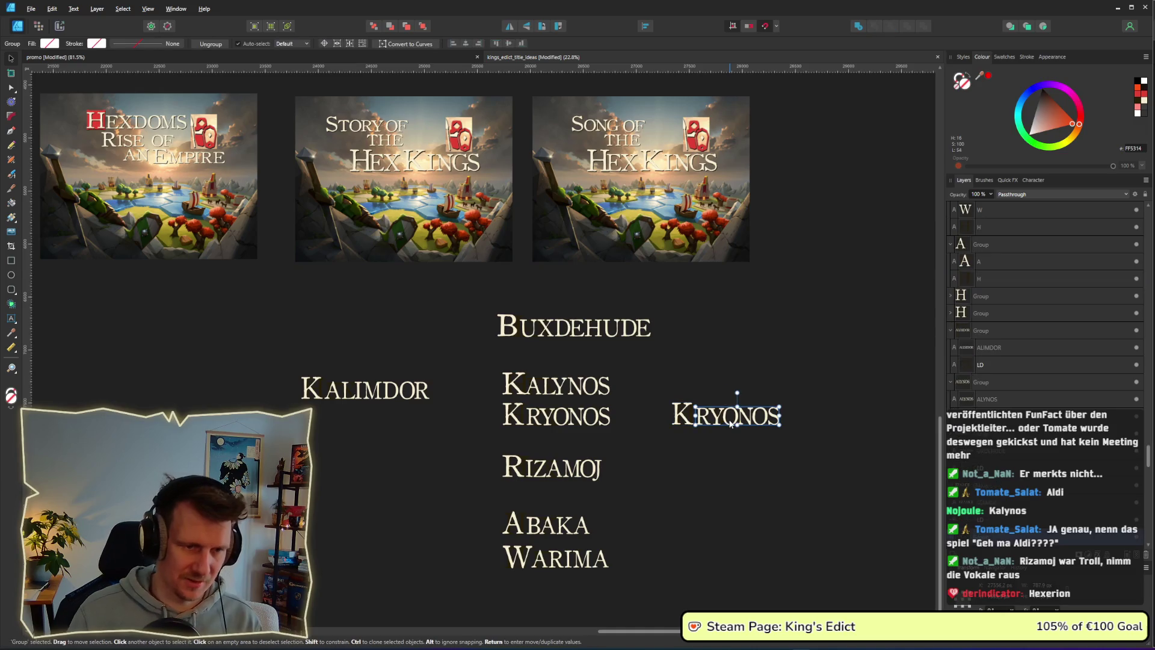
pyautogui.doubleClick(682, 415)
pyautogui.hotkey('ctrl', 'shift', 'h')
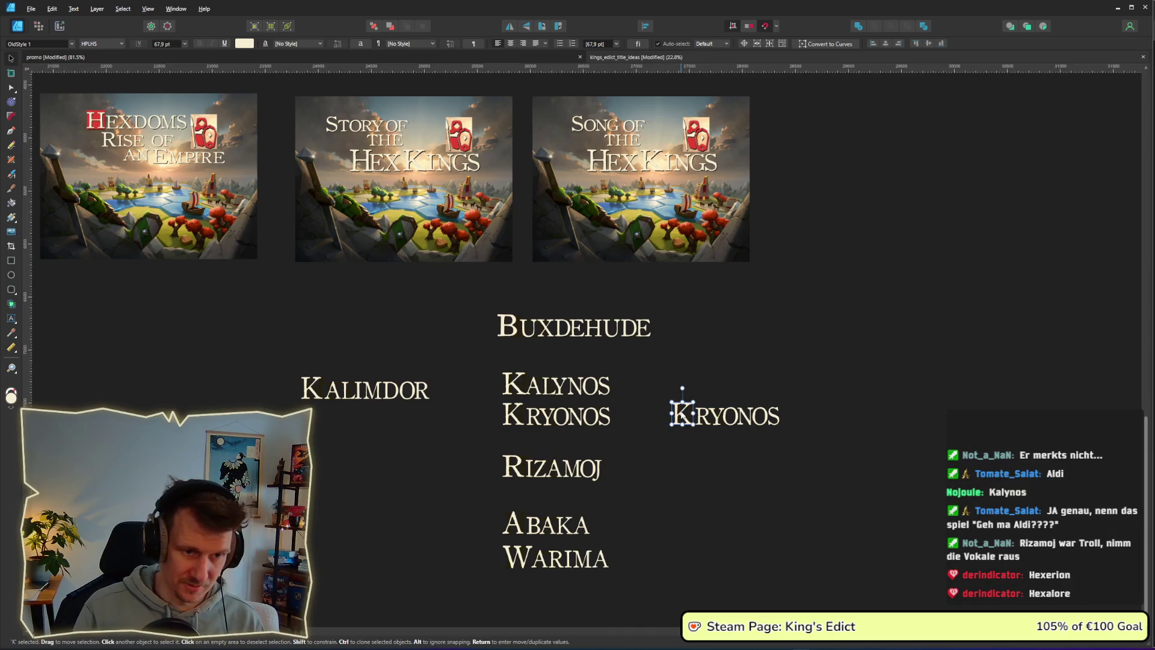
pyautogui.hotkey('ctrl', 'shift', 'h')
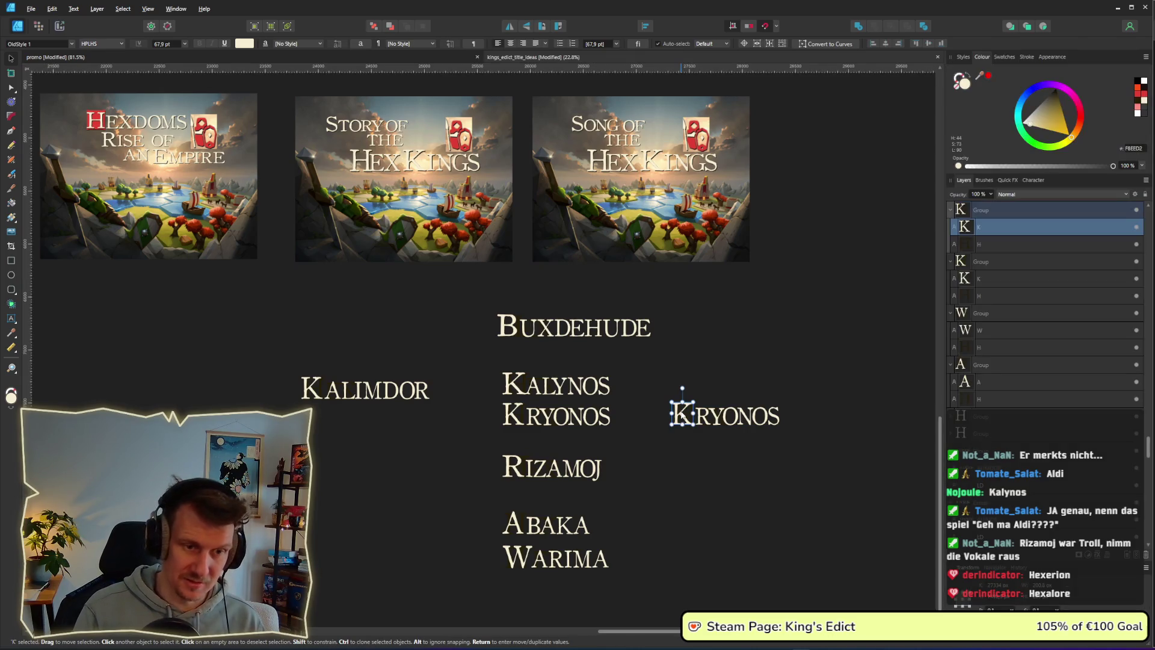
pyautogui.doubleClick(683, 416)
pyautogui.write('H')
pyautogui.hotkey('shift', 'End')
pyautogui.write('Exerion')
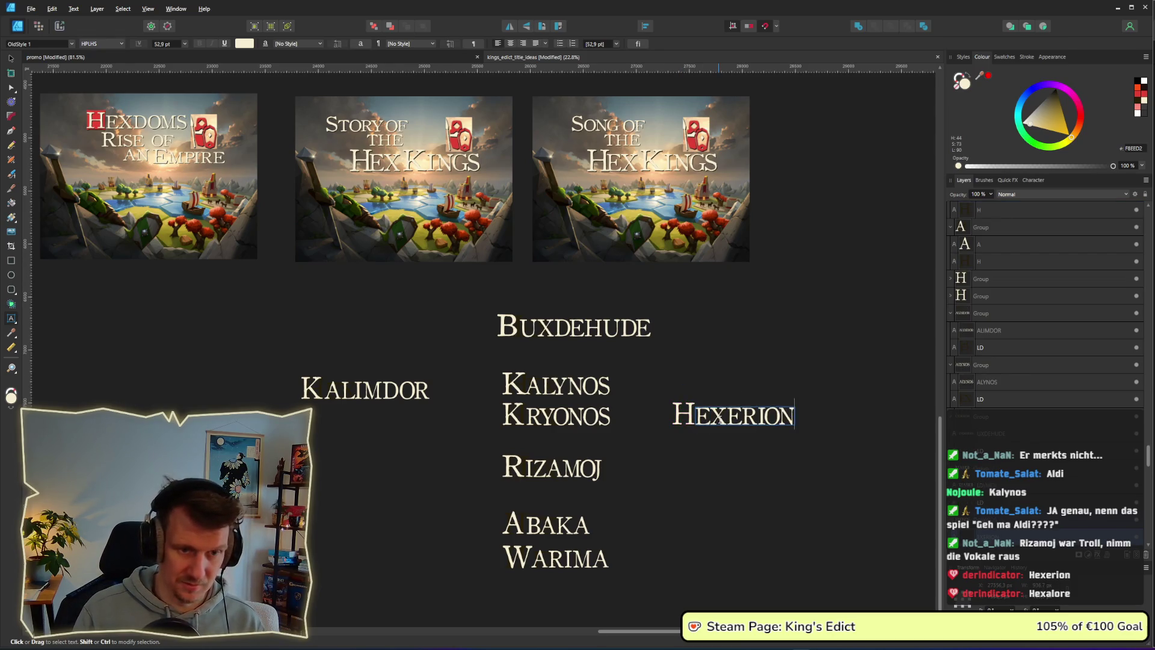
pyautogui.press('Escape')
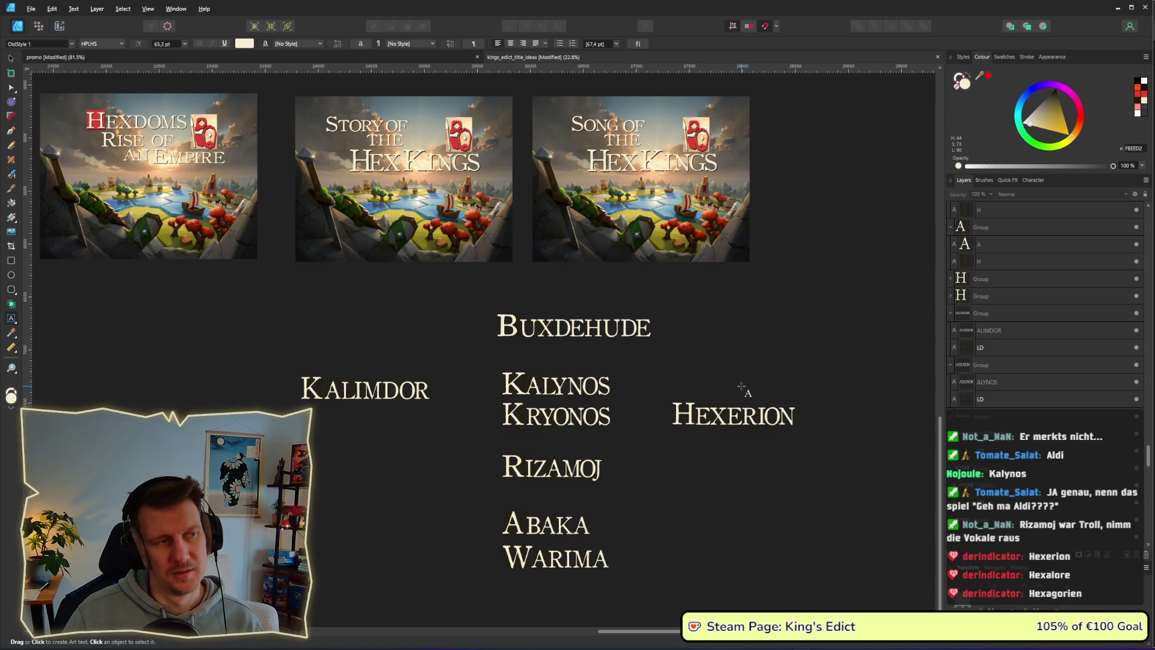
pyautogui.hscroll(-5, 741, 386)
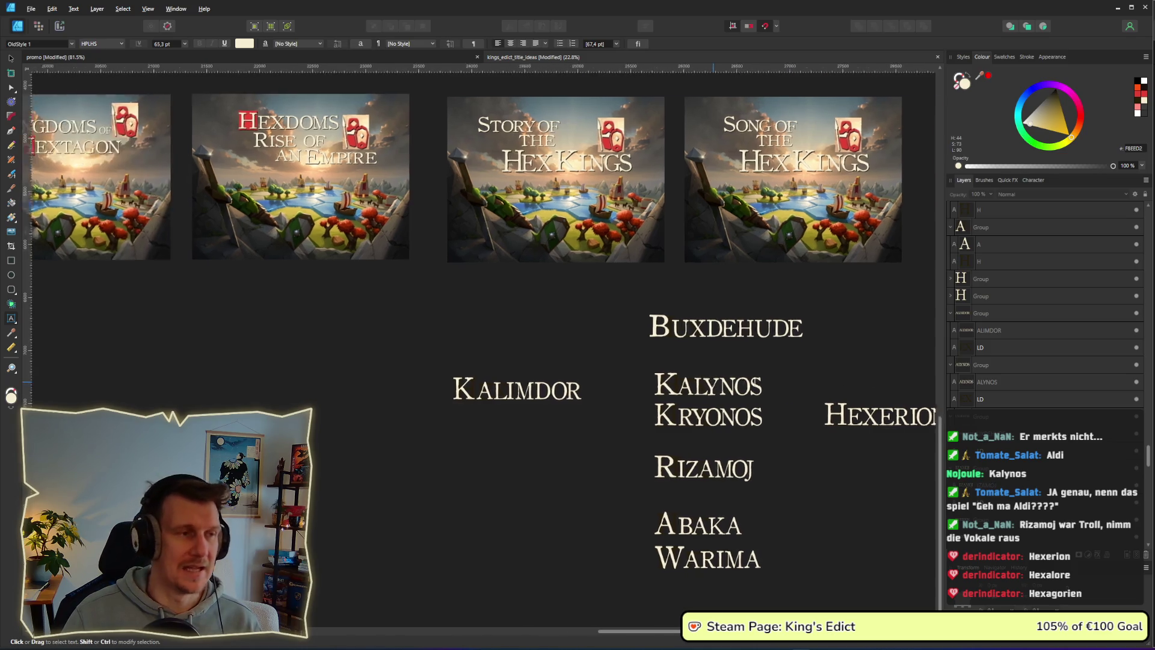
# Copy HEXERION onto the Kingdoms of Hextagon cover, then undo the copy's move.
pyautogui.click(10, 59)
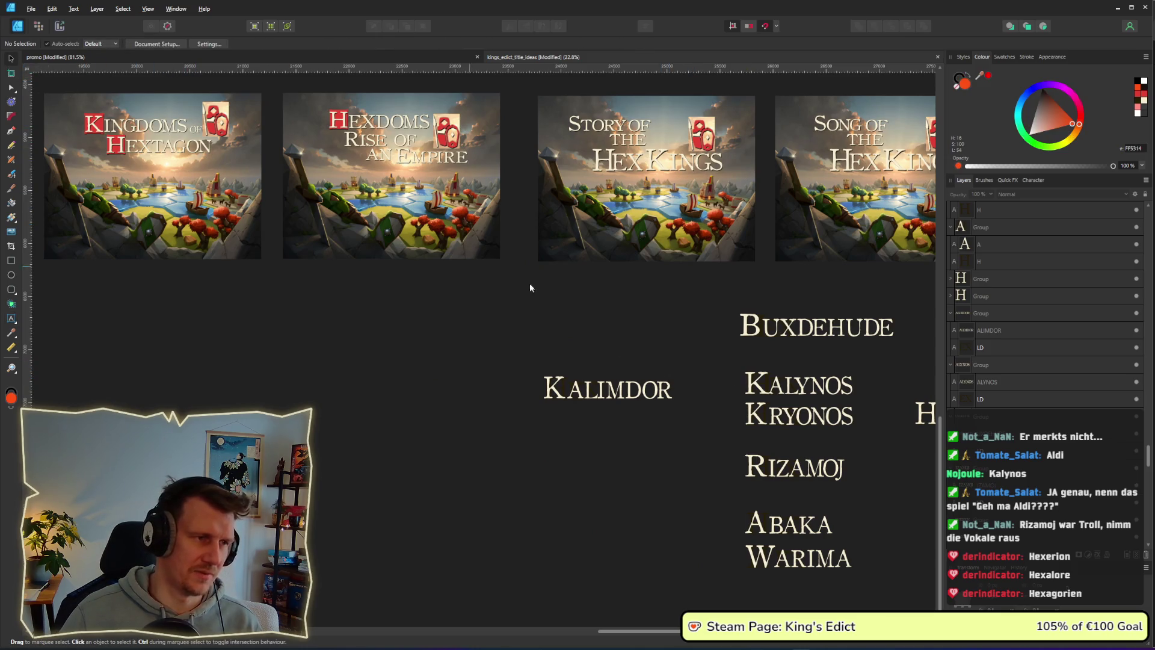
pyautogui.hscroll(4, 485, 275)
pyautogui.scroll(-1, 485, 283)
pyautogui.click(782, 371)
pyautogui.hscroll(-4, 872, 362)
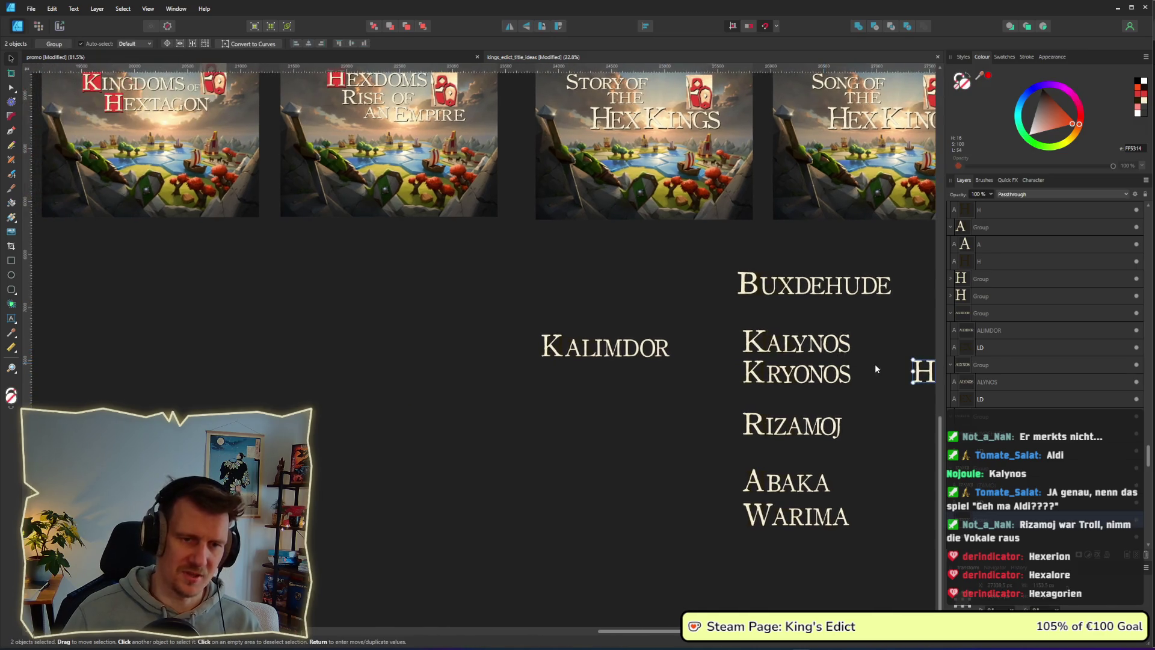
pyautogui.moveTo(908, 370); pyautogui.dragTo(117, 128)
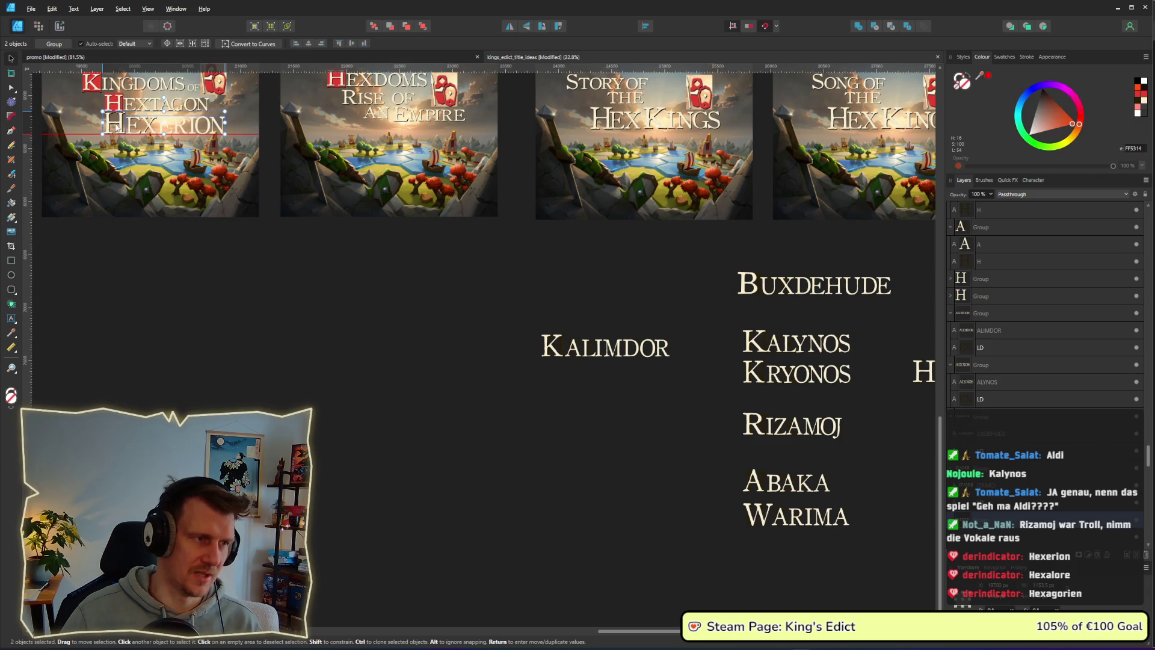
pyautogui.moveTo(117, 129)
pyautogui.mouseDown()
pyautogui.moveTo(689, 441)
pyautogui.moveTo(756, 456)
pyautogui.mouseUp()
pyautogui.hscroll(5, 768, 431)
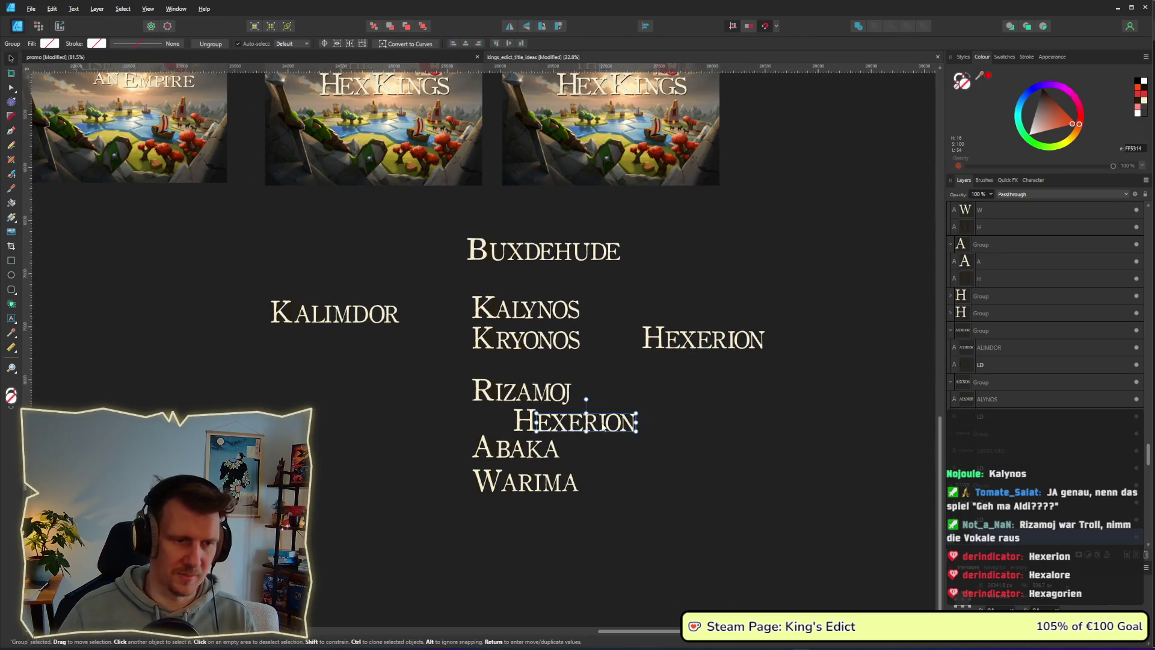
pyautogui.hotkey('ctrl', 'z')
pyautogui.hotkey('ctrl', 'z')
pyautogui.hscroll(-5, 776, 373)
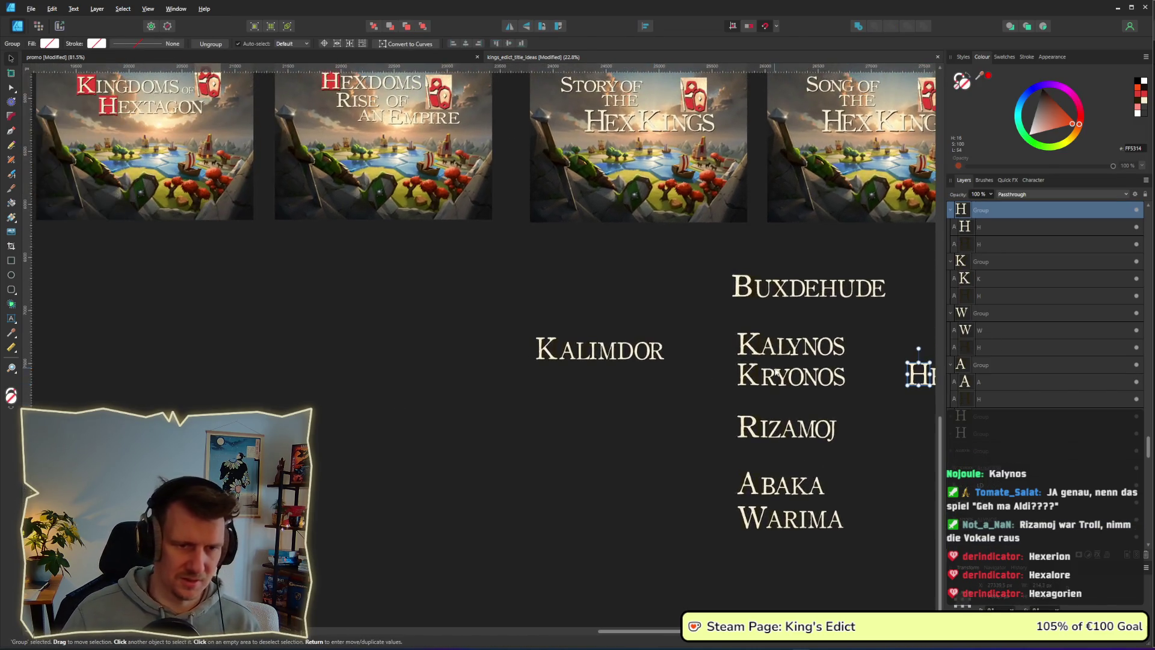
pyautogui.click(774, 358)
# Select KALYNOS, then marquee-select the whole Kingdoms of Hextagon cover.
pyautogui.moveTo(688, 314)
pyautogui.mouseDown()
pyautogui.moveTo(773, 349)
pyautogui.moveTo(843, 355)
pyautogui.moveTo(241, 304)
pyautogui.mouseUp()
pyautogui.hscroll(-5, 482, 301)
pyautogui.scroll(2, 481, 301)
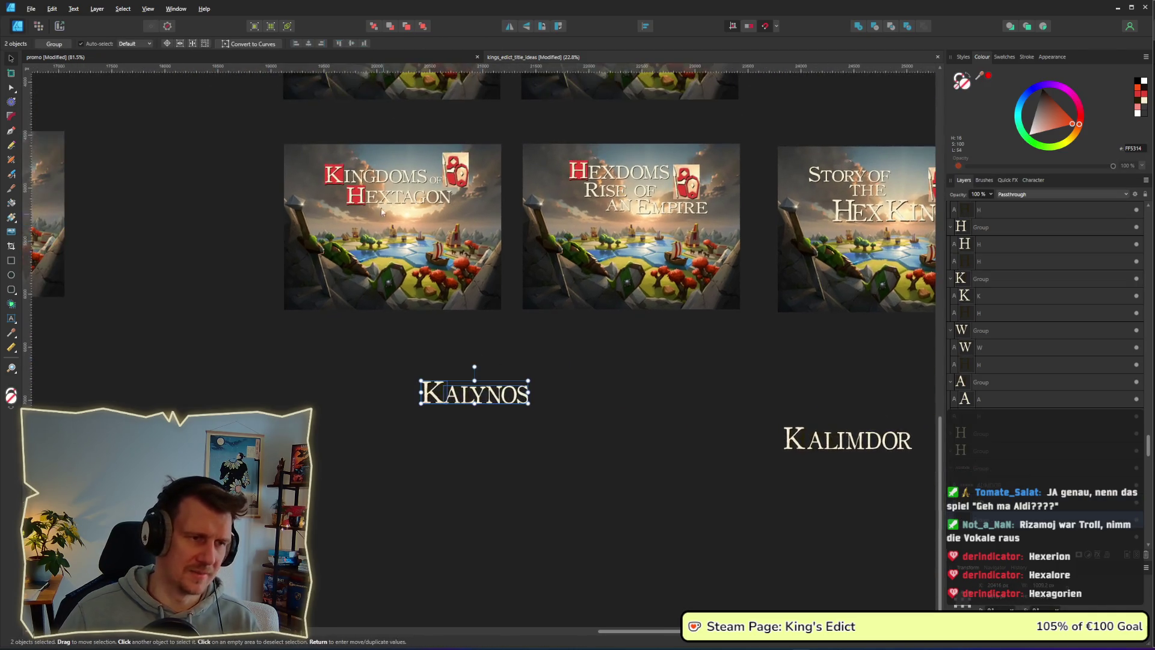
pyautogui.click(361, 197)
pyautogui.click(179, 194)
pyautogui.hscroll(-1, 408, 213)
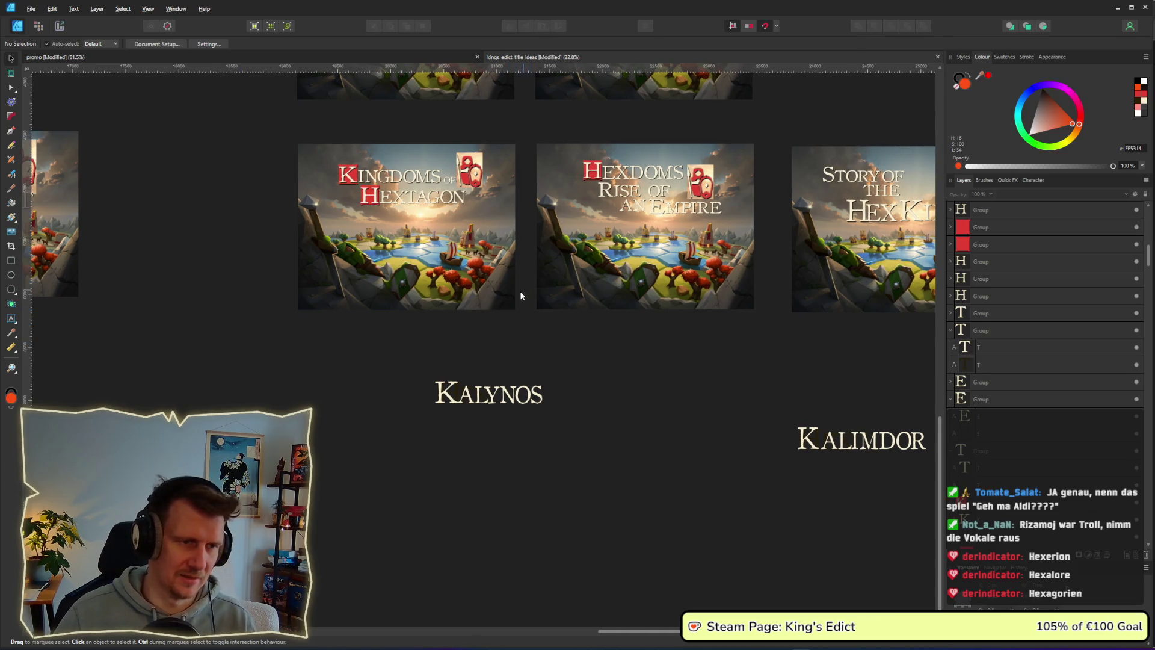
pyautogui.moveTo(265, 125); pyautogui.dragTo(533, 323)
# Clone the Kingdoms of Hextagon cover below the original and delete its Hextagon title text.
pyautogui.moveTo(453, 265)
pyautogui.mouseDown()
pyautogui.moveTo(434, 429)
pyautogui.moveTo(451, 434)
pyautogui.mouseUp()
pyautogui.scroll(3, 583, 416)
pyautogui.click(566, 418)
pyautogui.moveTo(565, 418)
pyautogui.mouseDown()
pyautogui.moveTo(406, 345)
pyautogui.moveTo(288, 342)
pyautogui.mouseUp()
pyautogui.click(197, 331)
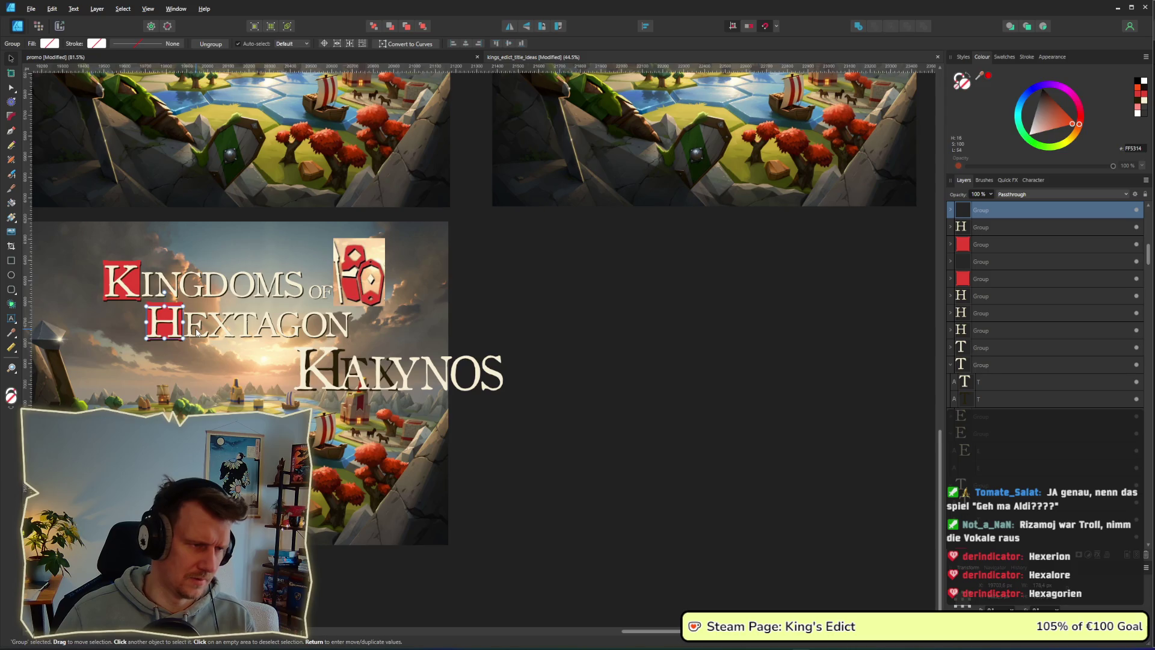
pyautogui.press('Delete')
# Change the clone's title initial from H to K, restoring the cream K layer.
pyautogui.click(339, 371)
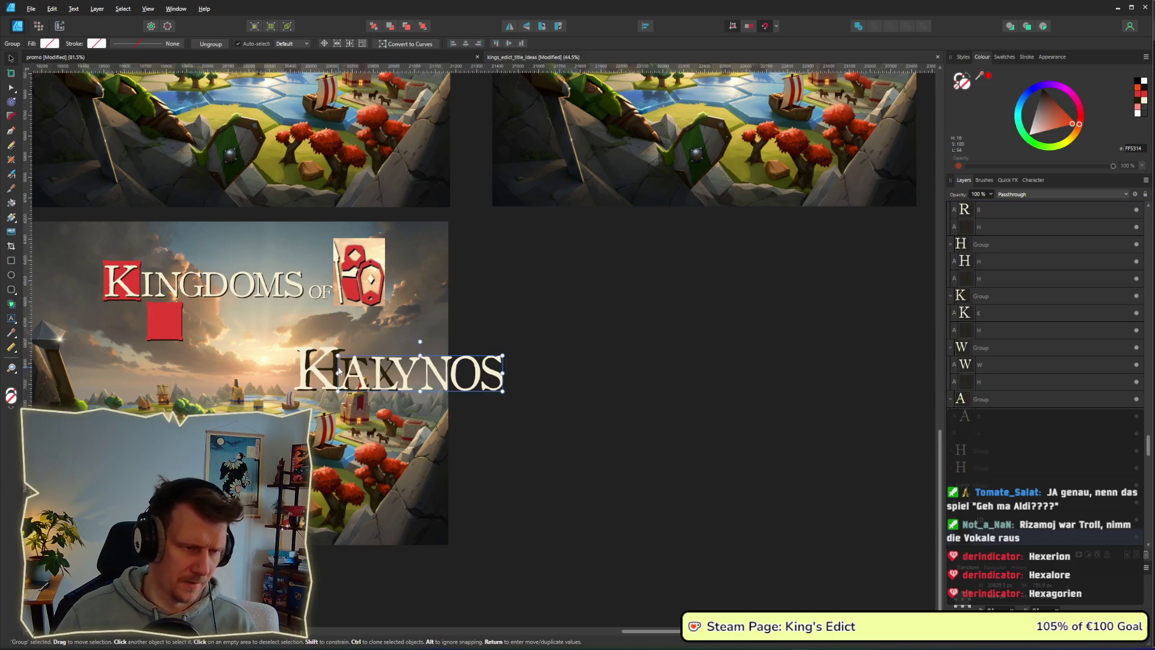
pyautogui.click(333, 372)
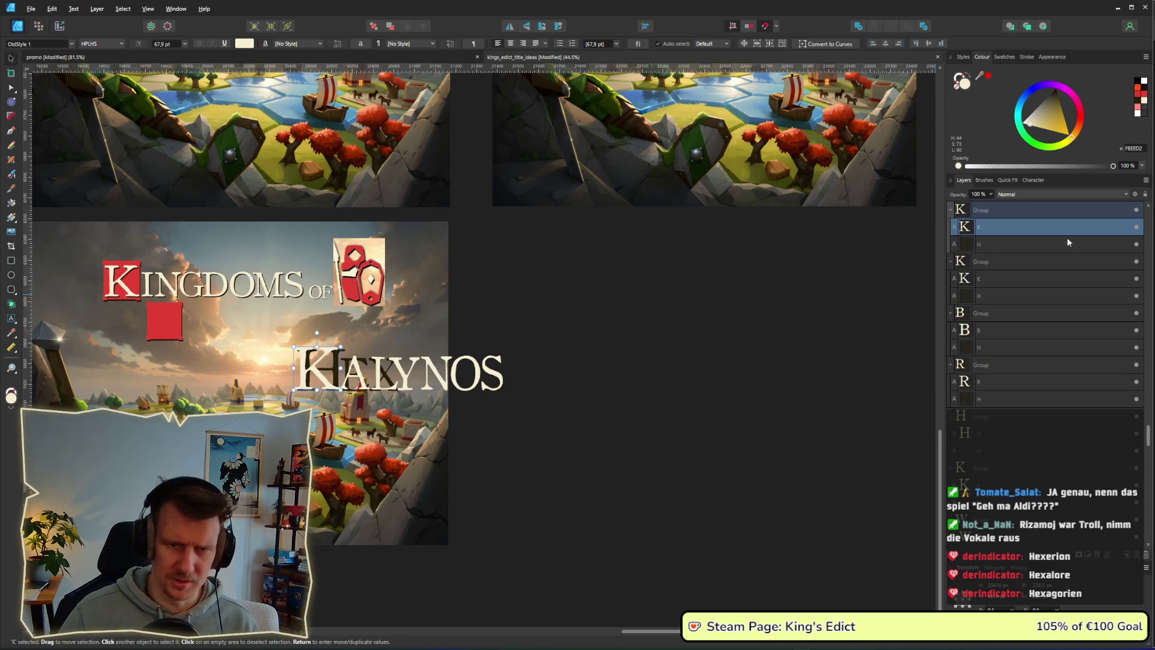
pyautogui.click(1135, 229)
pyautogui.doubleClick(338, 370)
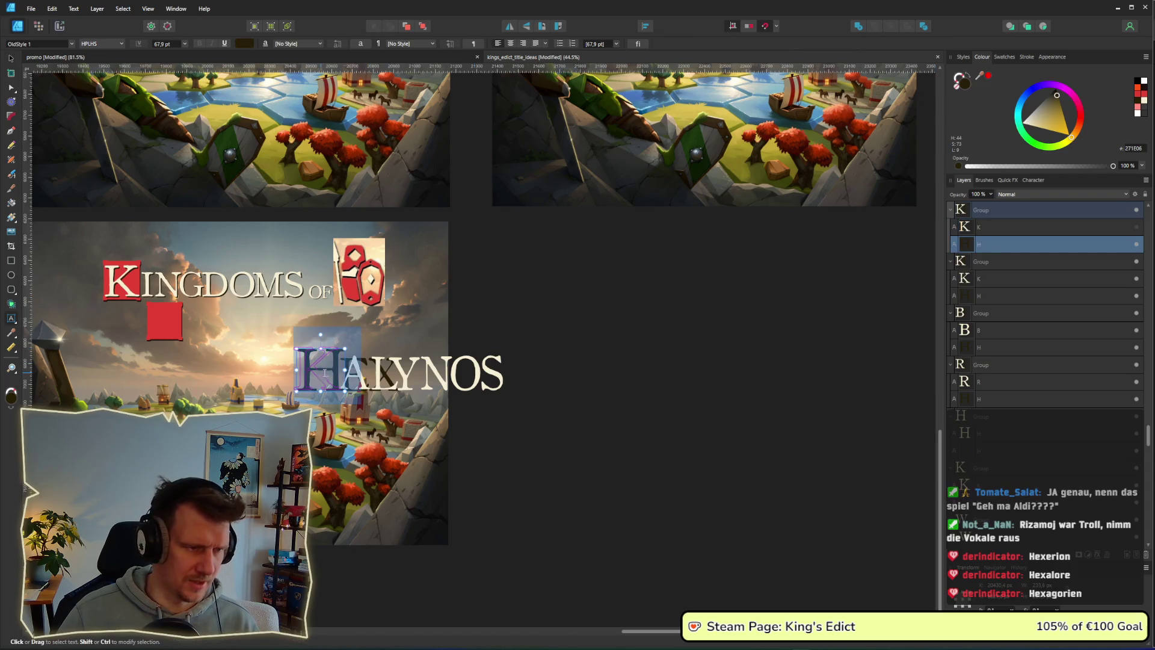
pyautogui.hotkey('ctrl', 'a')
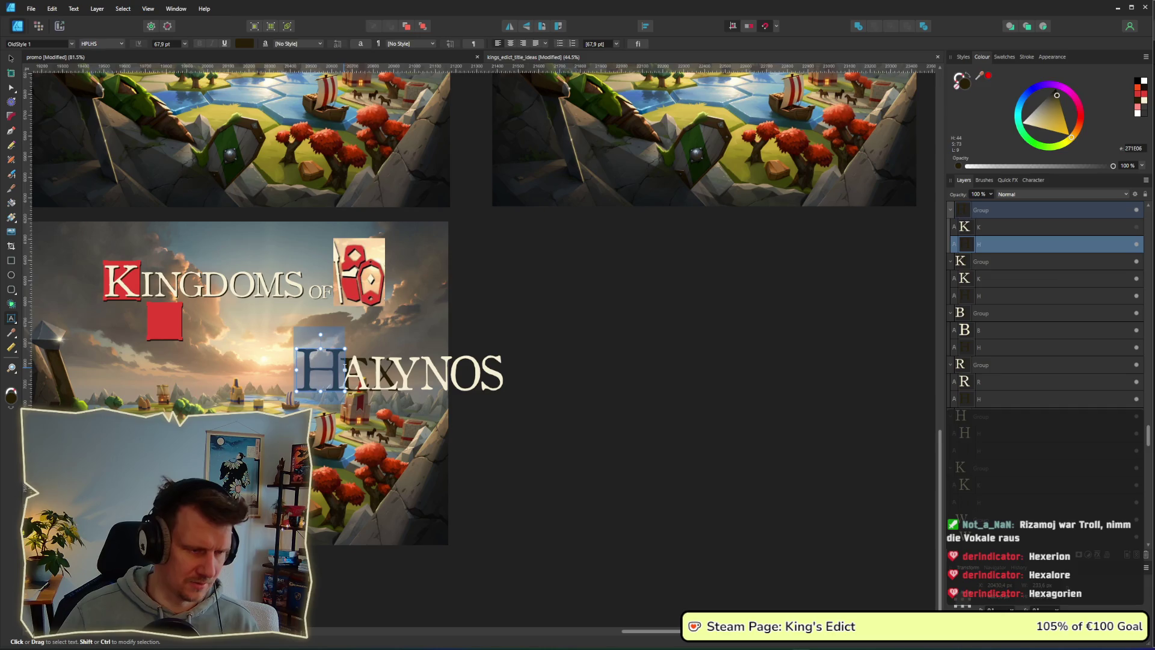
pyautogui.write('K')
pyautogui.press('Escape')
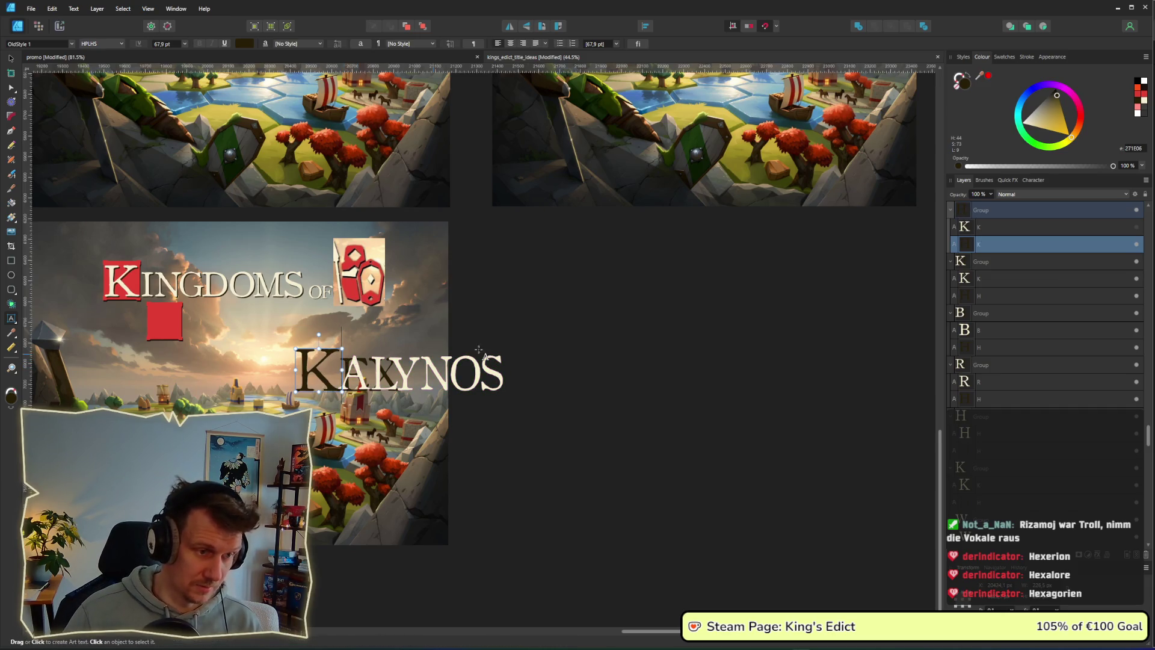
pyautogui.click(1136, 227)
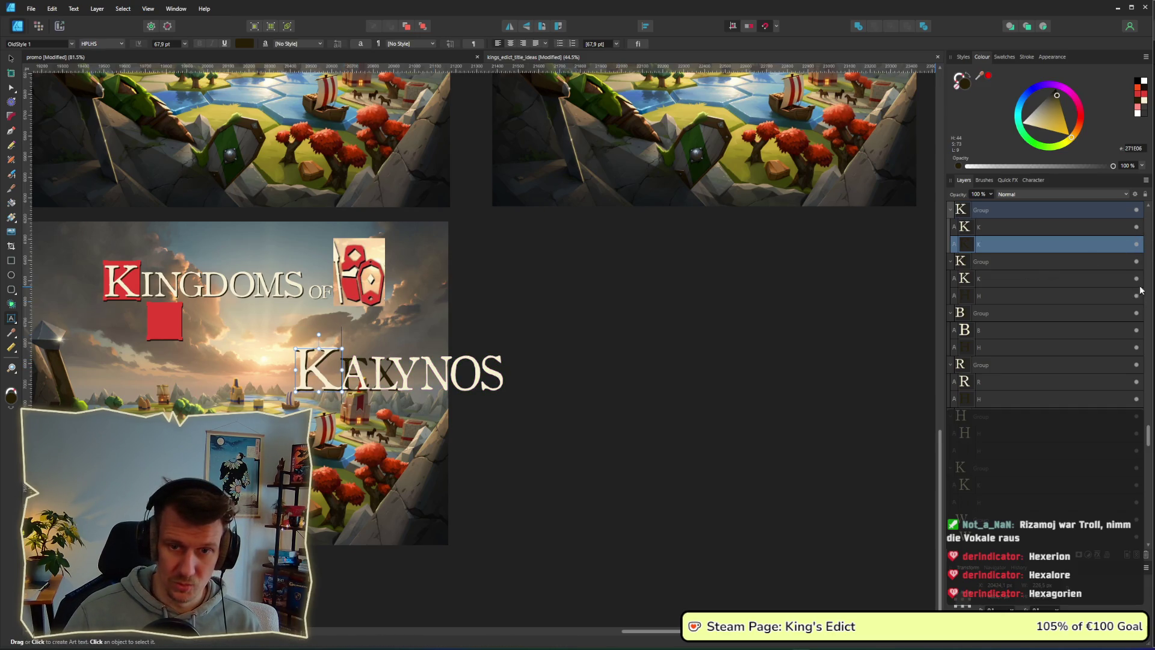
# Retype the rest of the title as ALYNOS in cream lettering and select the KALYNOS group.
pyautogui.click(449, 369)
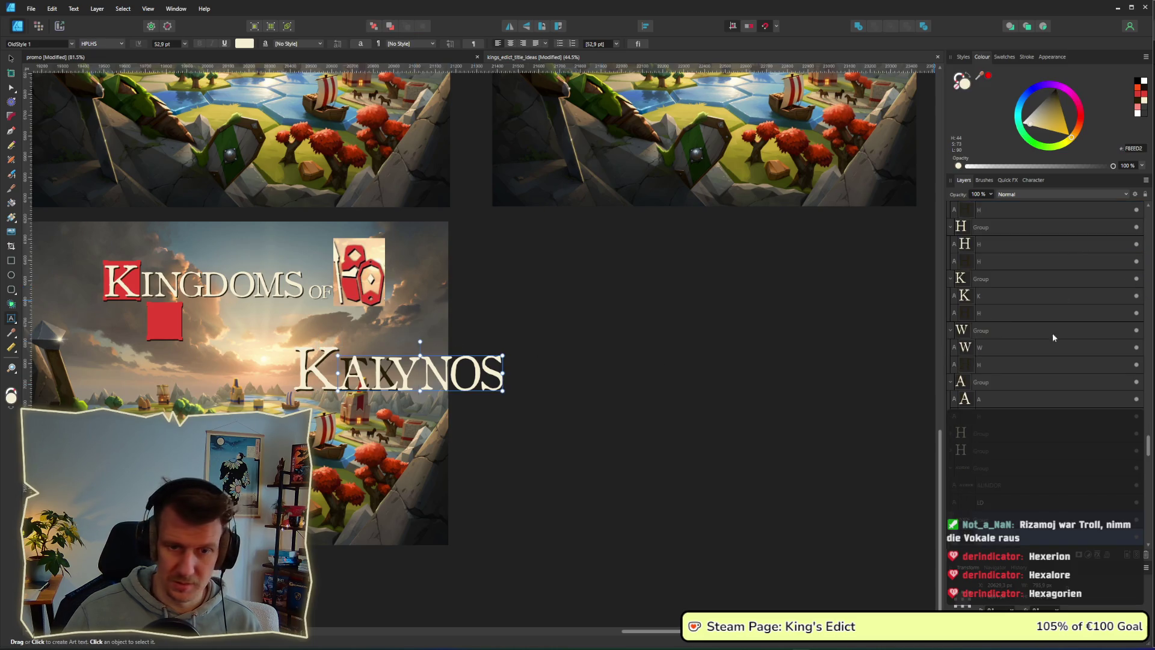
pyautogui.scroll(-2, 1111, 504)
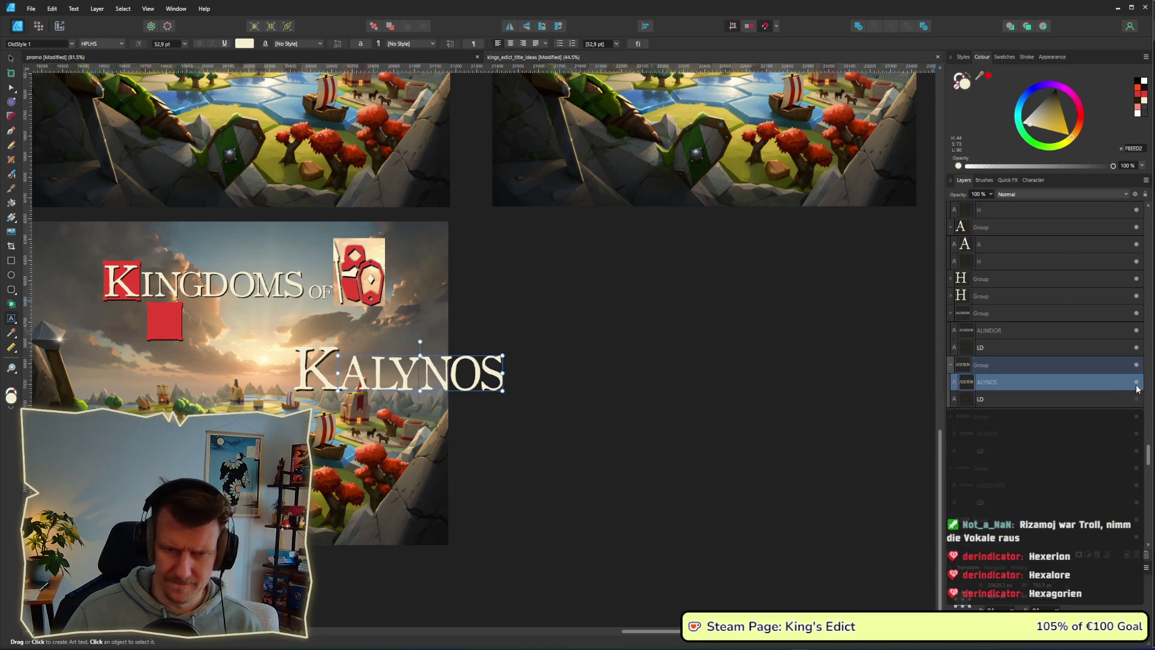
pyautogui.write('EX')
pyautogui.click(388, 391)
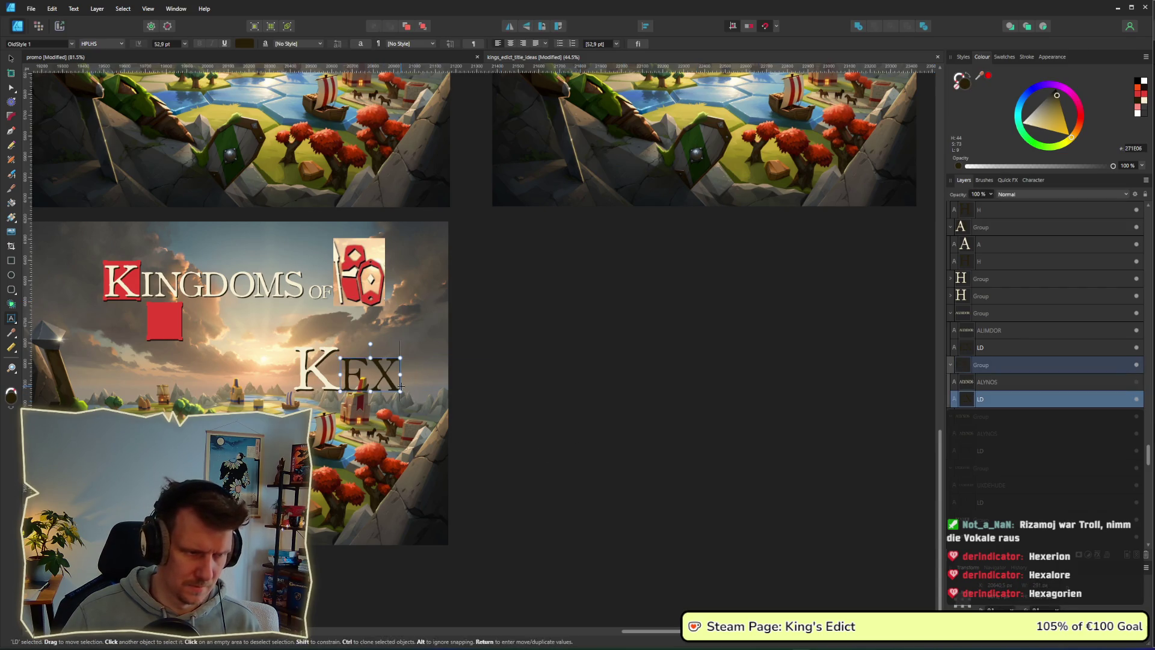
pyautogui.press('BackSpace')
pyautogui.write('ALYNOS')
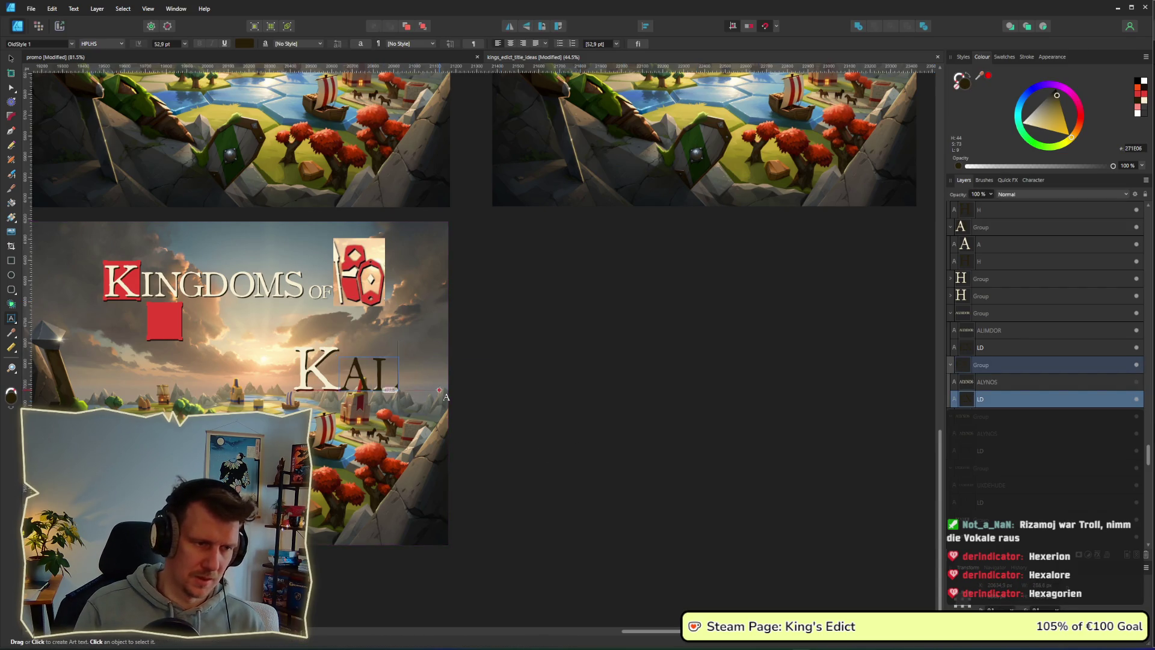
pyautogui.press('Escape')
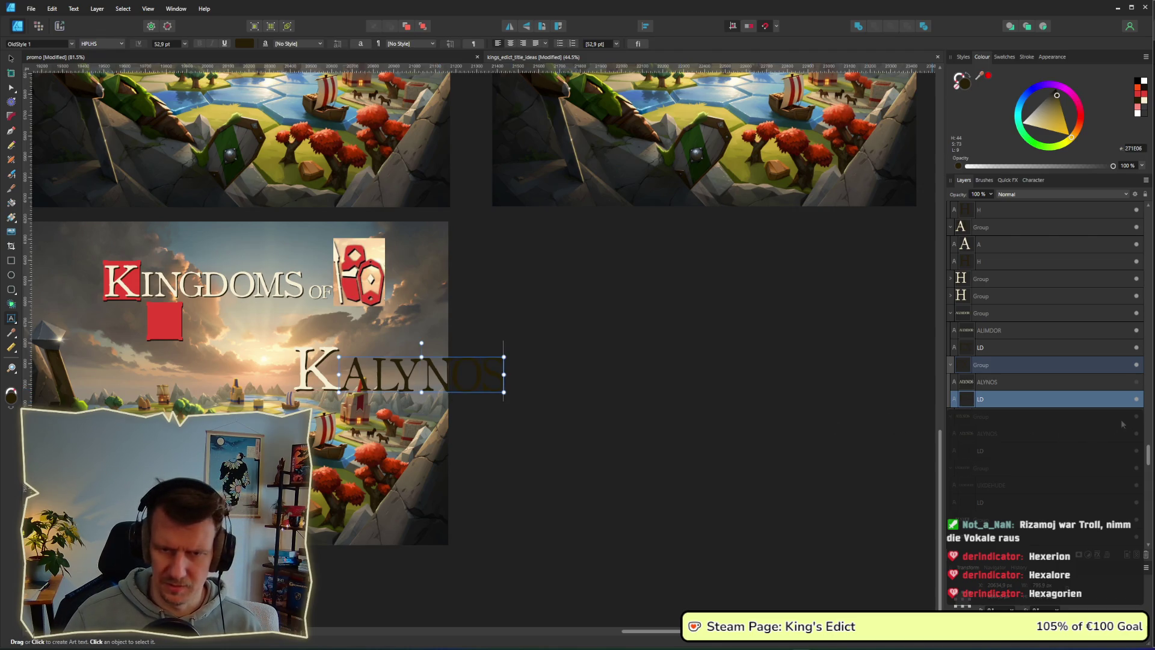
pyautogui.click(1137, 382)
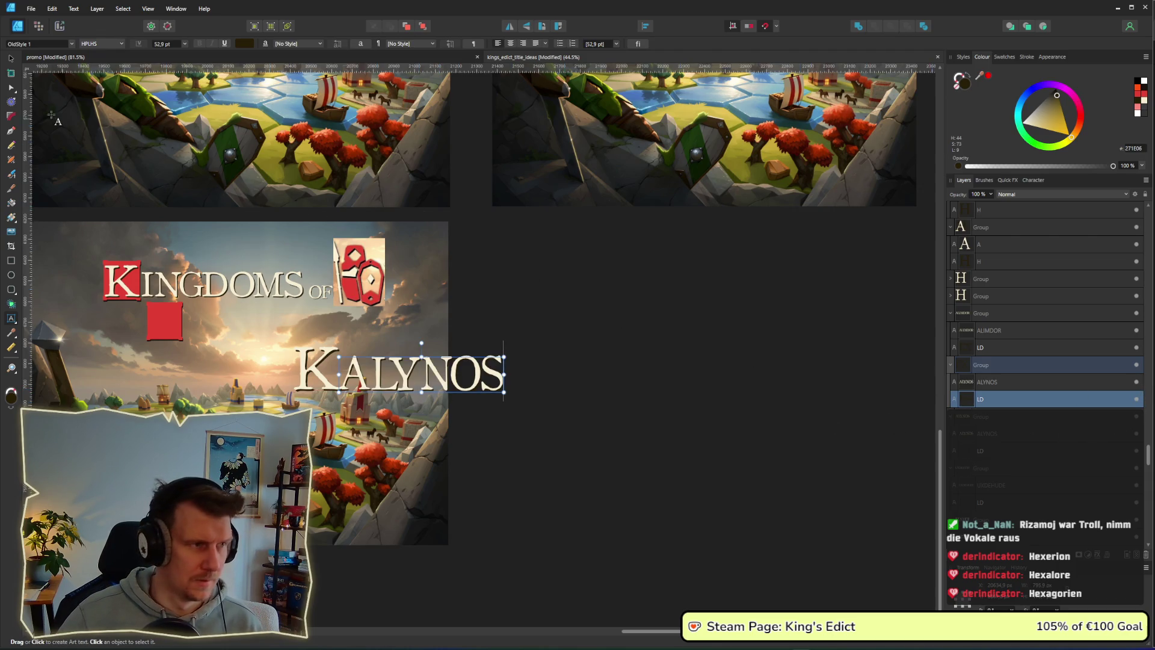
pyautogui.click(10, 60)
pyautogui.moveTo(626, 424)
pyautogui.mouseDown()
pyautogui.moveTo(297, 320)
pyautogui.moveTo(374, 371)
pyautogui.moveTo(216, 327)
pyautogui.mouseUp()
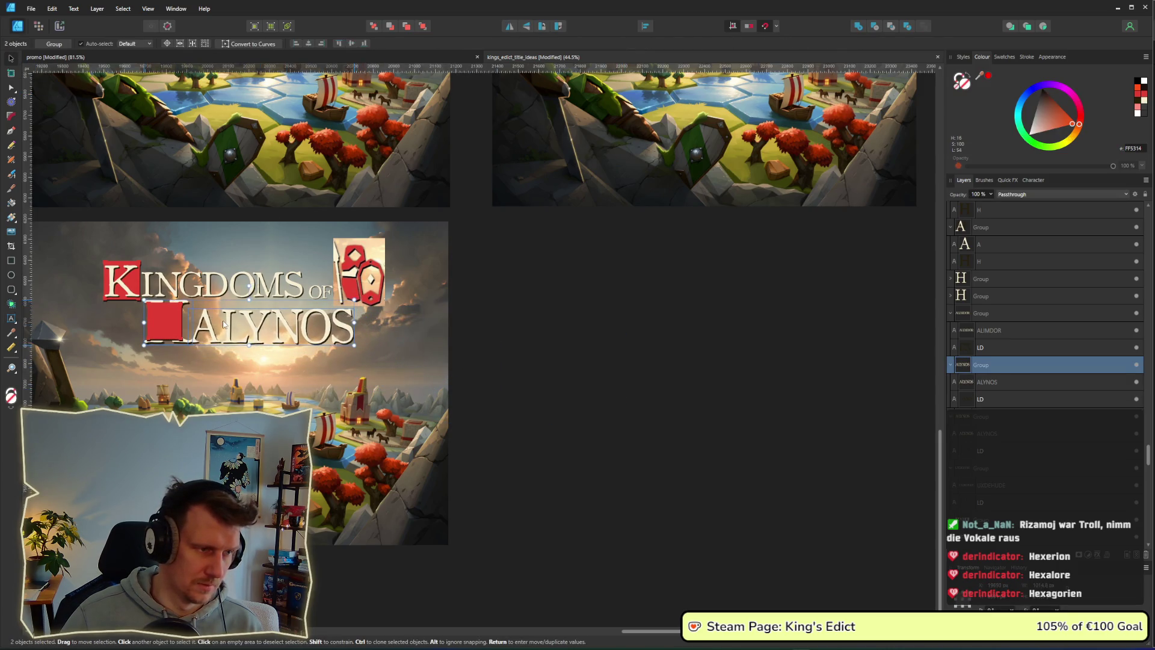
# Delete the old red square and paste it back onto the KALYNOS title.
pyautogui.scroll(4, 152, 324)
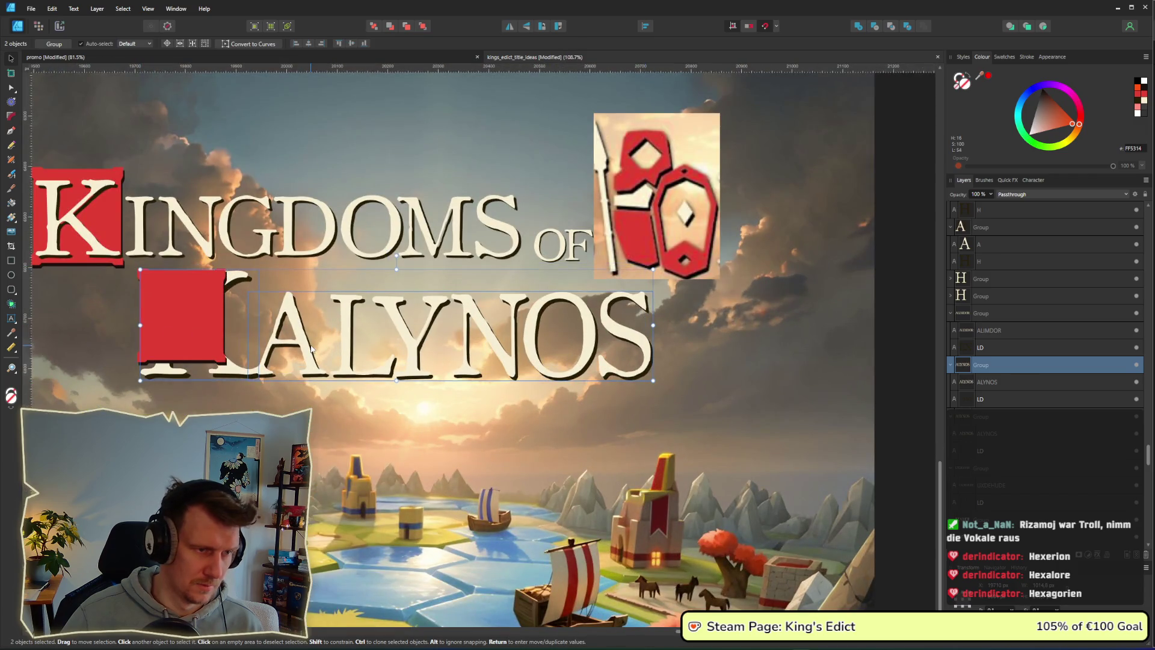
pyautogui.click(181, 335)
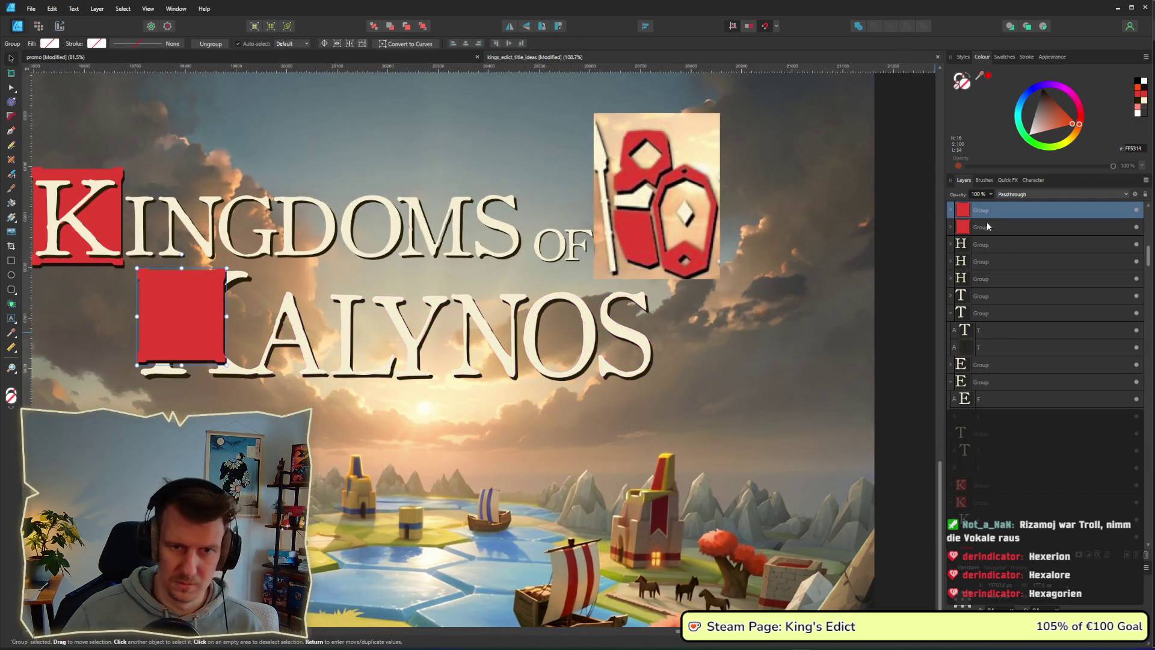
pyautogui.press('Delete')
pyautogui.click(221, 358)
pyautogui.hotkey('ctrl', 'v')
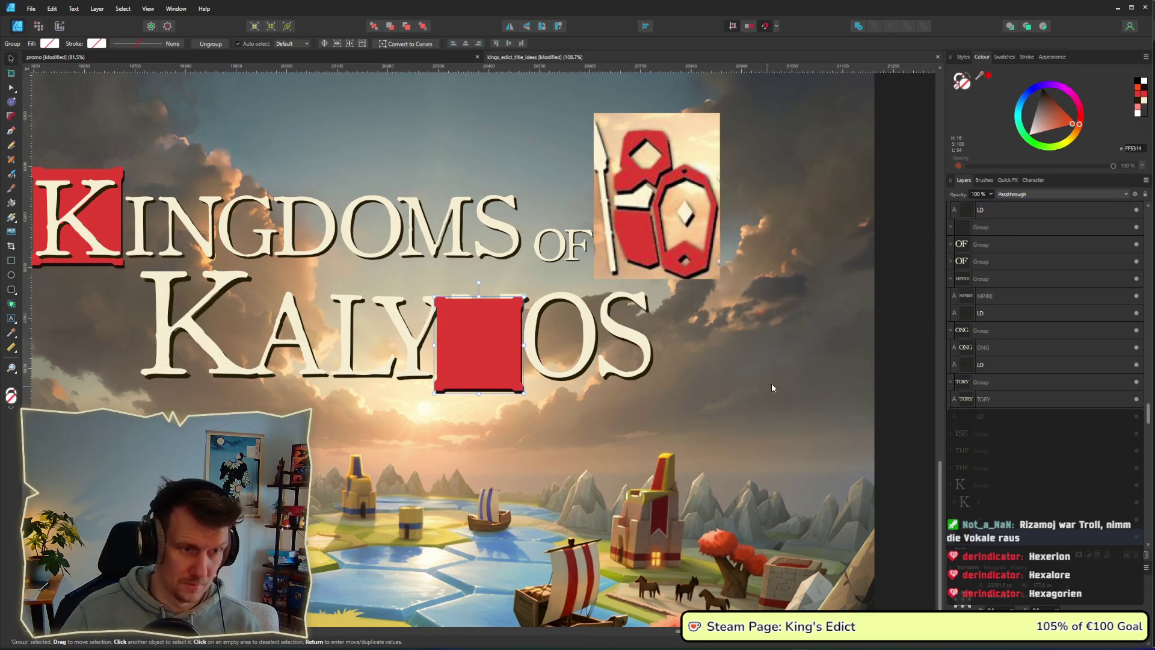
# Move the red square's layer below the letters and place it, slightly enlarged, behind the K.
pyautogui.scroll(-2, 993, 488)
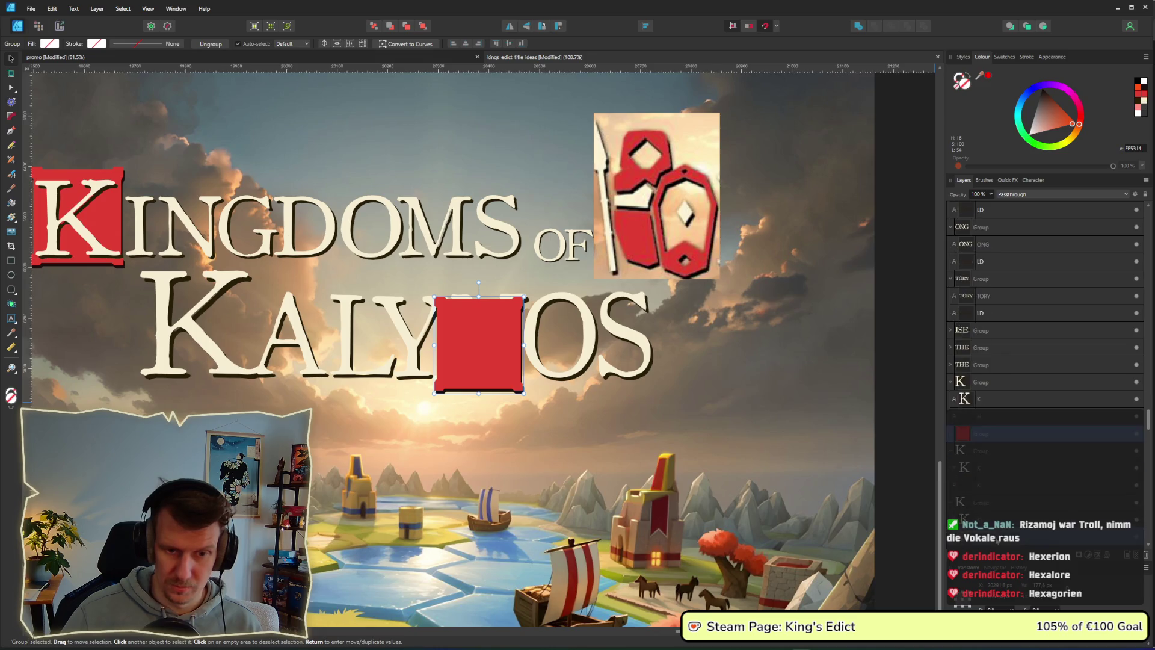
pyautogui.moveTo(997, 481); pyautogui.dragTo(997, 481)
pyautogui.moveTo(506, 380)
pyautogui.mouseDown()
pyautogui.moveTo(202, 343)
pyautogui.moveTo(272, 387)
pyautogui.mouseUp()
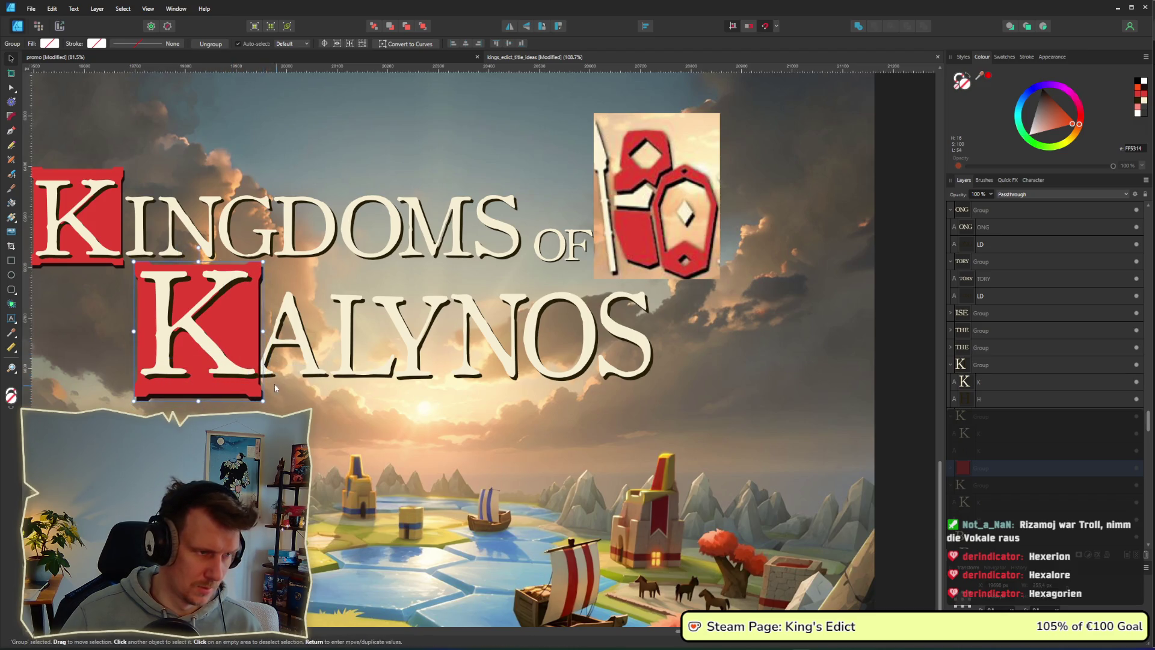
pyautogui.click(206, 343)
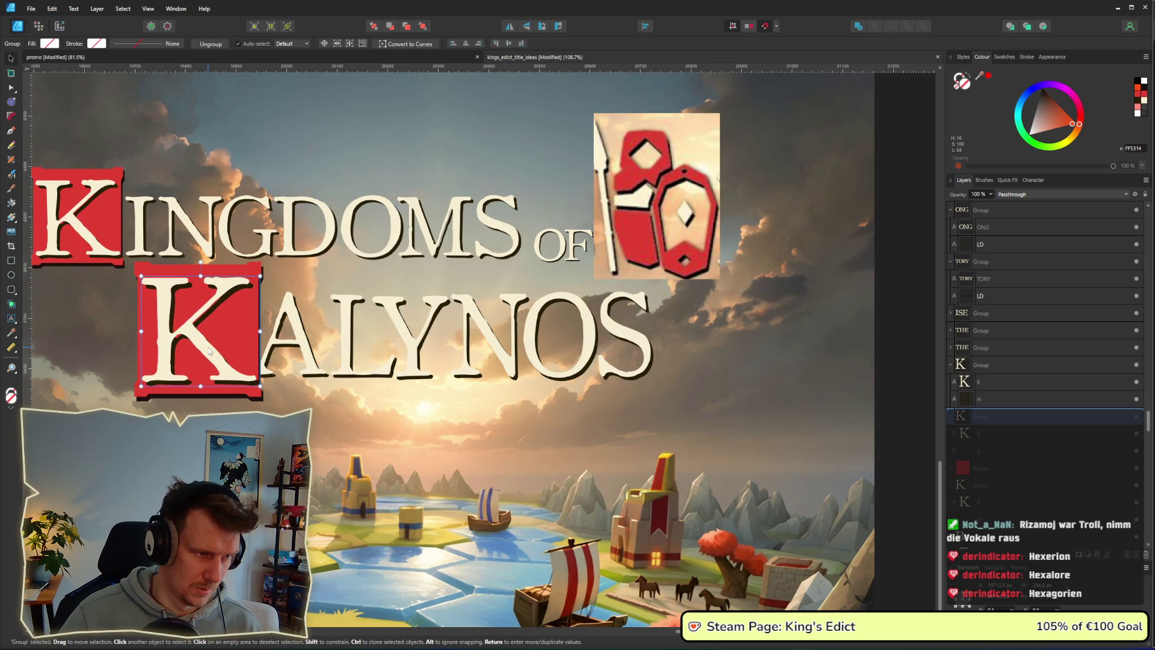
pyautogui.click(913, 434)
pyautogui.scroll(-4, 904, 430)
pyautogui.moveTo(282, 341)
pyautogui.mouseDown()
pyautogui.moveTo(550, 429)
pyautogui.moveTo(662, 442)
pyautogui.mouseUp()
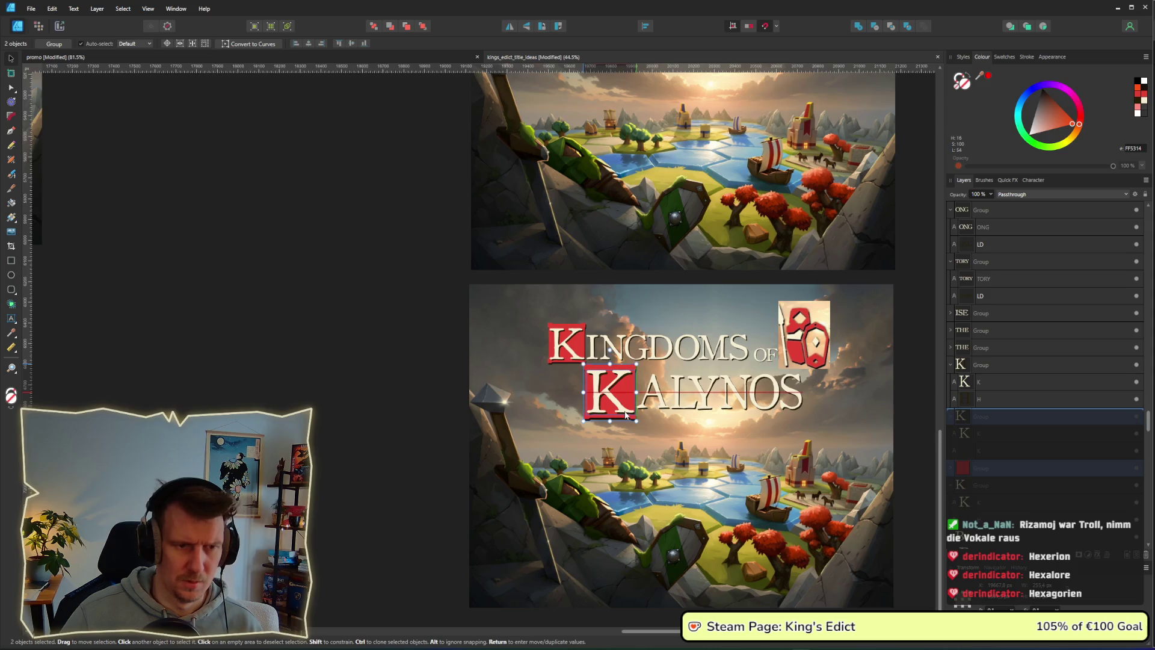
pyautogui.click(403, 373)
# Pan and zoom across the title-idea artboards, ending on the Kalynos cover.
pyautogui.hscroll(2, 294, 376)
pyautogui.scroll(-3, 294, 378)
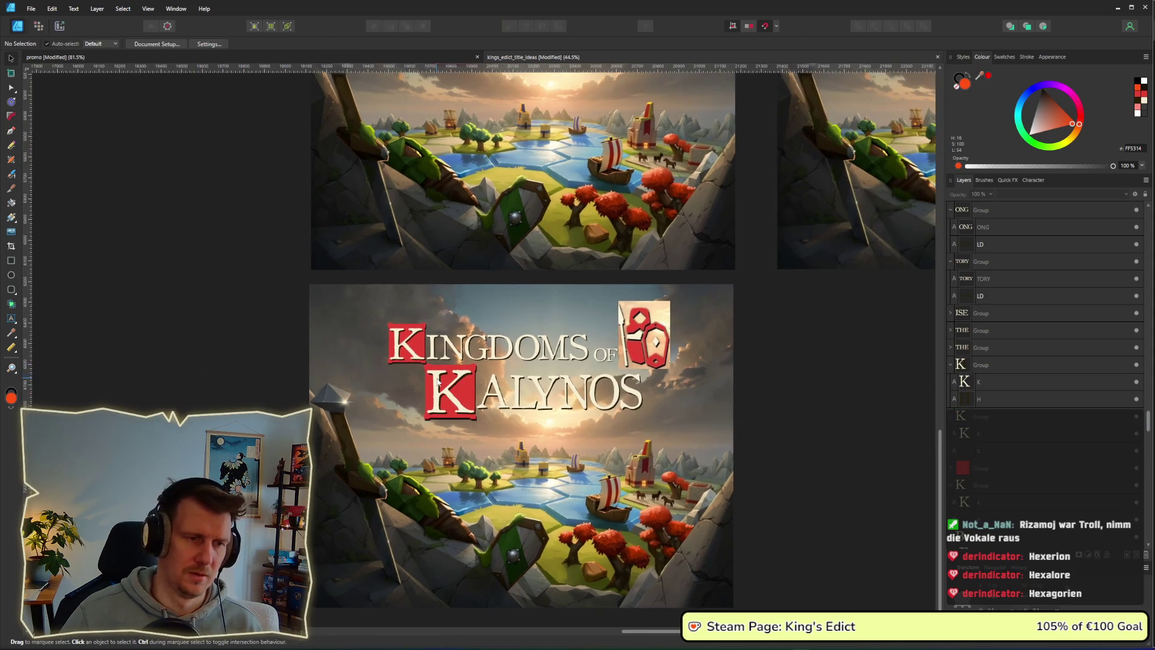
pyautogui.scroll(-1, 626, 436)
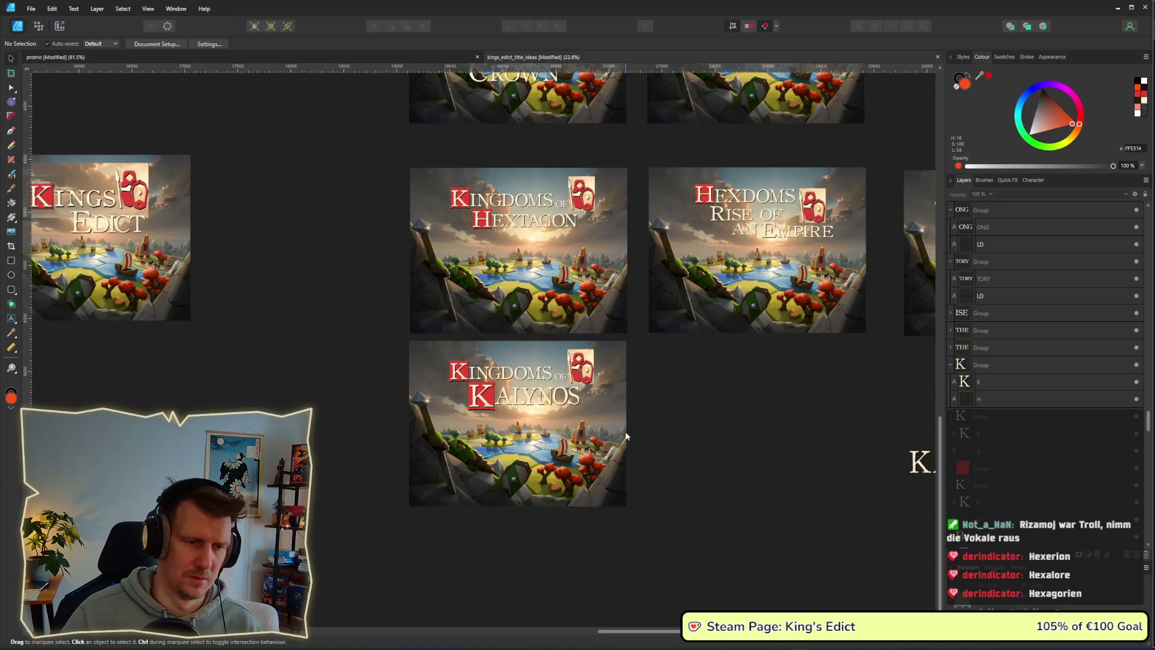
pyautogui.scroll(3, 624, 434)
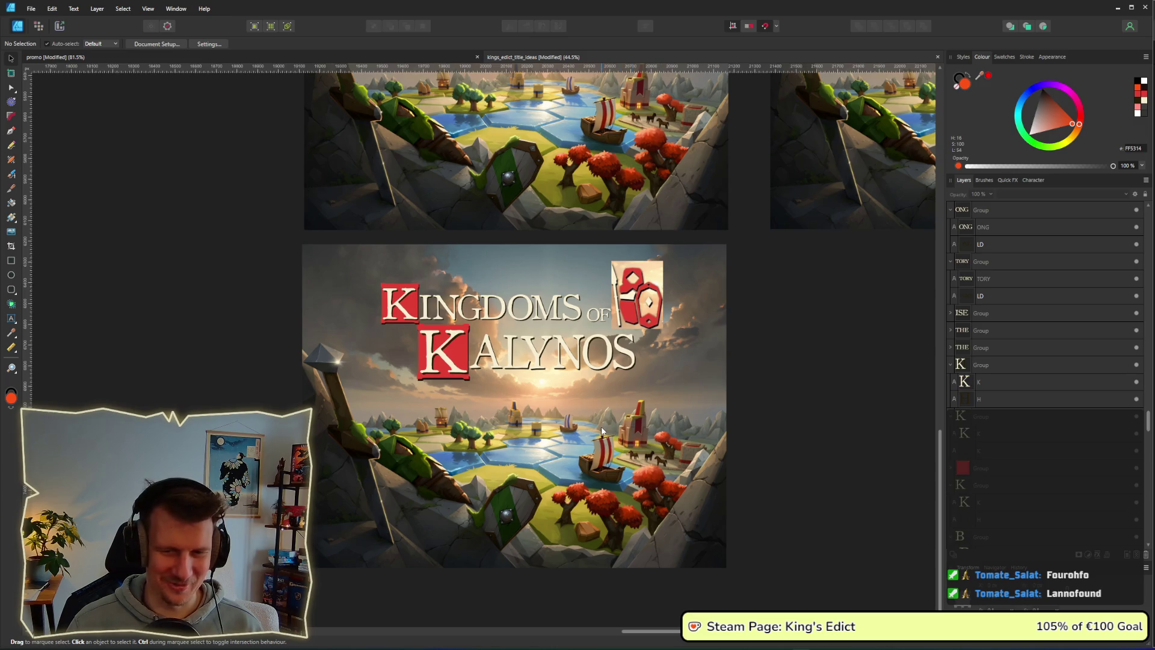
pyautogui.scroll(-1, 602, 430)
pyautogui.moveTo(781, 446); pyautogui.dragTo(543, 423)
pyautogui.scroll(-1, 543, 423)
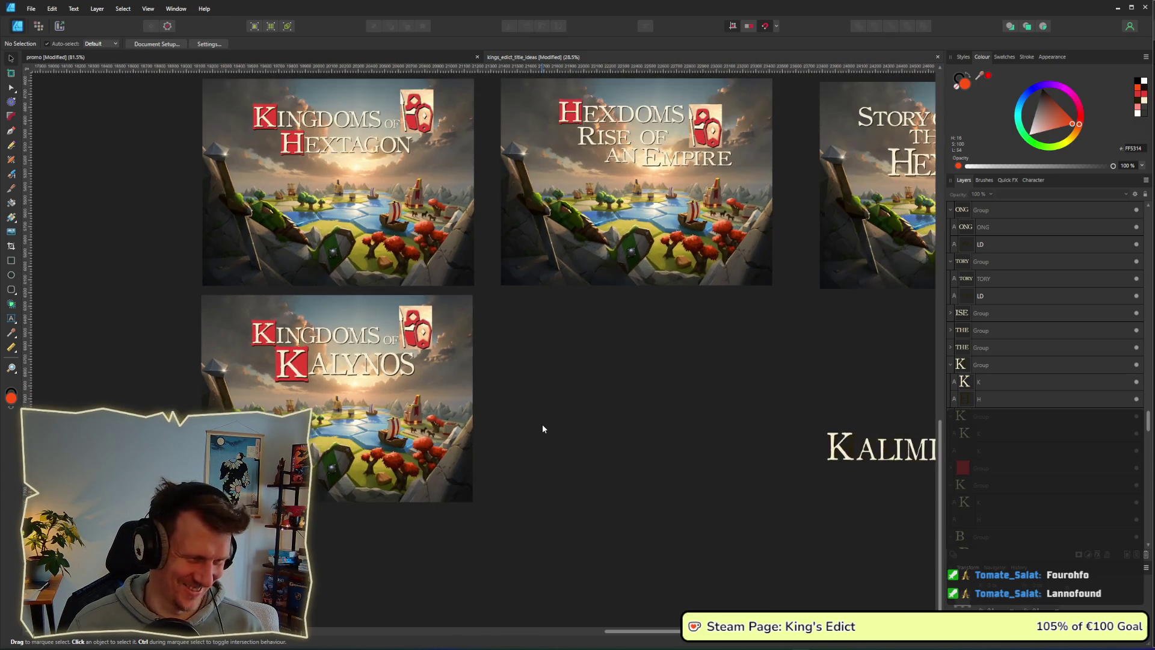
pyautogui.moveTo(722, 445)
pyautogui.mouseDown()
pyautogui.moveTo(623, 438)
pyautogui.moveTo(742, 443)
pyautogui.mouseUp()
pyautogui.scroll(2, 688, 430)
pyautogui.moveTo(545, 420); pyautogui.dragTo(759, 408)
pyautogui.scroll(1, 758, 409)
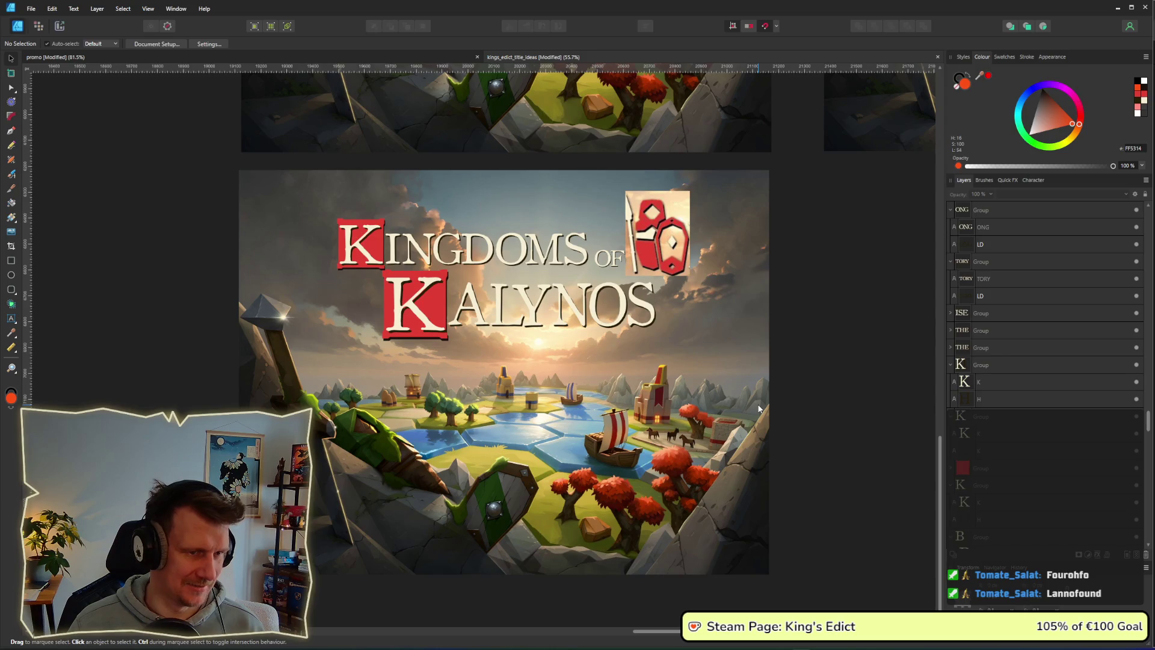
pyautogui.scroll(-6, 759, 409)
# Move both parts of the Kryonos text beside the Kalynos artboard.
pyautogui.moveTo(614, 364)
pyautogui.mouseDown()
pyautogui.moveTo(517, 328)
pyautogui.moveTo(691, 386)
pyautogui.mouseUp()
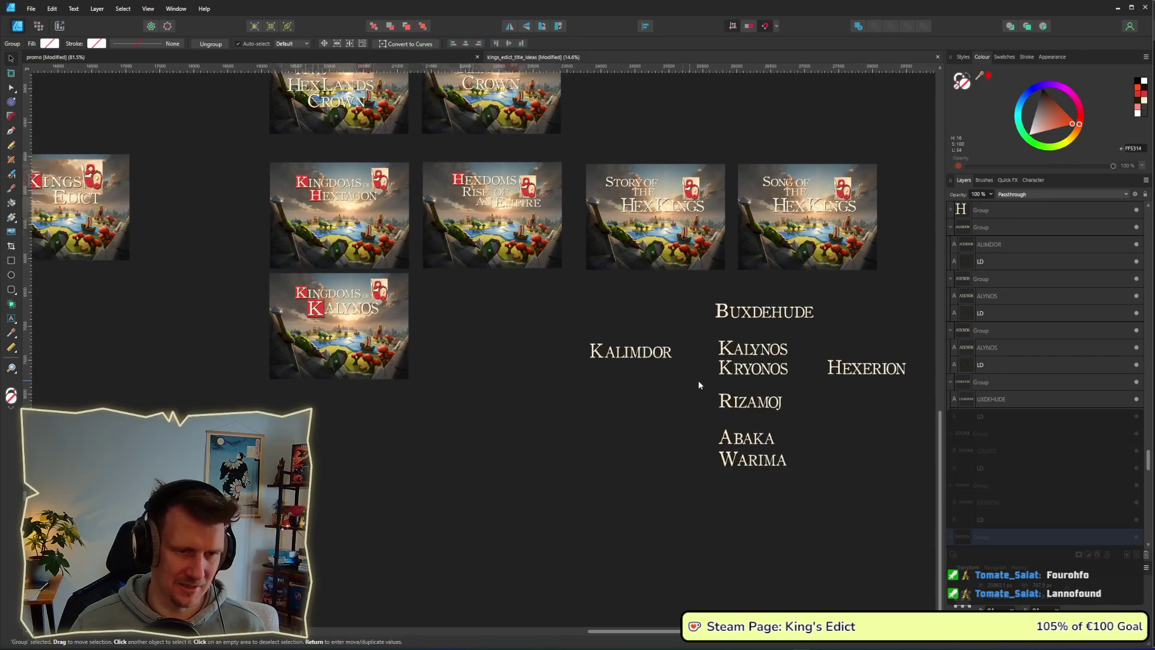
pyautogui.moveTo(821, 388); pyautogui.dragTo(694, 352)
pyautogui.moveTo(775, 373)
pyautogui.mouseDown()
pyautogui.moveTo(588, 385)
pyautogui.moveTo(485, 342)
pyautogui.mouseUp()
pyautogui.scroll(3, 557, 380)
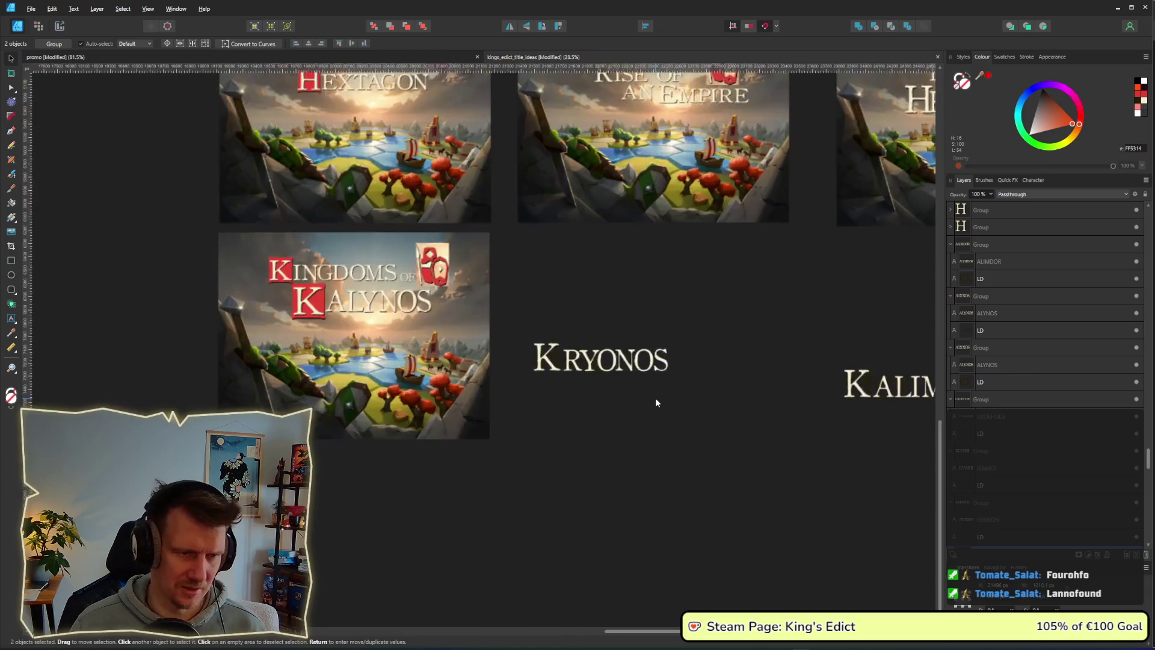
pyautogui.scroll(3, 494, 386)
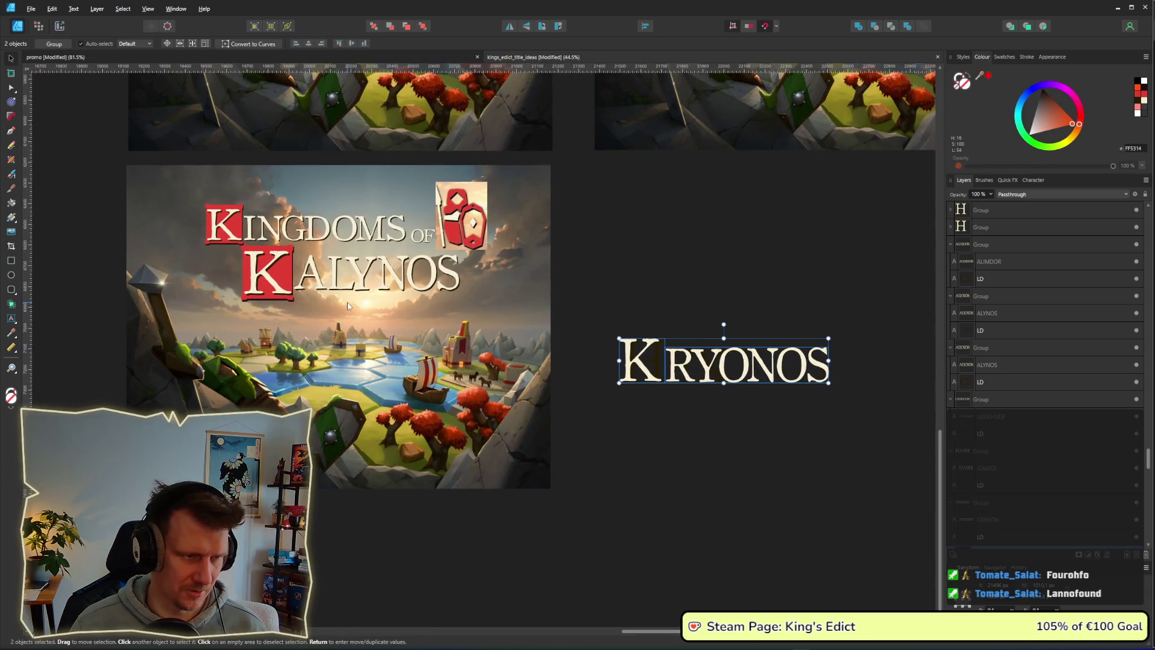
# Duplicate the whole Kingdoms of Kalynos artboard directly below the original.
pyautogui.click(346, 290)
pyautogui.scroll(-2, 683, 439)
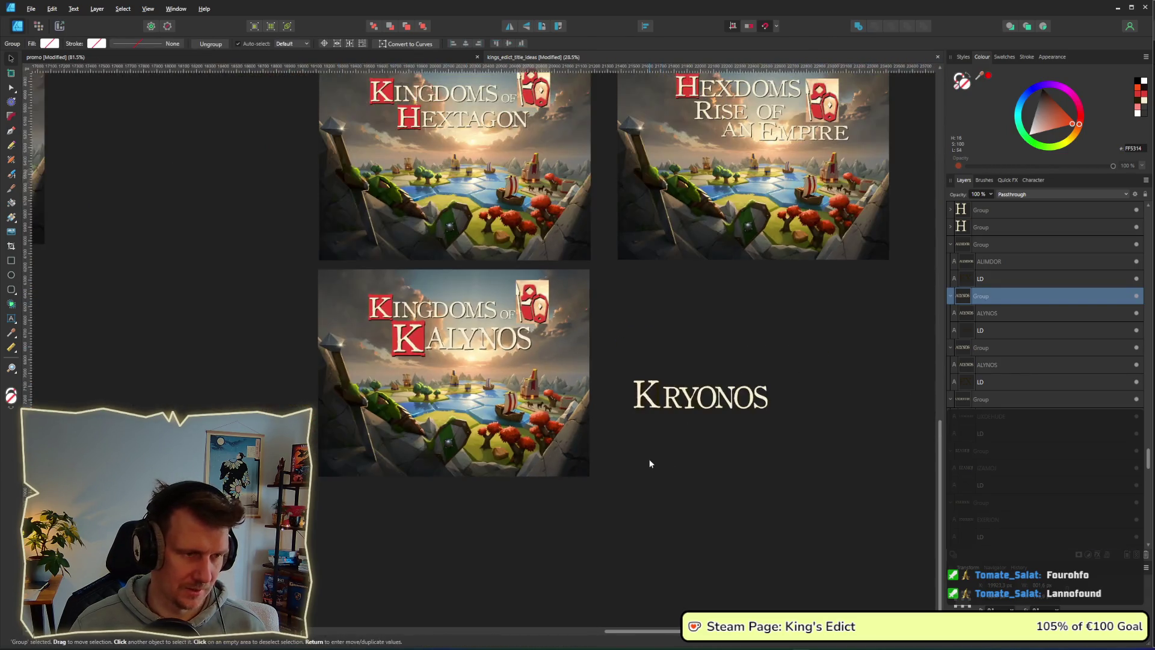
pyautogui.scroll(-1, 649, 456)
pyautogui.moveTo(609, 458); pyautogui.dragTo(297, 226)
pyautogui.moveTo(445, 359)
pyautogui.mouseDown()
pyautogui.moveTo(461, 531)
pyautogui.moveTo(445, 578)
pyautogui.mouseUp()
pyautogui.click(665, 422)
# Delete the ALYNOS text and K letter from the copy, keeping the red box.
pyautogui.scroll(-3, 665, 422)
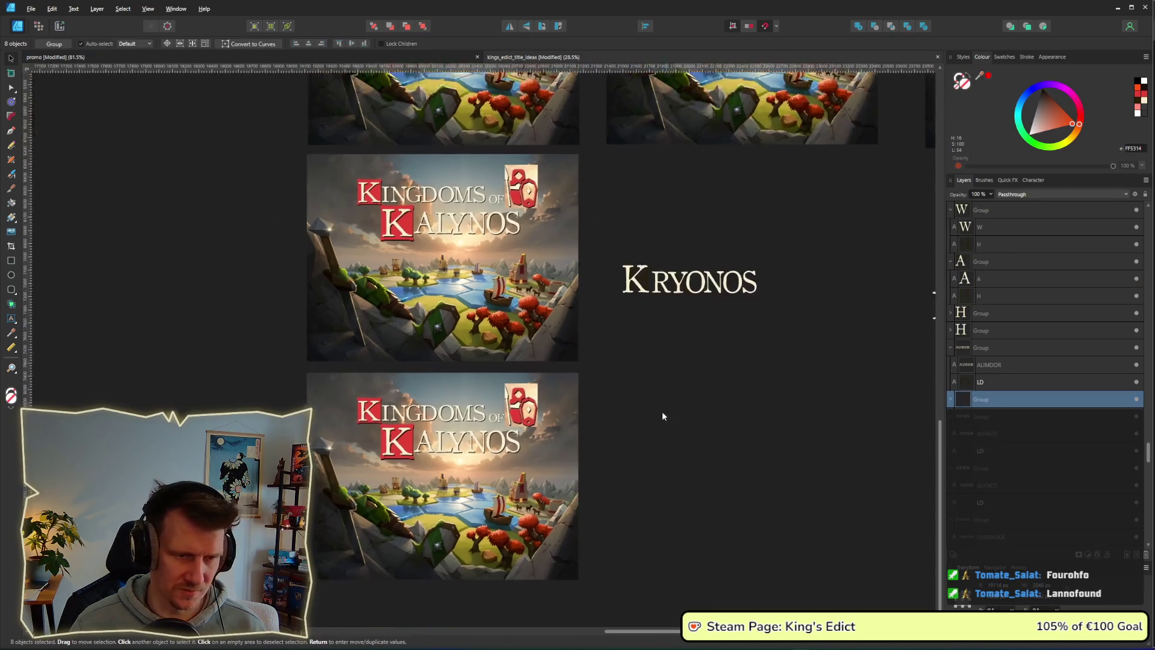
pyautogui.moveTo(652, 433)
pyautogui.mouseDown()
pyautogui.moveTo(381, 382)
pyautogui.moveTo(381, 361)
pyautogui.mouseUp()
pyautogui.press('Delete')
pyautogui.click(382, 381)
pyautogui.press('Delete')
# Move KRYONOS onto the copied artboard in front of the background image.
pyautogui.moveTo(792, 250); pyautogui.dragTo(569, 173)
pyautogui.moveTo(665, 220)
pyautogui.mouseDown()
pyautogui.moveTo(428, 379)
pyautogui.moveTo(397, 380)
pyautogui.mouseUp()
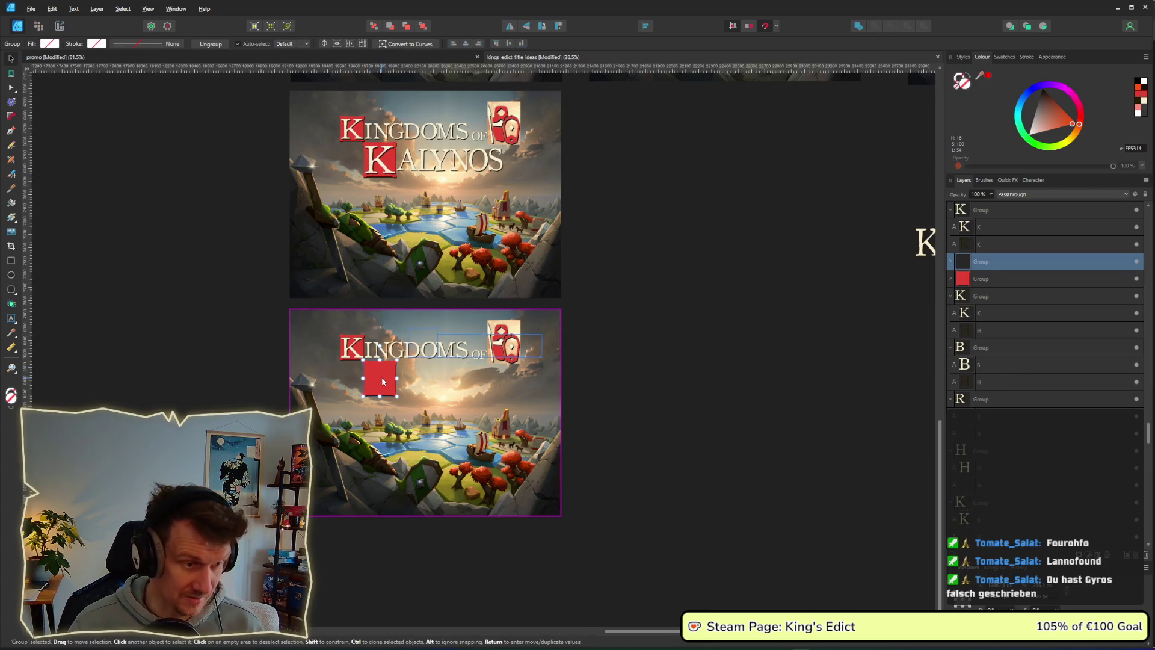
pyautogui.hotkey('ctrl', ']')
# Place KRYONOS beneath KINGDOMS OF and change its hidden H glyph to K.
pyautogui.moveTo(460, 340)
pyautogui.mouseDown()
pyautogui.moveTo(433, 377)
pyautogui.moveTo(419, 378)
pyautogui.mouseUp()
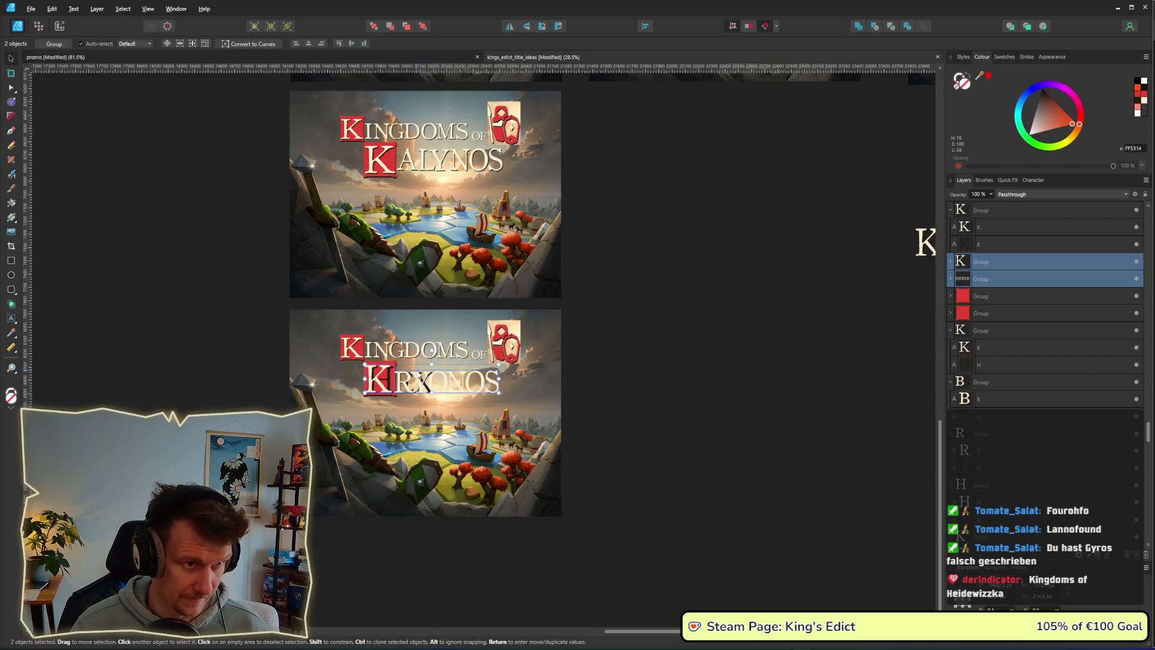
pyautogui.scroll(4, 397, 376)
pyautogui.doubleClick(378, 385)
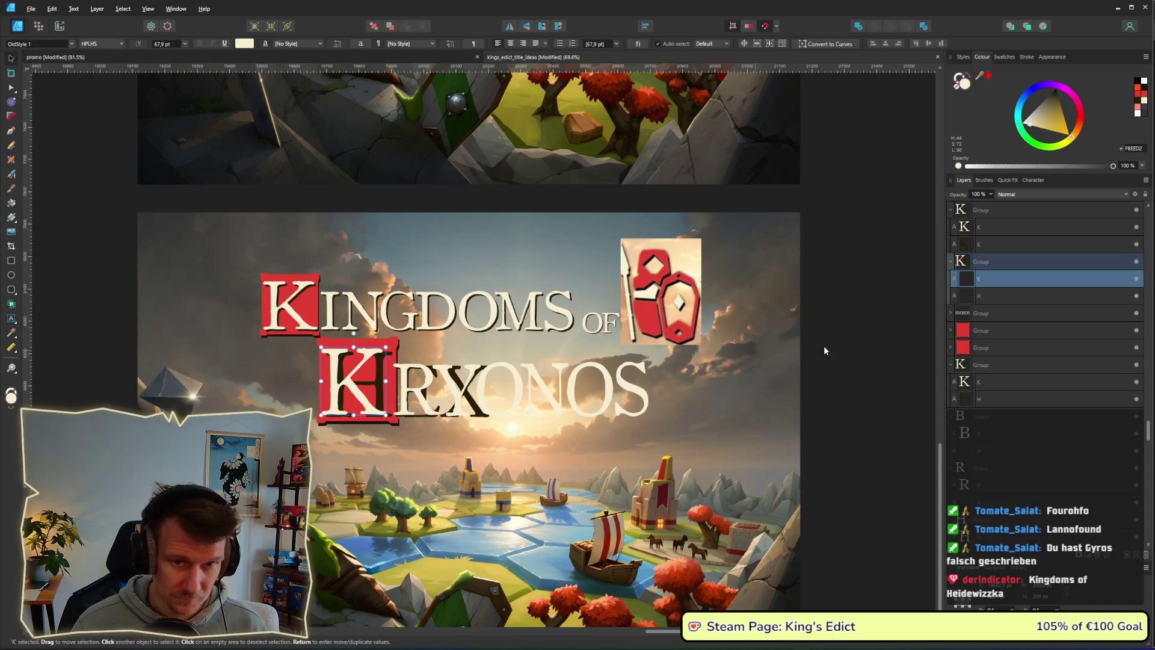
pyautogui.click(992, 292)
pyautogui.click(1136, 278)
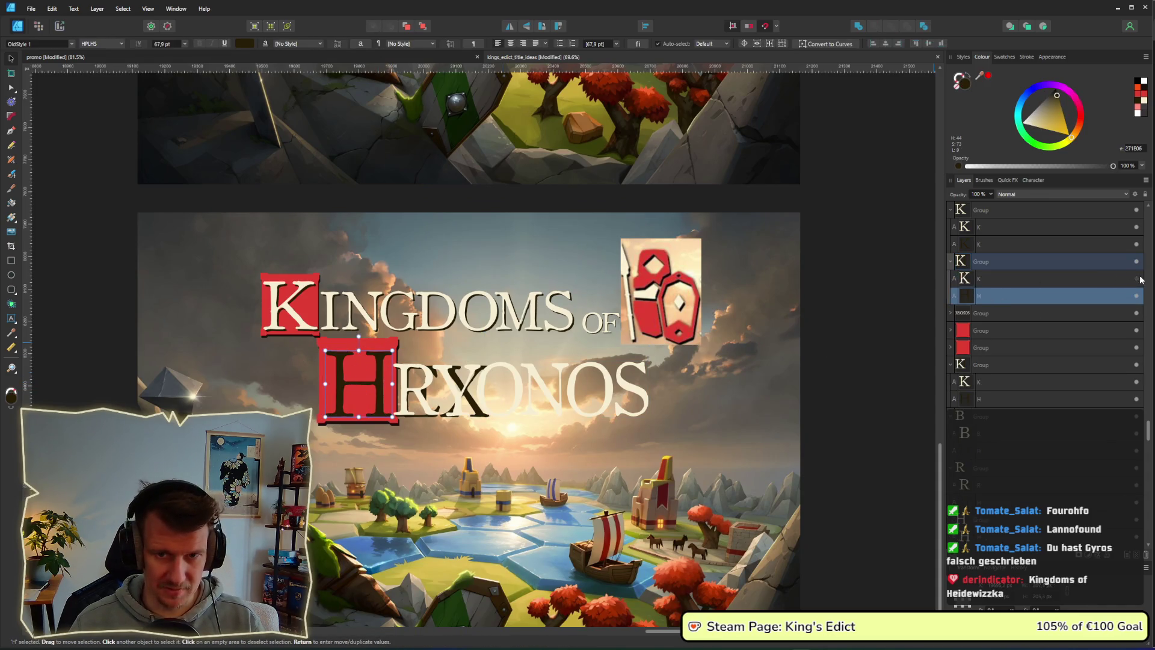
pyautogui.doubleClick(337, 376)
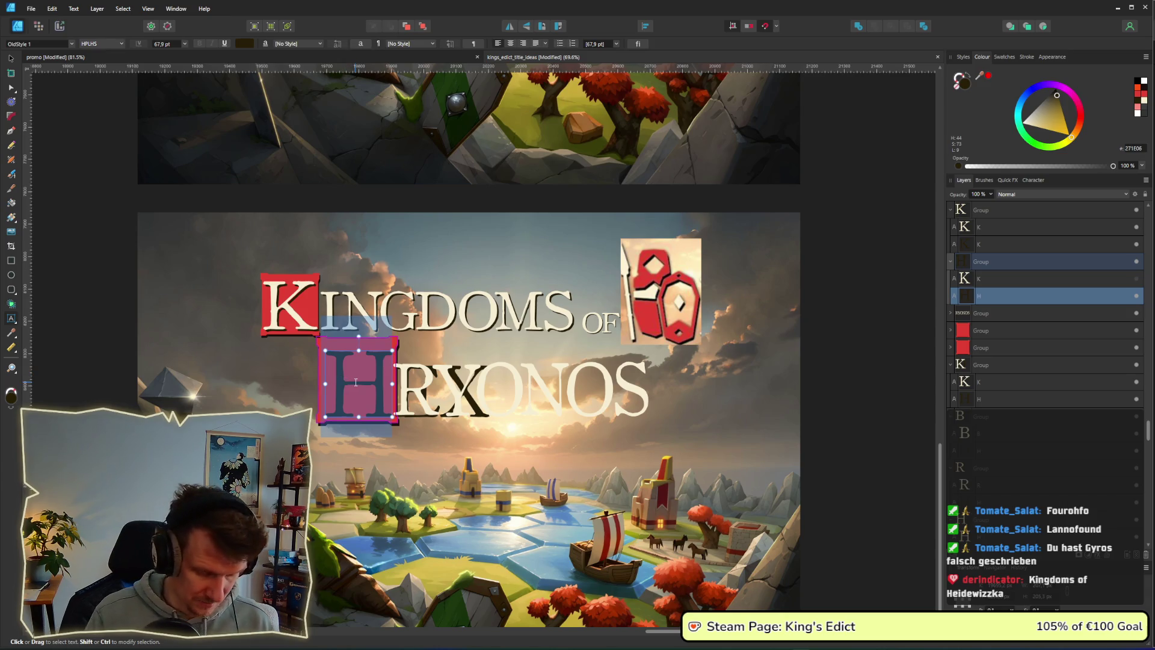
pyautogui.write('K')
pyautogui.click(1136, 278)
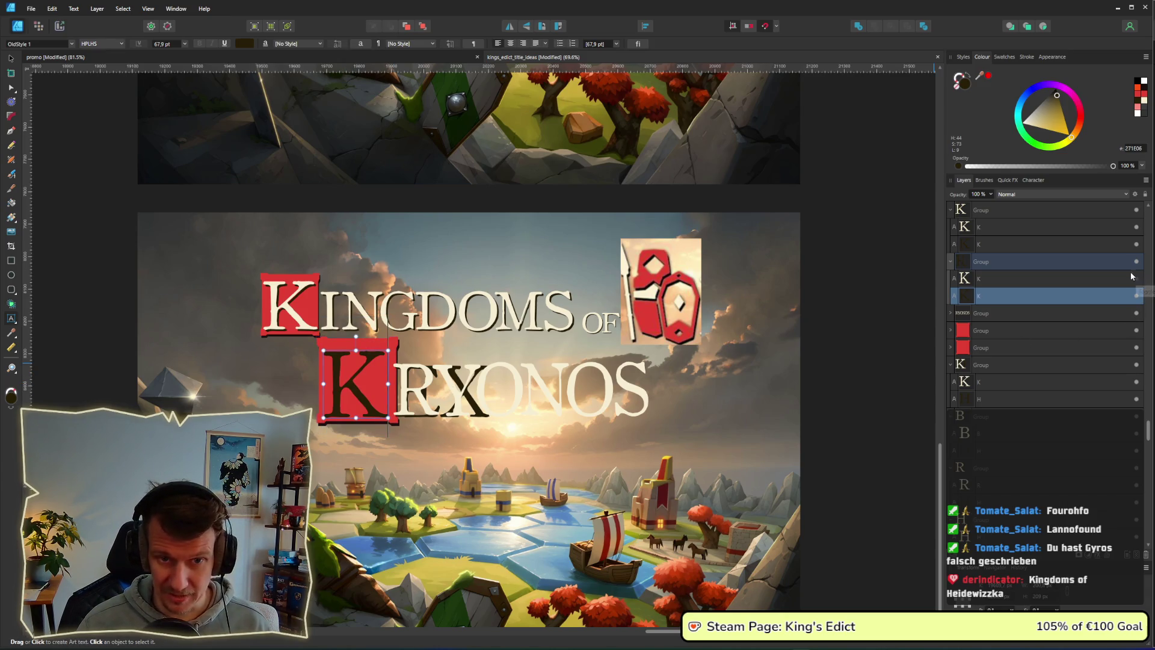
# Hide the old RYONOS layer and retype the EX text as RYONOS.
pyautogui.click(626, 391)
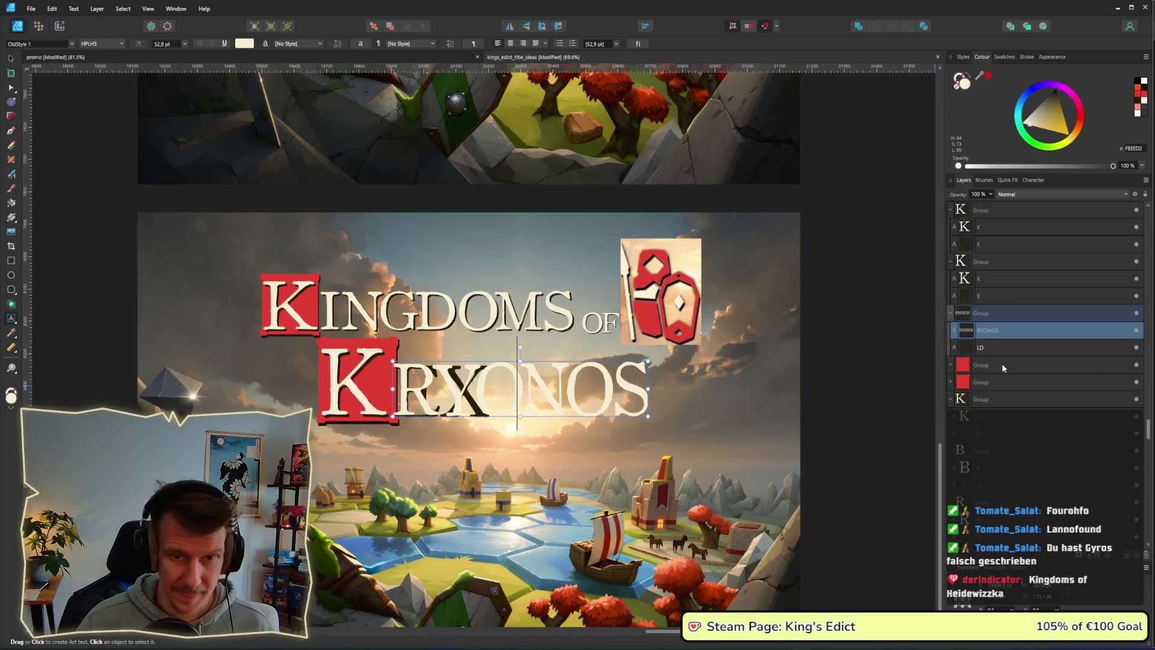
pyautogui.click(989, 351)
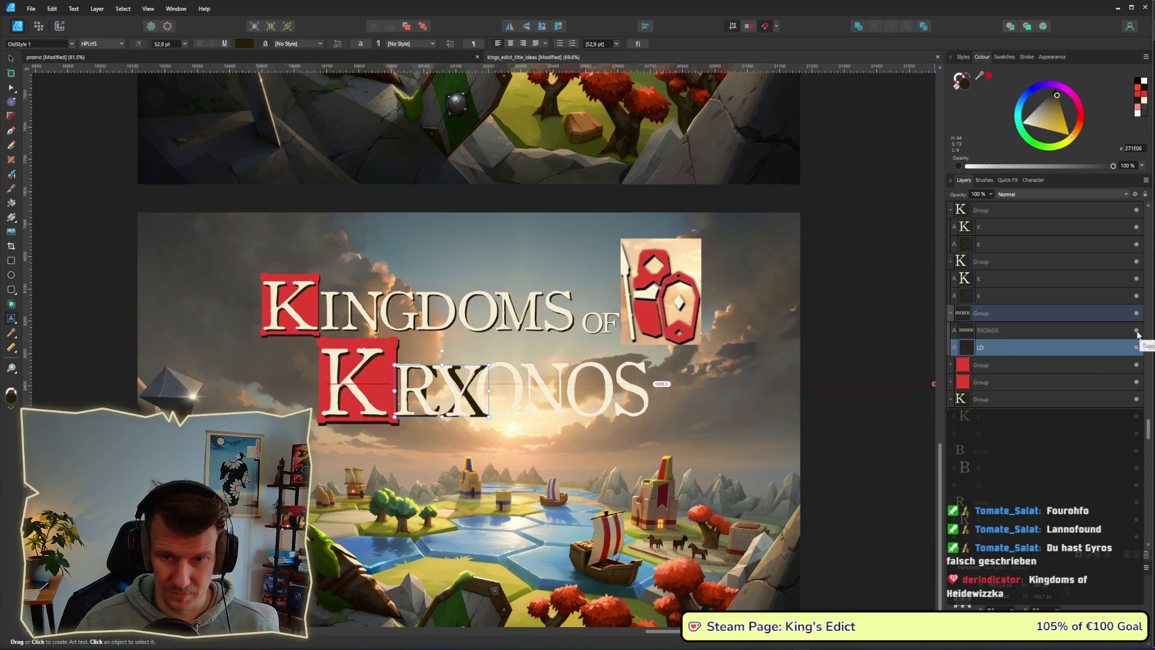
pyautogui.click(1135, 331)
pyautogui.doubleClick(462, 388)
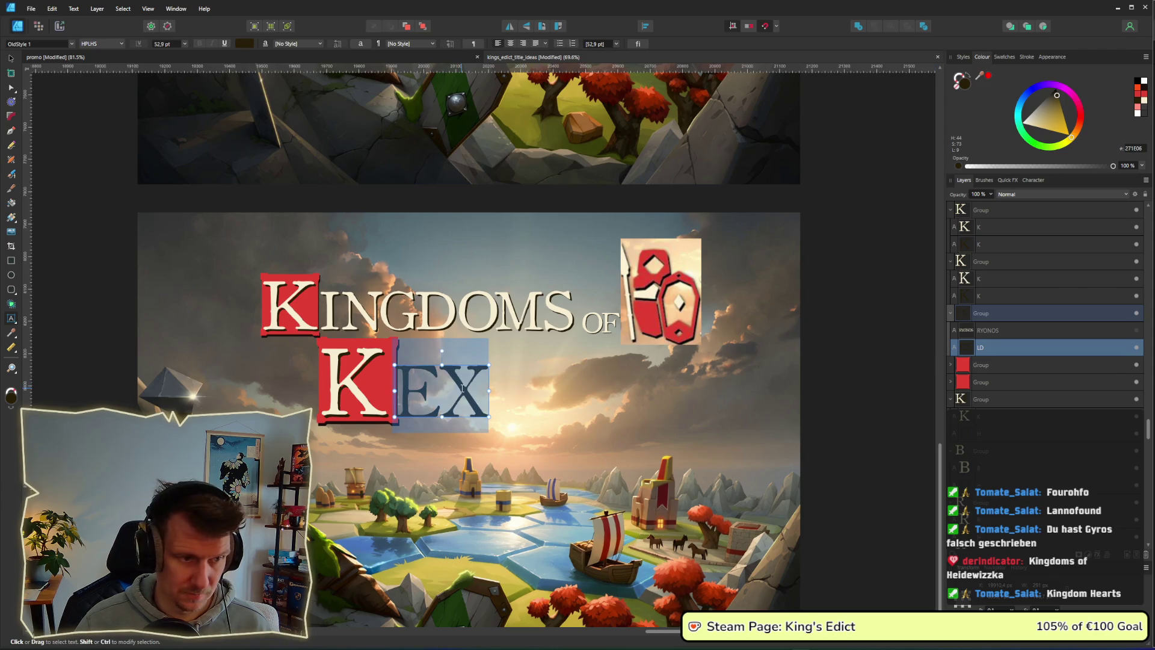
pyautogui.write('RYONOS')
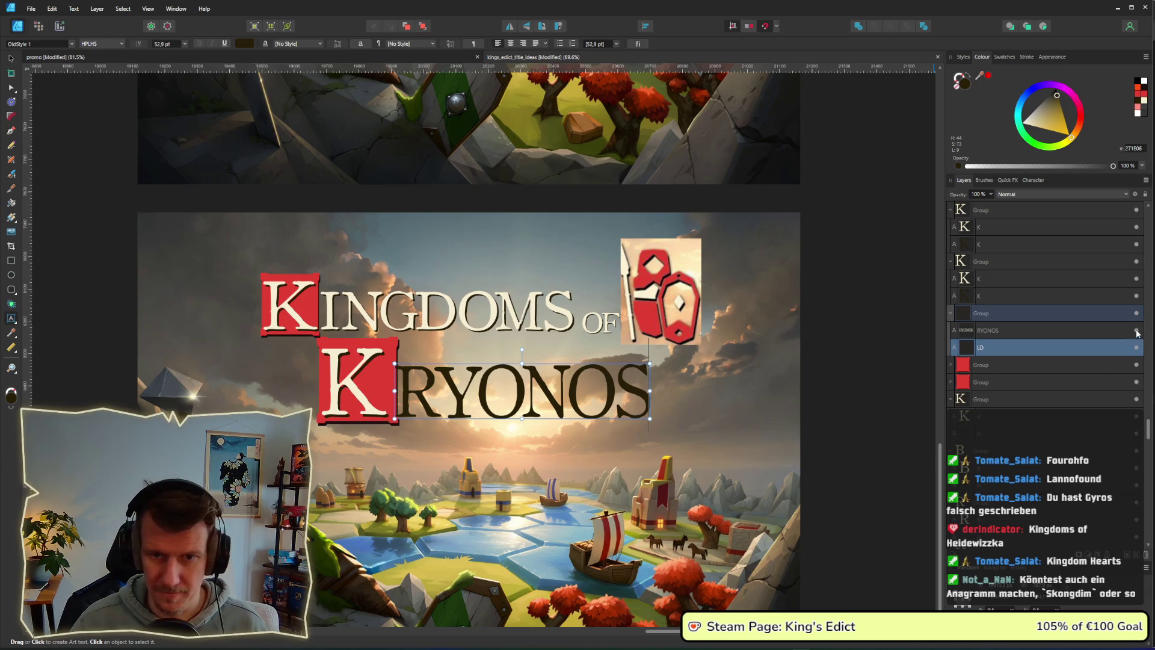
pyautogui.press('Escape')
pyautogui.click(10, 59)
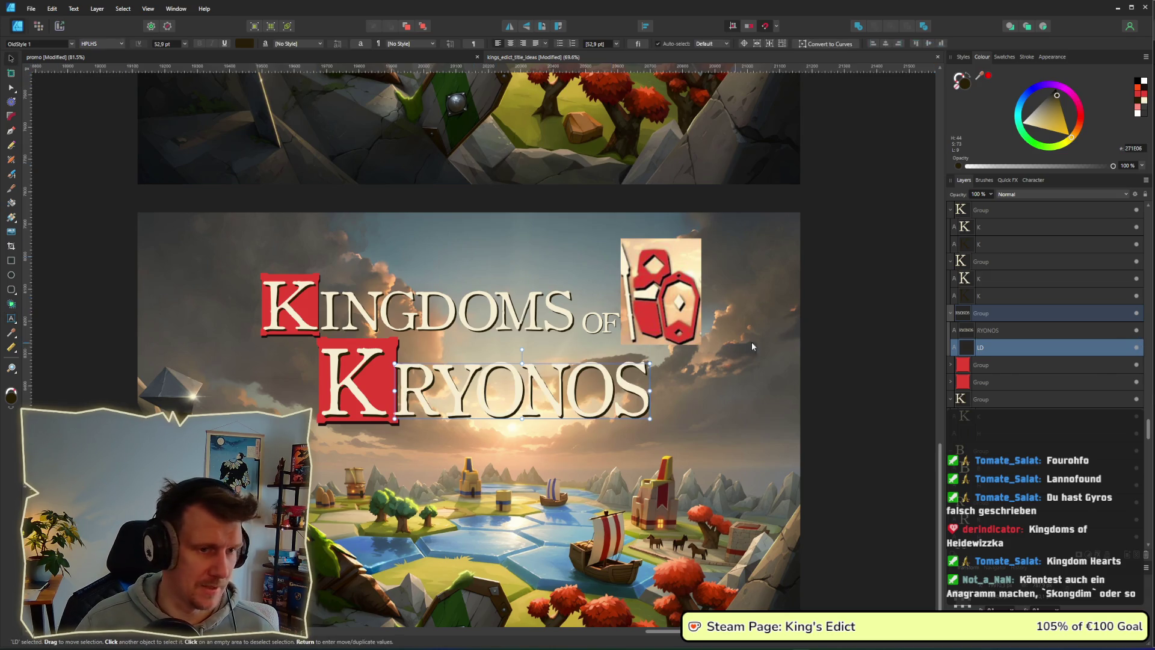
pyautogui.scroll(-3, 853, 348)
pyautogui.moveTo(848, 392); pyautogui.dragTo(507, 330)
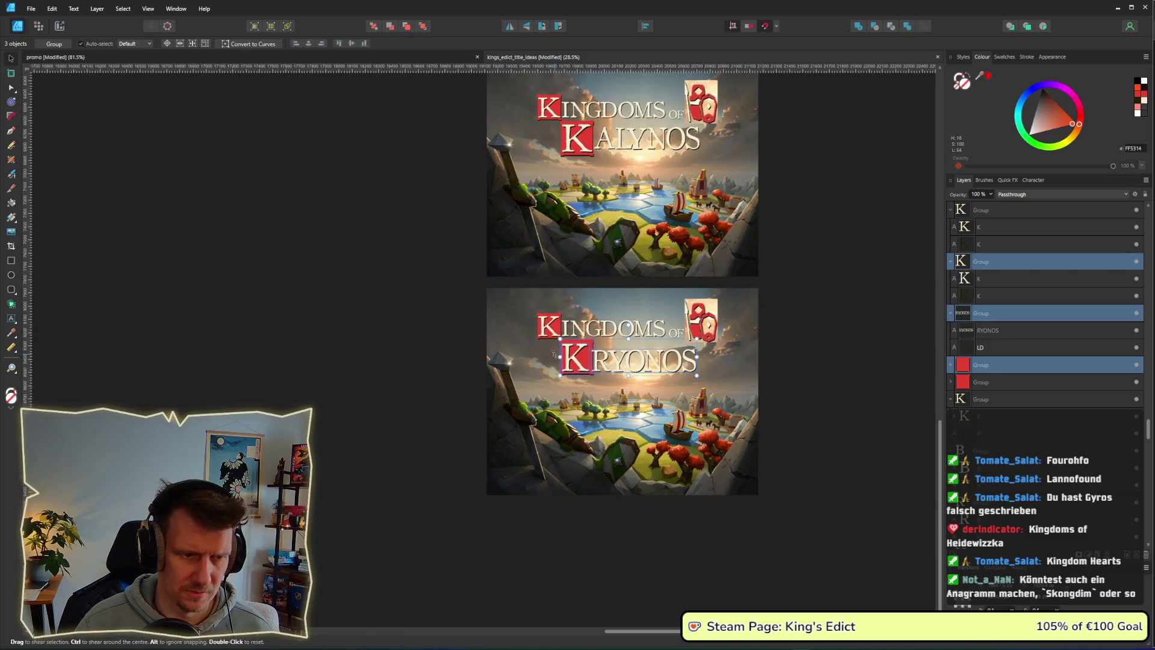
pyautogui.moveTo(572, 364); pyautogui.dragTo(575, 362)
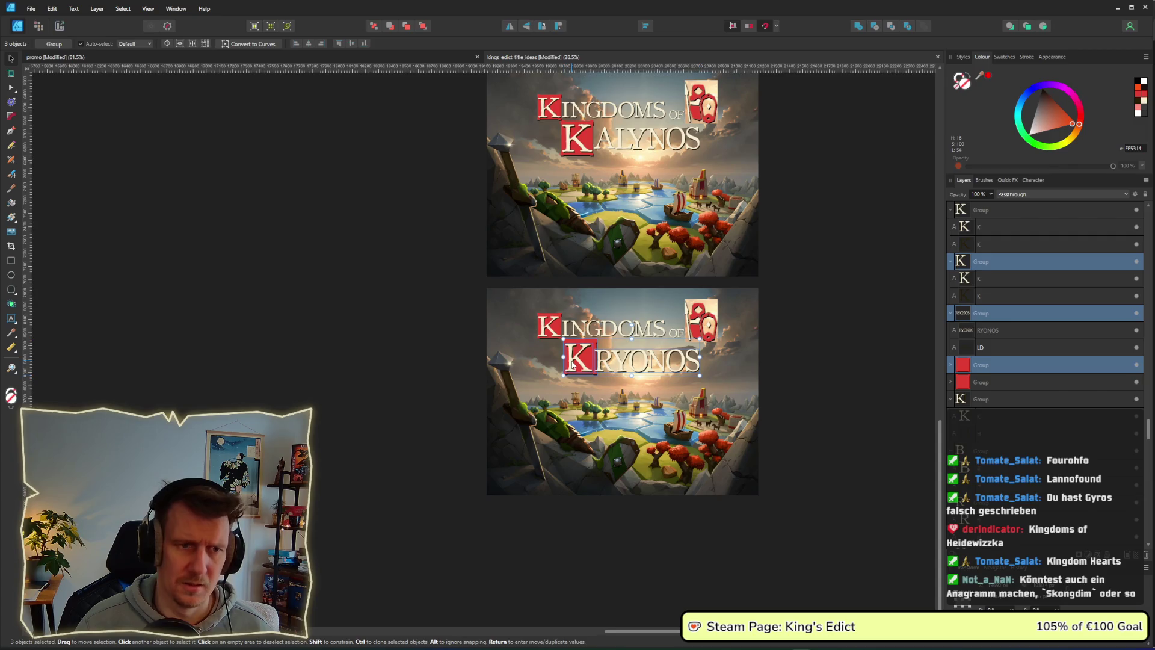
pyautogui.click(822, 327)
pyautogui.moveTo(822, 327); pyautogui.dragTo(715, 346)
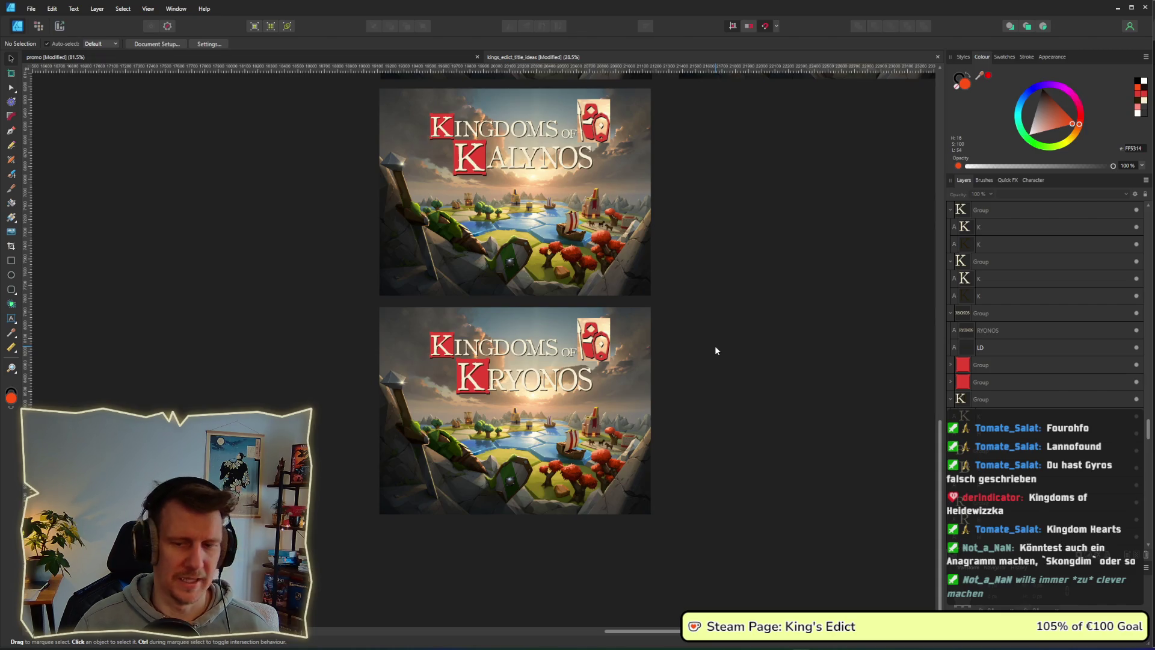
pyautogui.moveTo(758, 309); pyautogui.dragTo(587, 339)
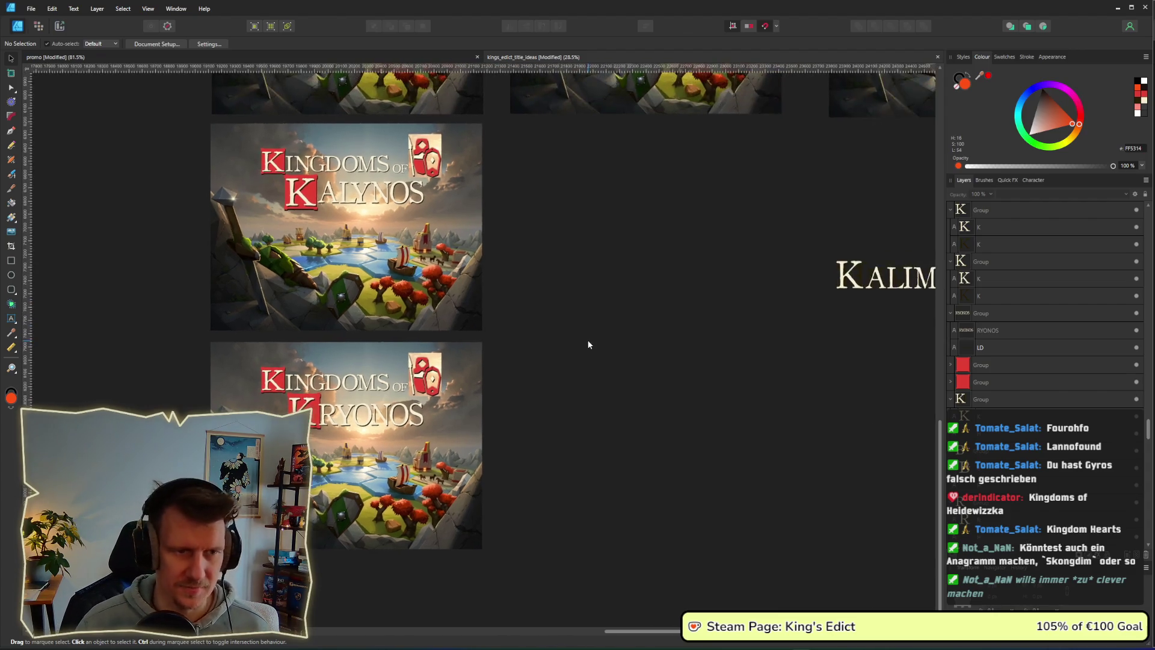
pyautogui.scroll(-1, 587, 339)
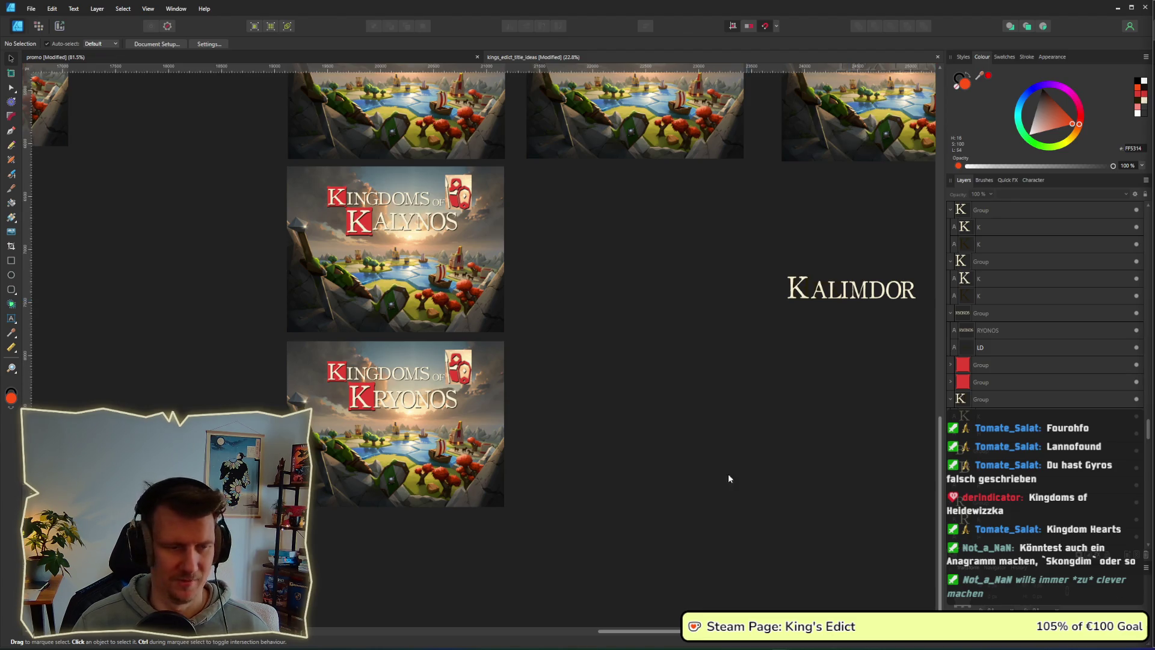
pyautogui.scroll(-3, 724, 424)
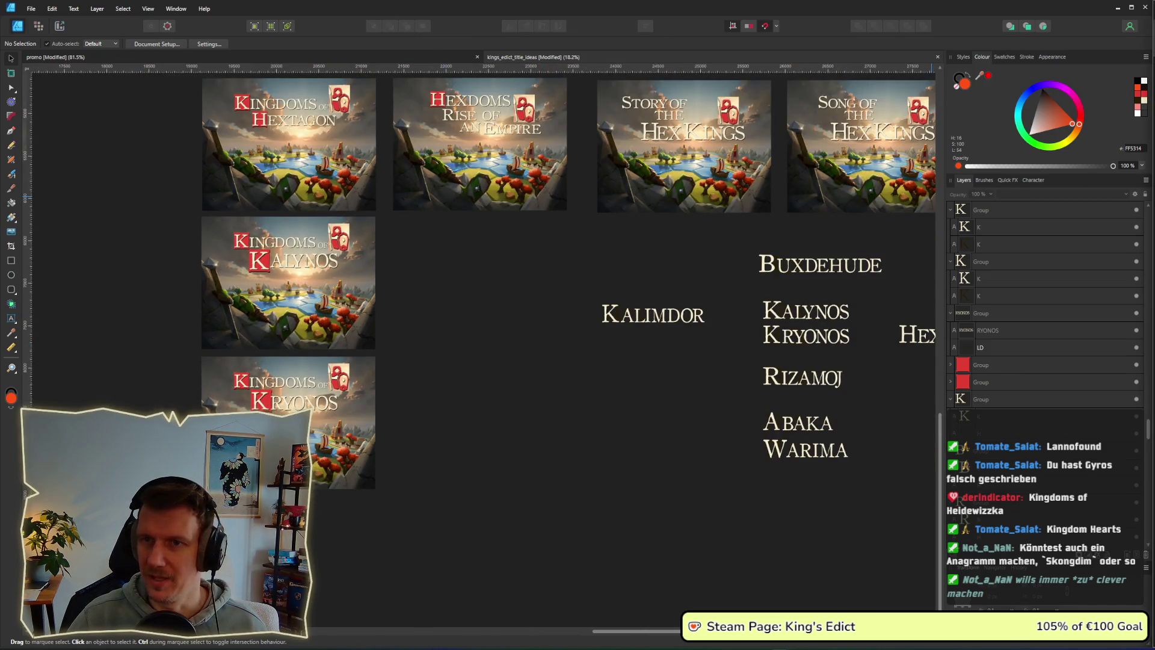
pyautogui.press('super+1')
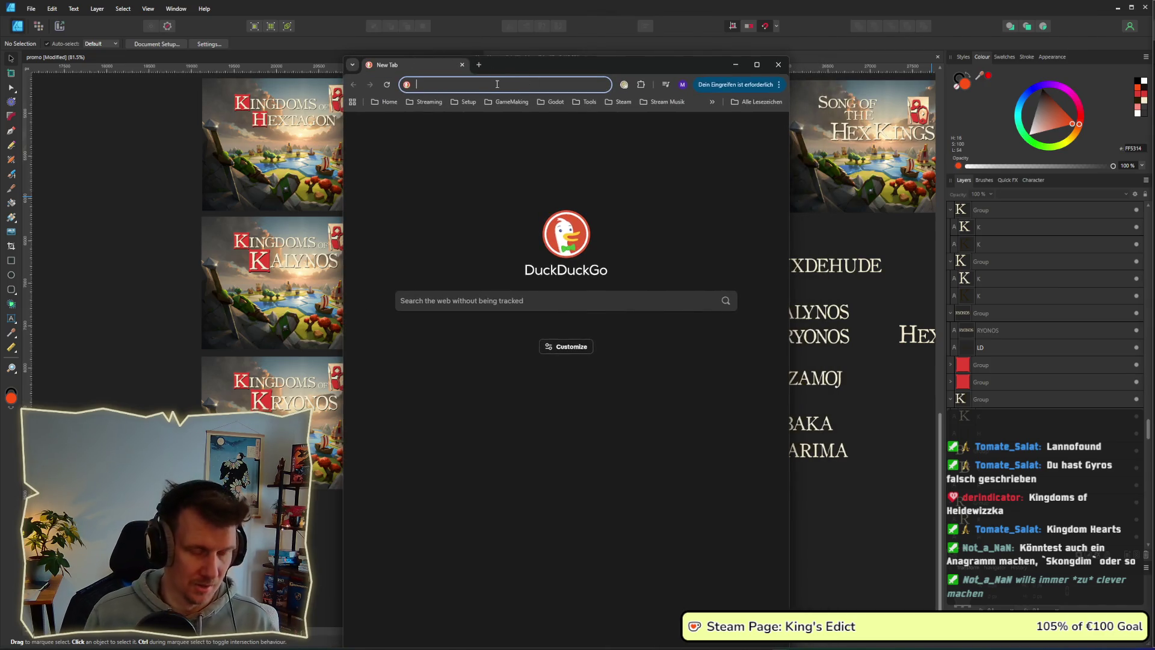
# Search 'random generator fantasy countries' and open the country name generator result.
pyautogui.write('ra')
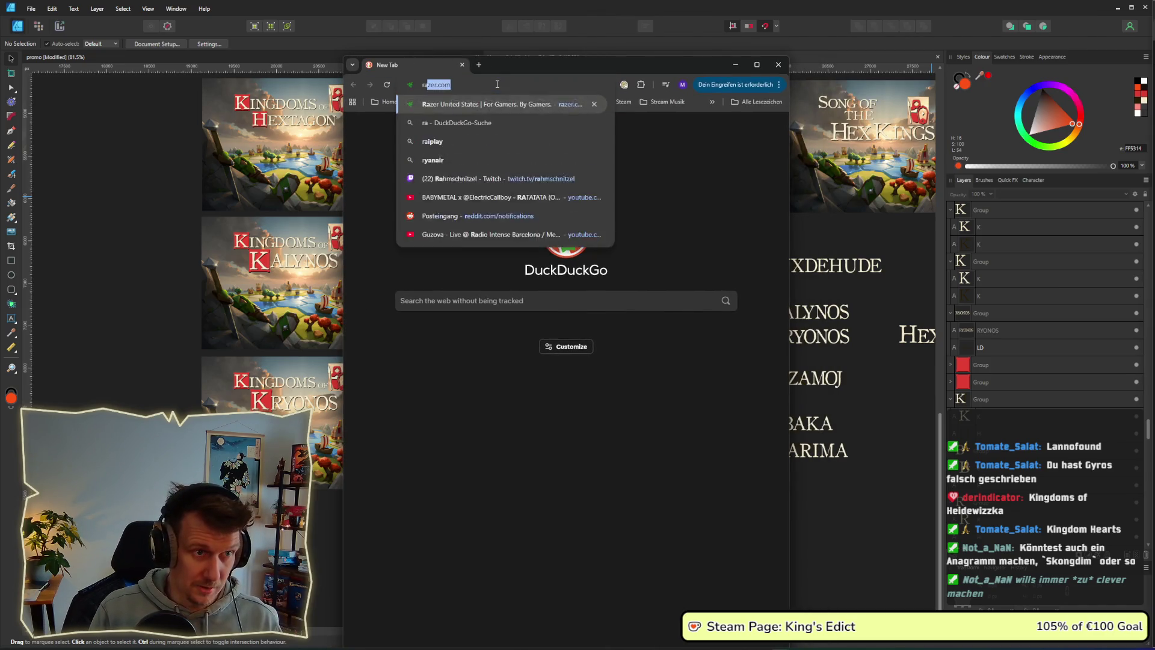
pyautogui.write('ndom gerne')
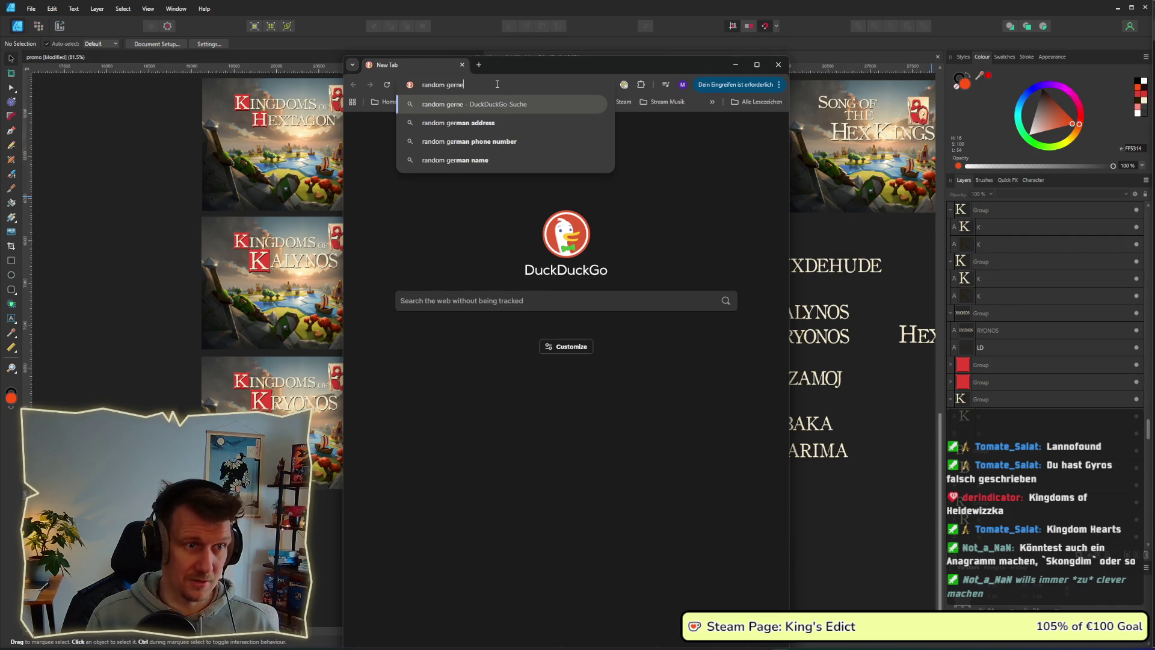
pyautogui.press('BackSpace')
pyautogui.press('BackSpace')
pyautogui.press('BackSpace')
pyautogui.write('nerator ')
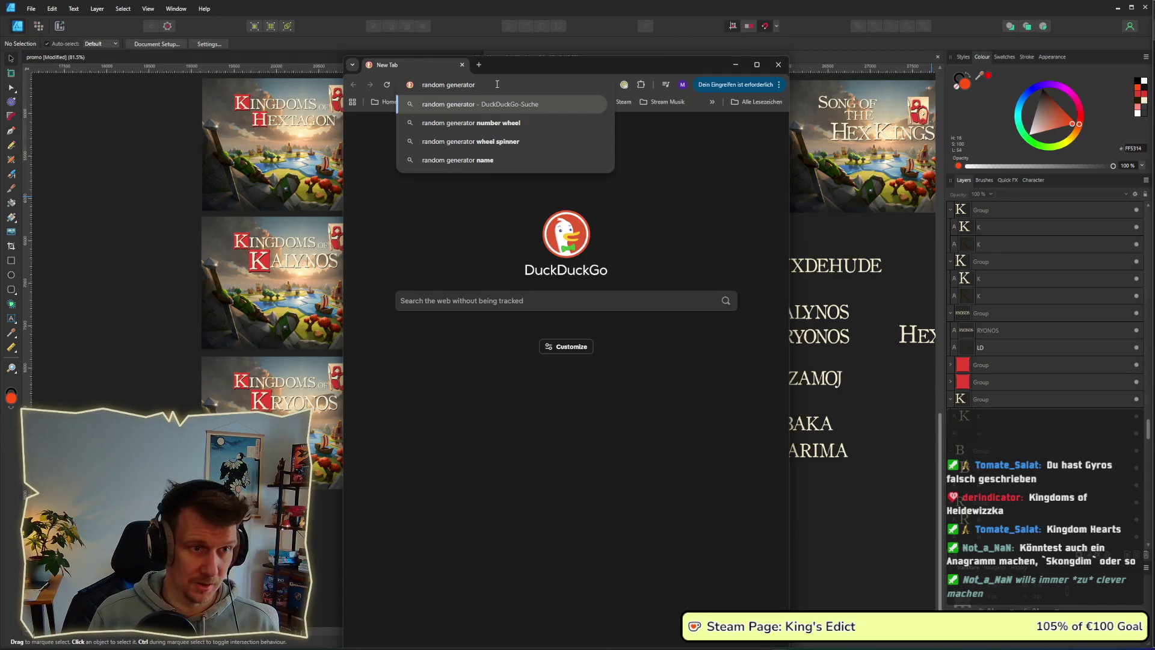
pyautogui.write('names')
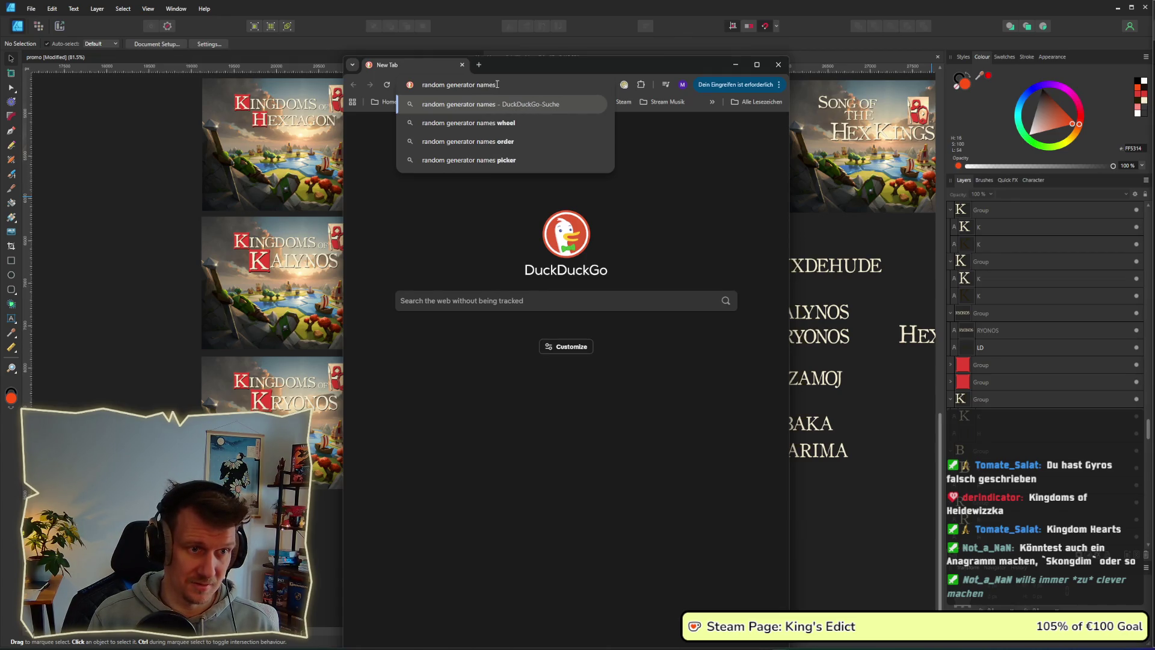
pyautogui.press('BackSpace')
pyautogui.press('BackSpace')
pyautogui.press('BackSpace')
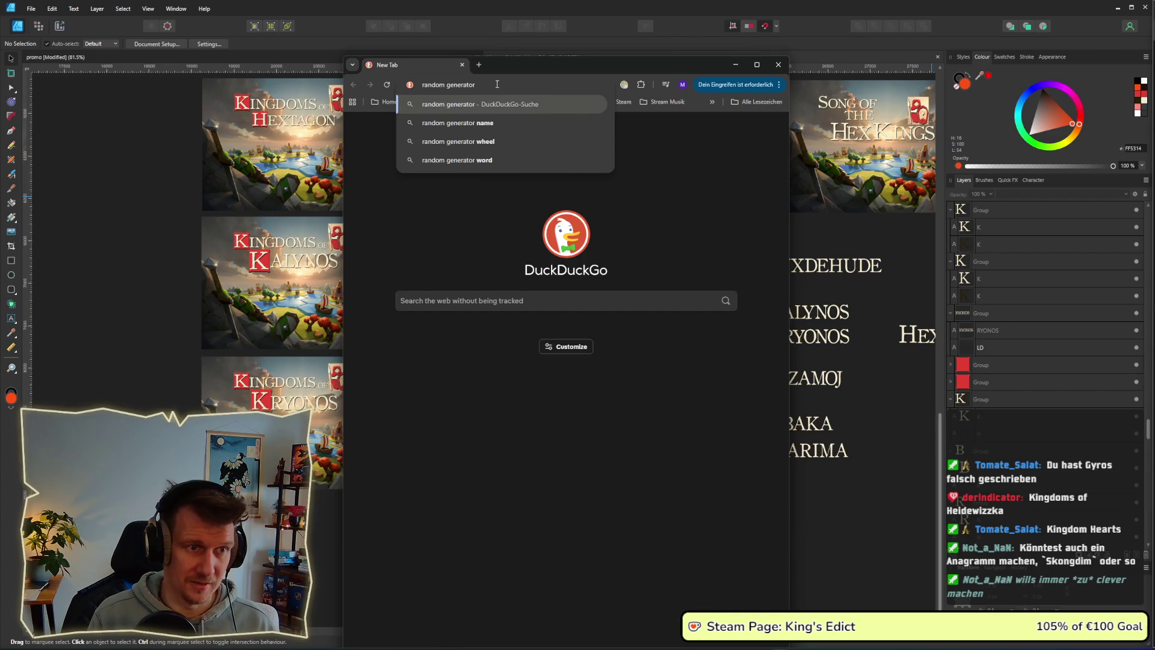
pyautogui.write(' count')
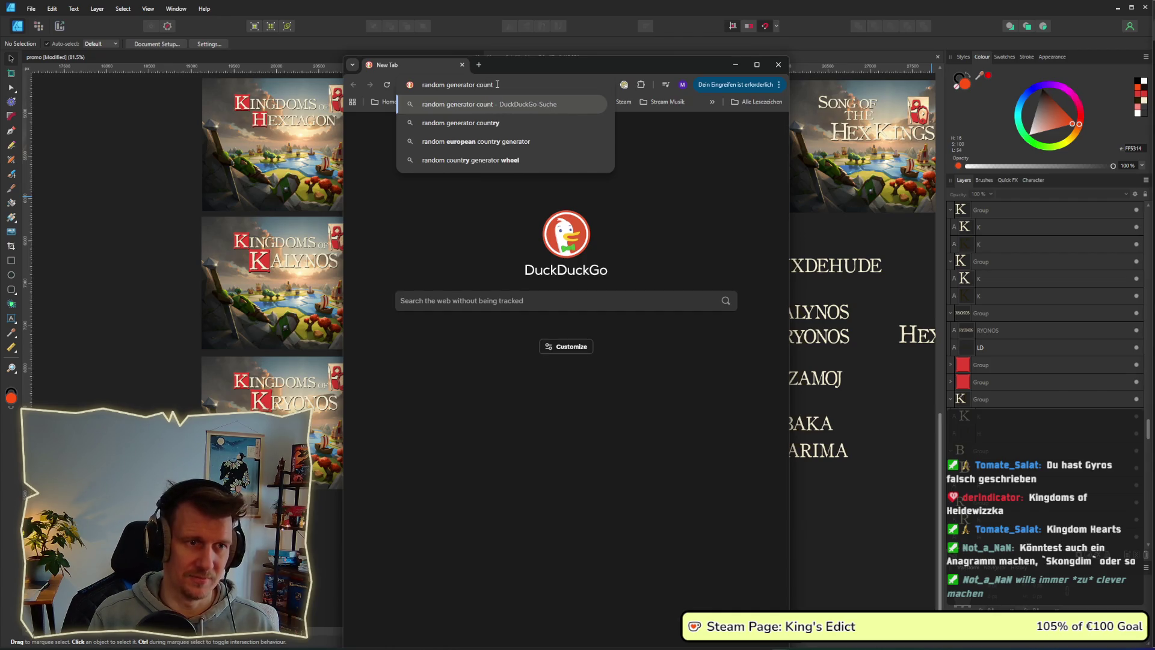
pyautogui.press('BackSpace')
pyautogui.press('BackSpace')
pyautogui.press('BackSpace')
pyautogui.press('BackSpace')
pyautogui.press('BackSpace')
pyautogui.write('fantan')
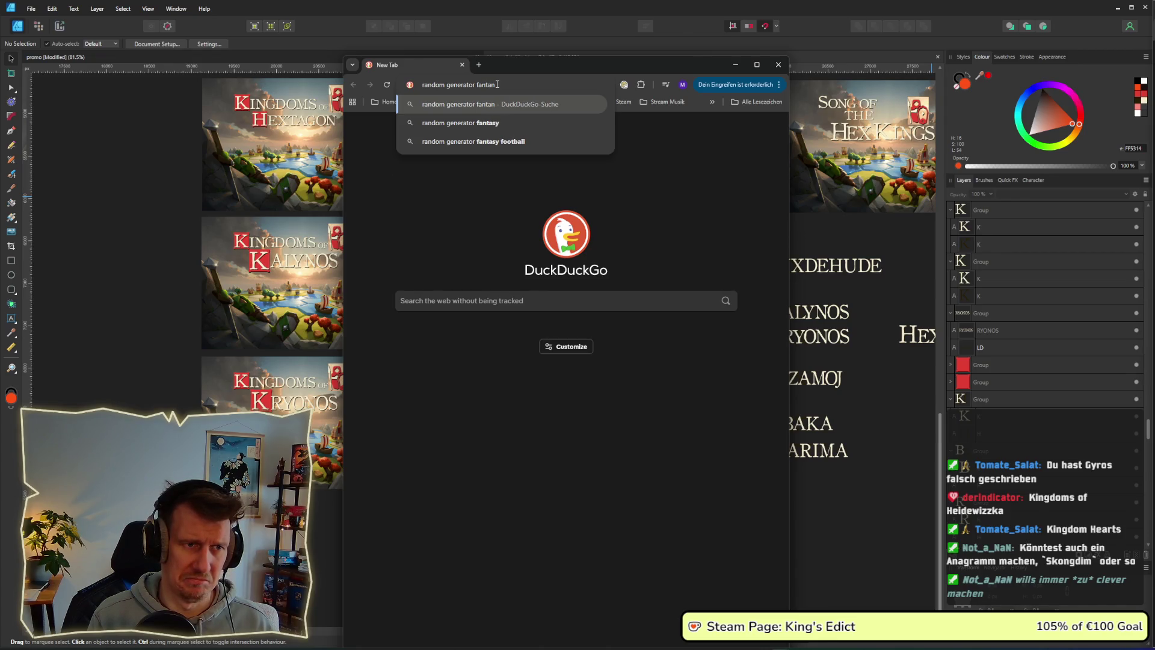
pyautogui.press('BackSpace')
pyautogui.write('sy')
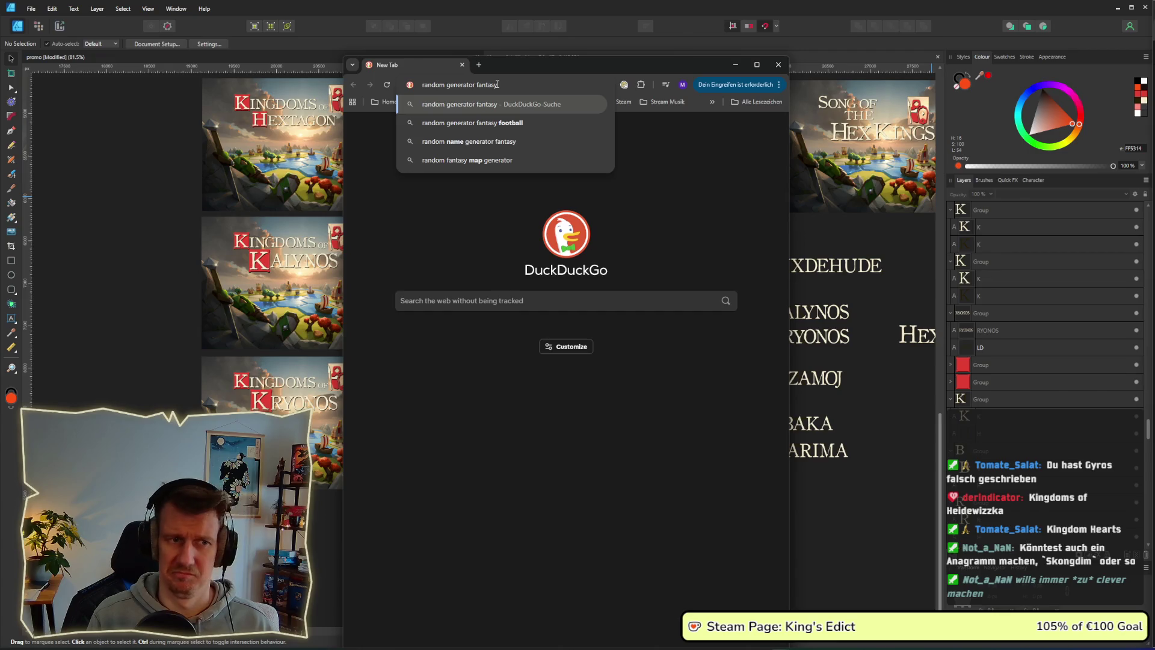
pyautogui.write(' names')
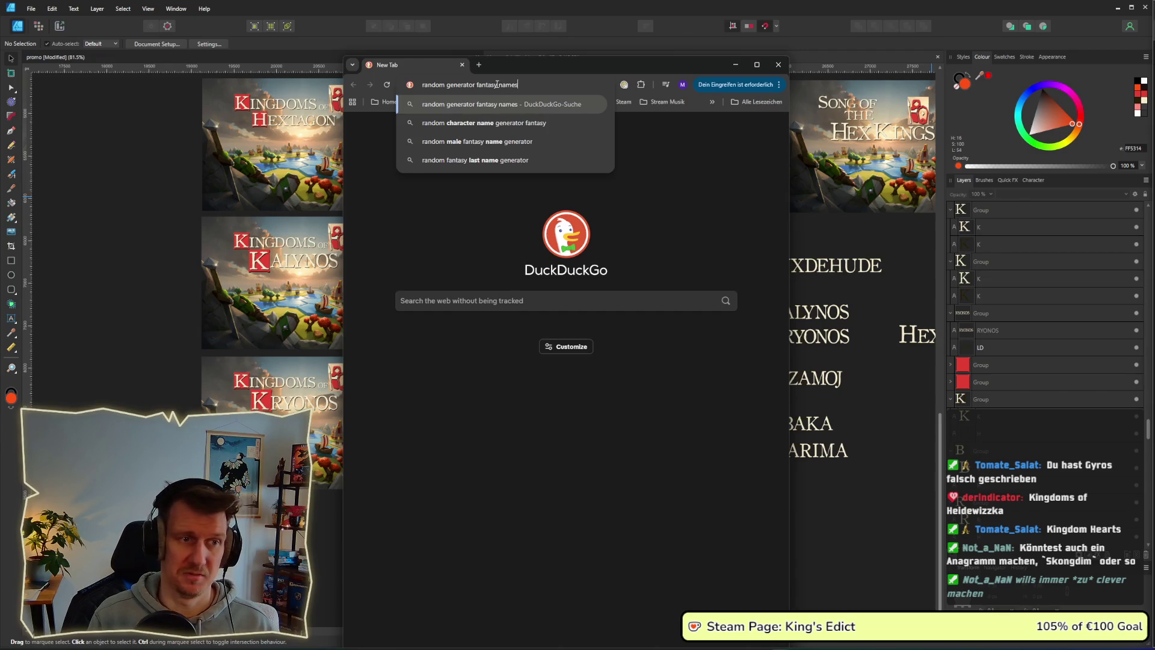
pyautogui.press('BackSpace')
pyautogui.press('BackSpace')
pyautogui.press('BackSpace')
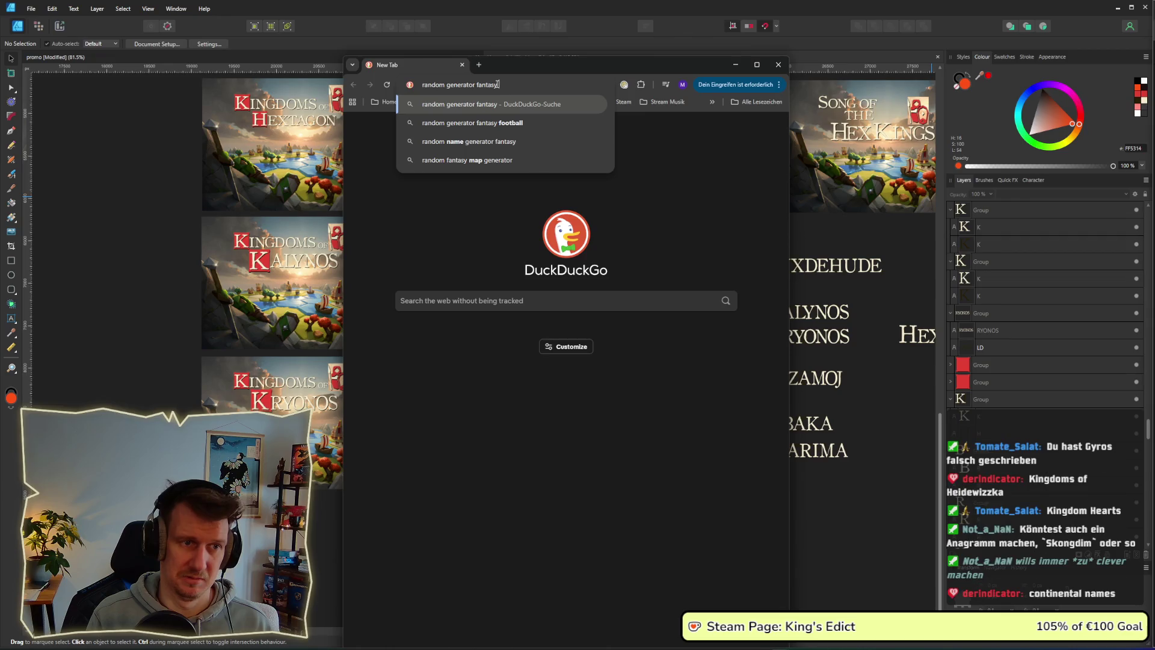
pyautogui.write('co')
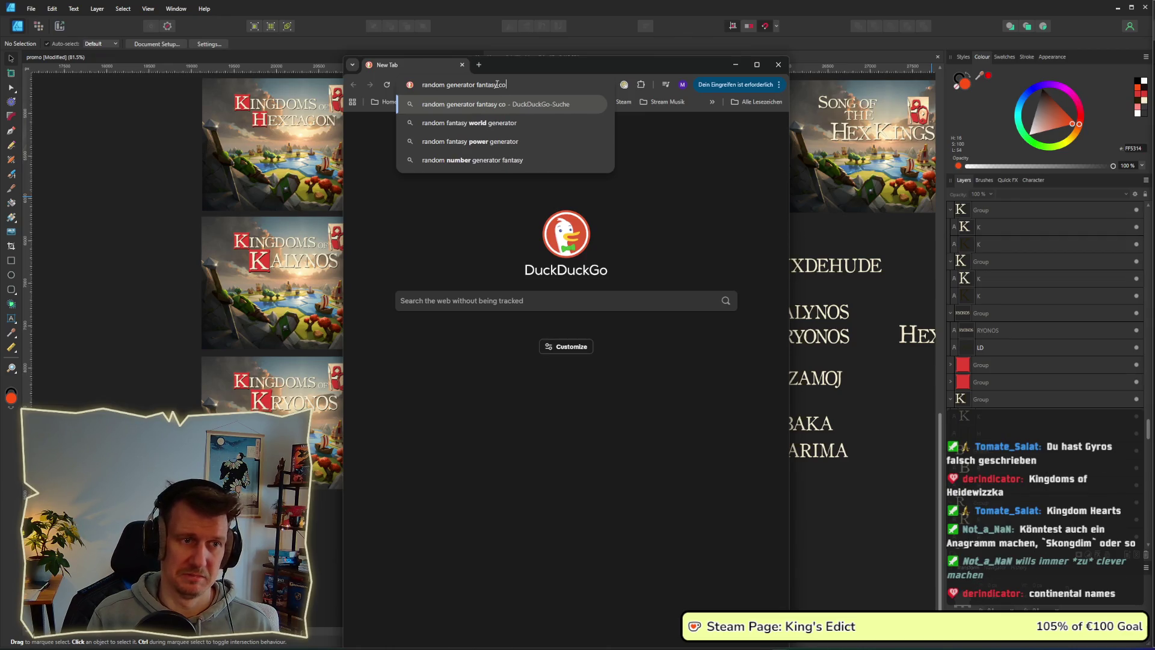
pyautogui.write('untry')
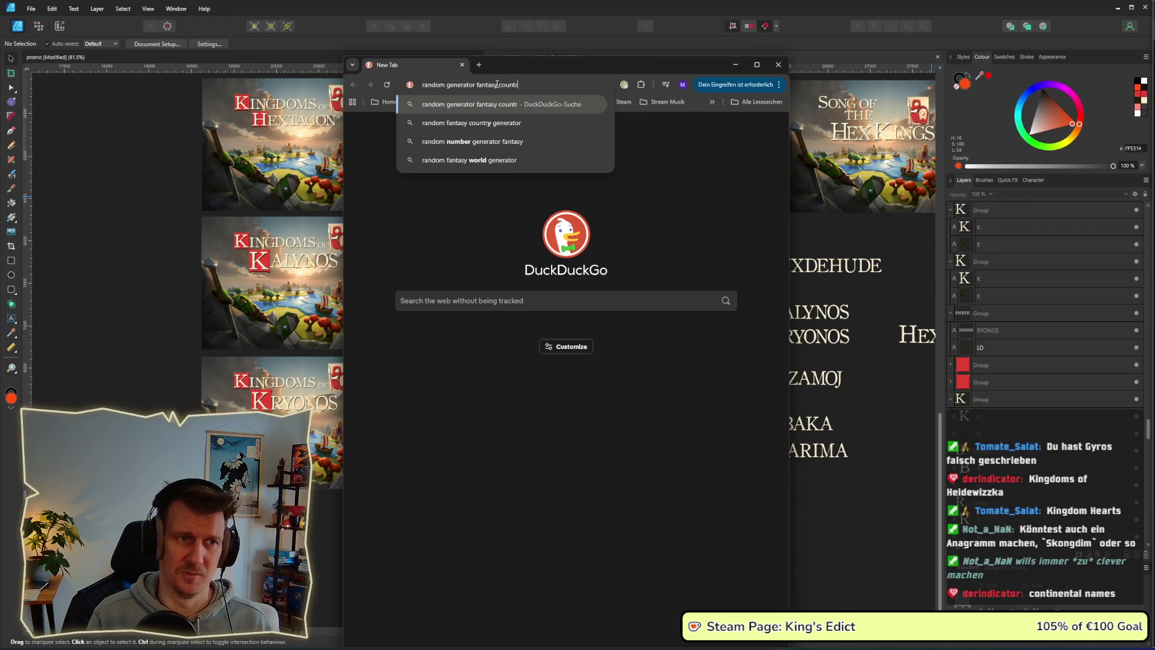
pyautogui.press('BackSpace')
pyautogui.write('ies')
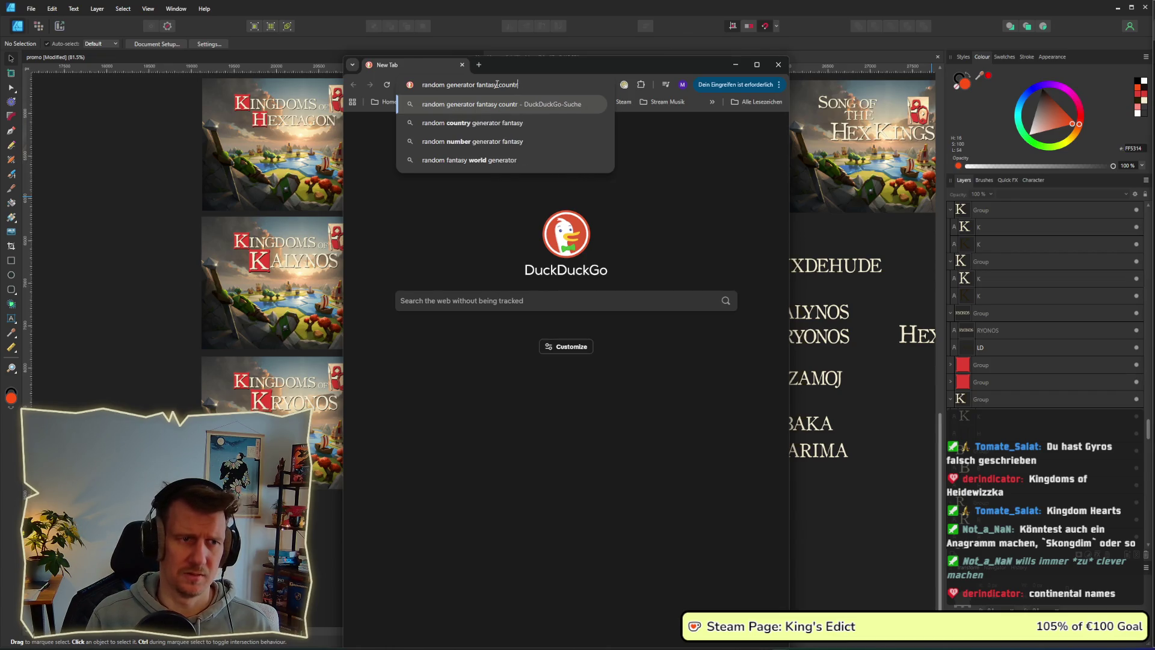
pyautogui.press('Return')
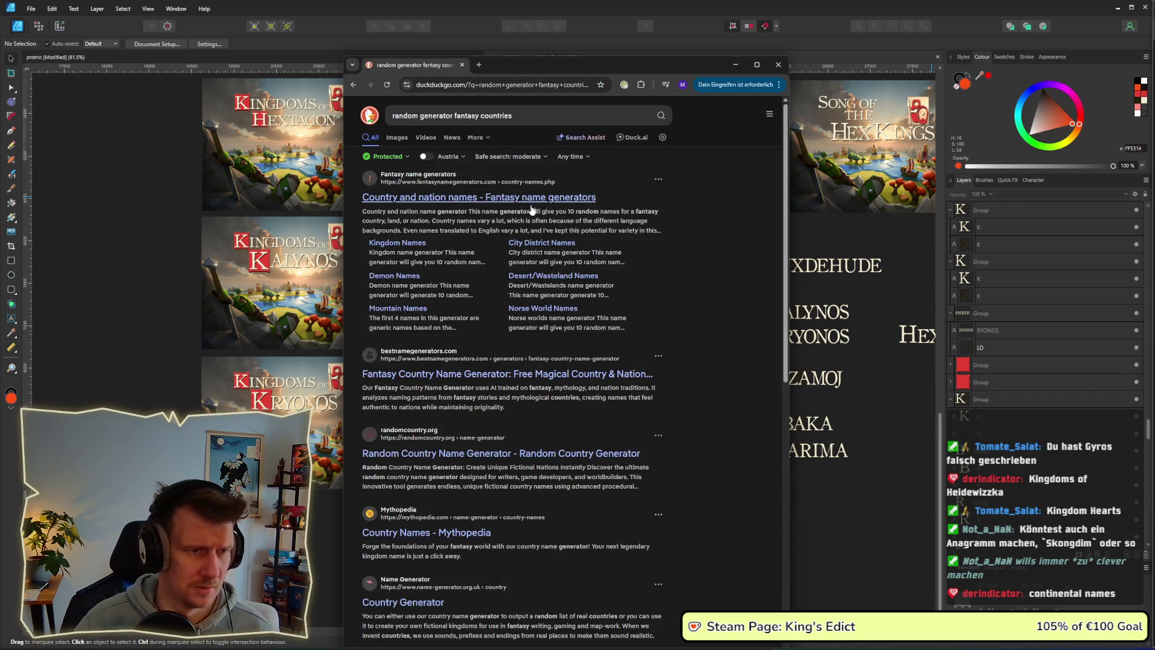
pyautogui.click(516, 199)
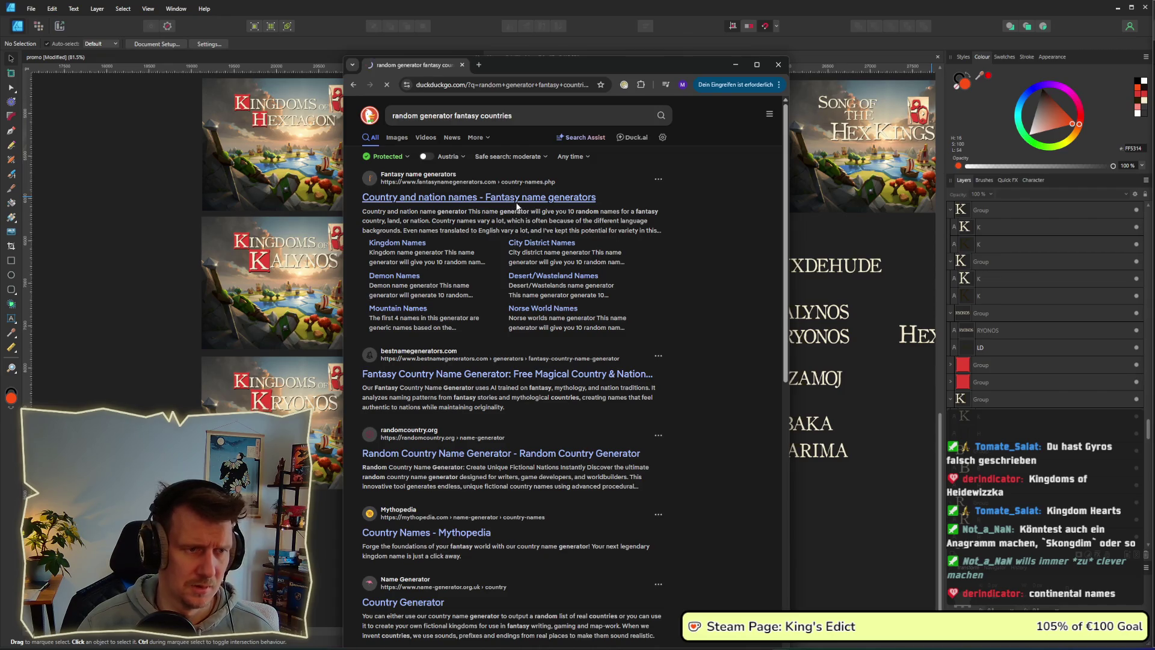
# Go from the search result to Fantasy Name Generators' Places & Locations generators.
pyautogui.moveTo(344, 214); pyautogui.dragTo(203, 217)
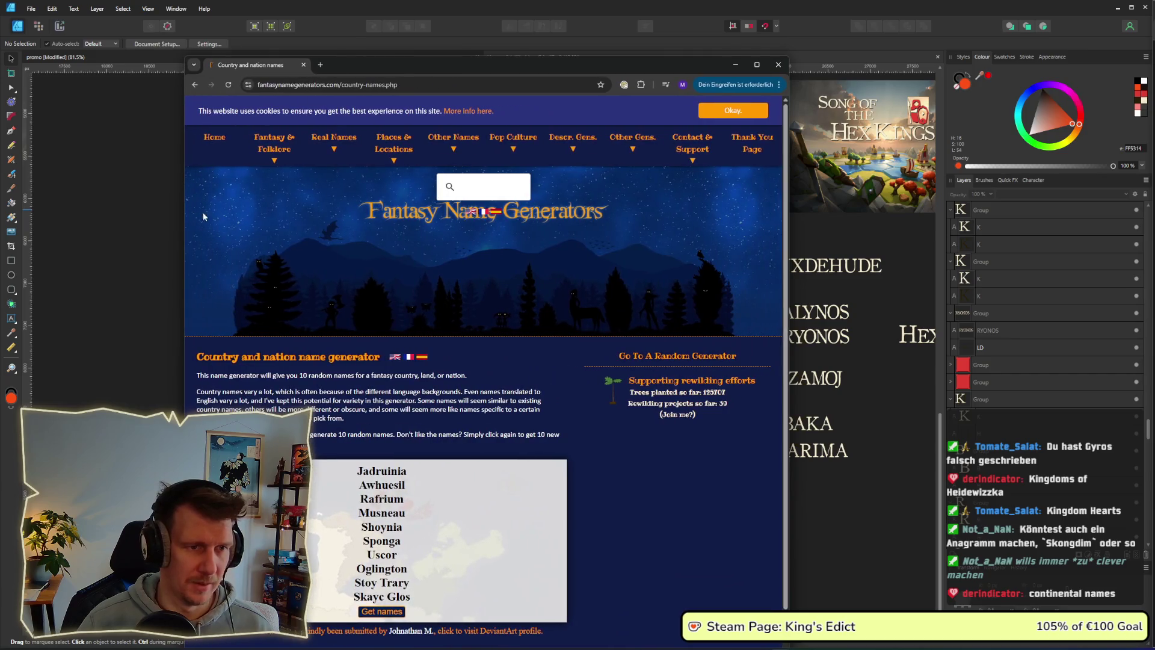
pyautogui.click(485, 222)
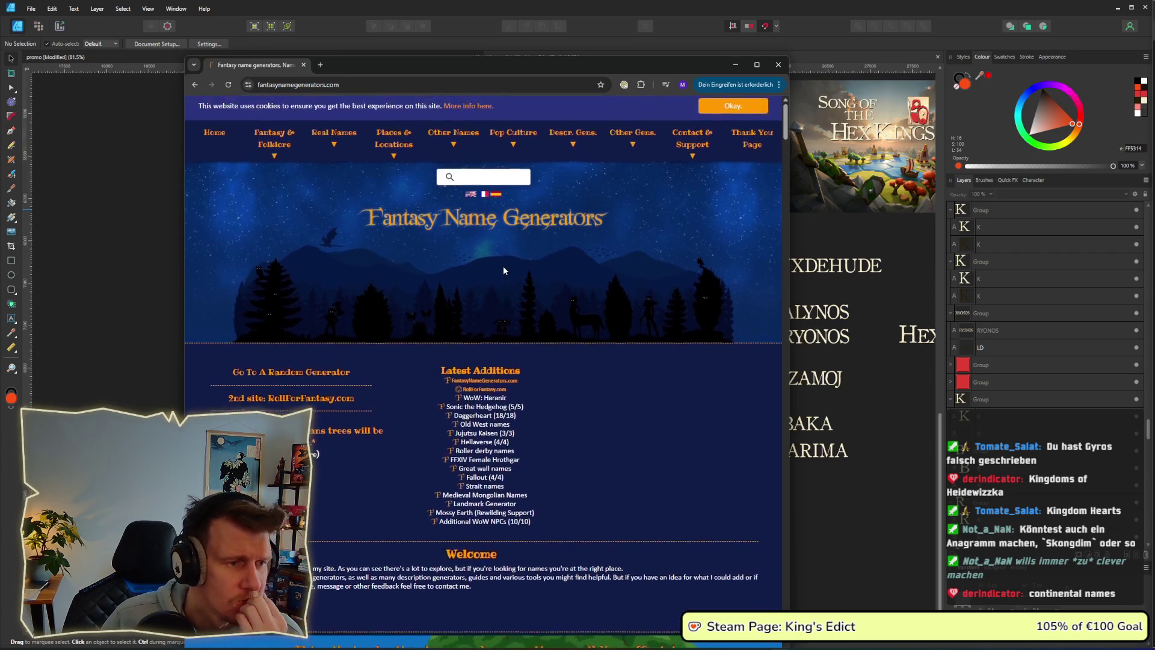
pyautogui.click(387, 156)
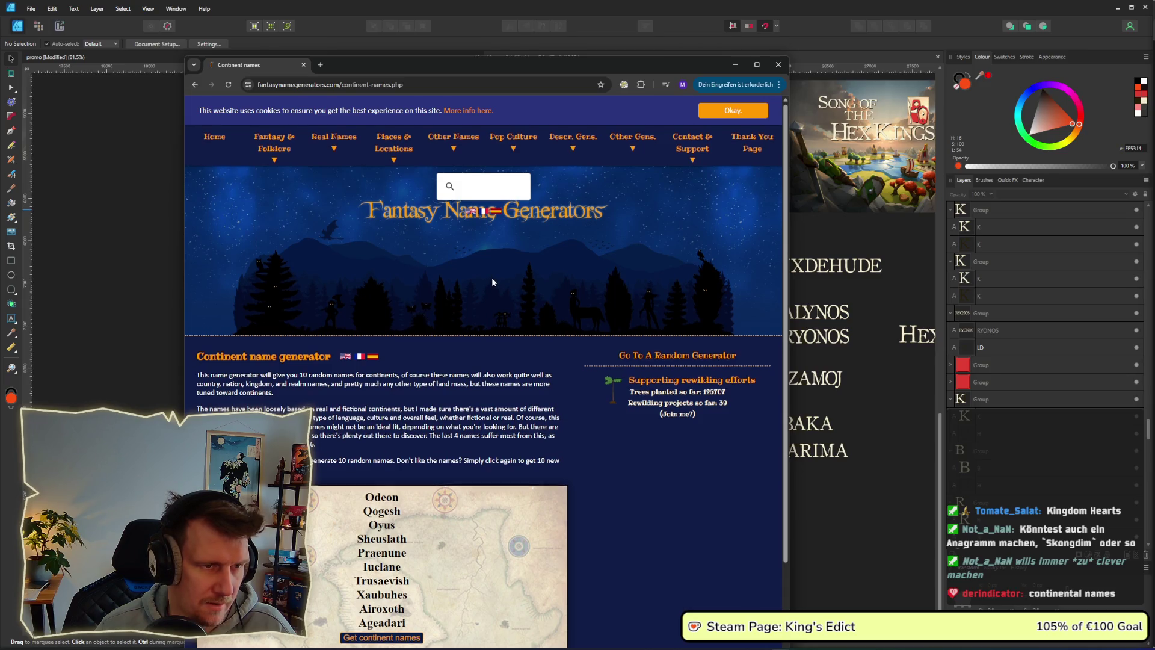
pyautogui.scroll(-2, 492, 278)
# Generate fresh continent names and save Meogela to the saved list.
pyautogui.click(402, 500)
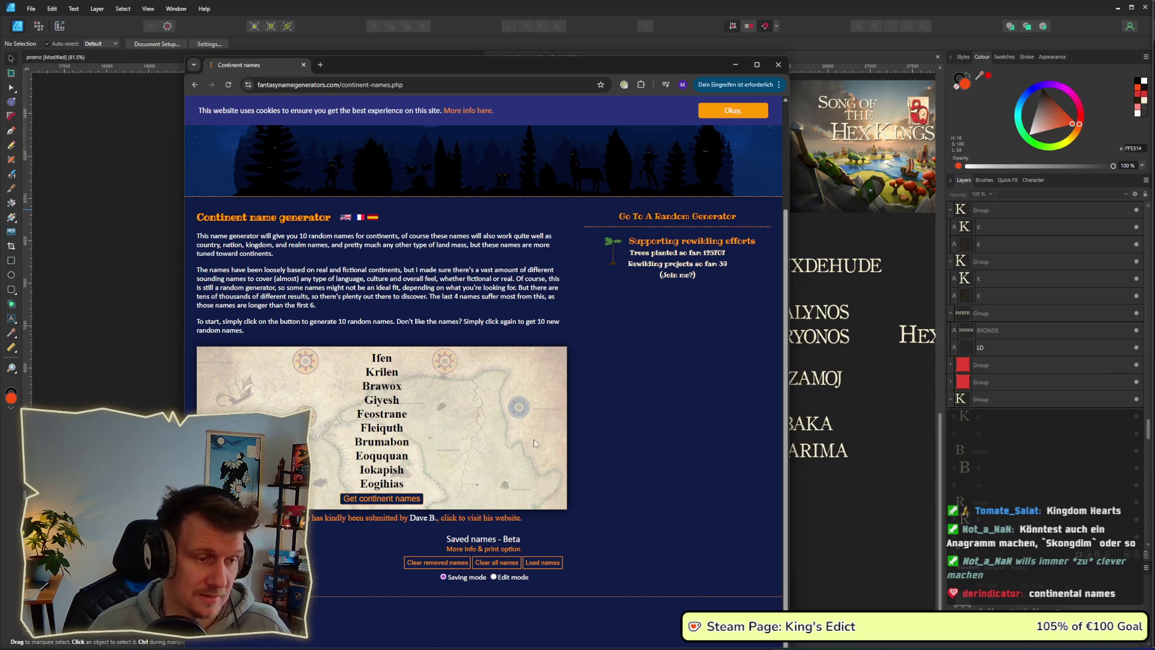
pyautogui.moveTo(526, 61); pyautogui.dragTo(752, 12)
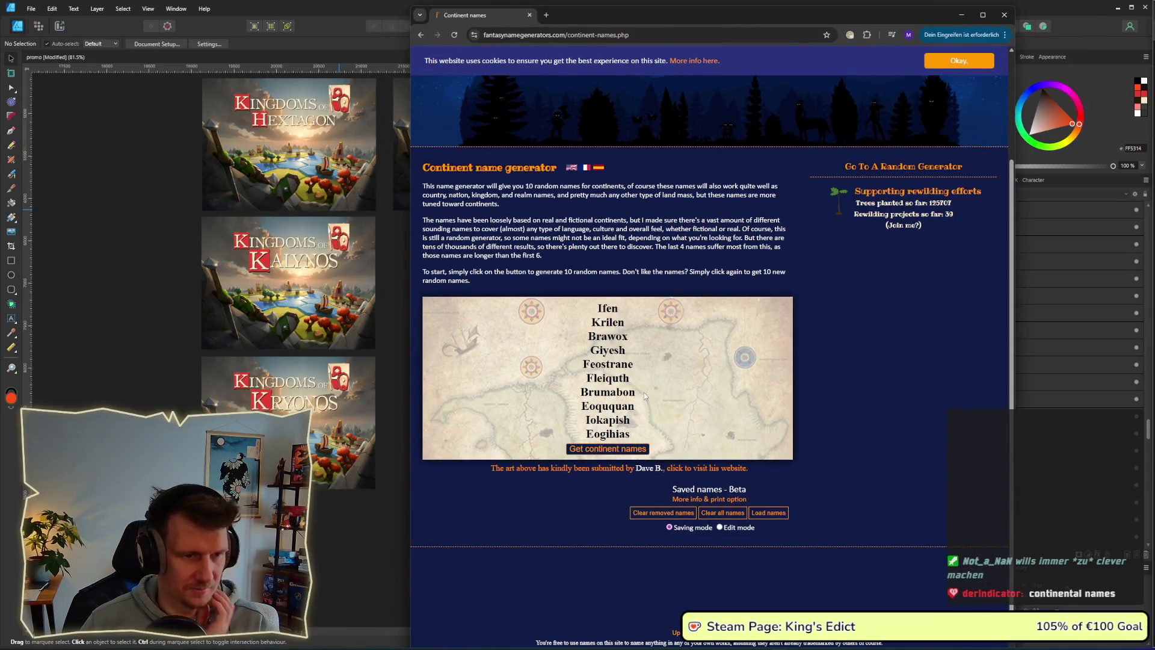
pyautogui.click(623, 455)
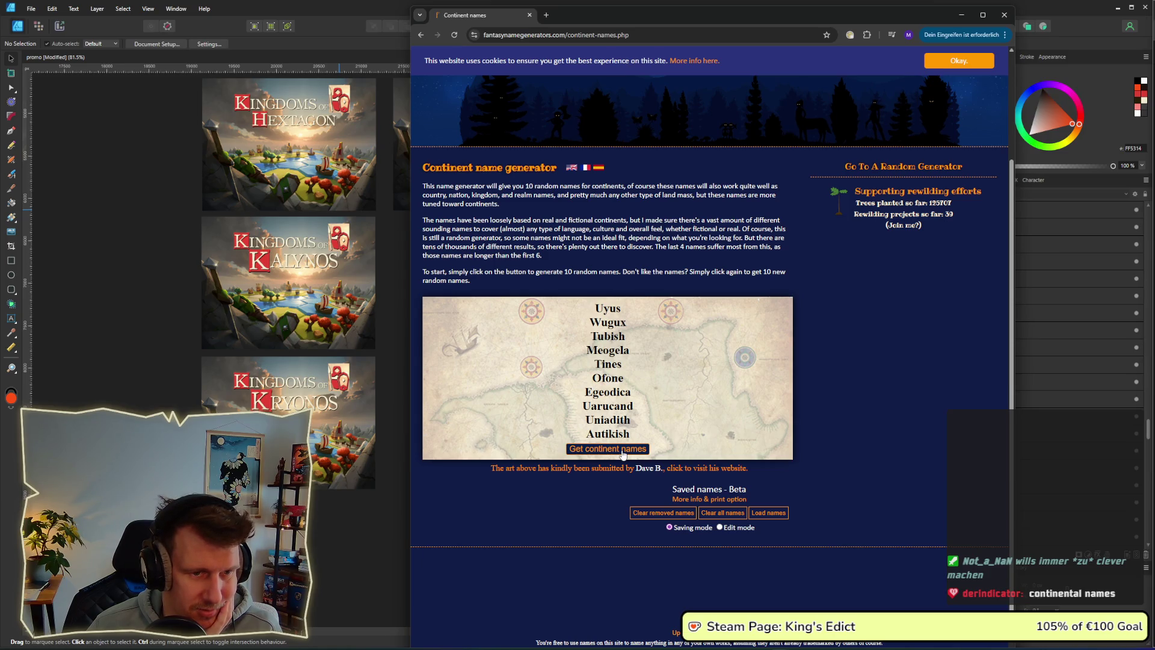
pyautogui.doubleClick(630, 355)
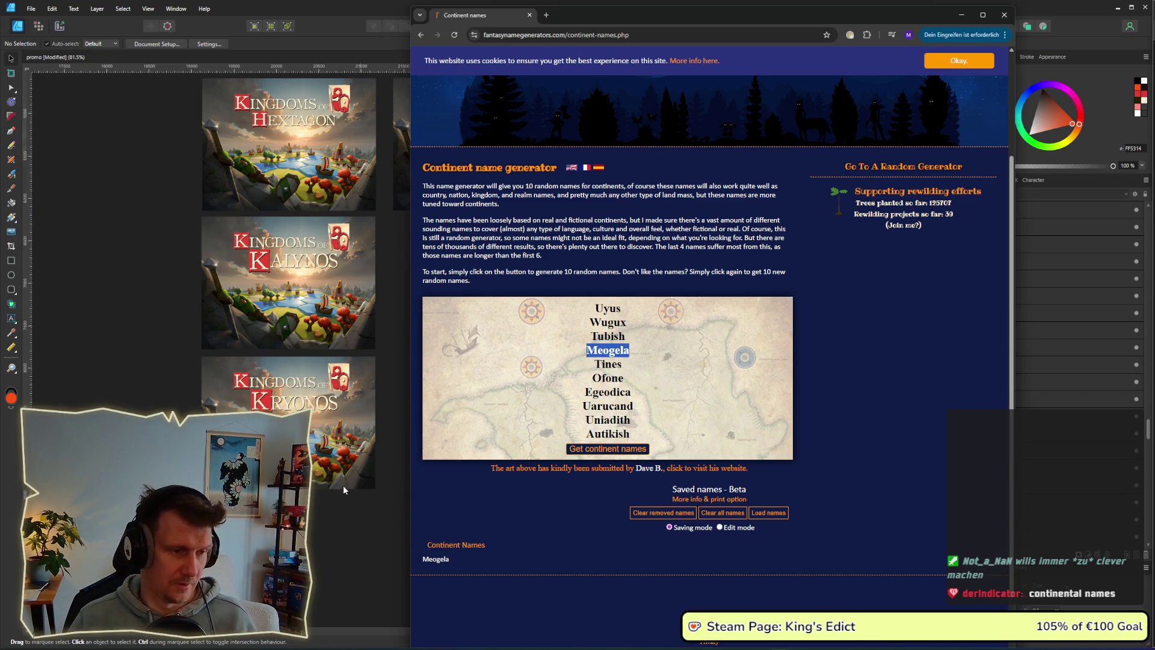
# Back in Affinity Designer, draw a new text frame left of the title names.
pyautogui.click(358, 476)
pyautogui.hotkey('ctrl', 'v')
pyautogui.moveTo(566, 459); pyautogui.dragTo(407, 426)
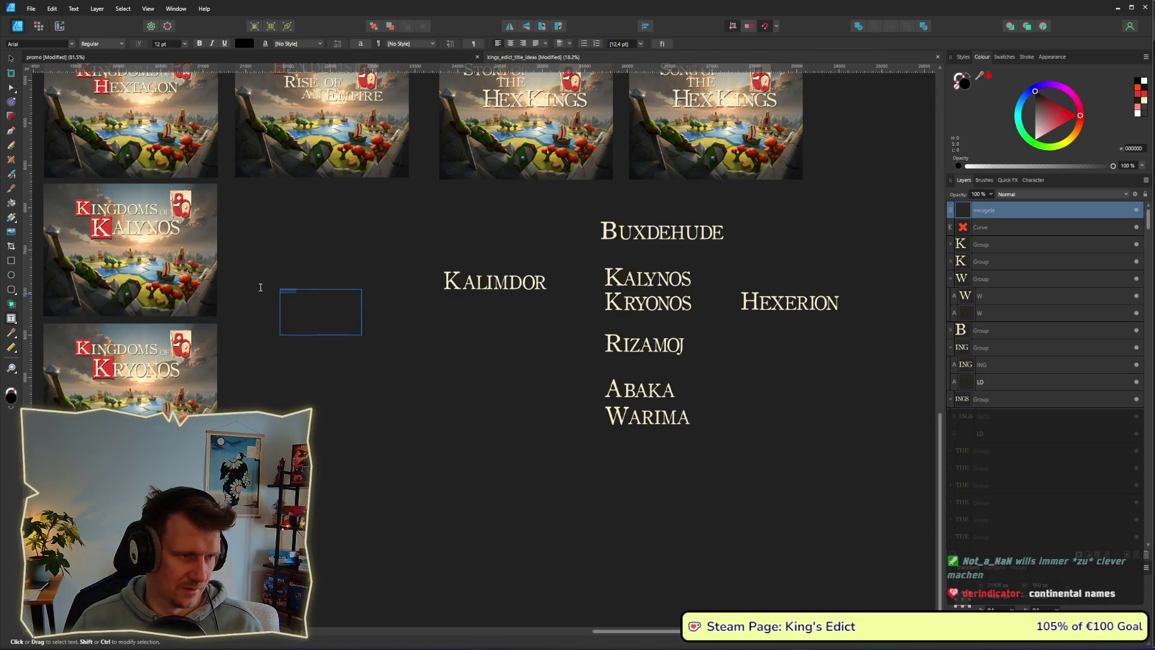
# Enlarge the empty text frame and move it lower on the canvas.
pyautogui.doubleClick(336, 306)
pyautogui.press('Escape')
pyautogui.click(381, 392)
pyautogui.click(310, 305)
pyautogui.moveTo(362, 335)
pyautogui.mouseDown()
pyautogui.moveTo(459, 400)
pyautogui.moveTo(505, 450)
pyautogui.mouseUp()
pyautogui.click(11, 58)
pyautogui.moveTo(342, 344)
pyautogui.mouseDown()
pyautogui.moveTo(296, 387)
pyautogui.moveTo(337, 393)
pyautogui.mouseUp()
# Paste the name into the frame and set it to 72 pt OldStyle 1.
pyautogui.press('t')
pyautogui.click(330, 372)
pyautogui.hotkey('ctrl', 'v')
pyautogui.hotkey('ctrl', 'a')
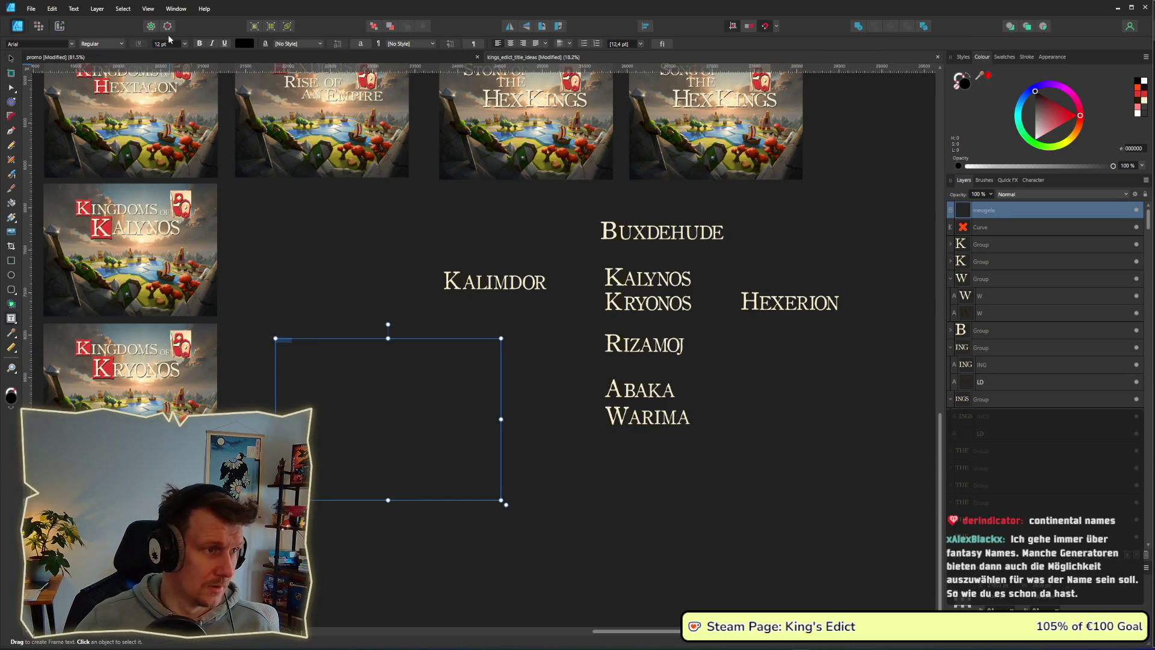
pyautogui.click(185, 44)
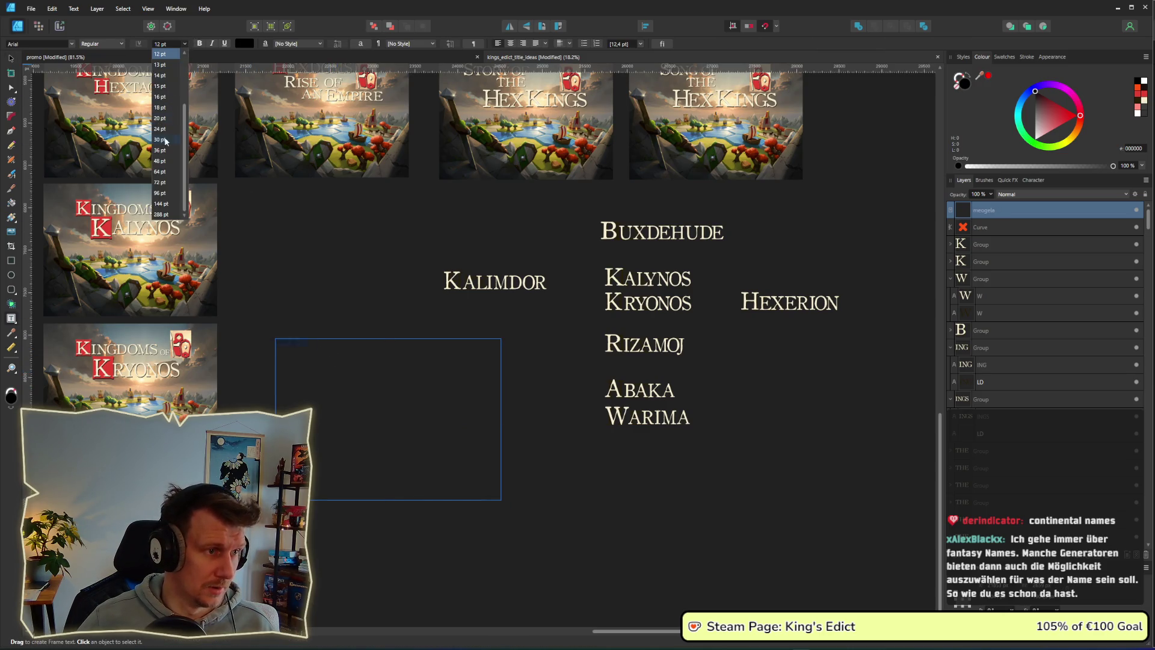
pyautogui.click(161, 182)
pyautogui.click(71, 44)
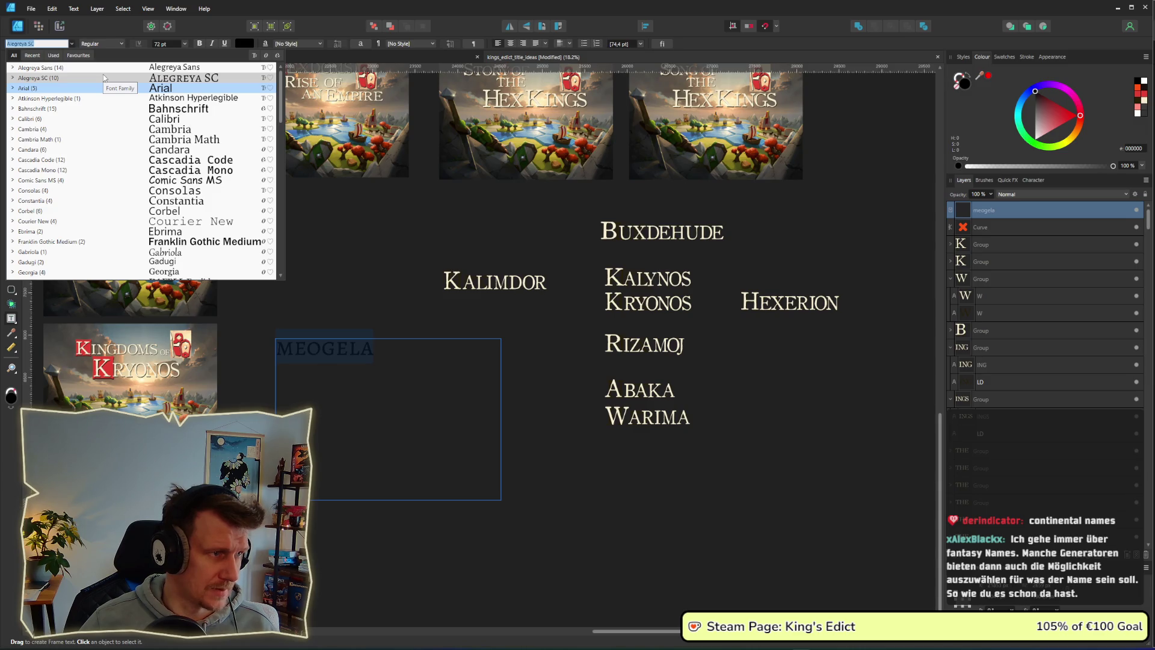
pyautogui.press('BackSpace')
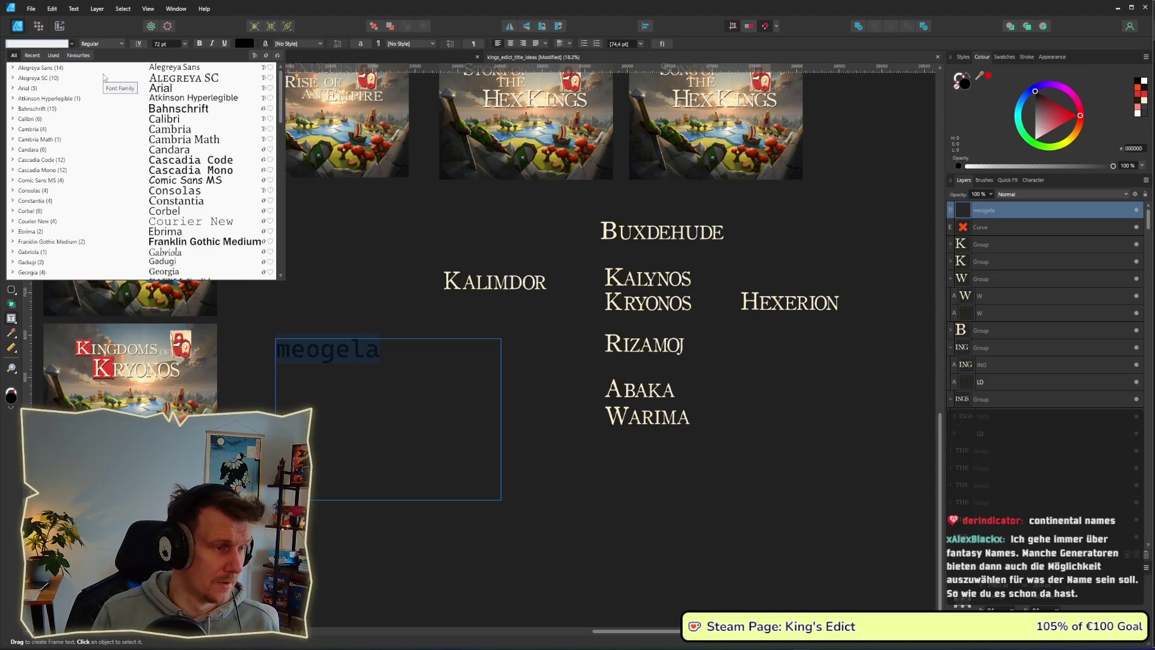
pyautogui.write('OldStyle 1')
pyautogui.press('Return')
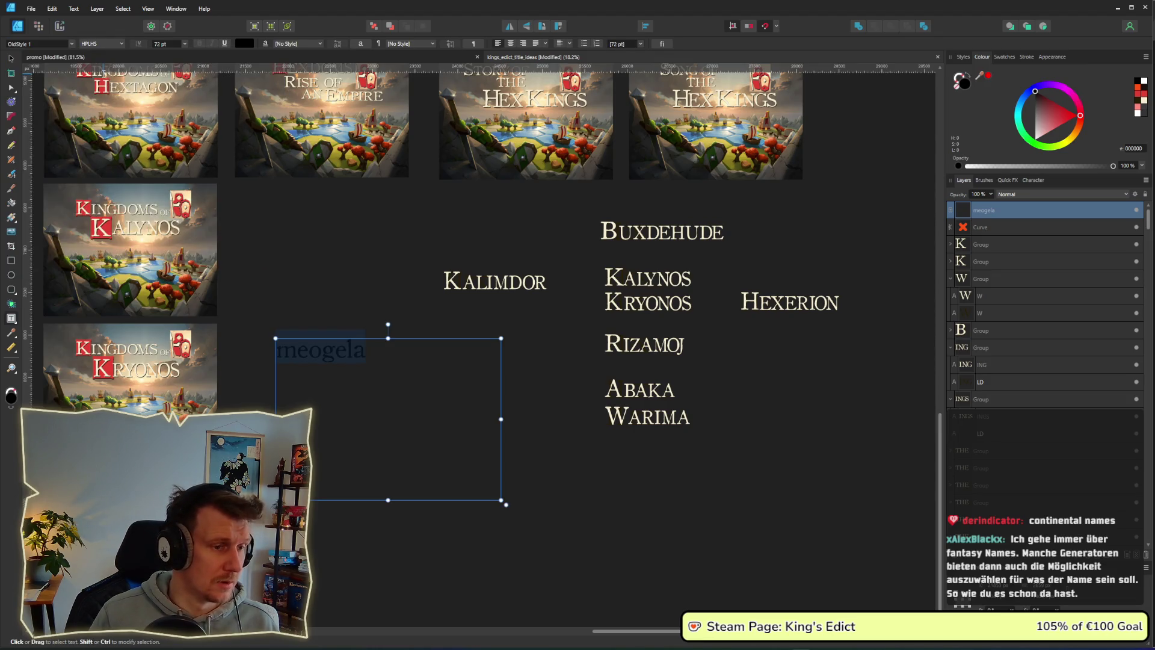
# Colour the text with KALIMDOR's light tone and retype it as Meogela.
pyautogui.click(244, 44)
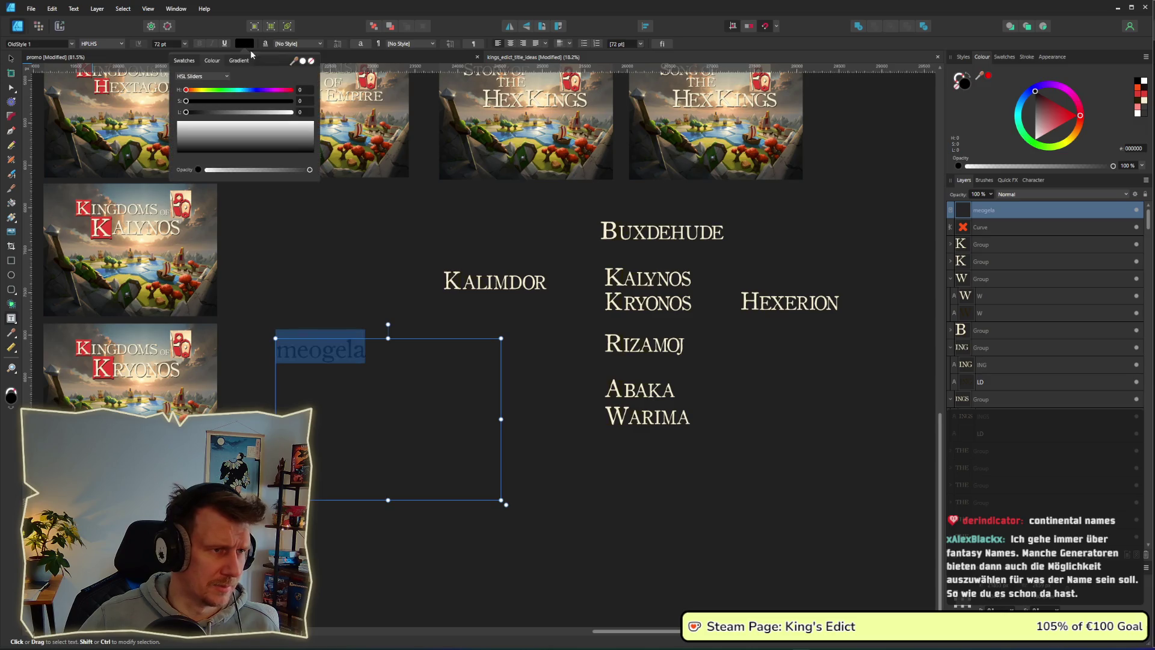
pyautogui.moveTo(294, 62); pyautogui.dragTo(450, 280)
pyautogui.write('Meogela')
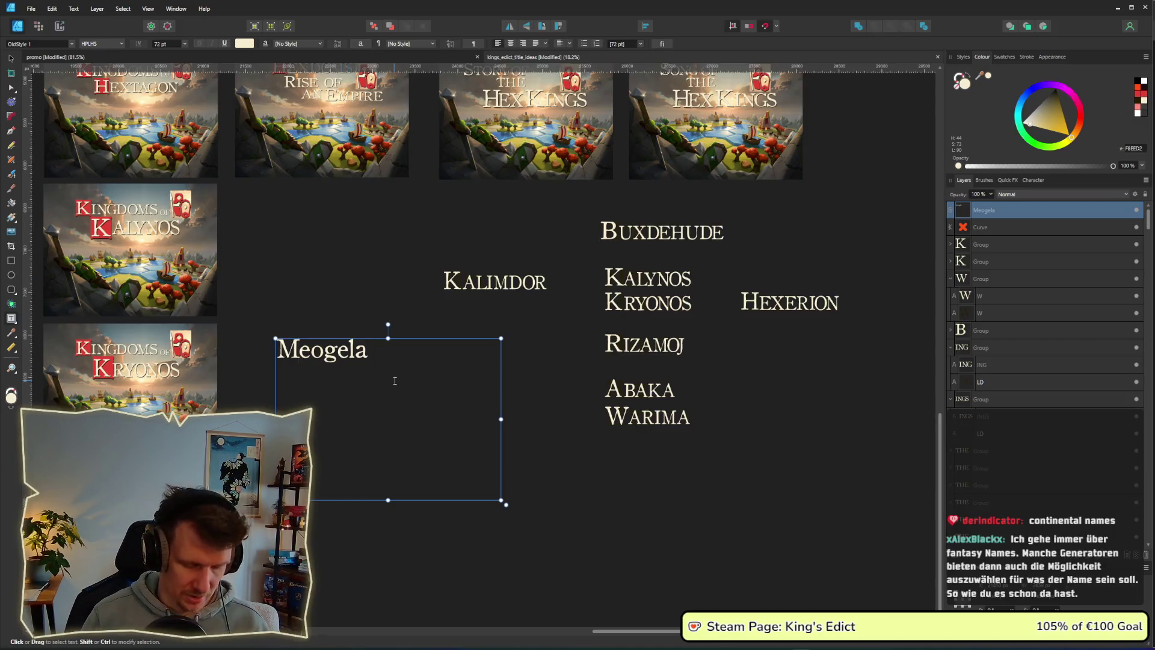
pyautogui.hotkey('alt', 'Tab')
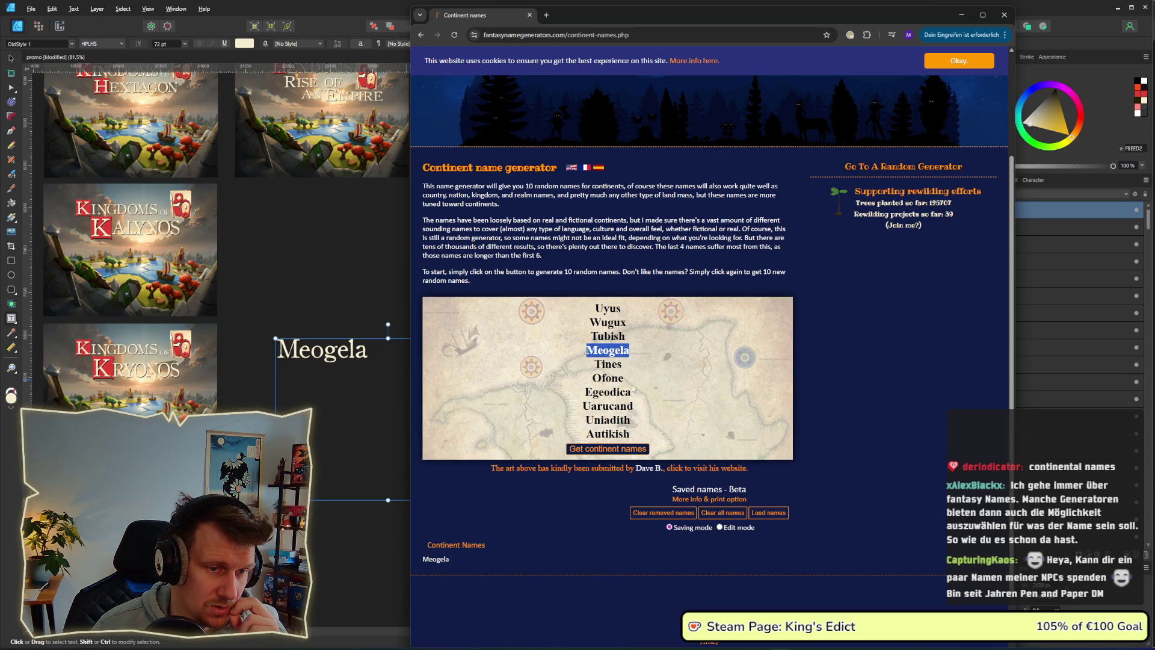
# Save Uyus to the saved continent names and zoom the page in with Ctrl++.
pyautogui.doubleClick(607, 308)
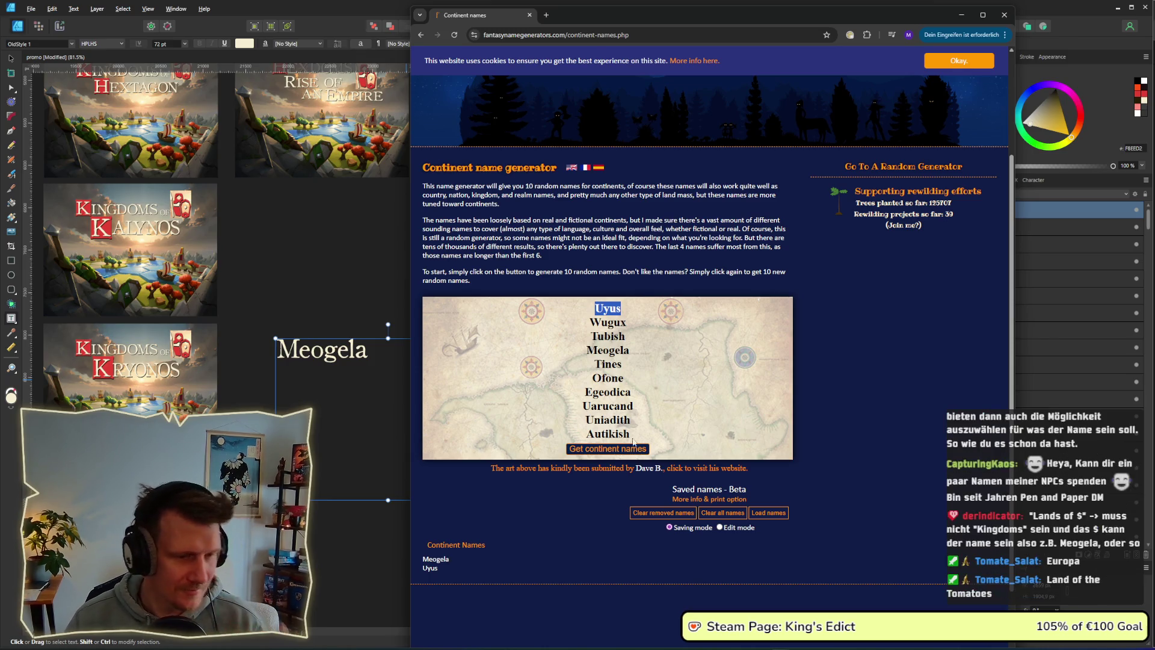
pyautogui.hotkey('ctrl', '+')
pyautogui.hotkey('ctrl', '+')
pyautogui.hotkey('ctrl', '+')
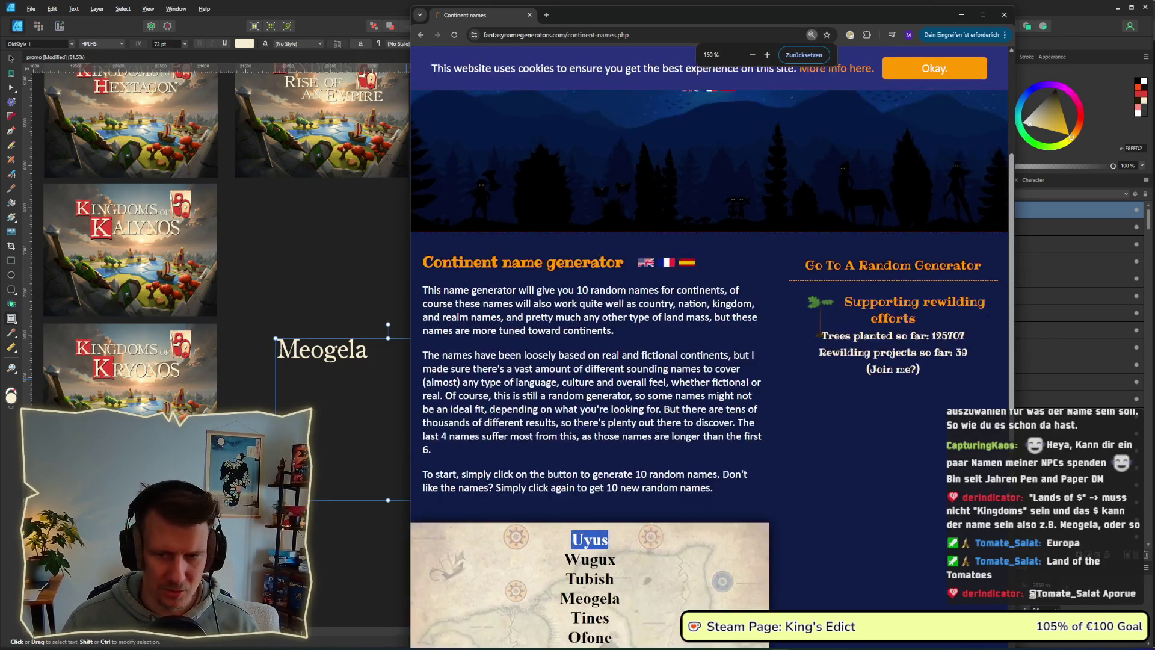
# Scroll to the saved Meogela and Uyus names, then bring the Affinity Designer canvas forward.
pyautogui.scroll(-3, 662, 418)
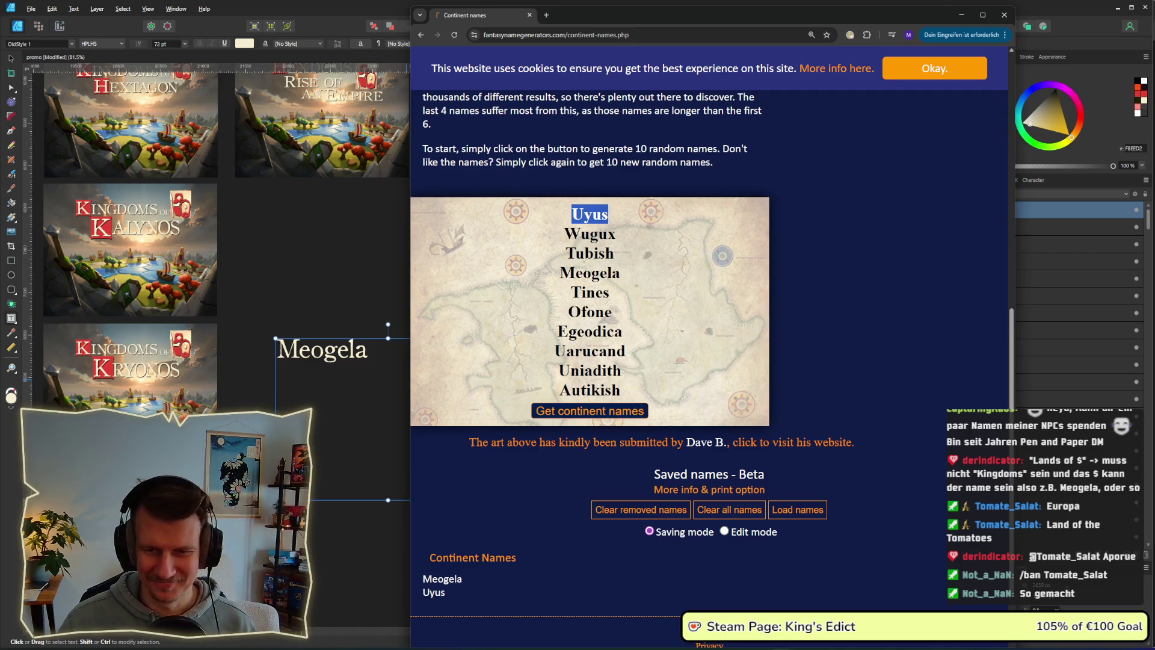
pyautogui.hotkey('alt', 'Tab')
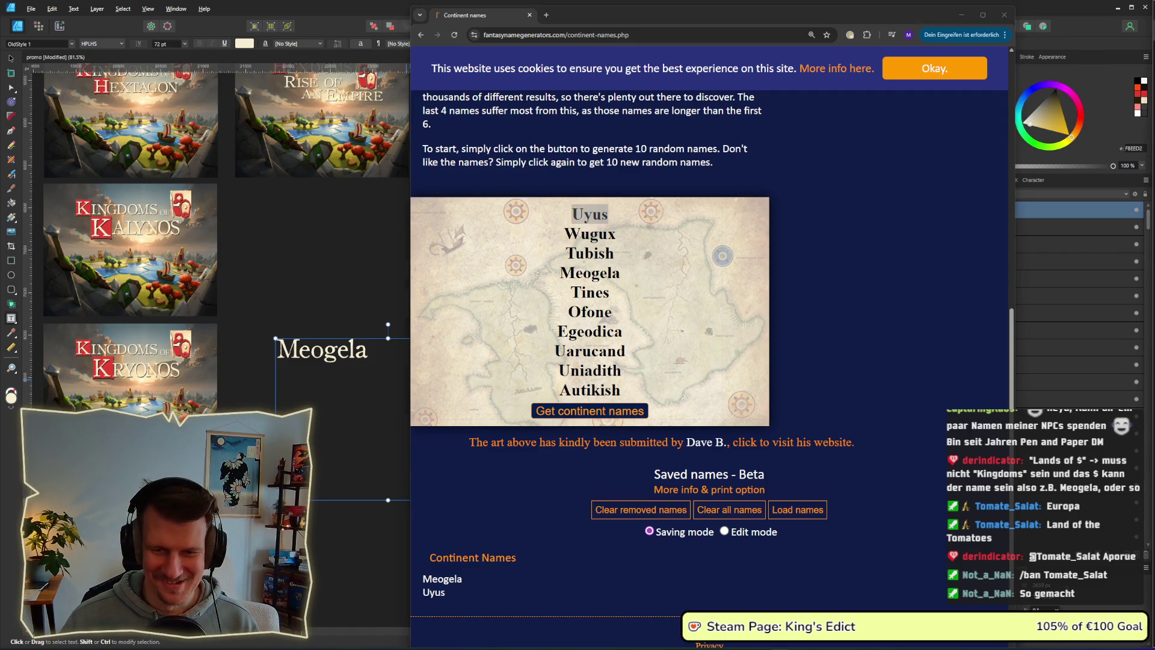
pyautogui.click(819, 394)
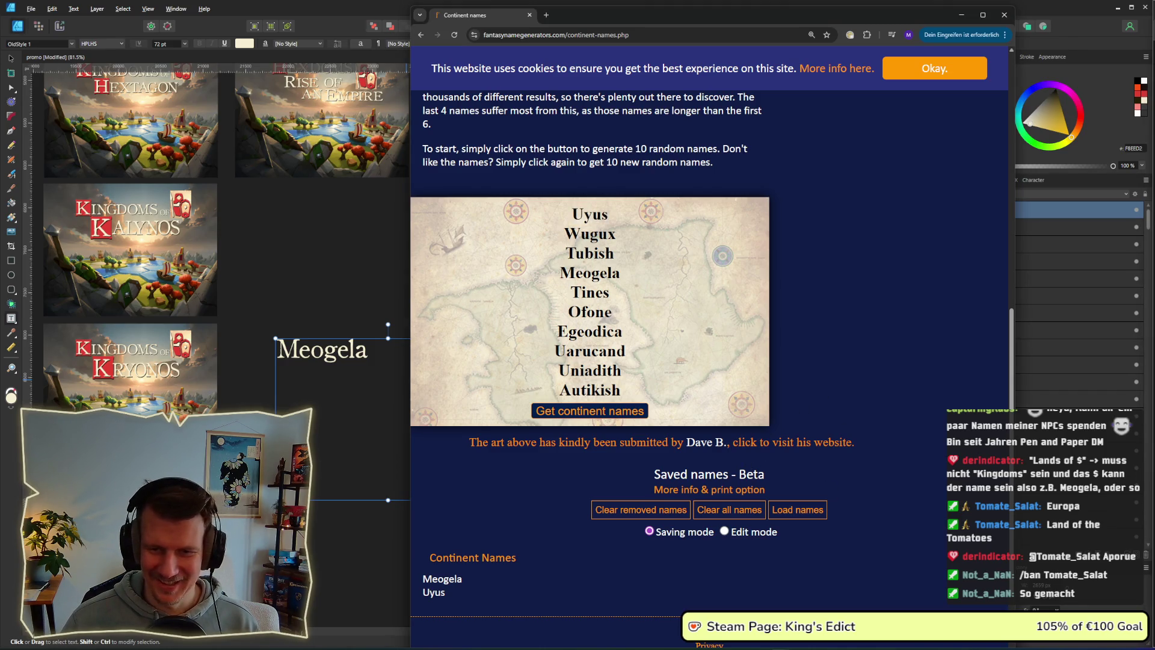
pyautogui.hotkey('alt', 'Tab')
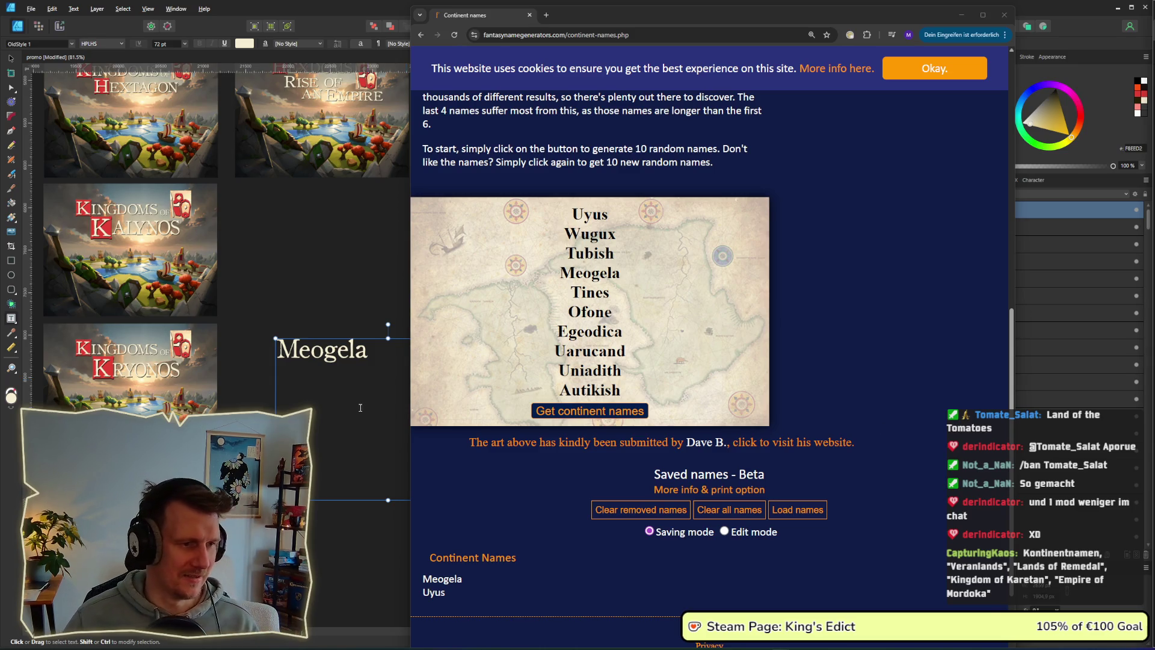
pyautogui.click(376, 361)
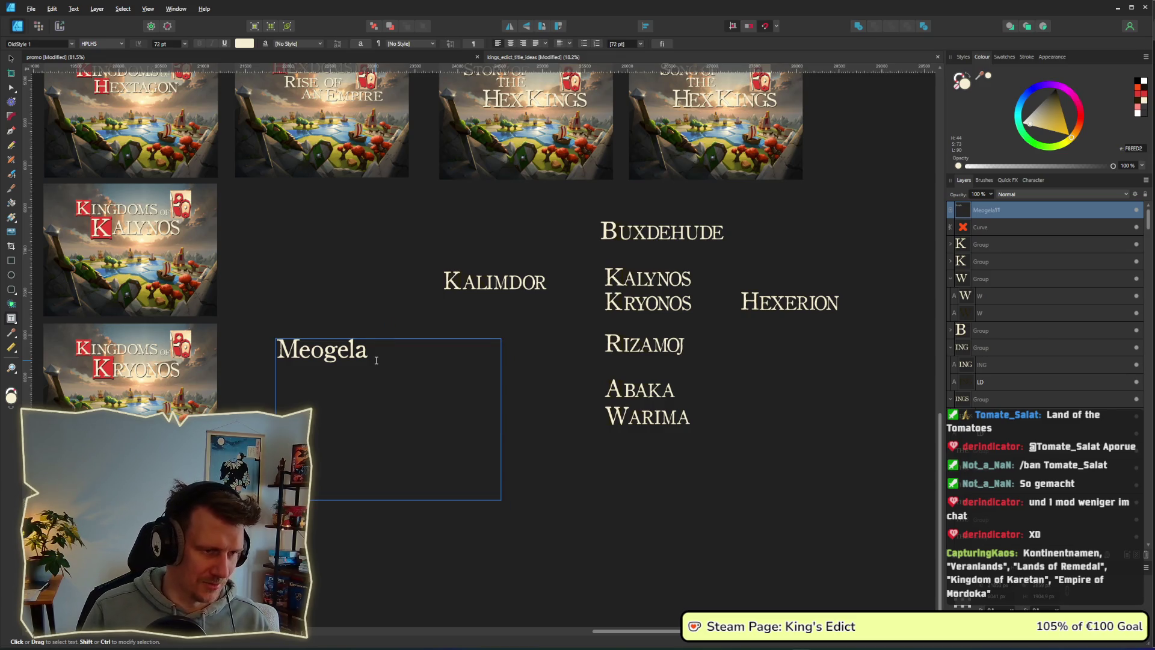
# Duplicate RIZAMOJ and retype the copy's IZAMOJ as EMEDAL to read REMEDAL.
pyautogui.click(645, 345)
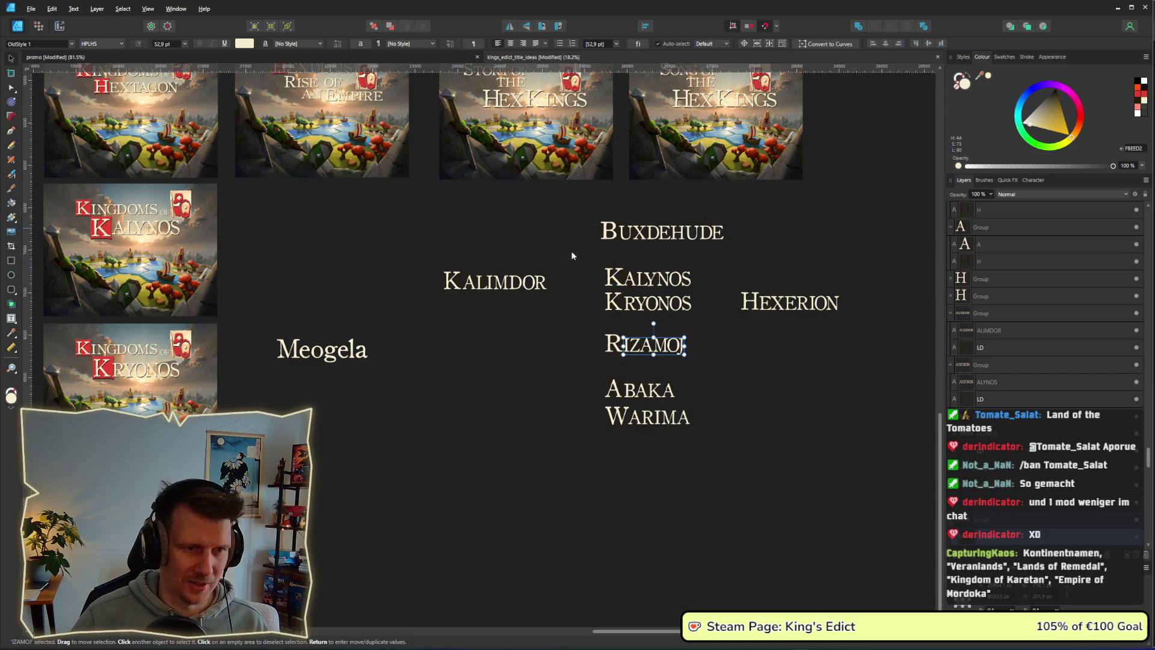
pyautogui.moveTo(756, 380)
pyautogui.mouseDown()
pyautogui.moveTo(586, 329)
pyautogui.moveTo(730, 356)
pyautogui.moveTo(746, 344)
pyautogui.mouseUp()
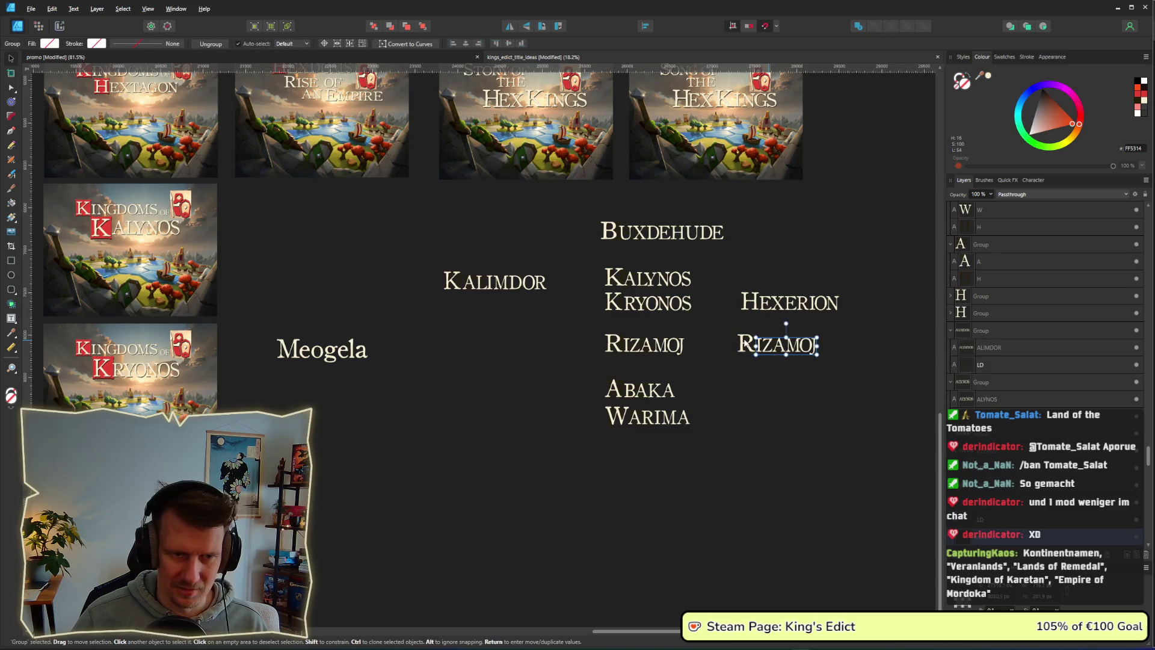
pyautogui.doubleClick(746, 344)
pyautogui.doubleClick(746, 344)
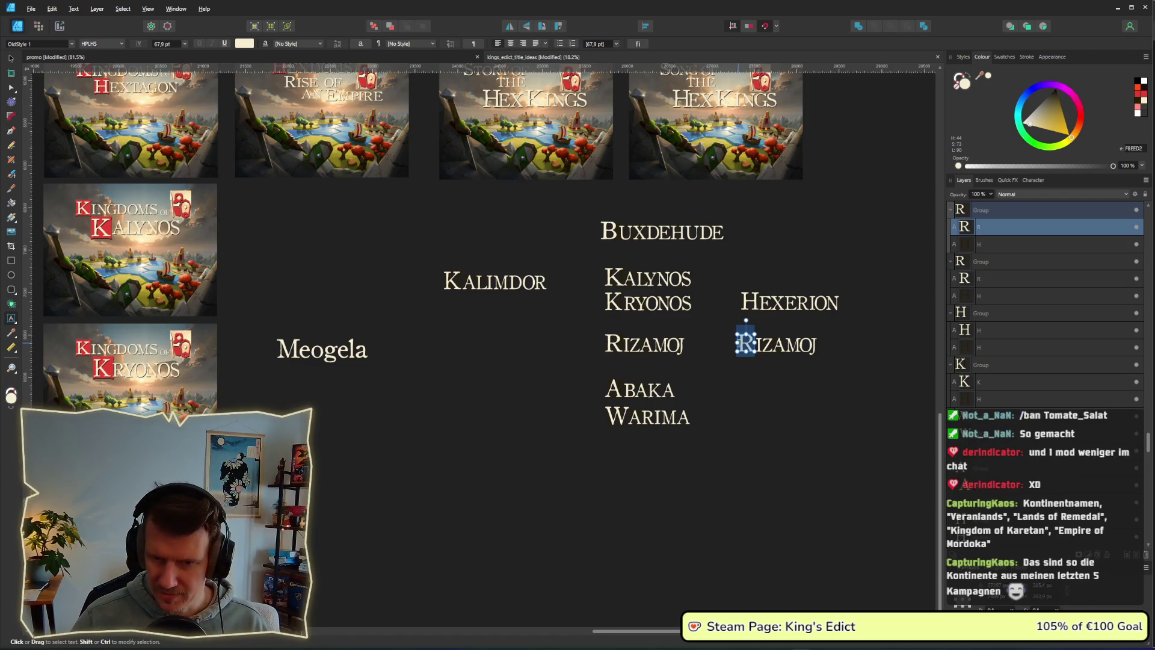
pyautogui.click(755, 344)
pyautogui.write('EMEDAL')
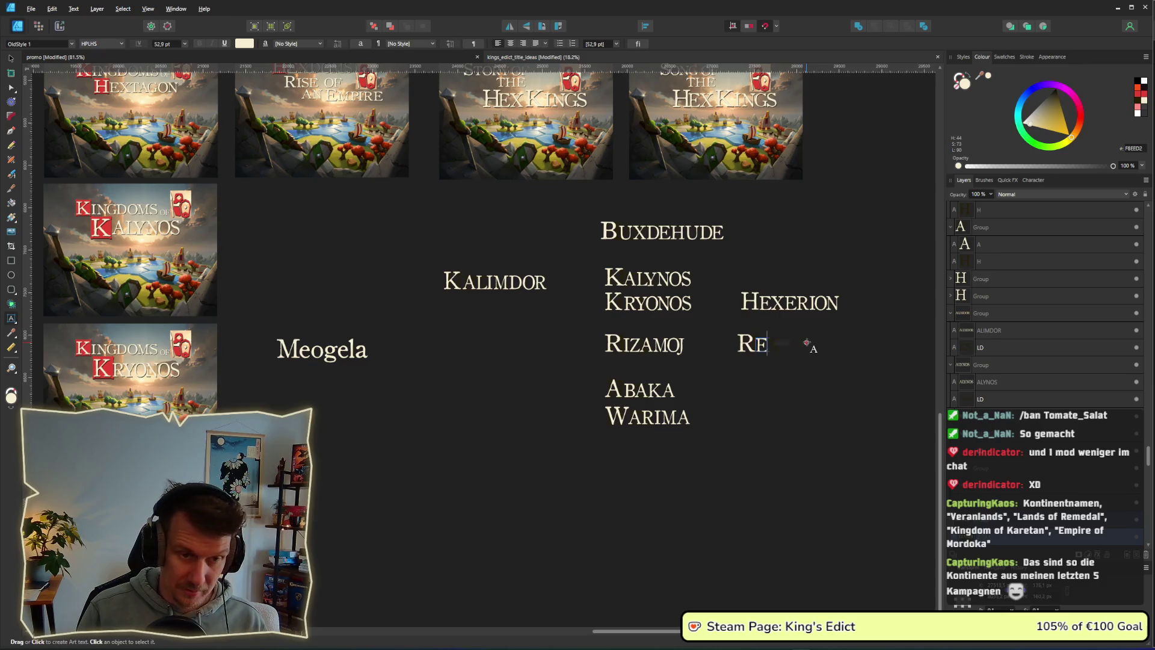
pyautogui.press('Escape')
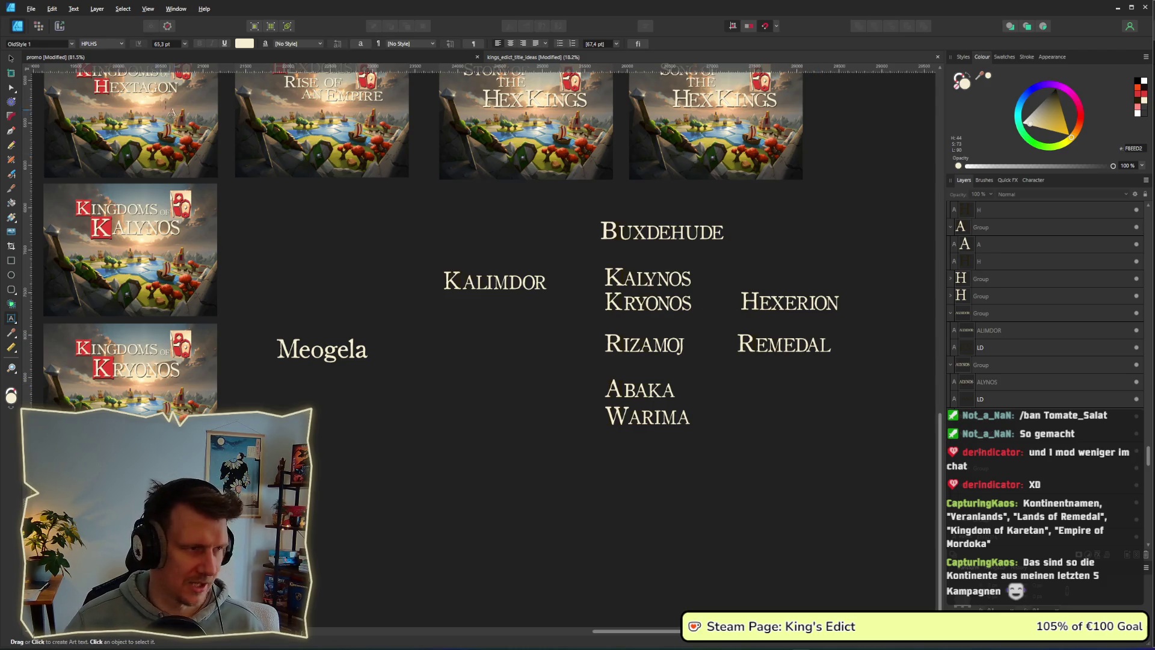
# Clone KRYONOS below REMEDAL and retype it as KARETAN.
pyautogui.click(11, 59)
pyautogui.click(793, 344)
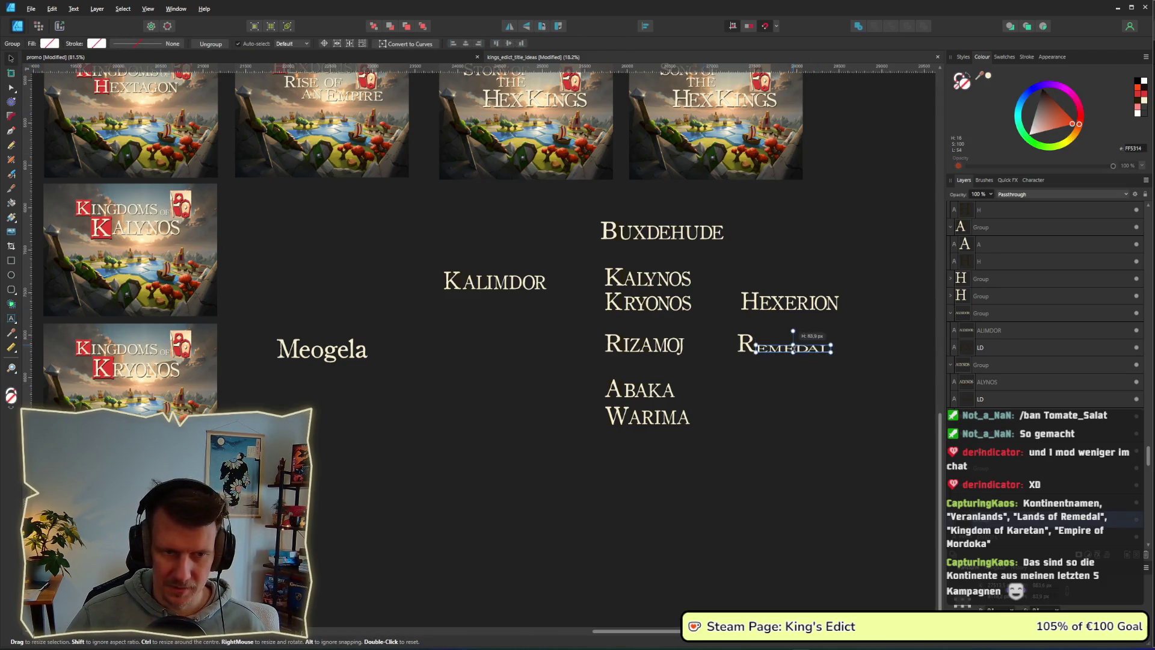
pyautogui.click(875, 394)
pyautogui.moveTo(890, 388); pyautogui.dragTo(749, 341)
pyautogui.click(665, 311)
pyautogui.moveTo(665, 311)
pyautogui.mouseDown()
pyautogui.moveTo(721, 378)
pyautogui.moveTo(828, 373)
pyautogui.mouseUp()
pyautogui.doubleClick(799, 381)
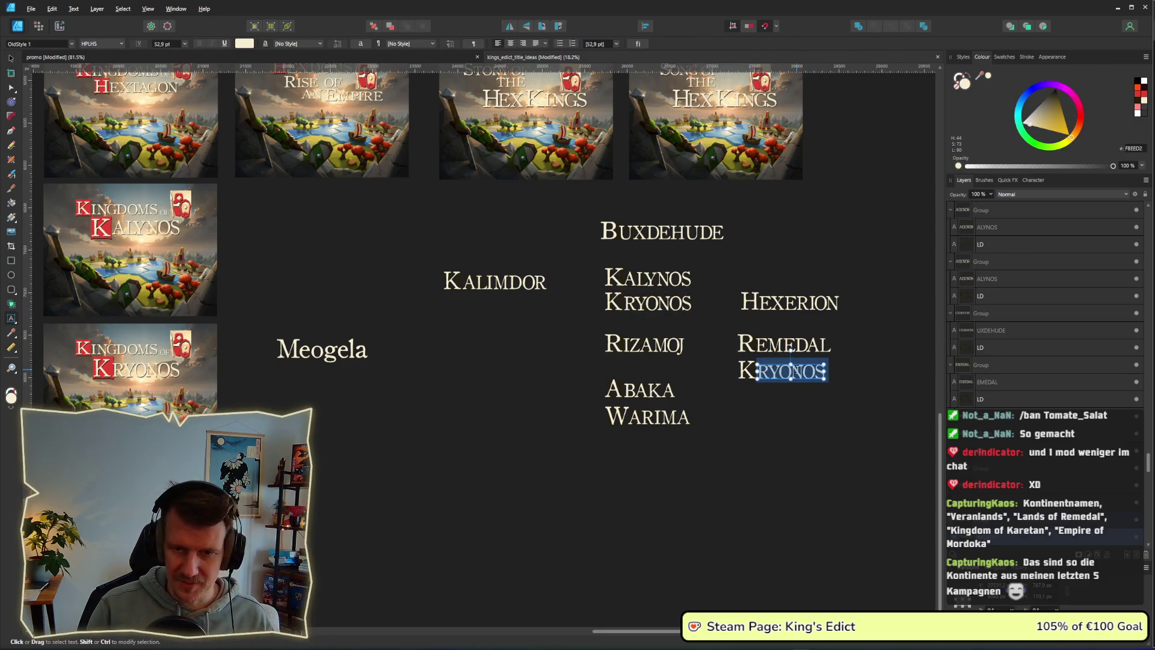
pyautogui.write('aret')
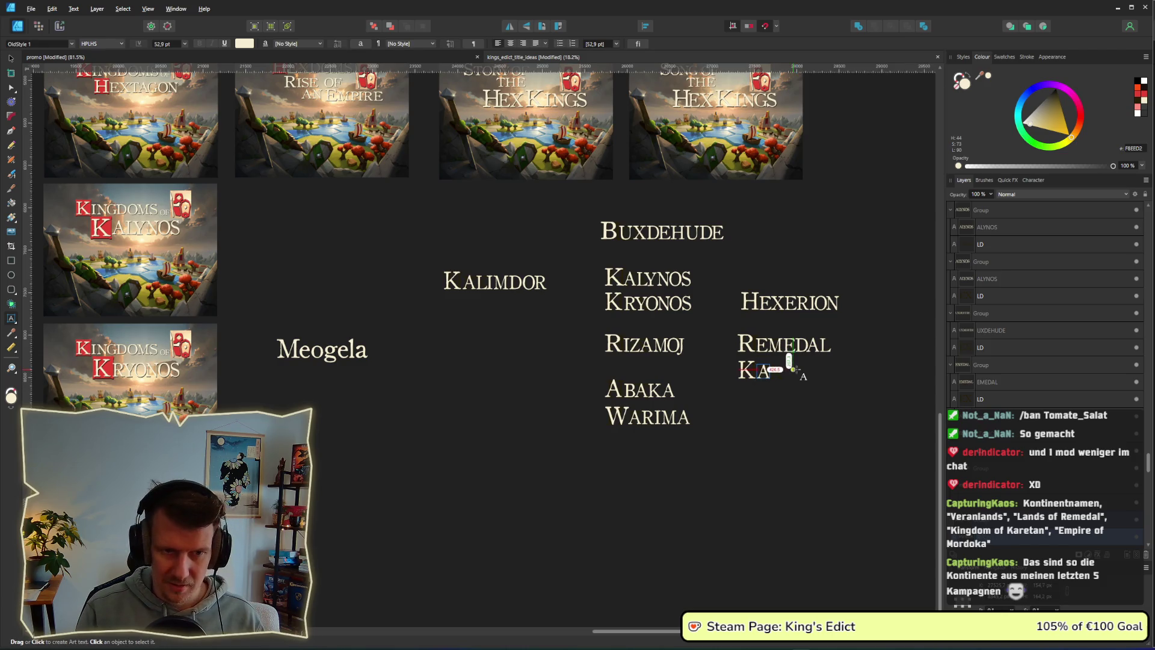
pyautogui.write('an')
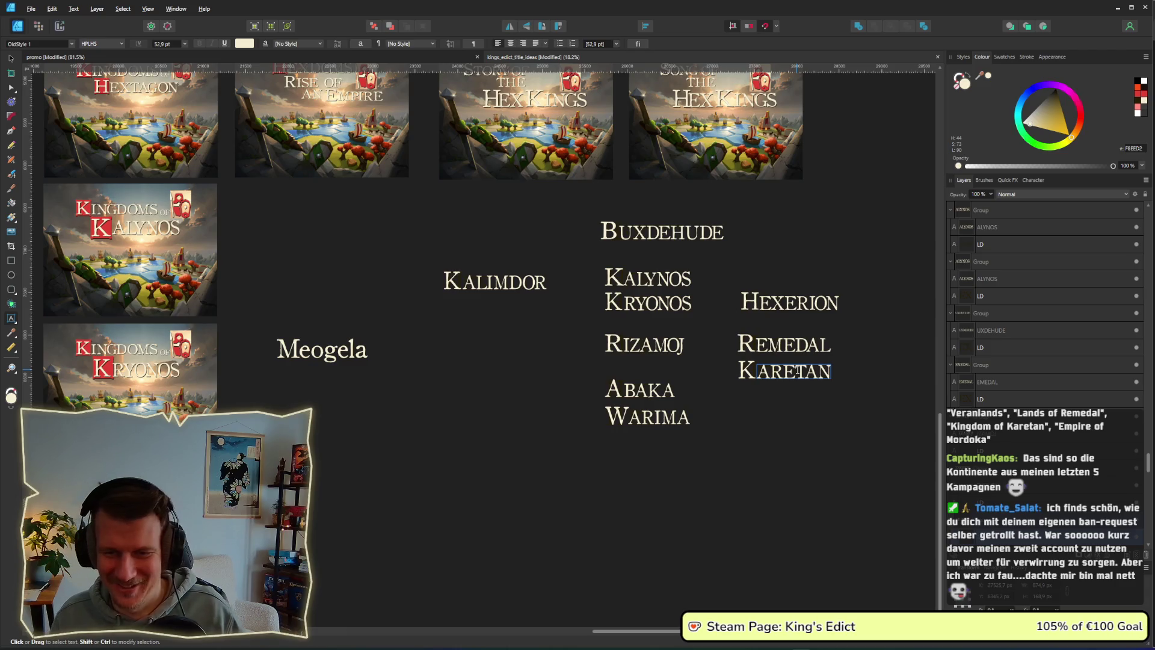
pyautogui.click(798, 372)
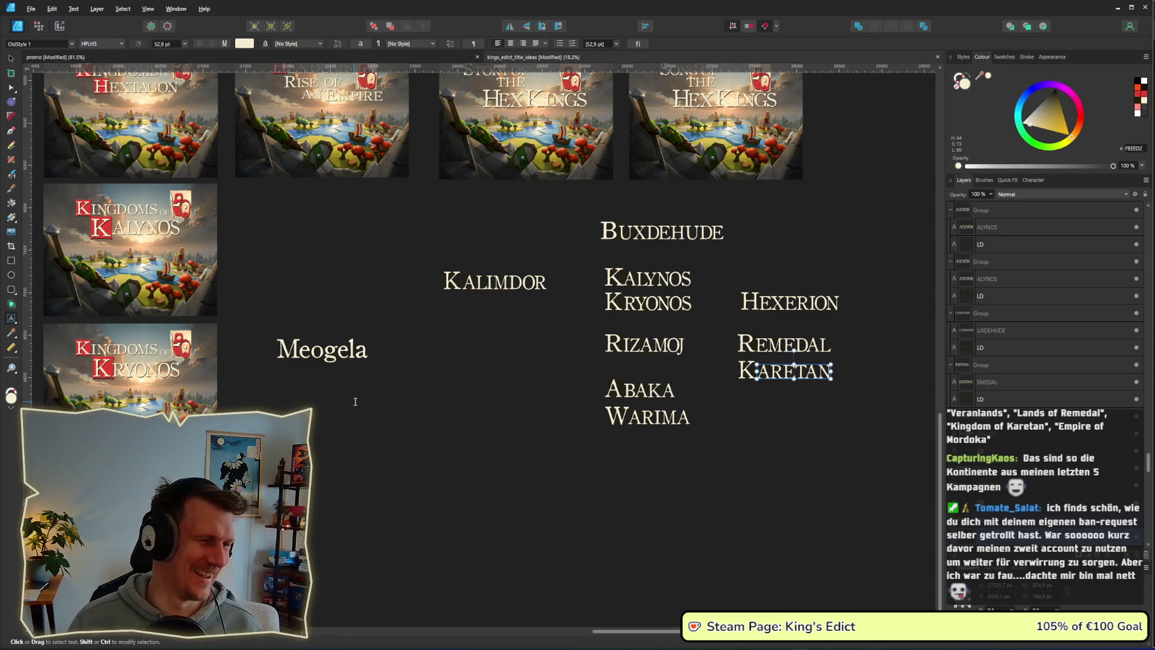
pyautogui.press('Escape')
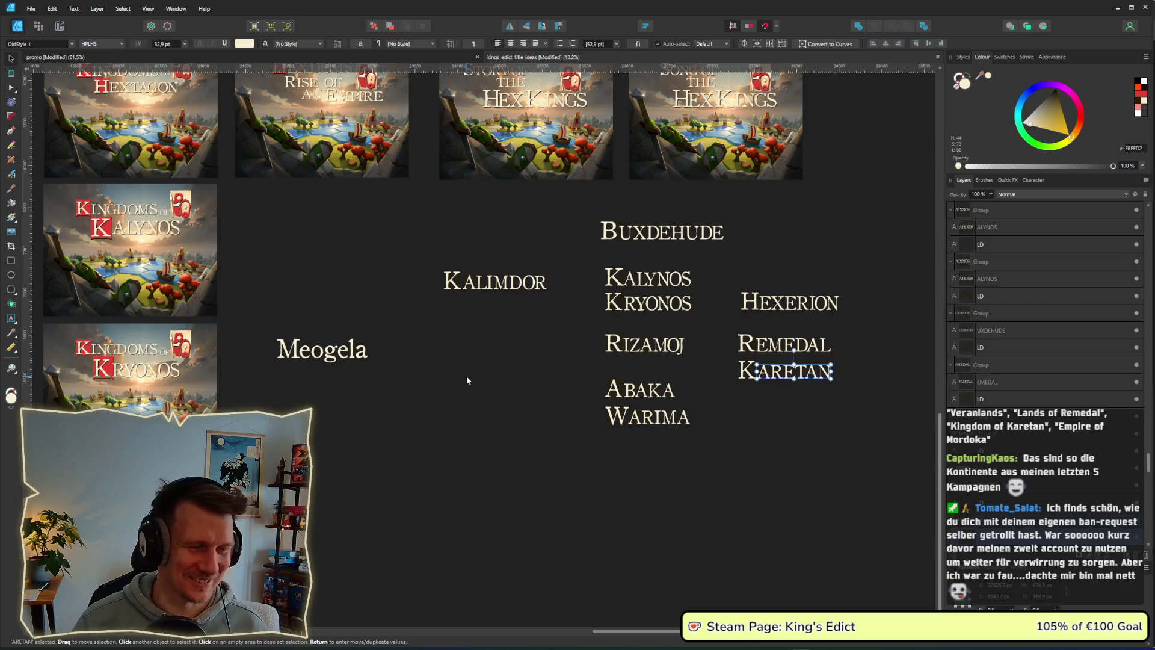
pyautogui.click(466, 380)
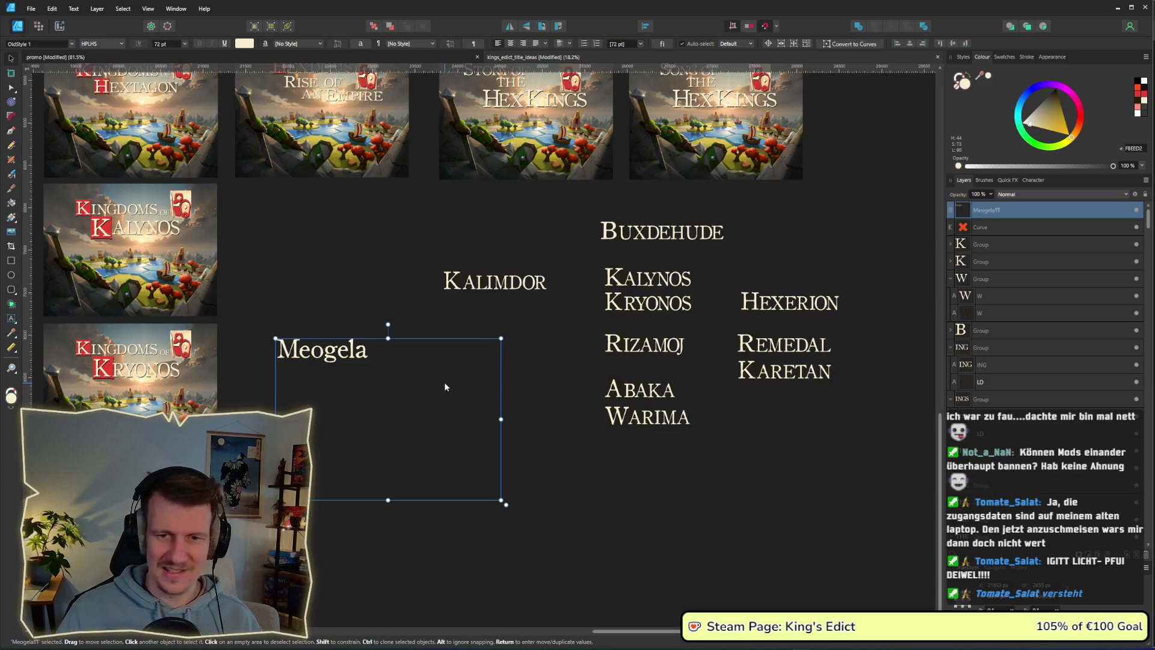
pyautogui.press('t')
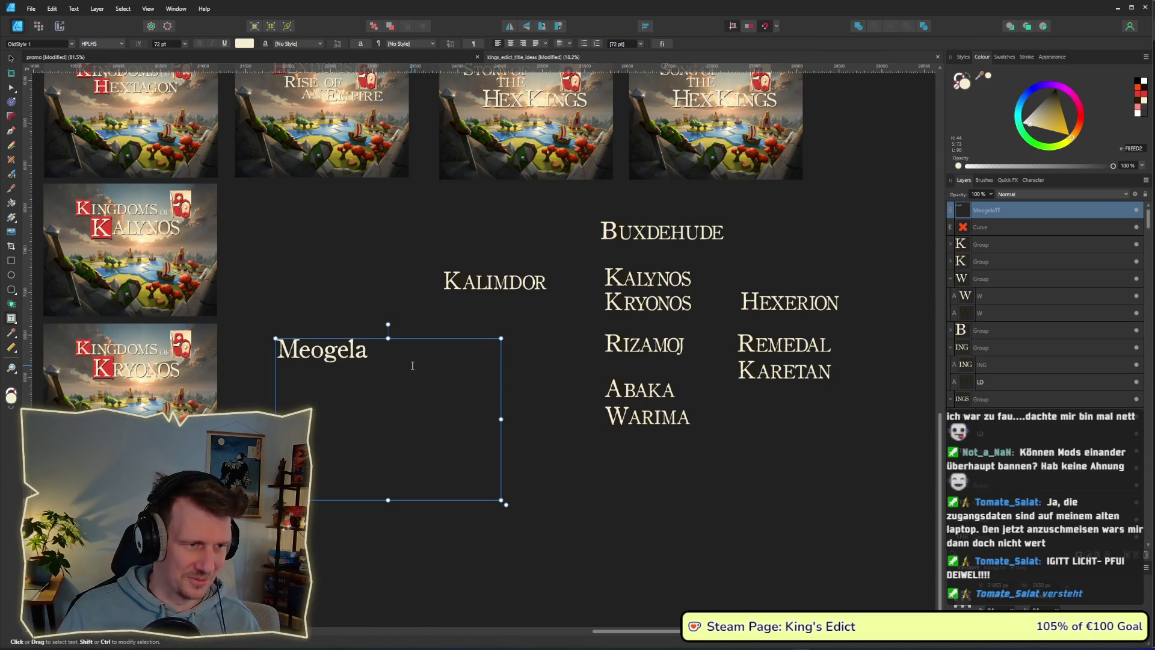
pyautogui.press('Escape')
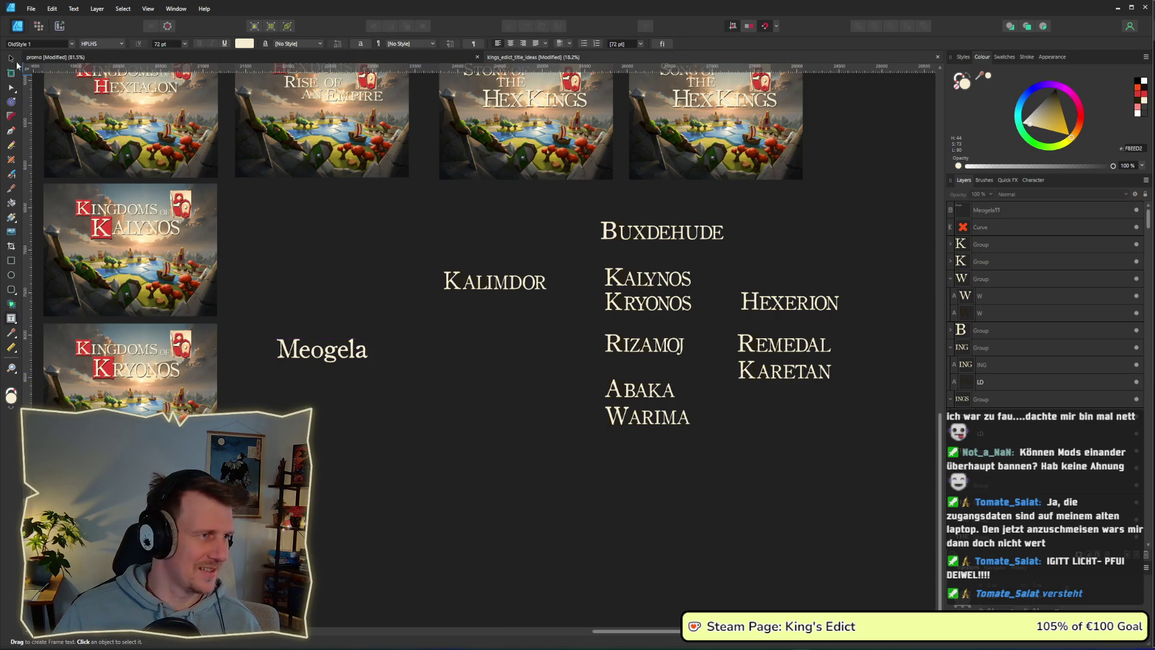
pyautogui.click(11, 59)
pyautogui.click(358, 357)
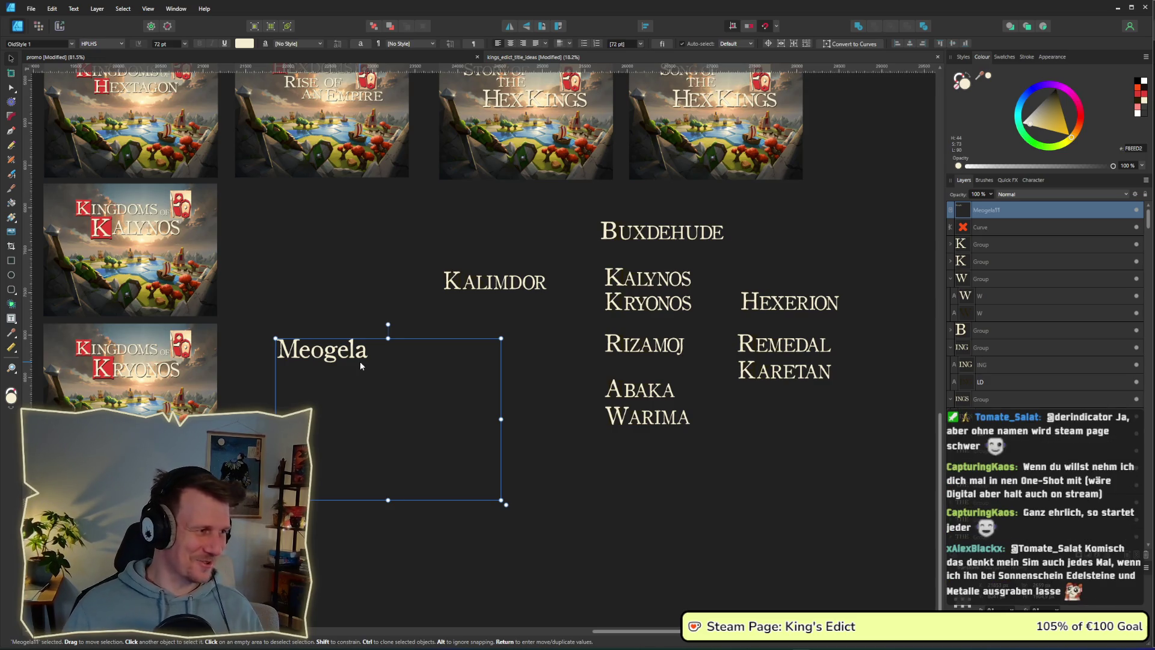
pyautogui.doubleClick(373, 365)
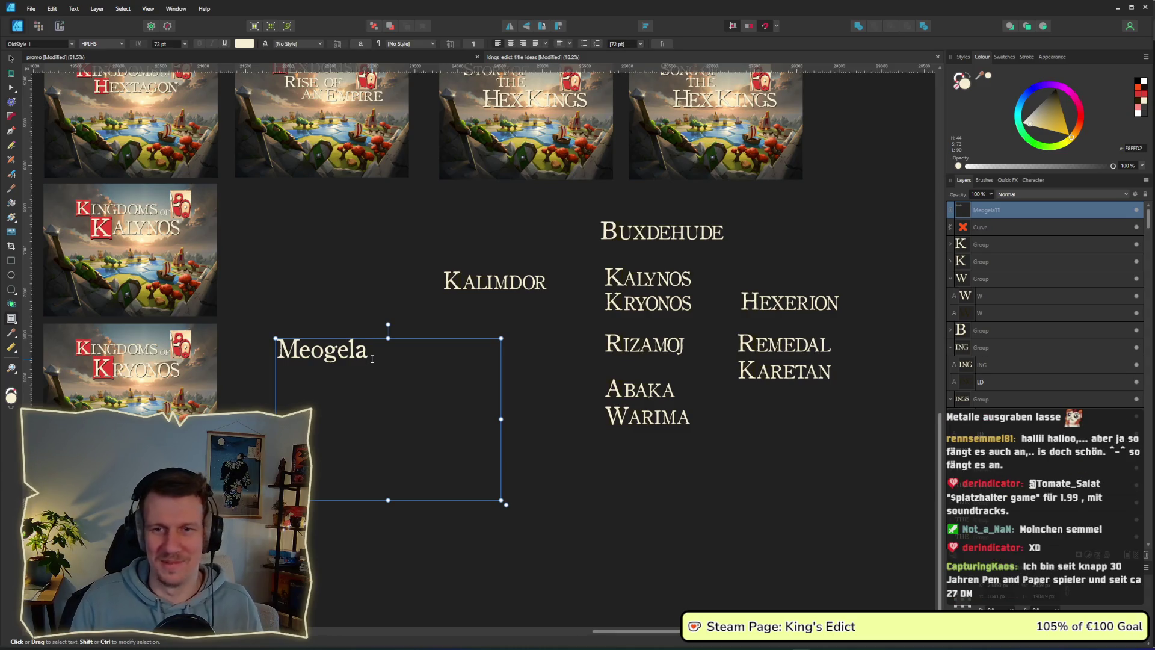
pyautogui.moveTo(371, 359); pyautogui.dragTo(275, 354)
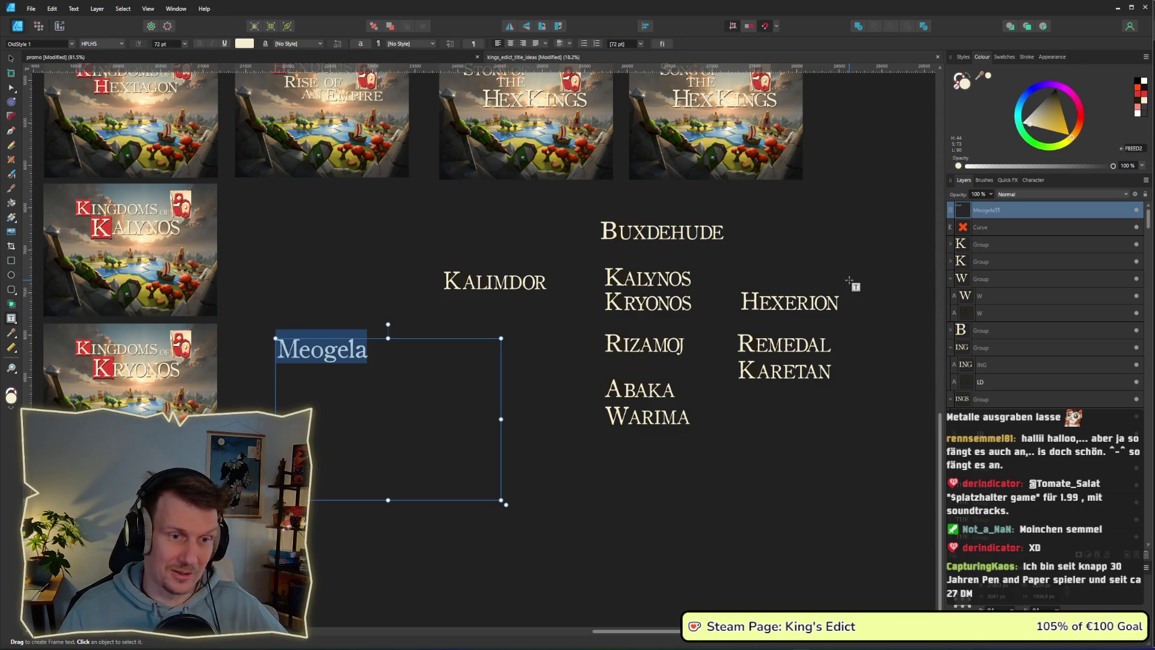
# Leave text editing, then undo to restore the Meogela text frame selection.
pyautogui.scroll(3, 460, 221)
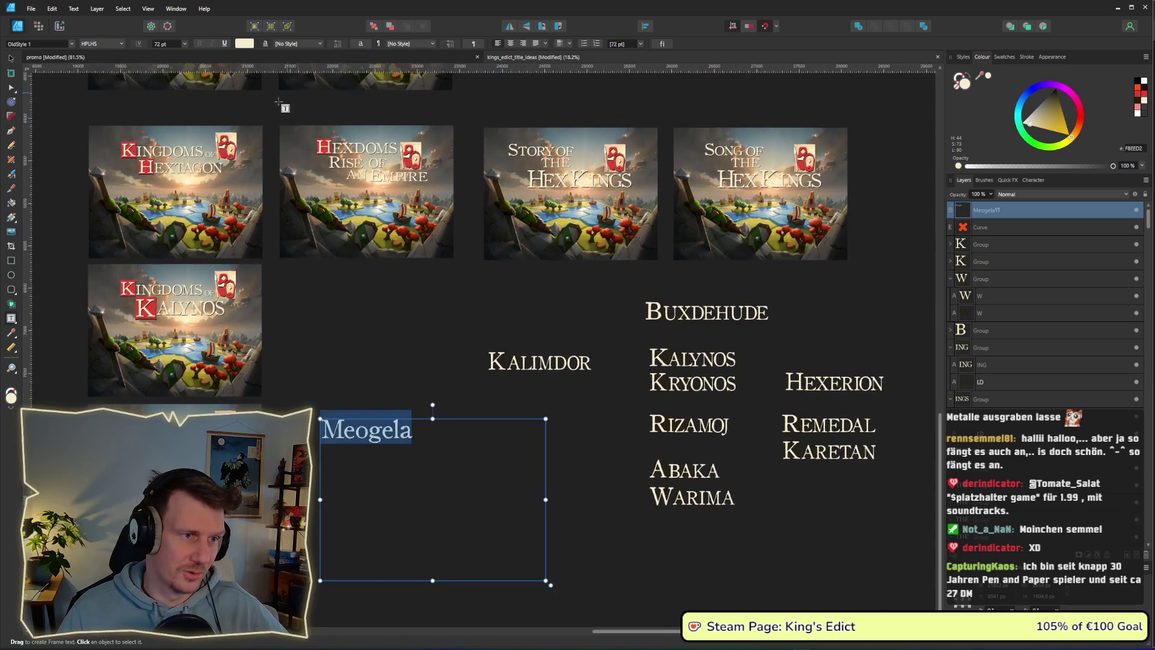
pyautogui.press('Escape')
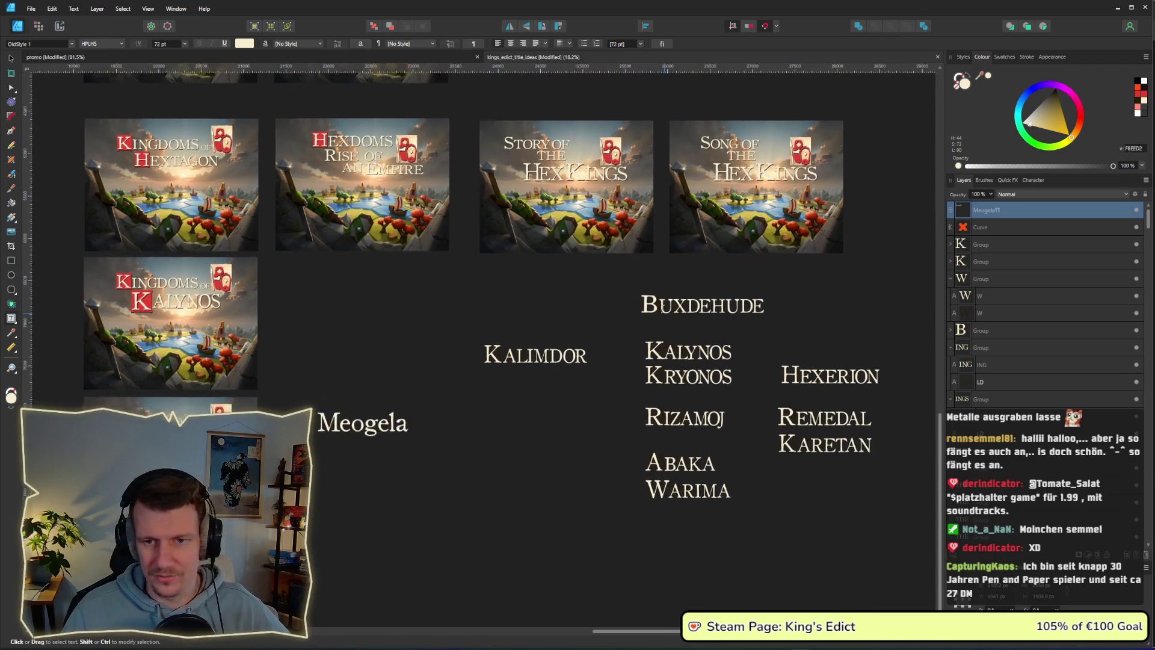
pyautogui.scroll(-2, 646, 253)
pyautogui.hotkey('ctrl', 'z')
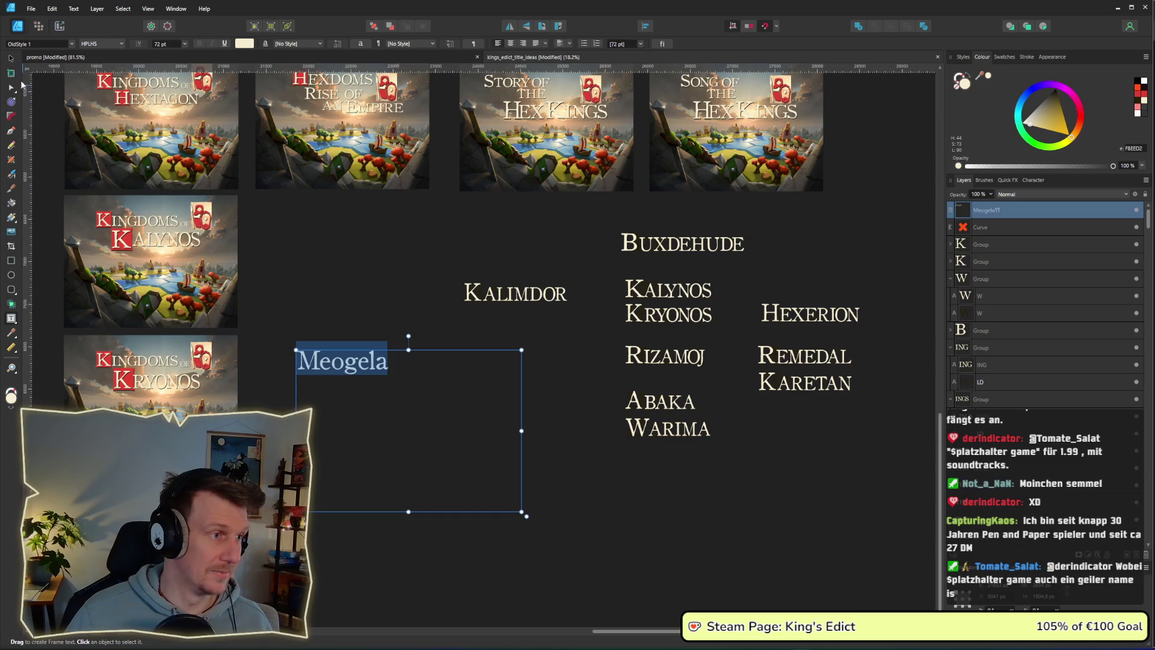
# Shift the Meogela text frame slightly right with the Move tool, then switch windows.
pyautogui.click(12, 59)
pyautogui.moveTo(366, 368); pyautogui.dragTo(383, 368)
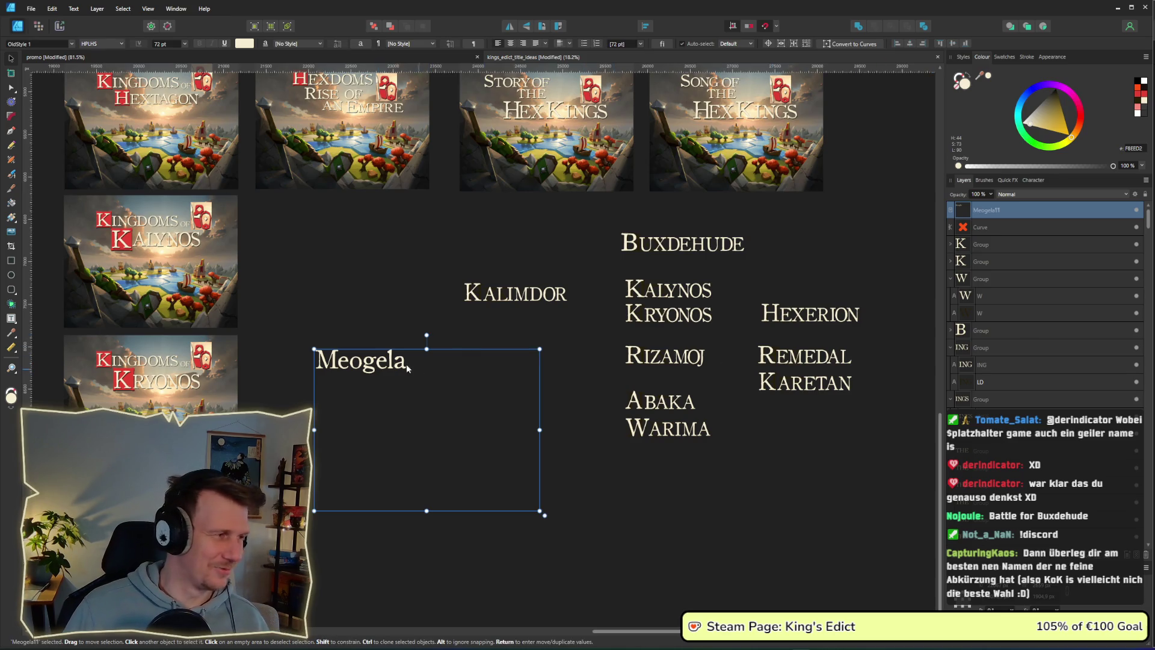
pyautogui.hotkey('shift', 'Right')
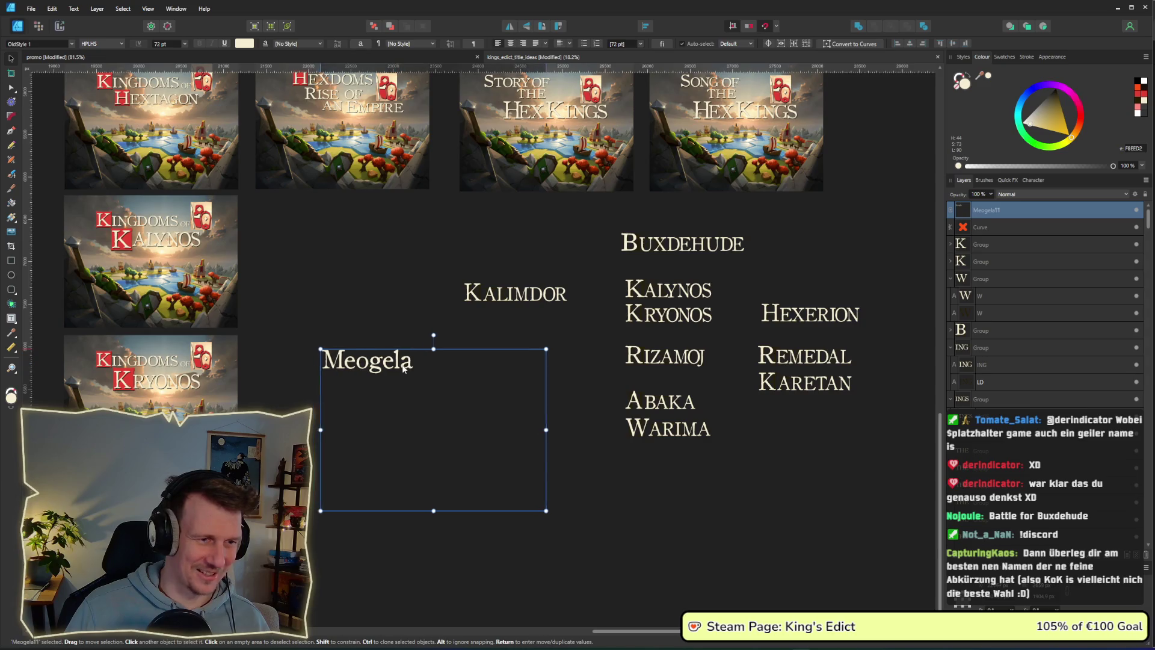
pyautogui.moveTo(403, 368); pyautogui.dragTo(407, 368)
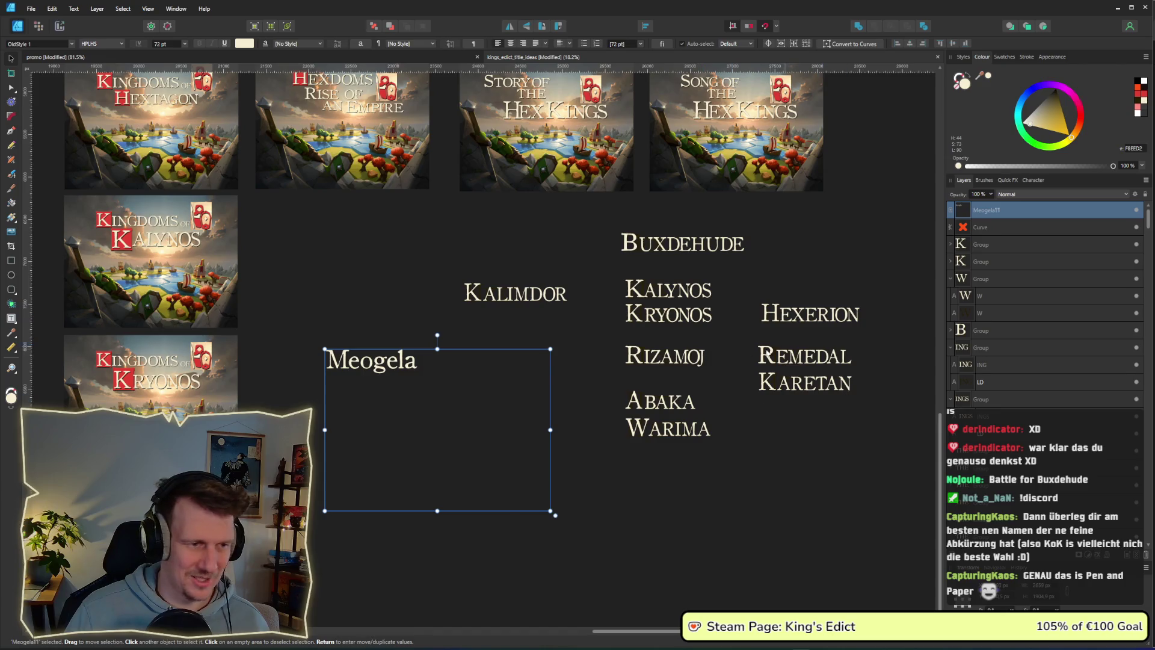
pyautogui.hotkey('alt', 'Tab')
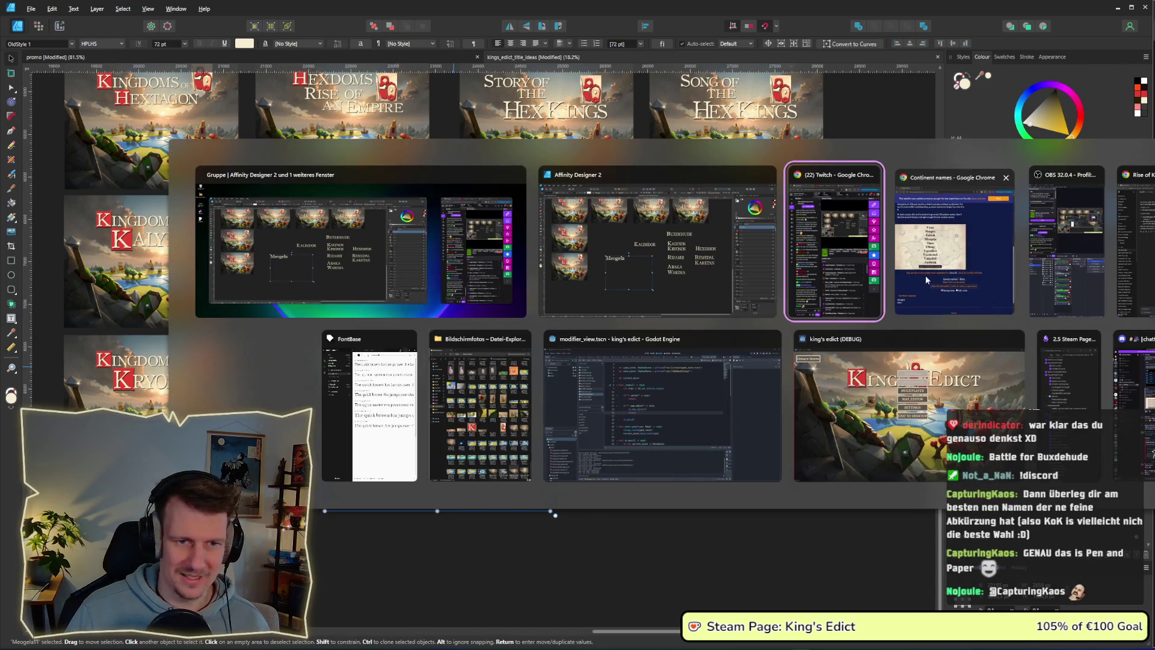
# Bring up the Continent names page, then return to the title-ideas canvas toward the upper mockups.
pyautogui.click(925, 275)
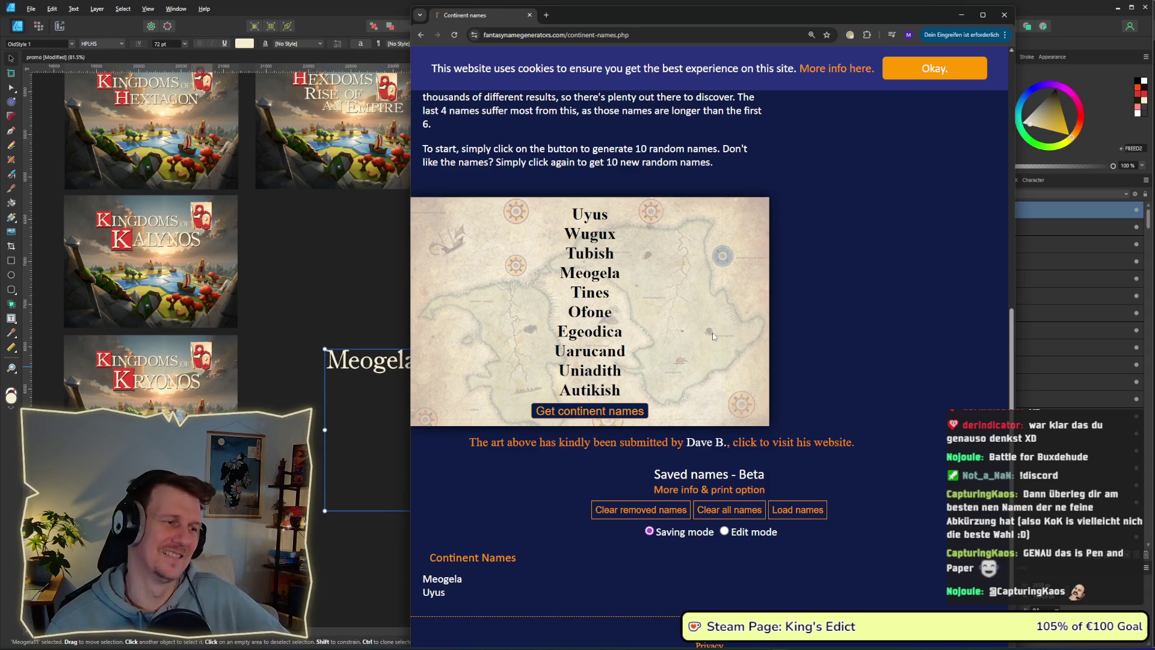
pyautogui.click(319, 257)
pyautogui.moveTo(330, 241); pyautogui.dragTo(457, 369)
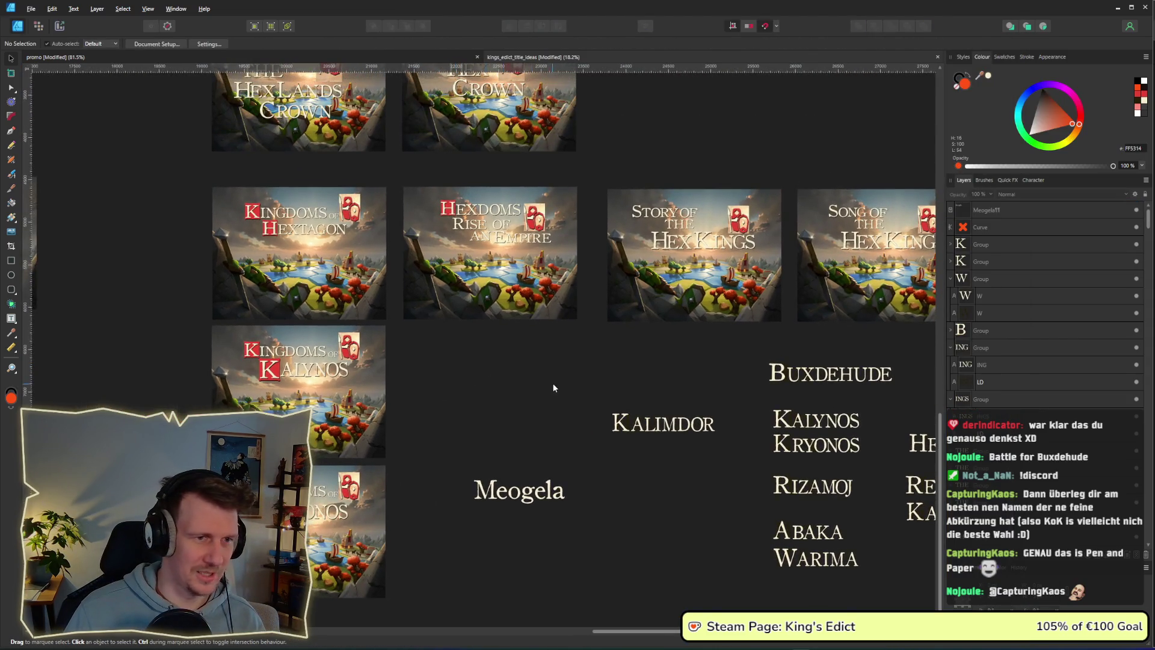
# Select the KINGS and BATTLE words in The Kings Battle mockup.
pyautogui.moveTo(553, 388); pyautogui.dragTo(445, 336)
pyautogui.moveTo(587, 223); pyautogui.dragTo(579, 412)
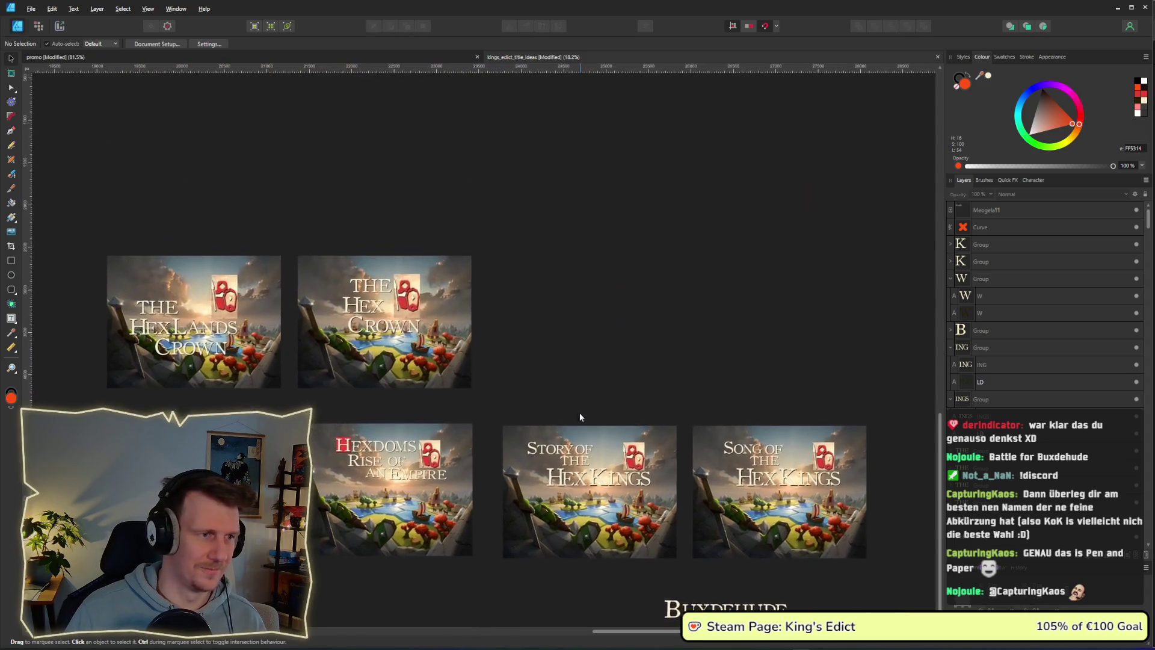
pyautogui.moveTo(173, 252); pyautogui.dragTo(506, 268)
pyautogui.scroll(-2, 391, 299)
pyautogui.scroll(1, 391, 299)
pyautogui.hscroll(-5, 391, 299)
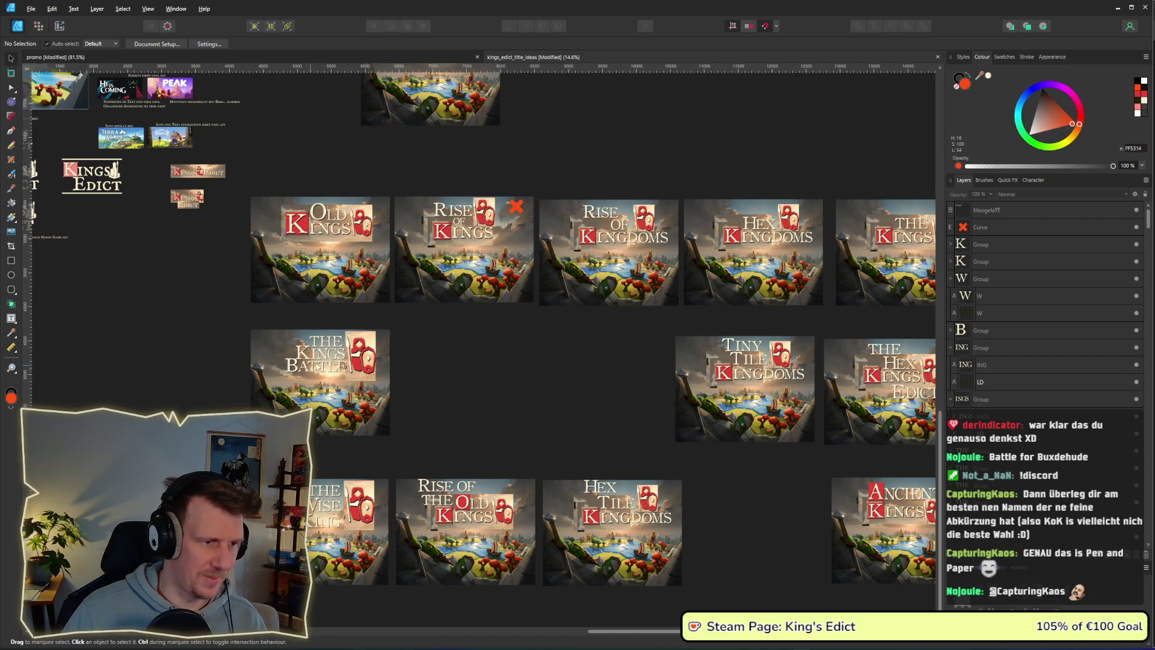
pyautogui.click(319, 355)
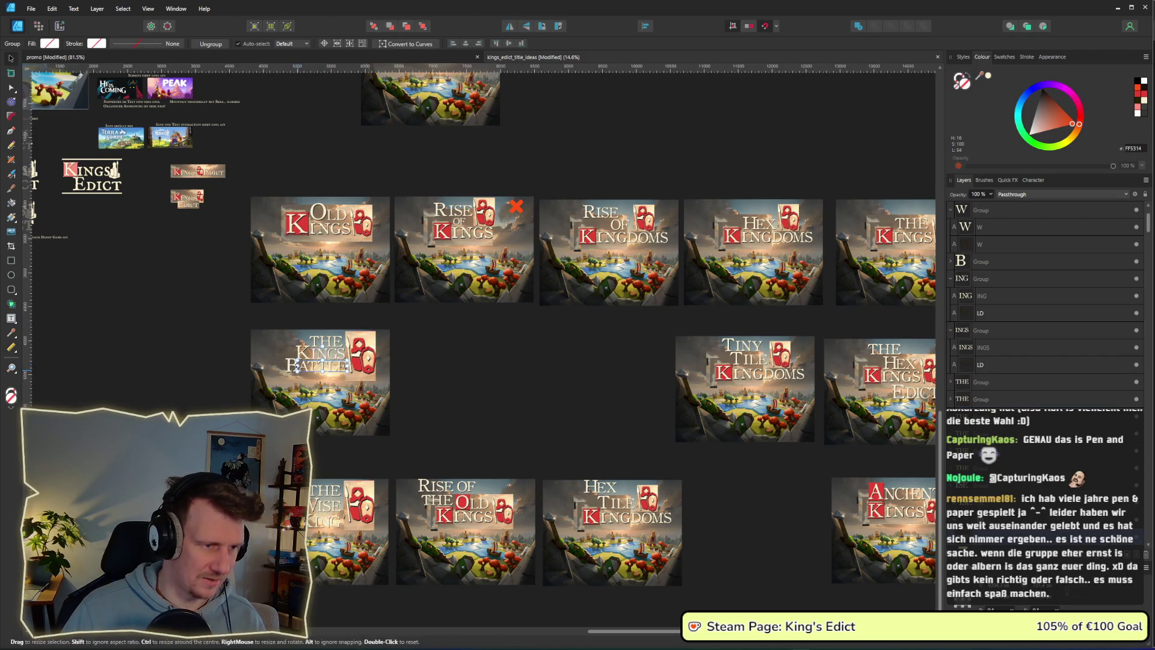
pyautogui.keyDown('shift'); pyautogui.click(293, 369); pyautogui.keyUp('shift')
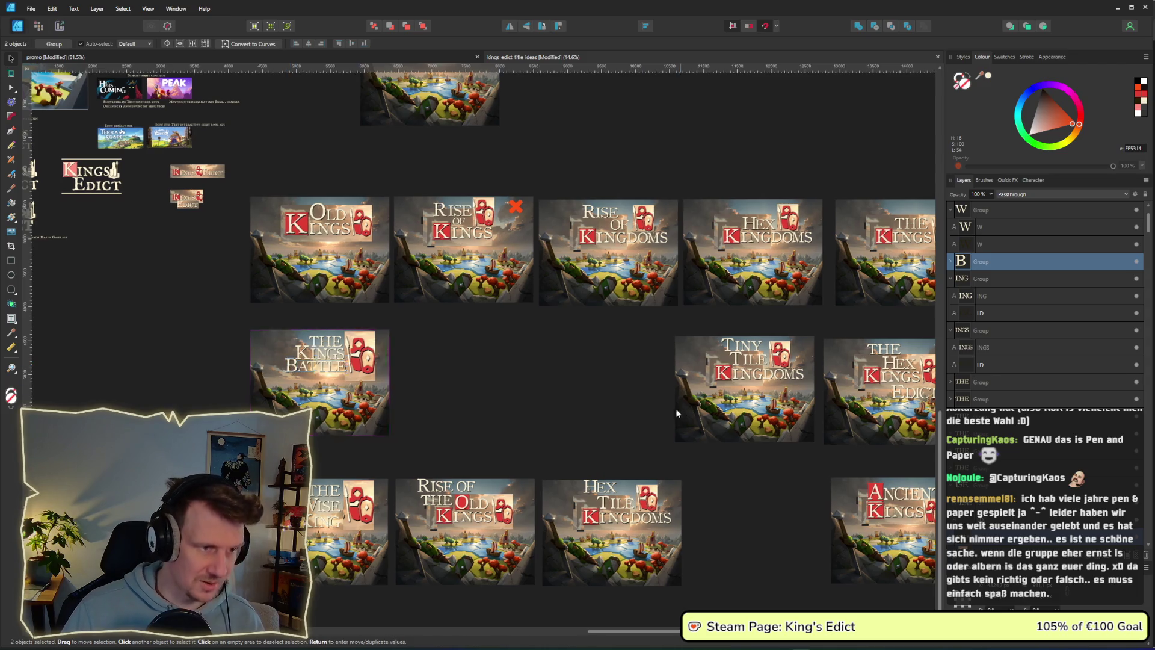
# Marquee-select the Song of the Hex Kings mockup and drag it down beside the Kingdoms mockups.
pyautogui.hscroll(10, 414, 346)
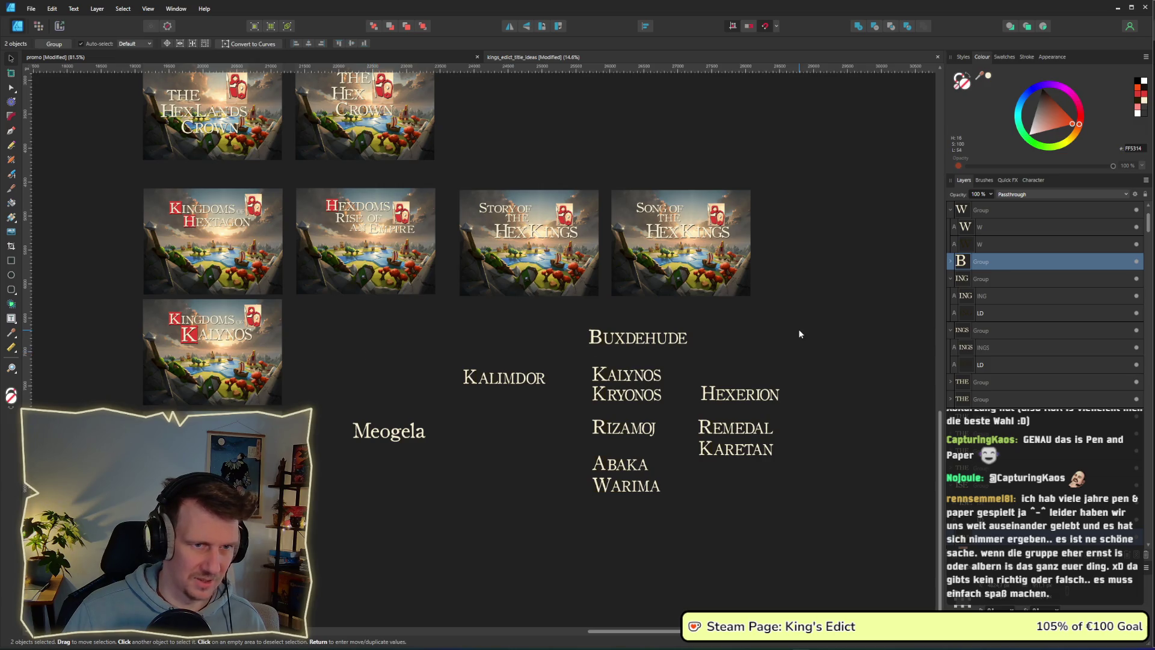
pyautogui.moveTo(788, 321)
pyautogui.mouseDown()
pyautogui.moveTo(612, 194)
pyautogui.moveTo(604, 176)
pyautogui.mouseUp()
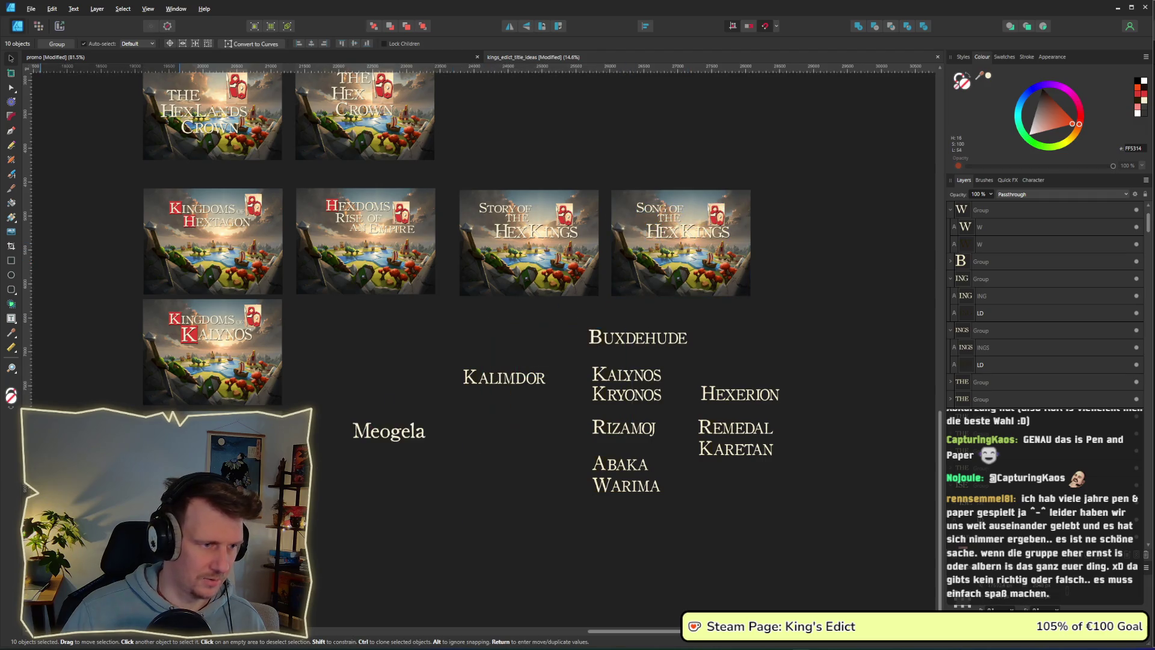
pyautogui.moveTo(710, 256)
pyautogui.mouseDown()
pyautogui.moveTo(363, 386)
pyautogui.moveTo(388, 394)
pyautogui.mouseUp()
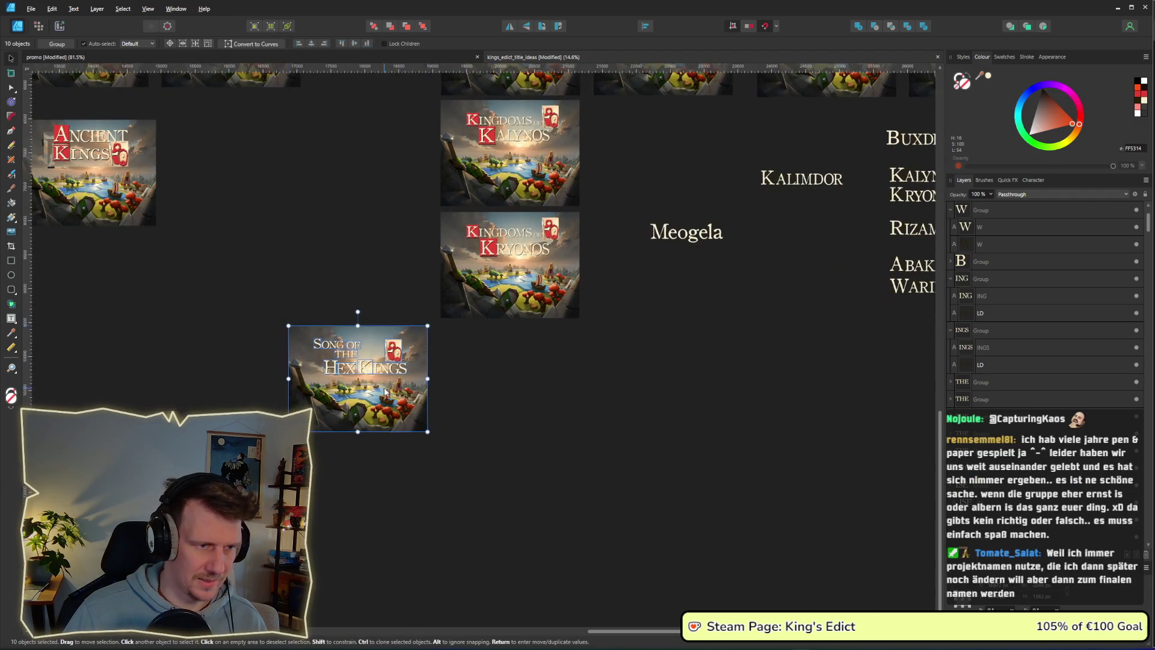
# Settle the Song of the Hex Kings mockup into place on the canvas.
pyautogui.click(220, 243)
pyautogui.moveTo(220, 243); pyautogui.dragTo(299, 296)
pyautogui.moveTo(454, 416); pyautogui.dragTo(455, 414)
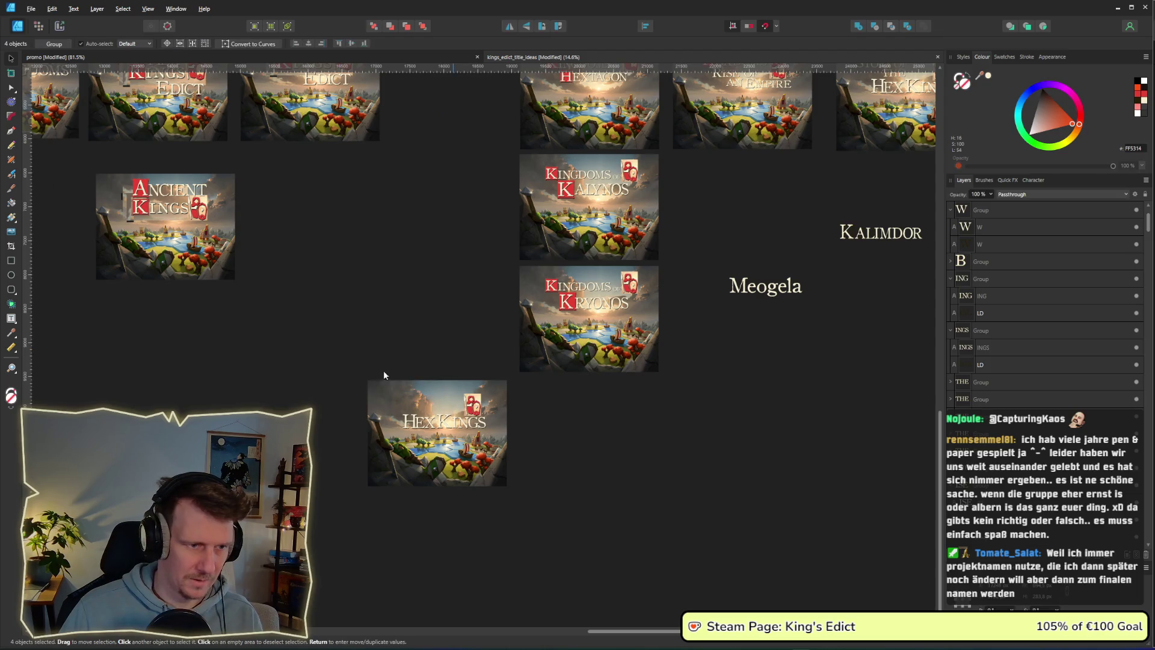
pyautogui.hscroll(-10, 252, 288)
pyautogui.scroll(3, 252, 289)
pyautogui.hscroll(-2, 251, 284)
pyautogui.scroll(1, 252, 284)
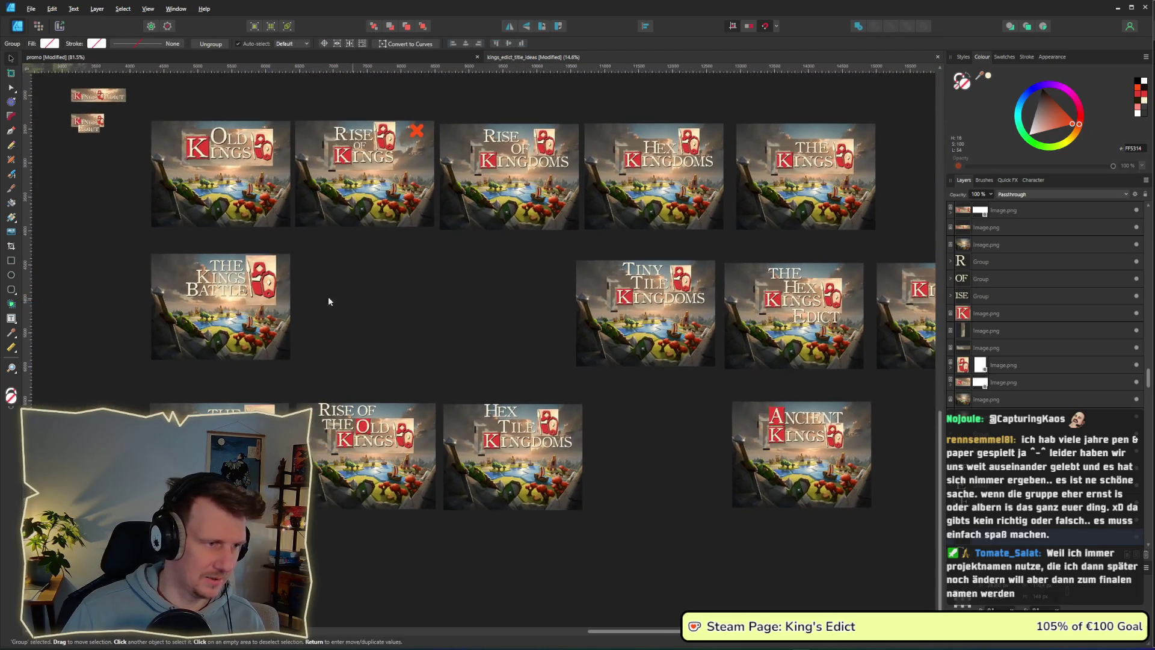
# Copy the BATTLE word from The Kings Battle and paste it onto the Hex Kings mockup.
pyautogui.moveTo(111, 276)
pyautogui.mouseDown()
pyautogui.moveTo(153, 300)
pyautogui.moveTo(234, 296)
pyautogui.mouseUp()
pyautogui.hotkey('ctrl', 'c')
pyautogui.hscroll(8, 482, 348)
pyautogui.scroll(-4, 481, 349)
pyautogui.hotkey('ctrl', 'v')
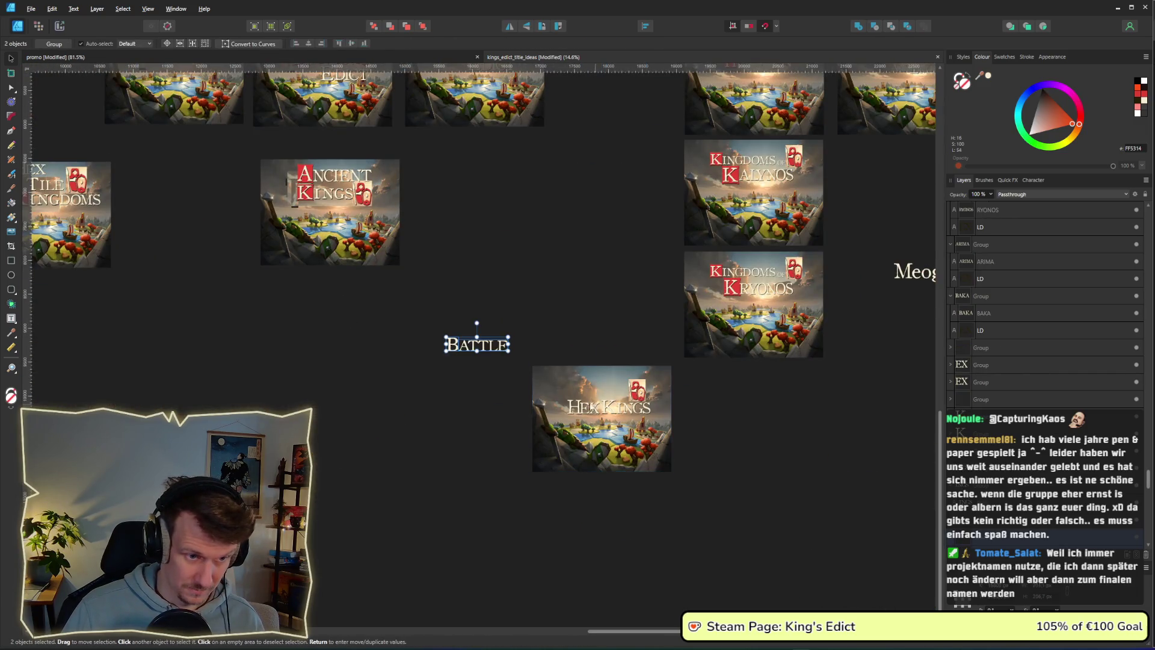
pyautogui.moveTo(487, 351); pyautogui.dragTo(598, 389)
# Change the title word OF to FOR in the top text layer.
pyautogui.scroll(2, 533, 343)
pyautogui.hscroll(-3, 533, 343)
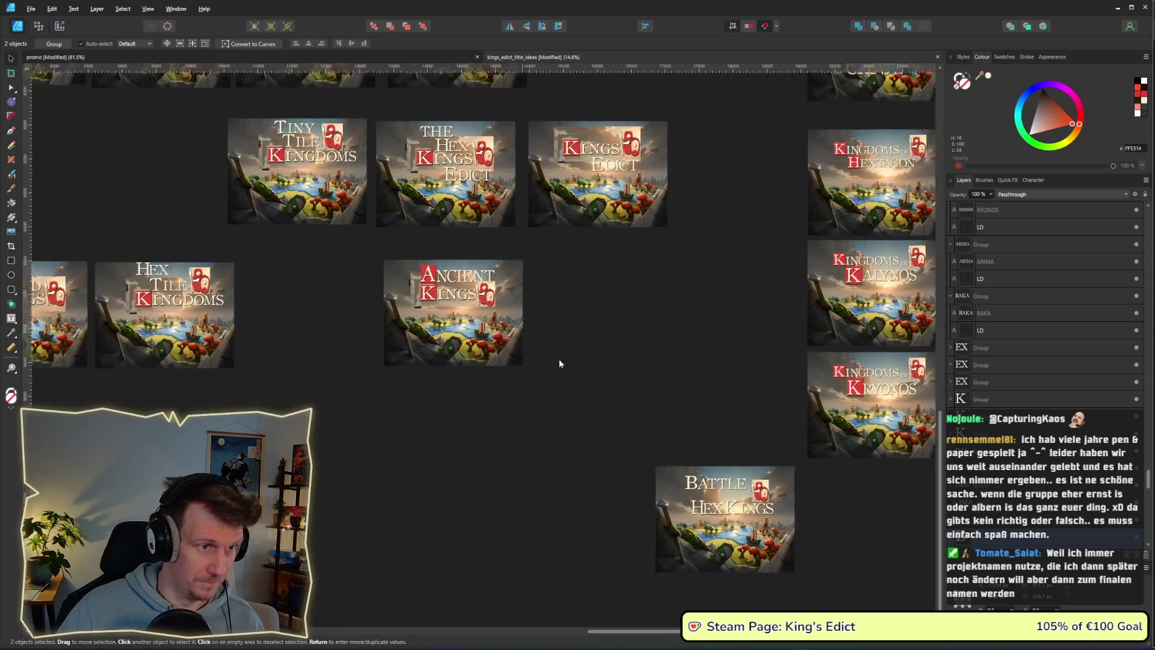
pyautogui.scroll(2, 533, 344)
pyautogui.hscroll(-3, 533, 344)
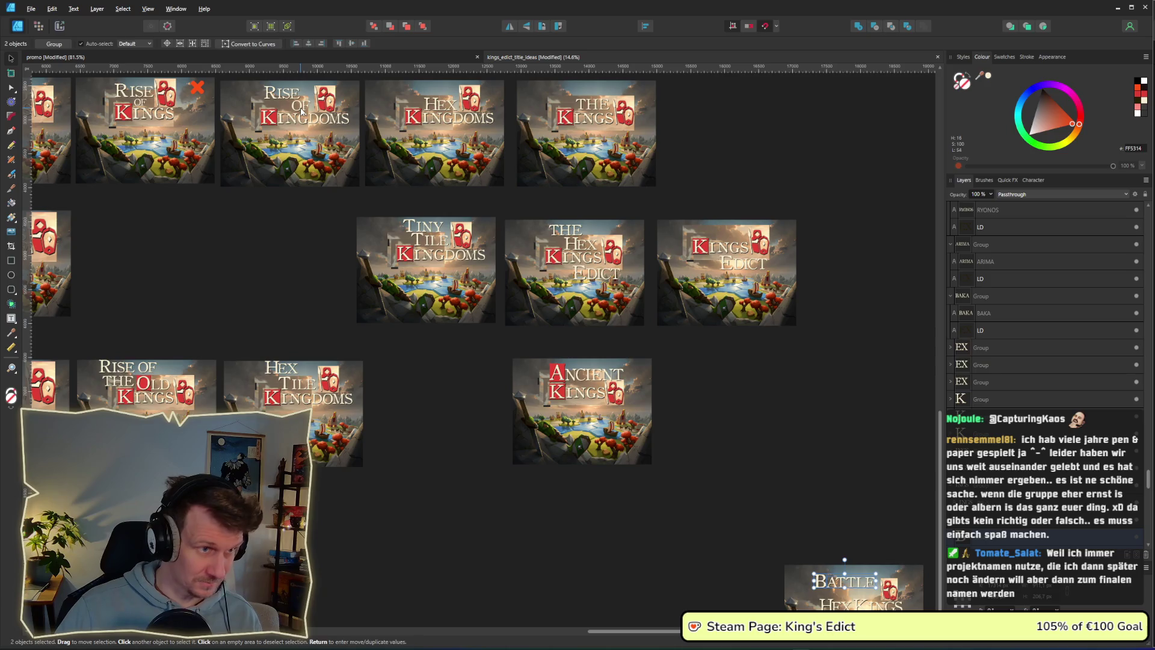
pyautogui.click(847, 582)
pyautogui.scroll(-3, 847, 582)
pyautogui.hscroll(5, 847, 583)
pyautogui.scroll(4, 589, 363)
pyautogui.click(559, 359)
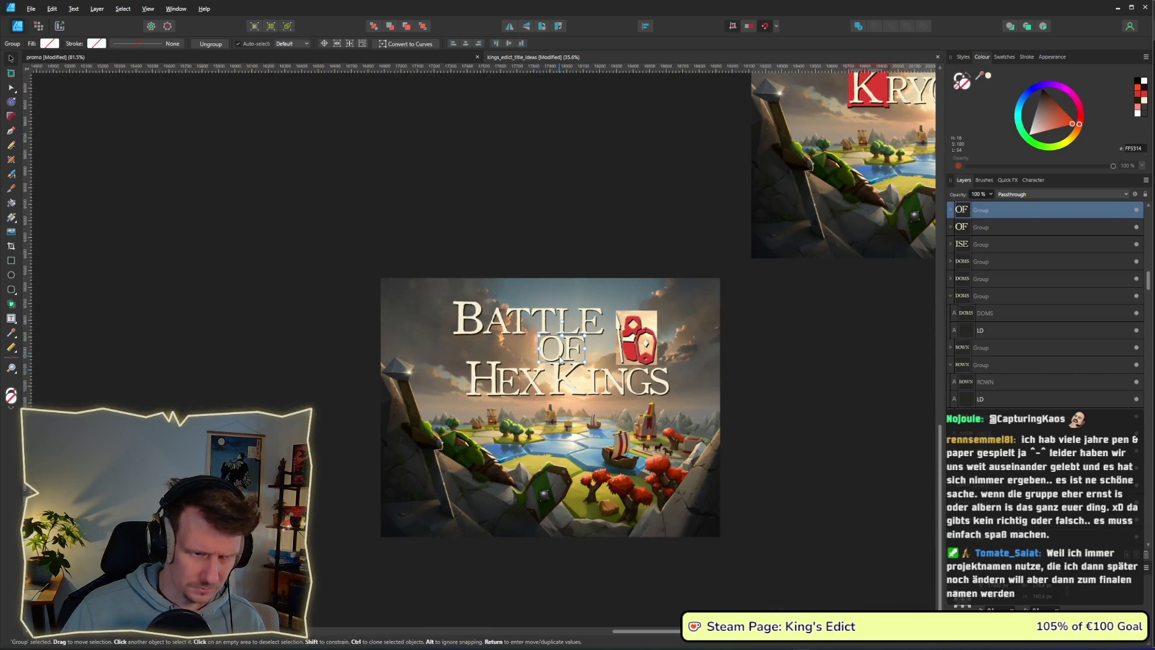
pyautogui.doubleClick(560, 359)
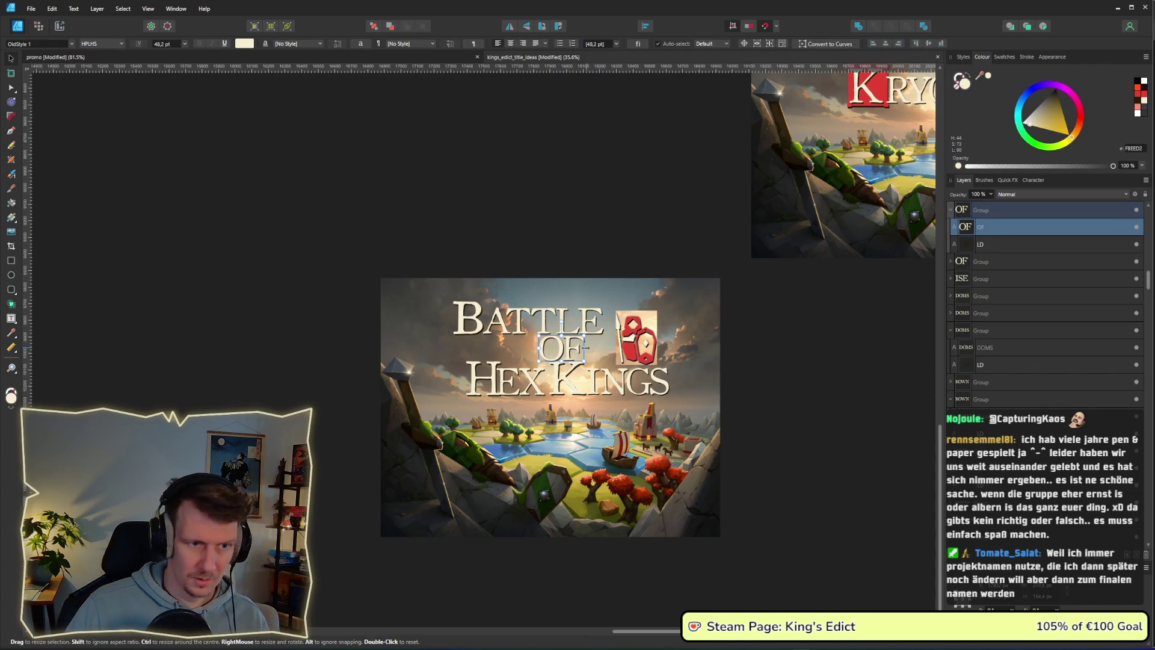
pyautogui.doubleClick(572, 347)
pyautogui.write('FOR')
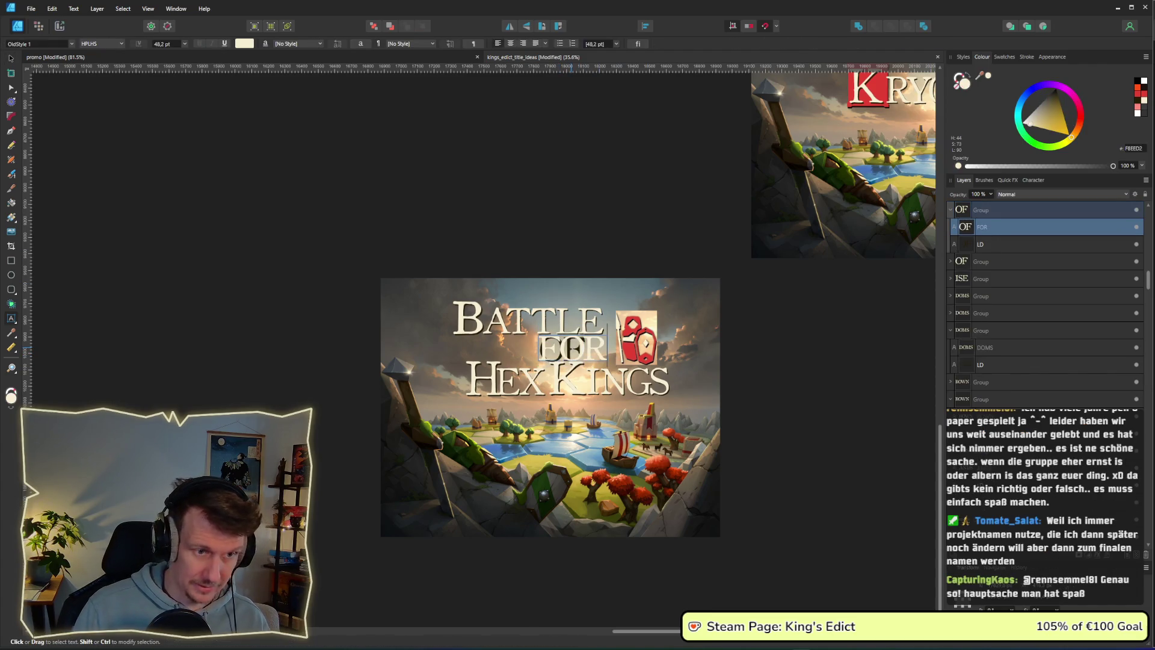
pyautogui.click(11, 59)
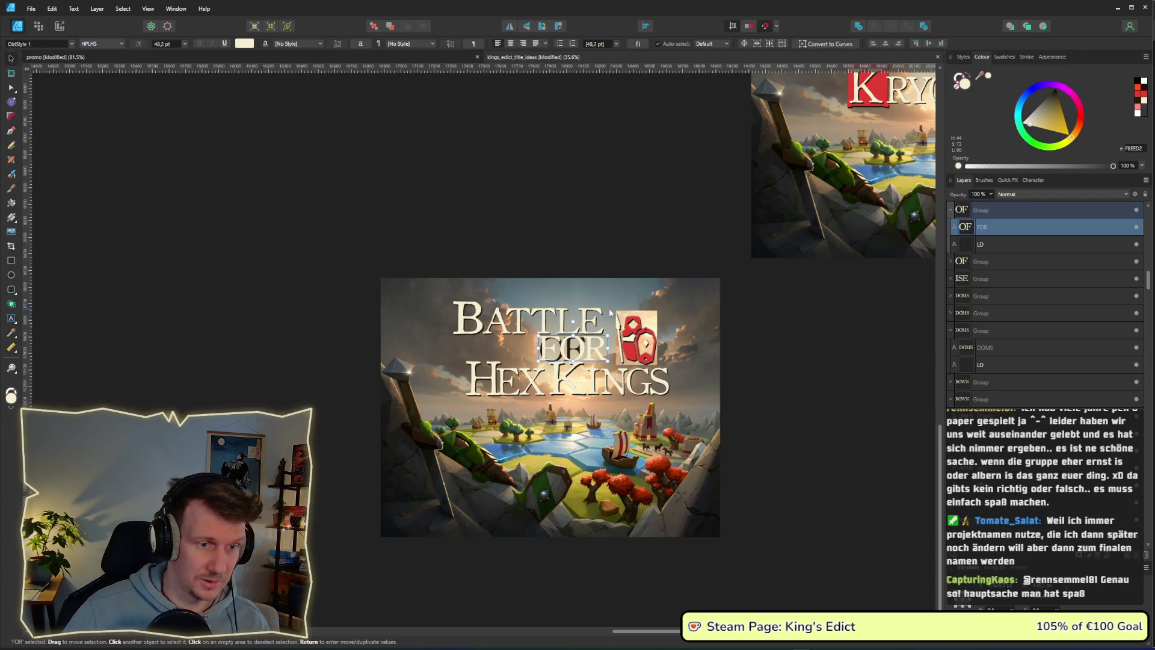
# Change OF to FOR in the second text layer too, then show the top layer again.
pyautogui.click(1002, 245)
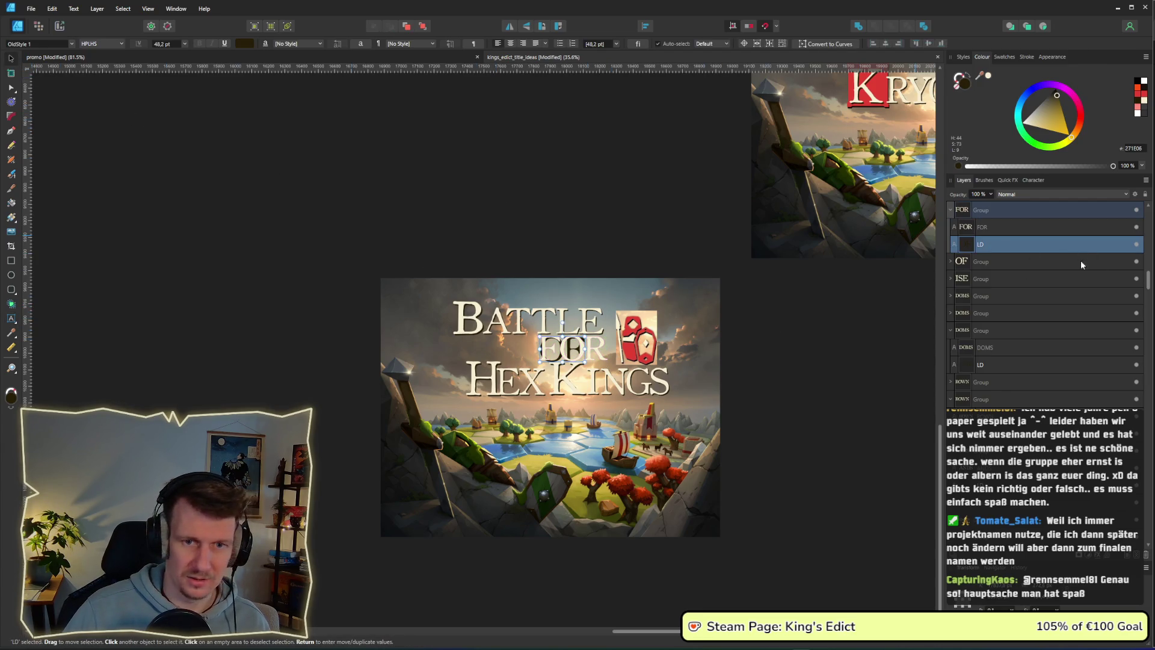
pyautogui.click(1137, 227)
pyautogui.doubleClick(569, 352)
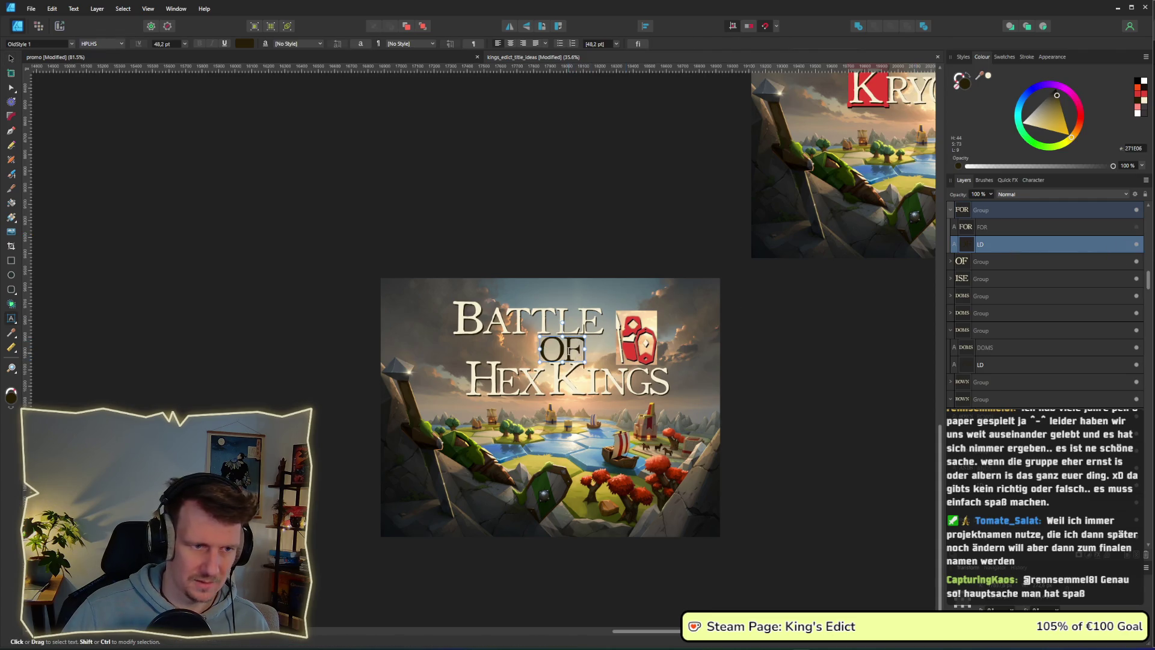
pyautogui.write('FOR')
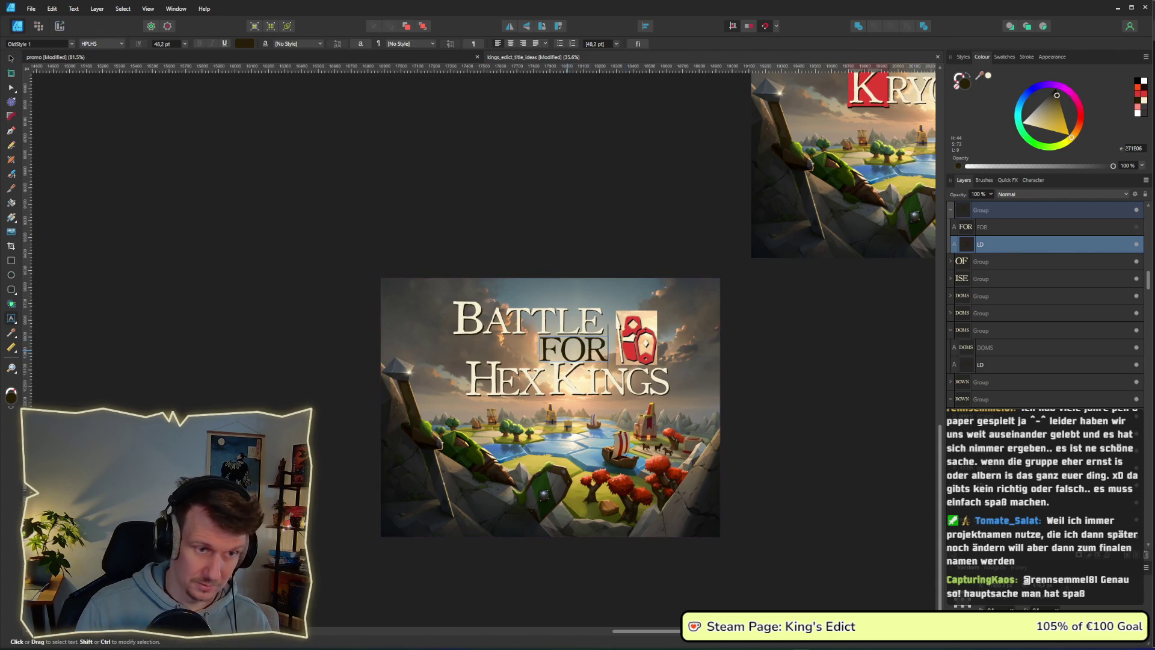
pyautogui.press('Escape')
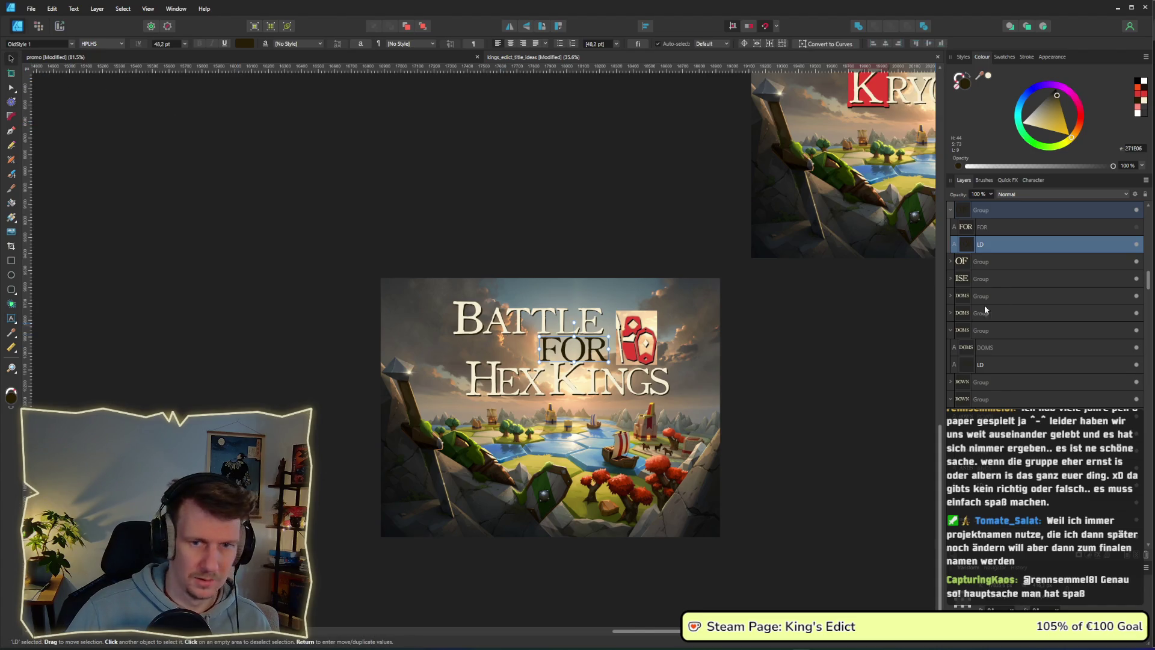
pyautogui.click(1137, 226)
# Move the HEX KINGS line slightly lower and a touch right.
pyautogui.moveTo(806, 354)
pyautogui.mouseDown()
pyautogui.moveTo(749, 419)
pyautogui.moveTo(462, 373)
pyautogui.moveTo(464, 391)
pyautogui.mouseUp()
pyautogui.moveTo(747, 385)
pyautogui.mouseDown()
pyautogui.moveTo(698, 343)
pyautogui.moveTo(525, 331)
pyautogui.moveTo(570, 352)
pyautogui.mouseUp()
pyautogui.moveTo(731, 409)
pyautogui.mouseDown()
pyautogui.moveTo(734, 440)
pyautogui.moveTo(466, 370)
pyautogui.mouseUp()
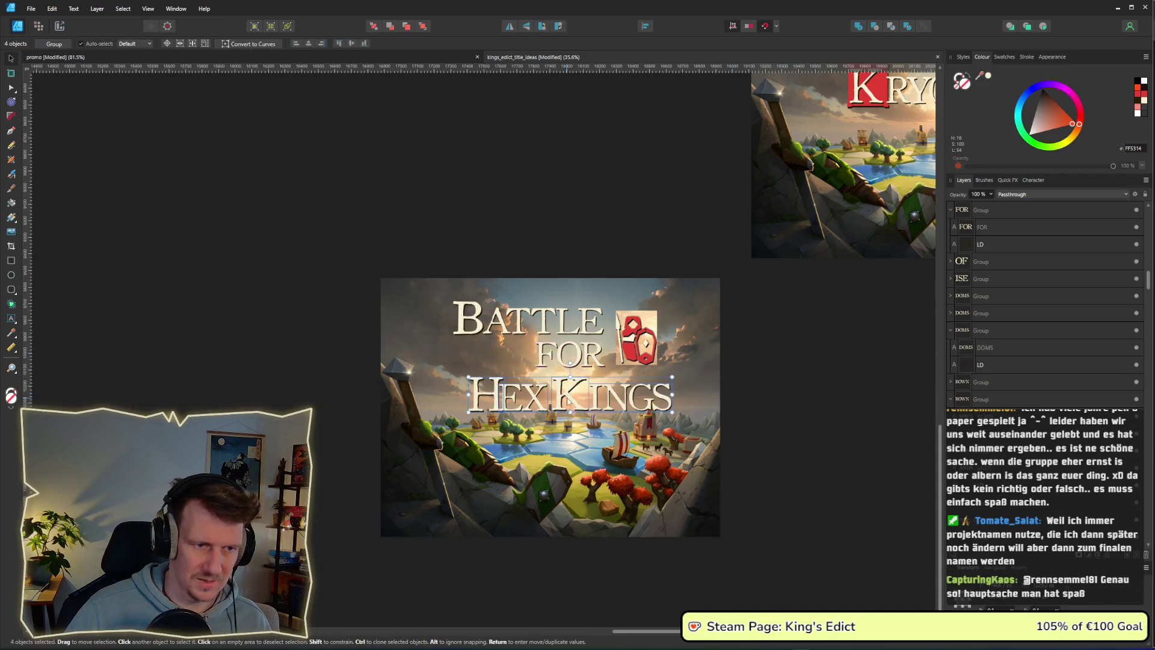
pyautogui.moveTo(566, 395); pyautogui.dragTo(572, 395)
pyautogui.click(811, 387)
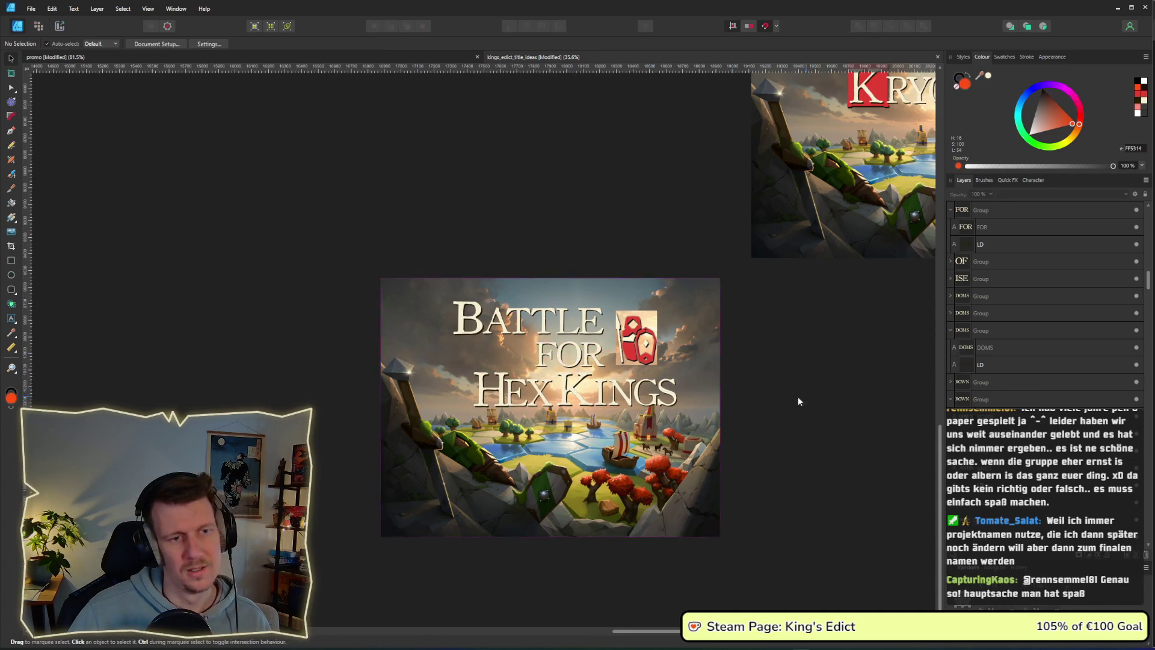
pyautogui.moveTo(804, 396); pyautogui.dragTo(598, 418)
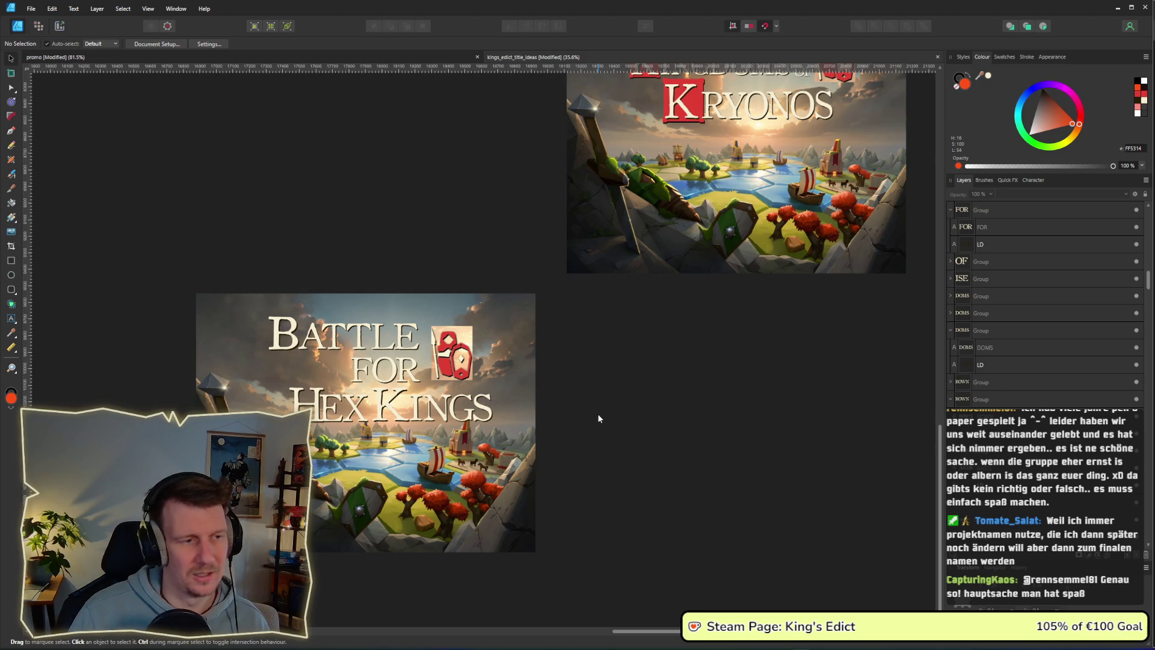
# Marquee-select the whole Battle for Hex Kings mockup and nudge it slightly left and up.
pyautogui.scroll(-3, 601, 415)
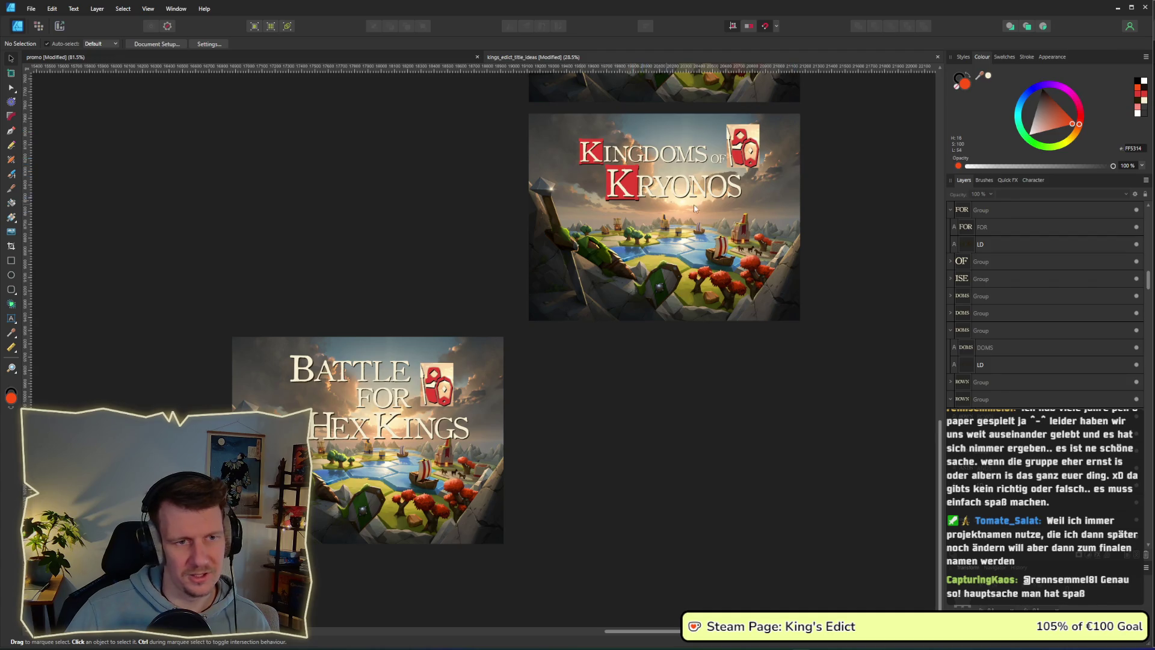
pyautogui.hscroll(2, 709, 352)
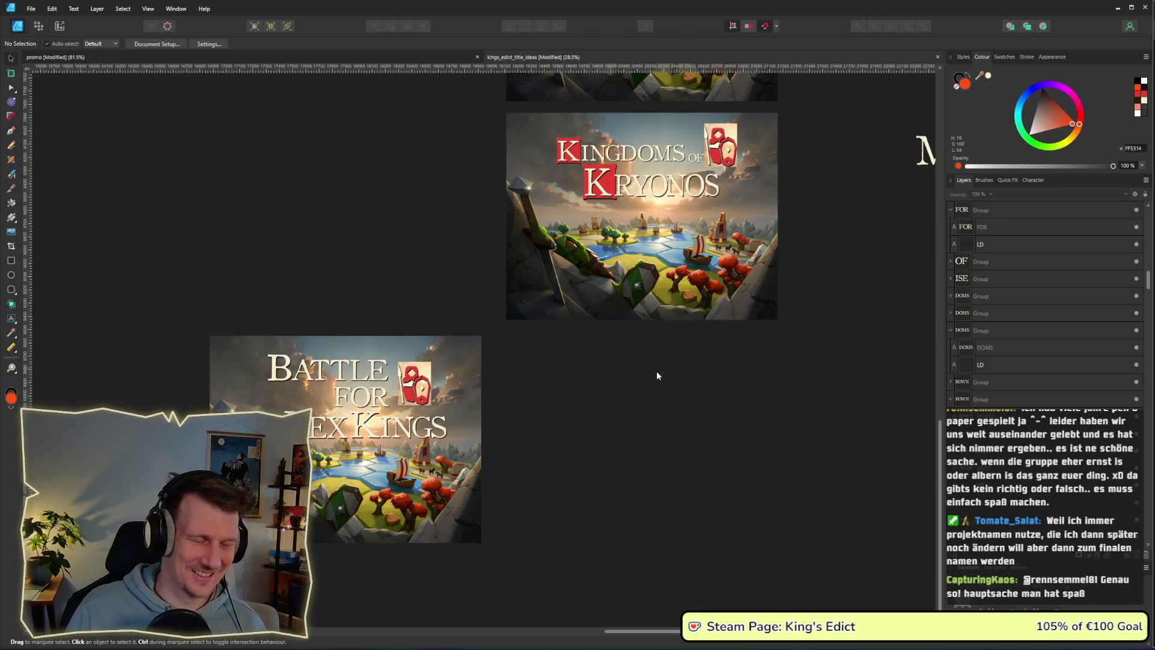
pyautogui.moveTo(506, 576); pyautogui.dragTo(181, 273)
pyautogui.moveTo(361, 373); pyautogui.dragTo(346, 368)
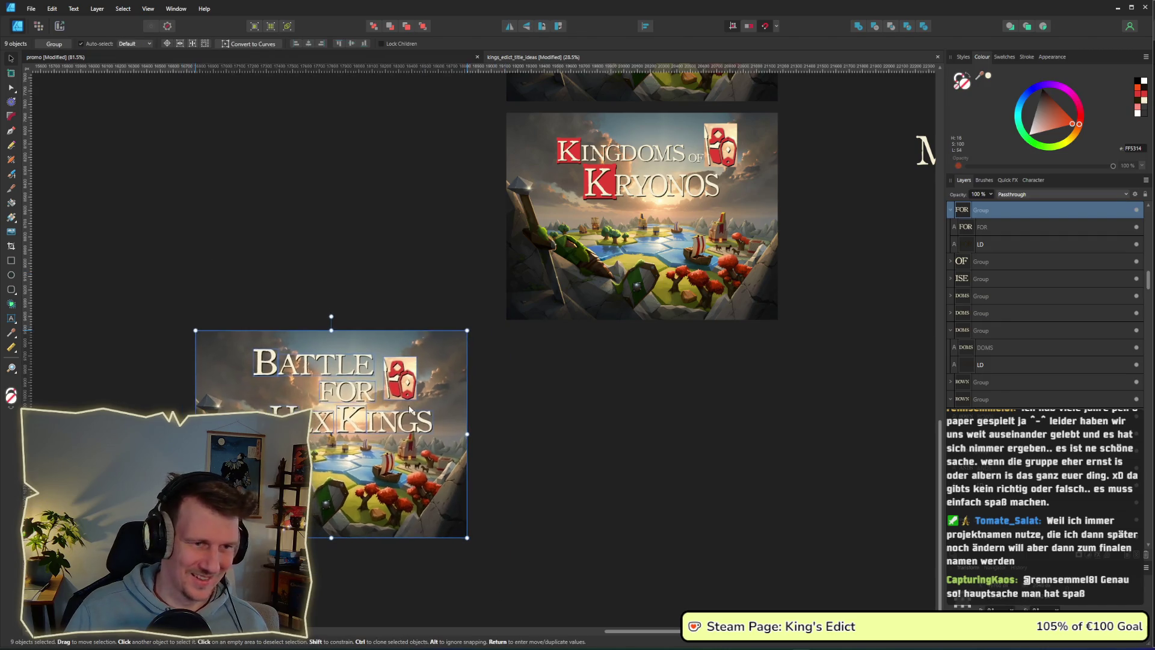
pyautogui.click(589, 397)
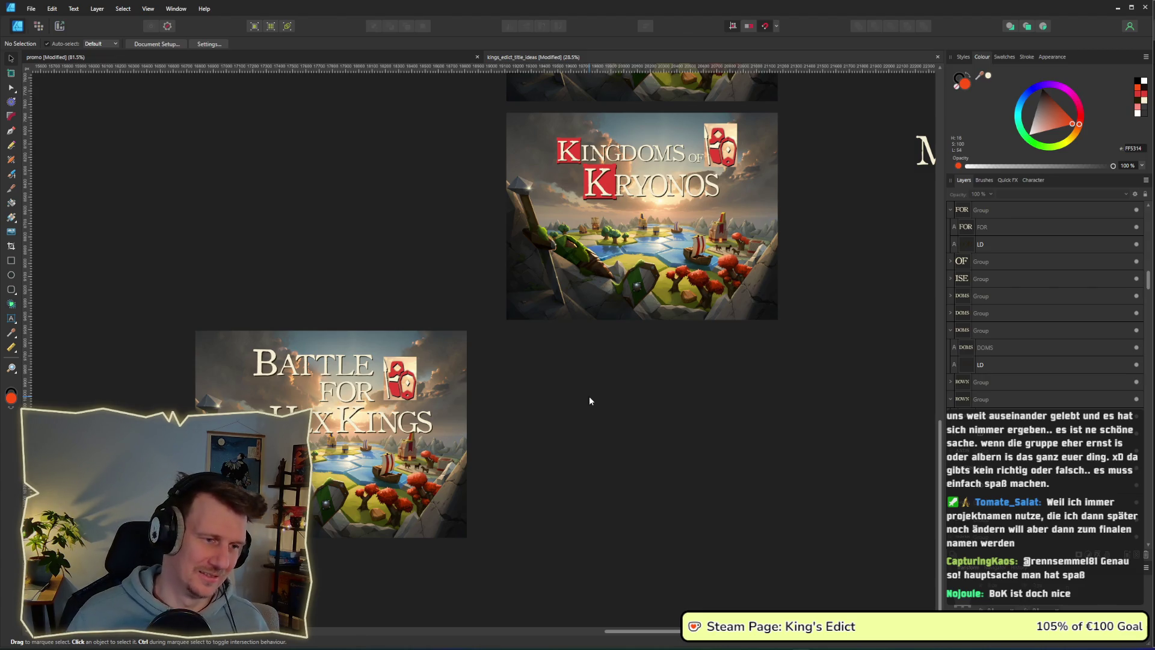
pyautogui.scroll(5, 698, 421)
pyautogui.hscroll(2, 698, 421)
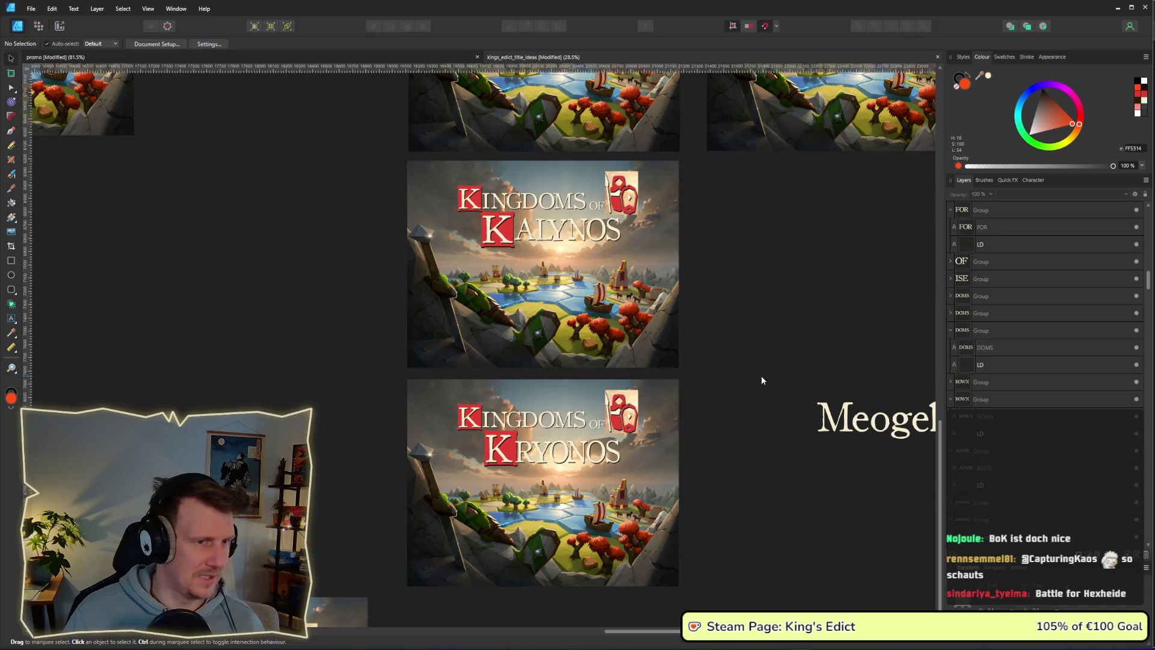
pyautogui.scroll(-2, 770, 386)
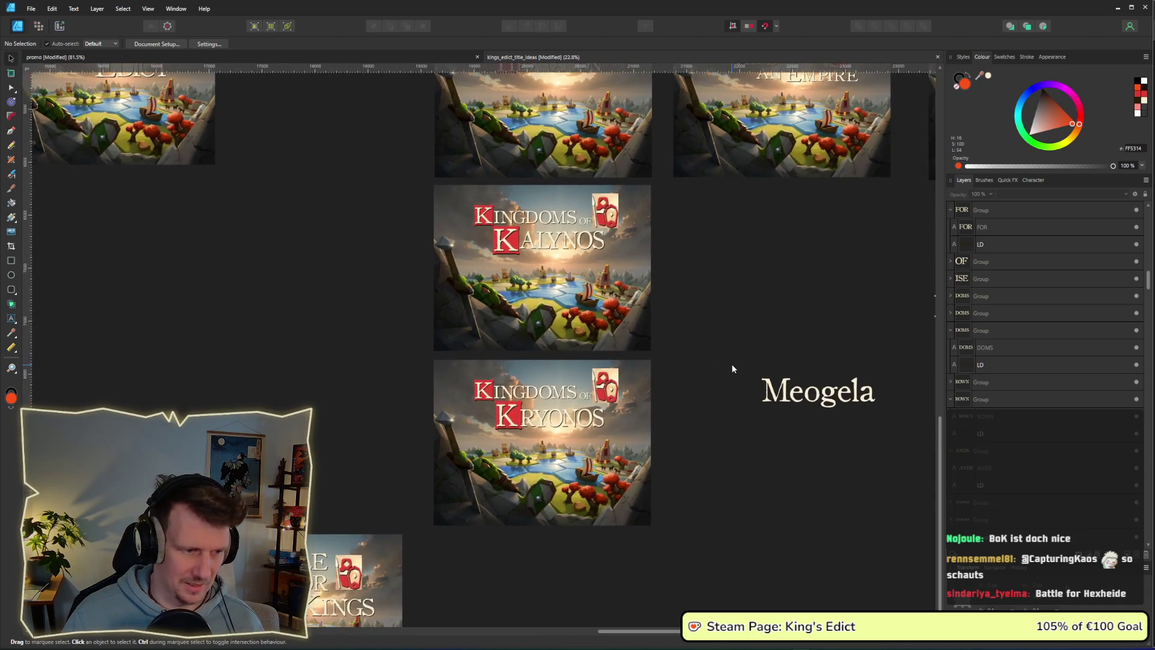
pyautogui.scroll(-1, 732, 365)
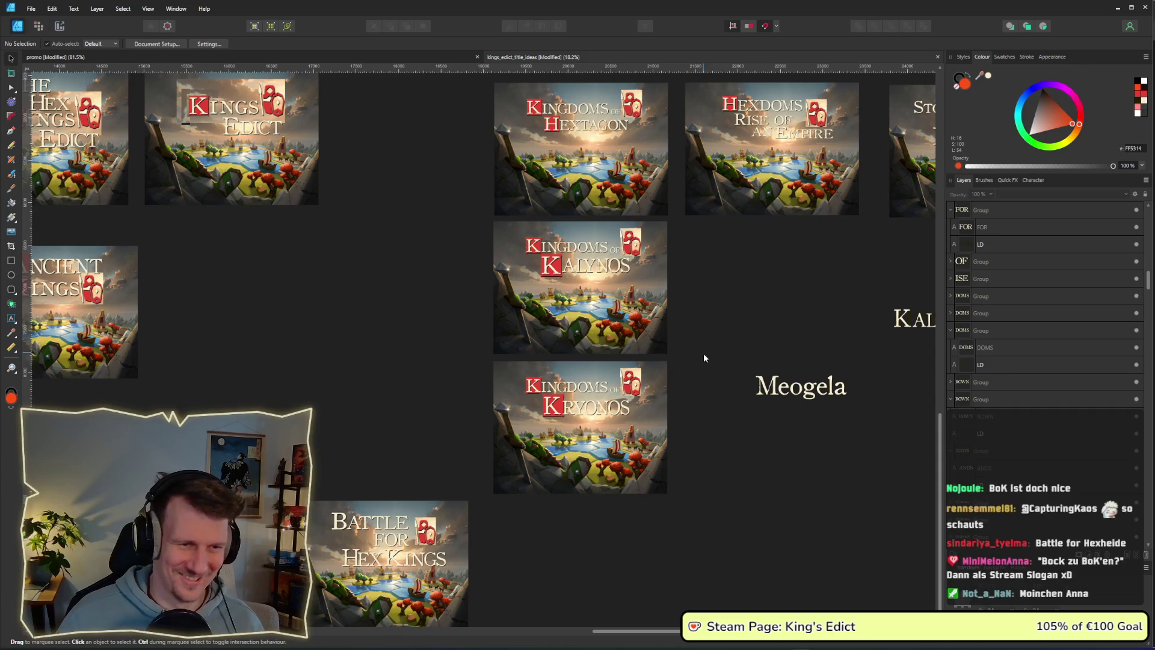
pyautogui.moveTo(743, 439); pyautogui.dragTo(713, 414)
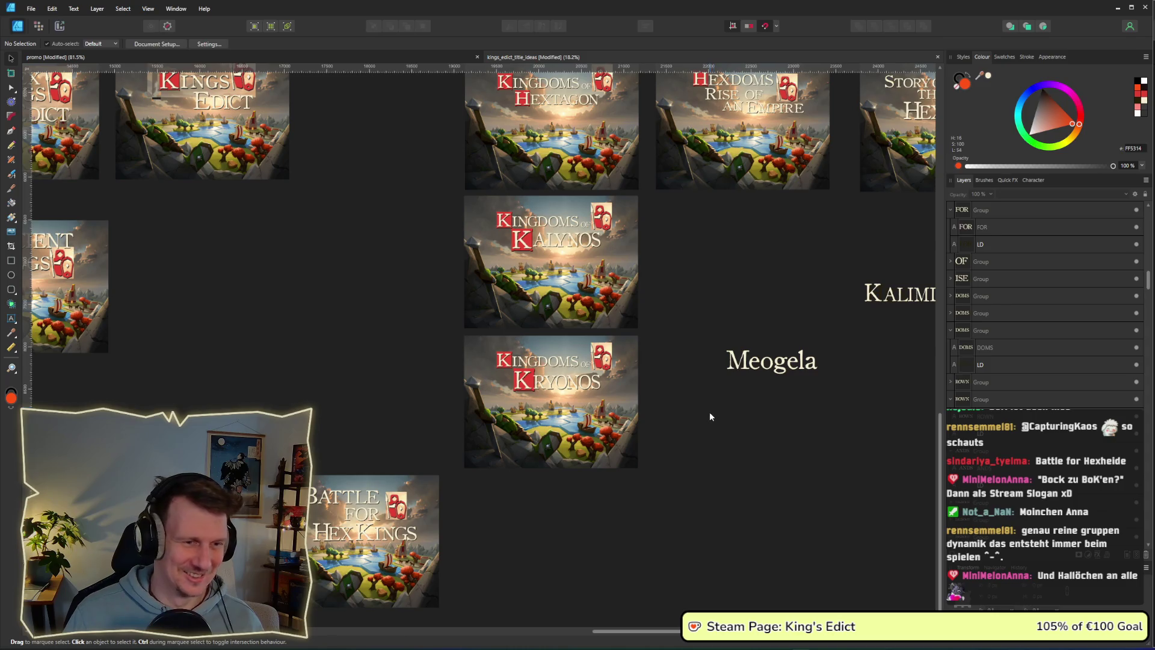
pyautogui.scroll(-1, 710, 414)
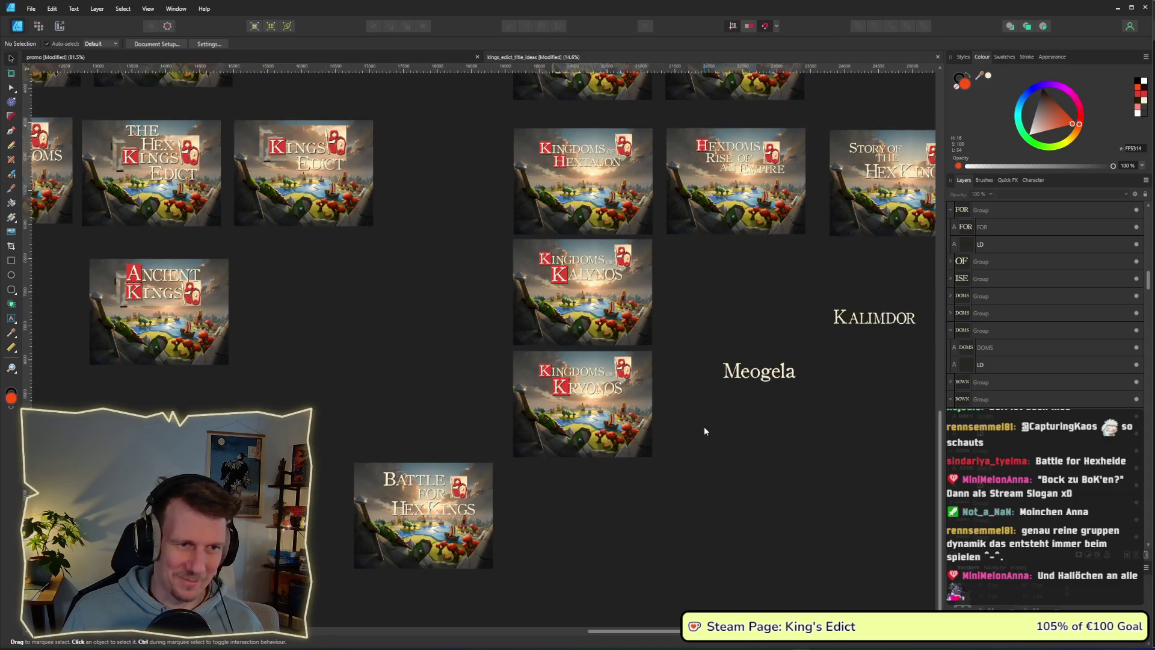
pyautogui.scroll(1, 704, 426)
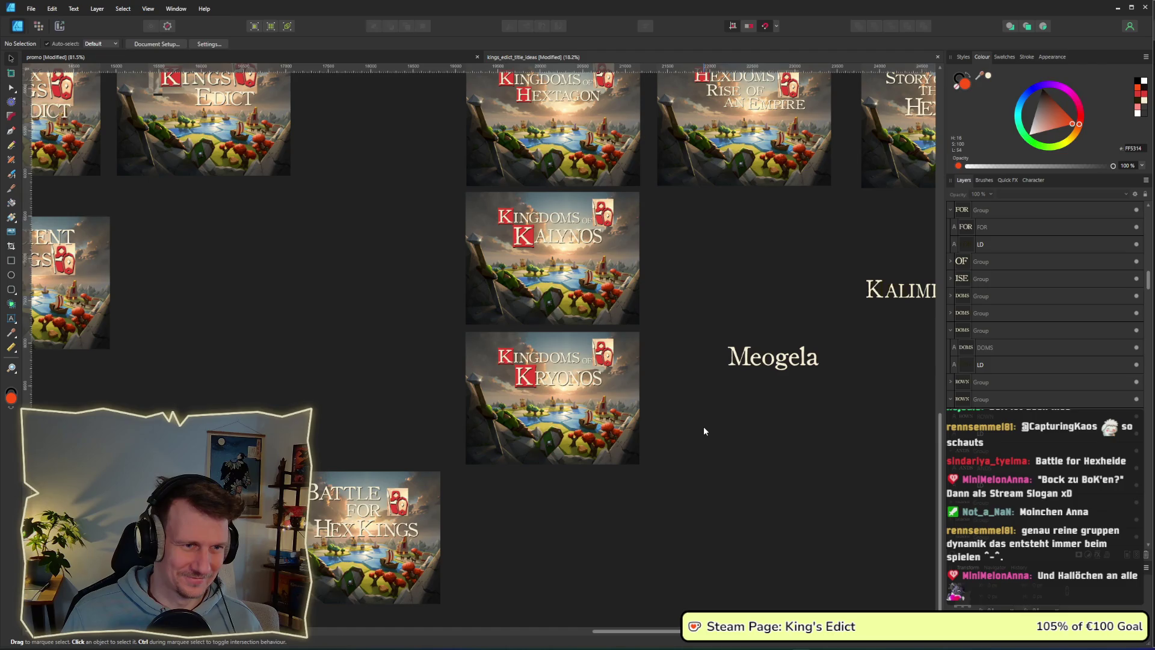
pyautogui.hscroll(5, 803, 443)
pyautogui.scroll(-3, 650, 413)
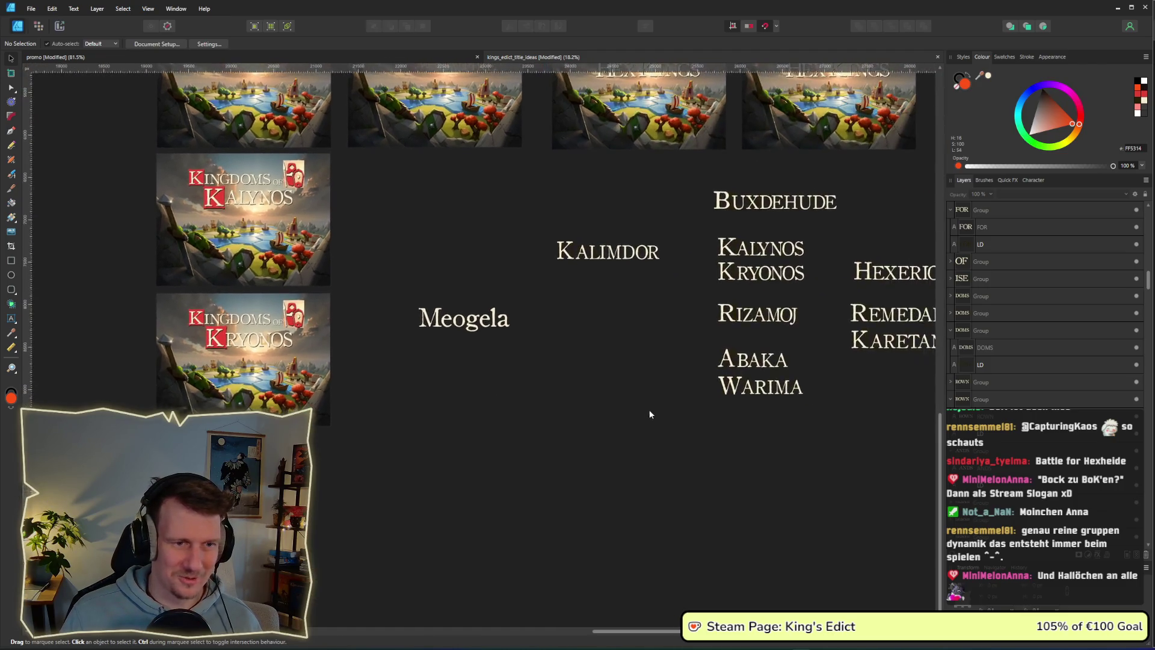
pyautogui.scroll(1, 578, 313)
pyautogui.scroll(-1, 562, 286)
# Move the name list right and down, and make the Meogela frame slightly shorter.
pyautogui.moveTo(515, 178); pyautogui.dragTo(878, 404)
pyautogui.moveTo(640, 300); pyautogui.dragTo(695, 320)
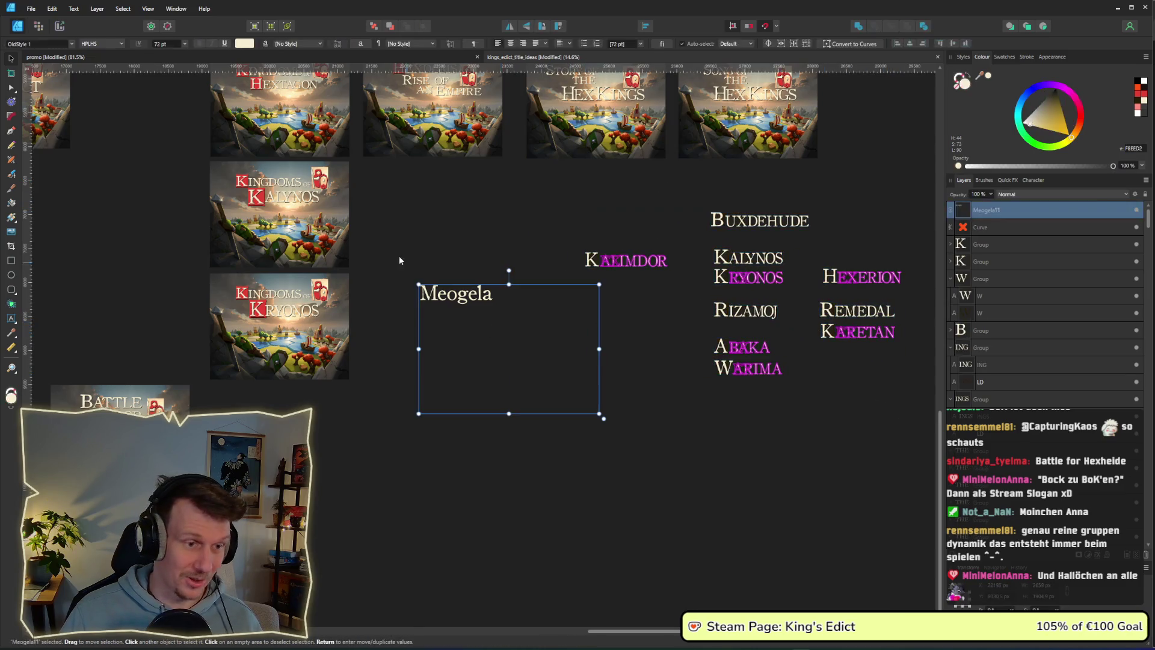
pyautogui.click(510, 406)
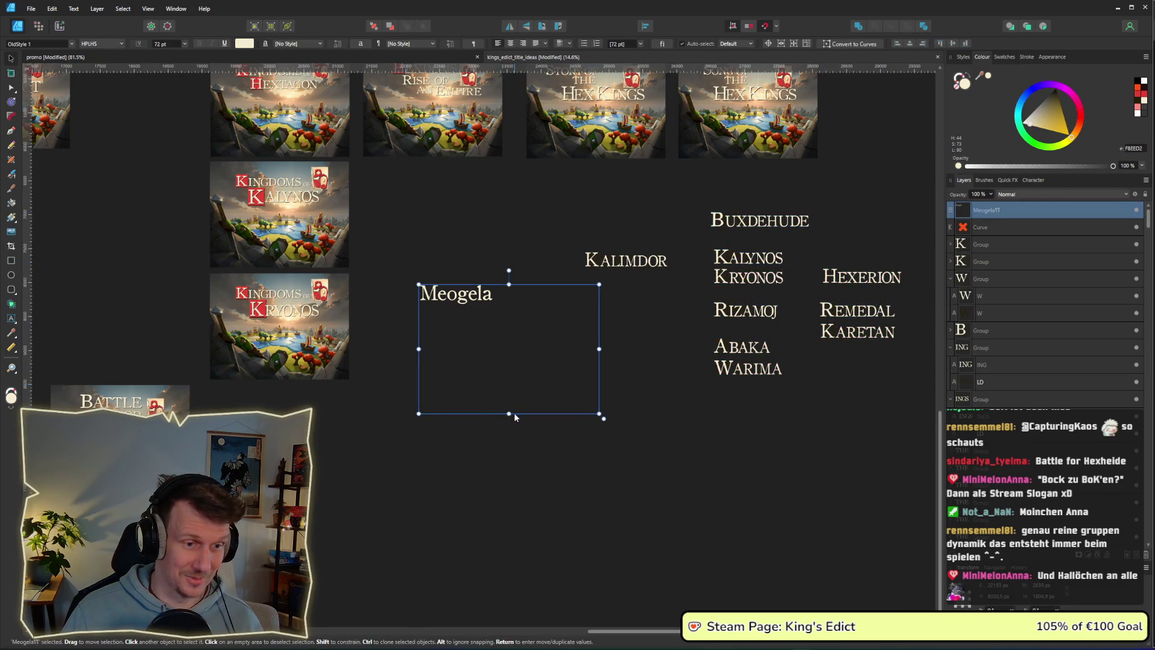
pyautogui.moveTo(509, 413)
pyautogui.mouseDown()
pyautogui.moveTo(509, 349)
pyautogui.moveTo(509, 409)
pyautogui.mouseUp()
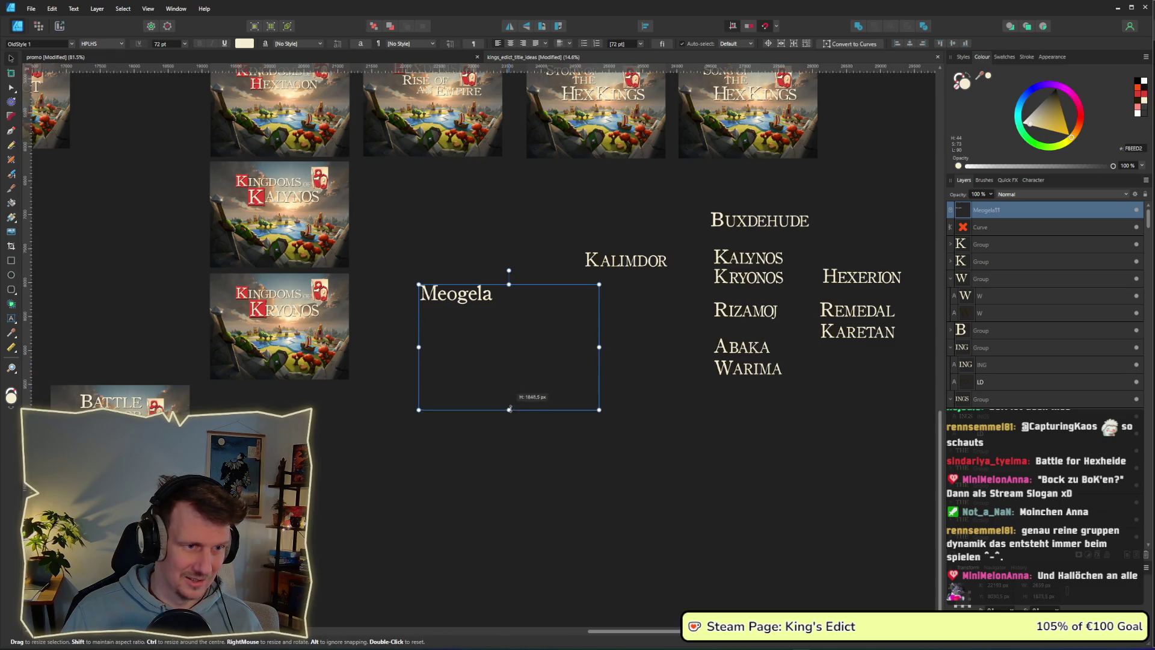
pyautogui.click(645, 424)
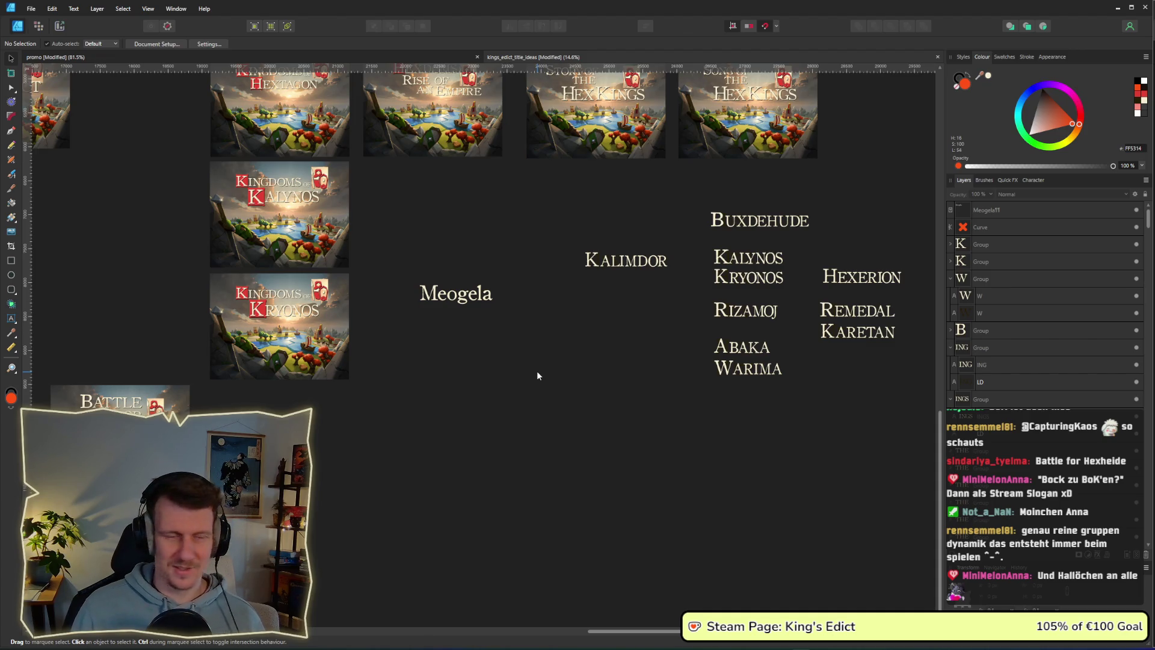
# Add a new line after Meogela in its text frame, then switch windows.
pyautogui.doubleClick(482, 297)
pyautogui.press('End')
pyautogui.press('Return')
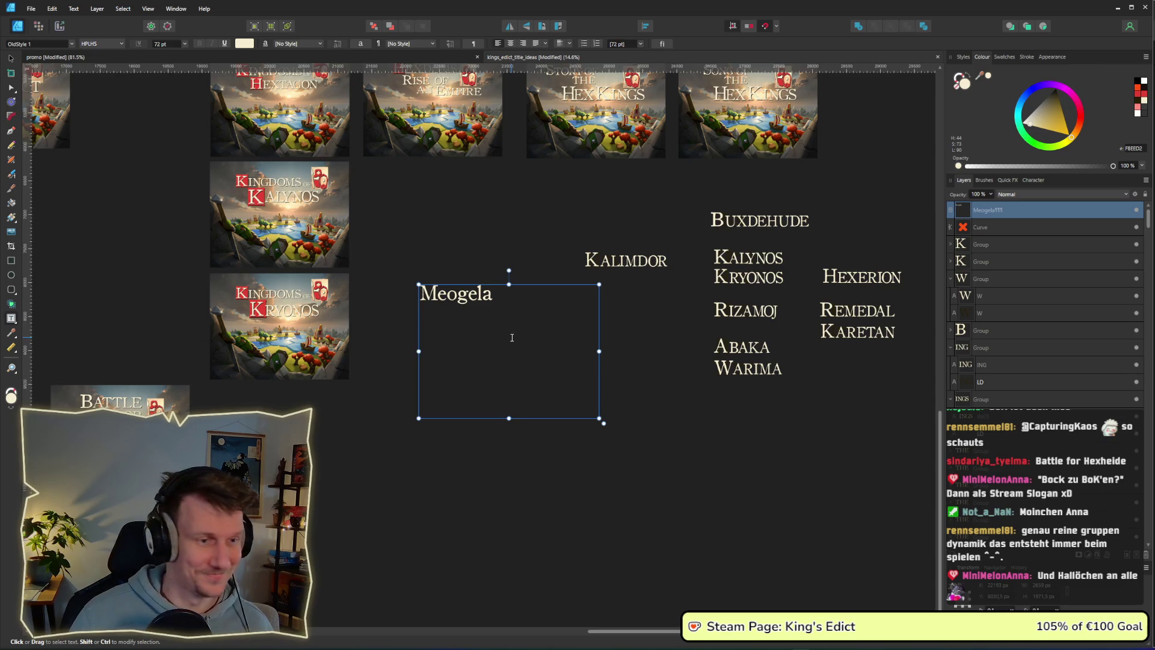
pyautogui.hotkey('alt', 'Tab')
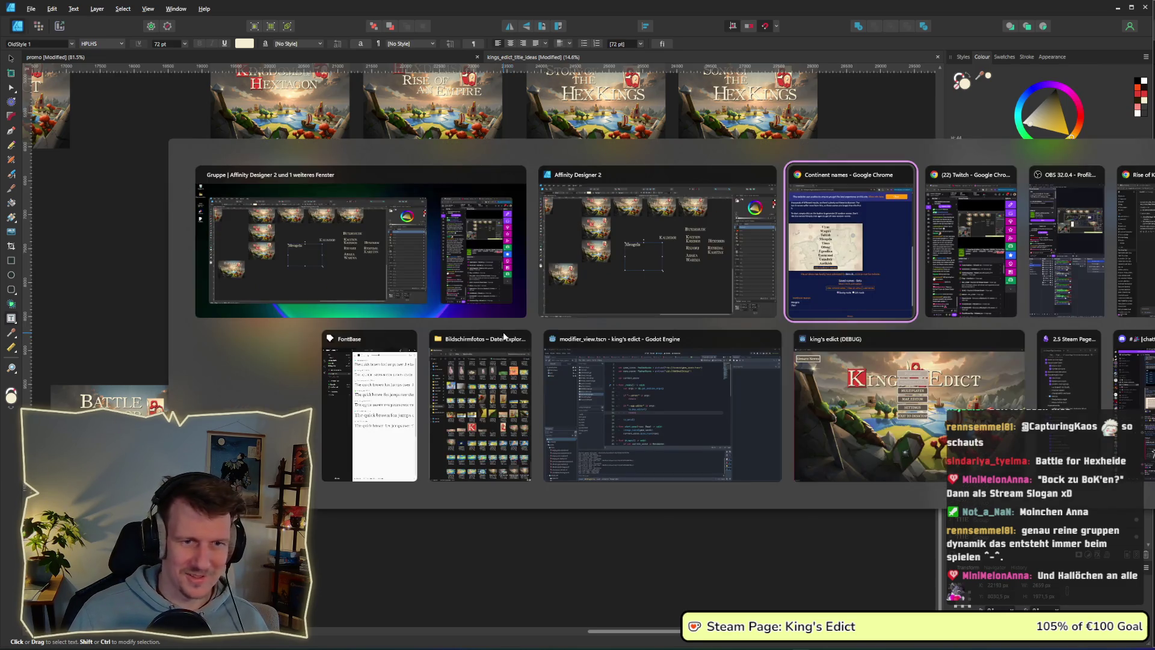
# Generate a fresh batch, save Agreon, and type 'Agreon' on a new line under Meogela.
pyautogui.click(580, 413)
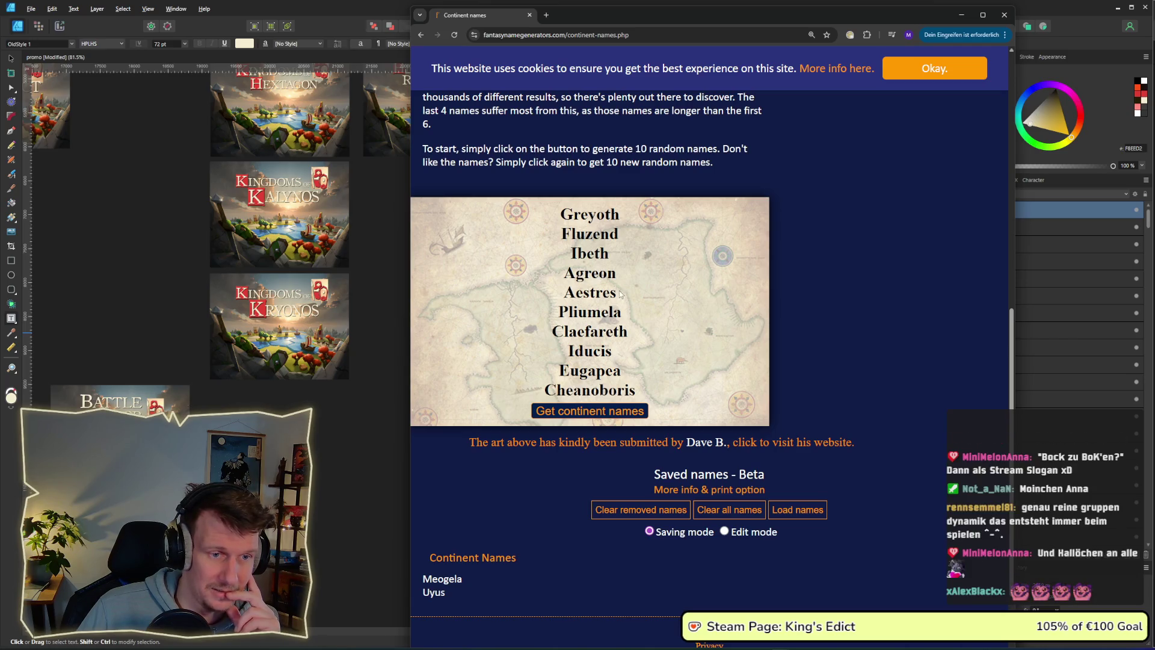
pyautogui.moveTo(618, 276); pyautogui.dragTo(564, 274)
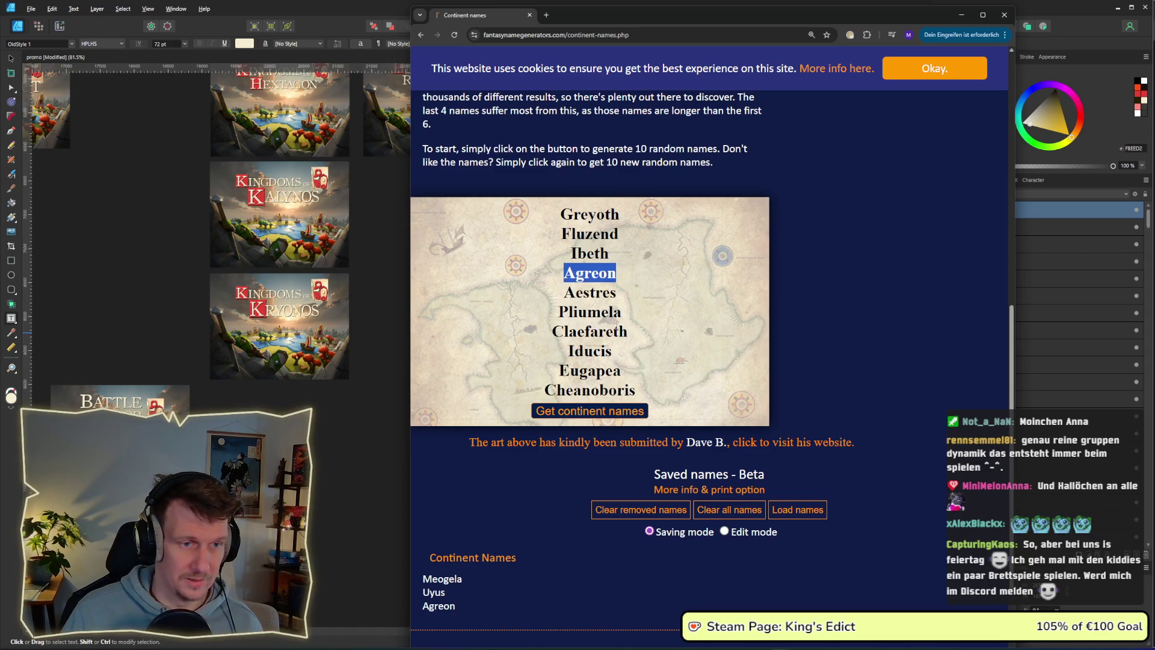
pyautogui.click(352, 436)
pyautogui.click(502, 308)
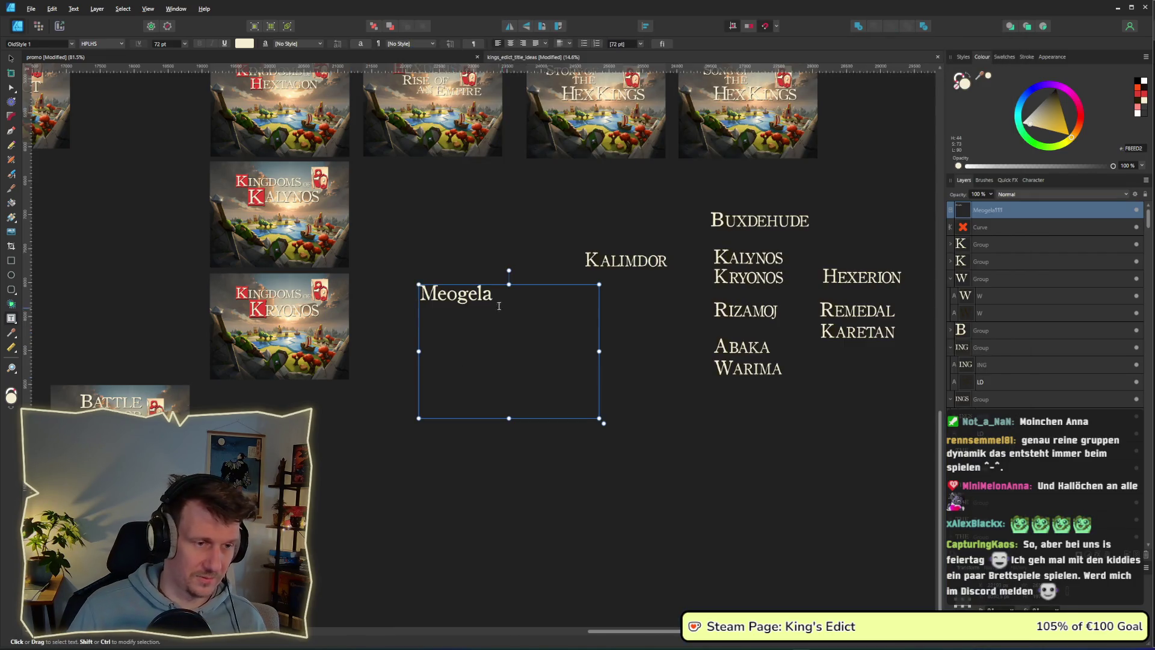
pyautogui.press('Return')
pyautogui.write('agreon')
pyautogui.moveTo(419, 317); pyautogui.dragTo(429, 317)
pyautogui.write('A')
# Save Ibeth from the generator and add it as a third line in the names frame.
pyautogui.hotkey('alt', 'Tab')
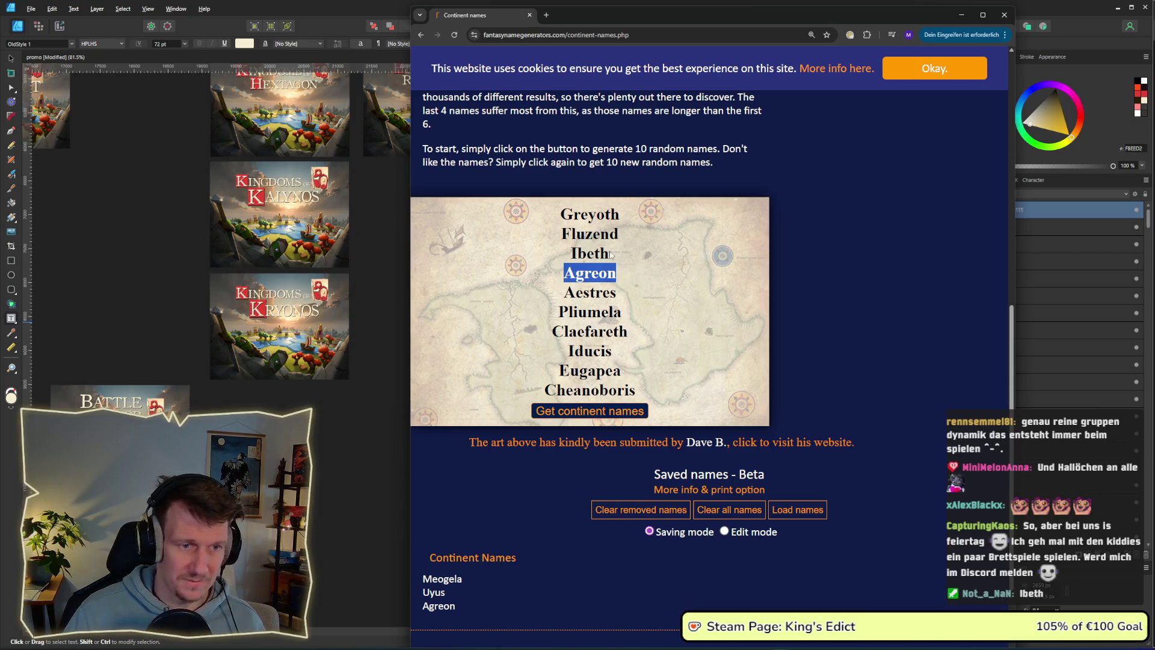
pyautogui.moveTo(611, 255); pyautogui.dragTo(570, 257)
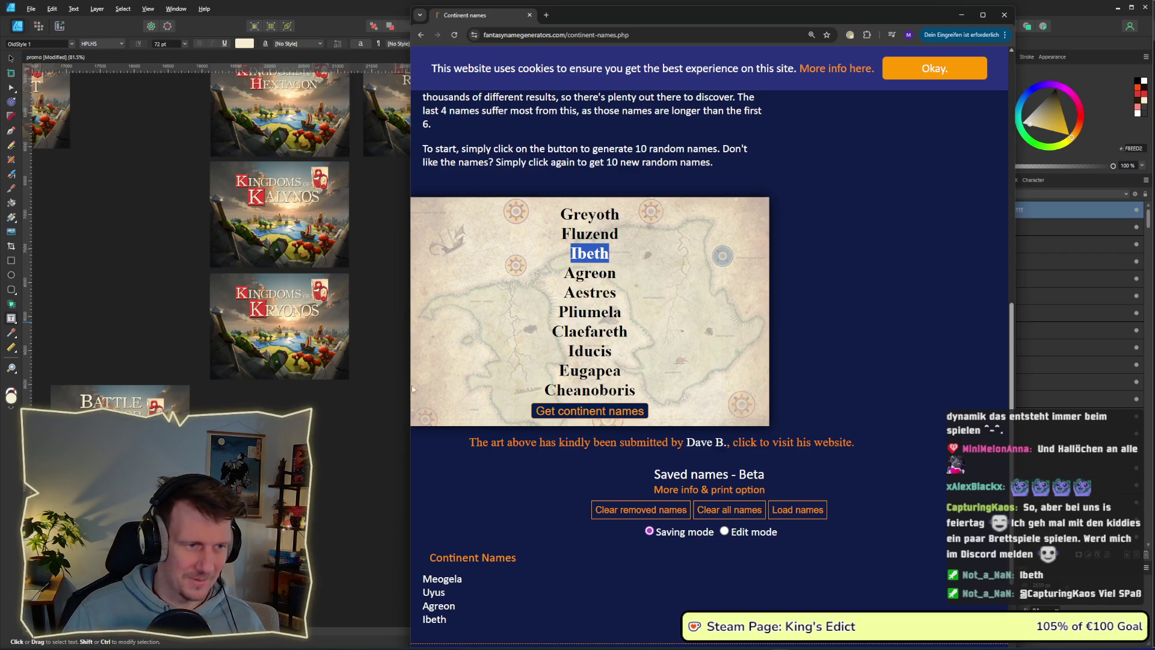
pyautogui.click(397, 405)
pyautogui.click(530, 325)
pyautogui.hotkey('ctrl', 'v')
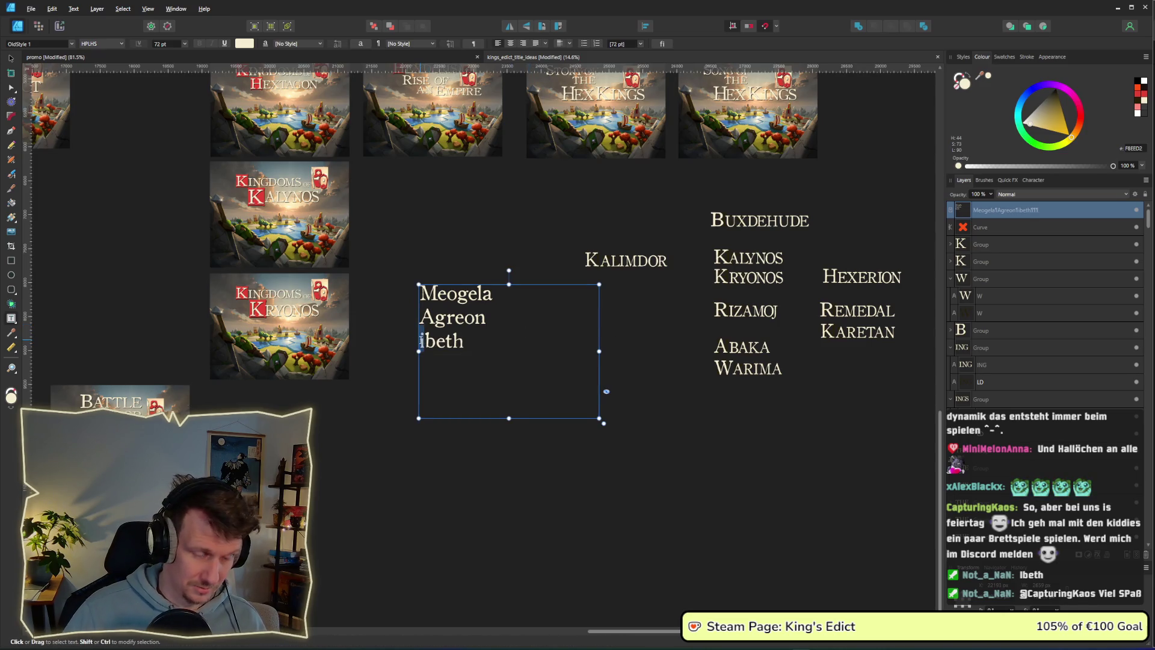
pyautogui.write('I')
pyautogui.hotkey('alt', 'Tab')
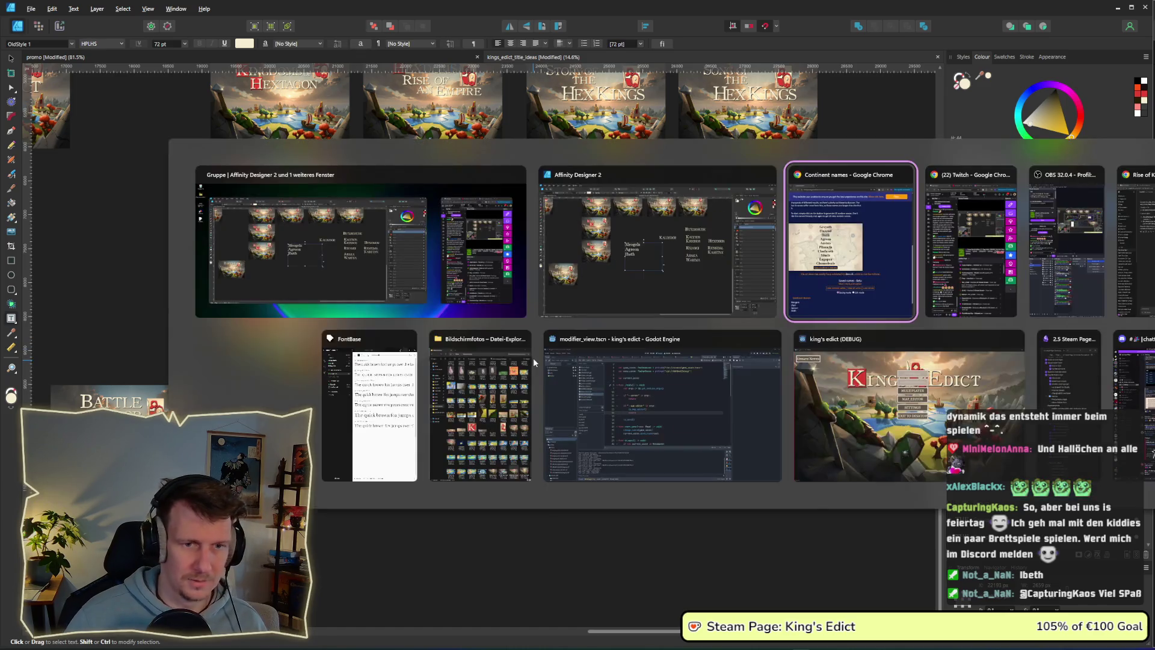
# Generate another continent-name batch and save Profoth and Rawrari.
pyautogui.click(620, 415)
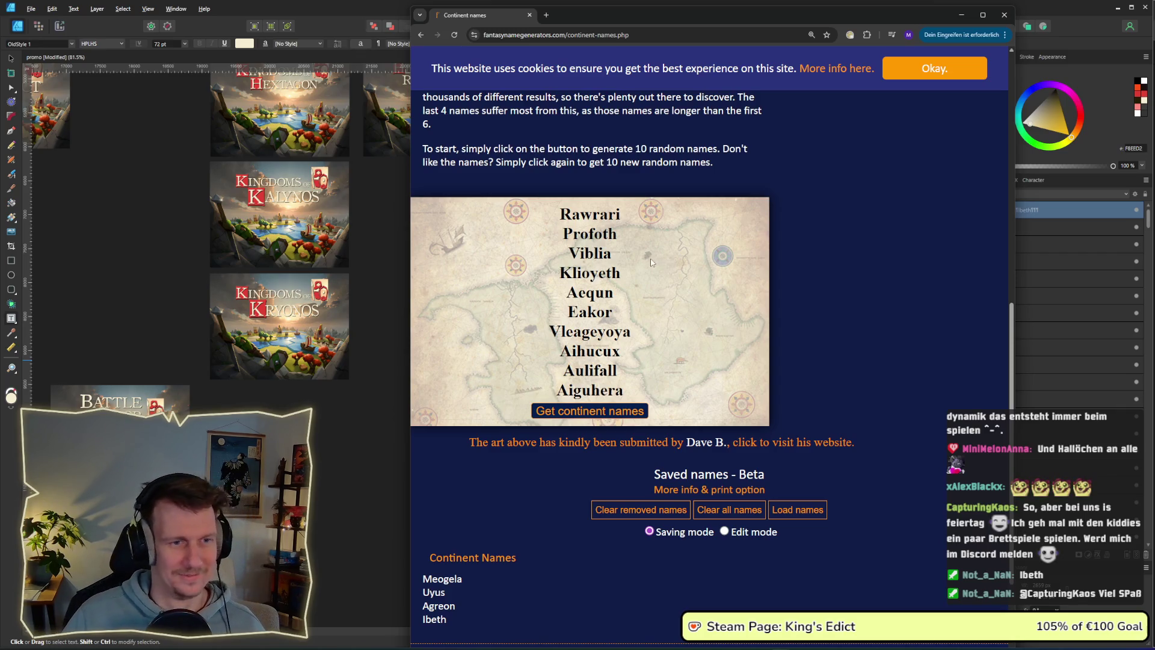
pyautogui.doubleClick(614, 234)
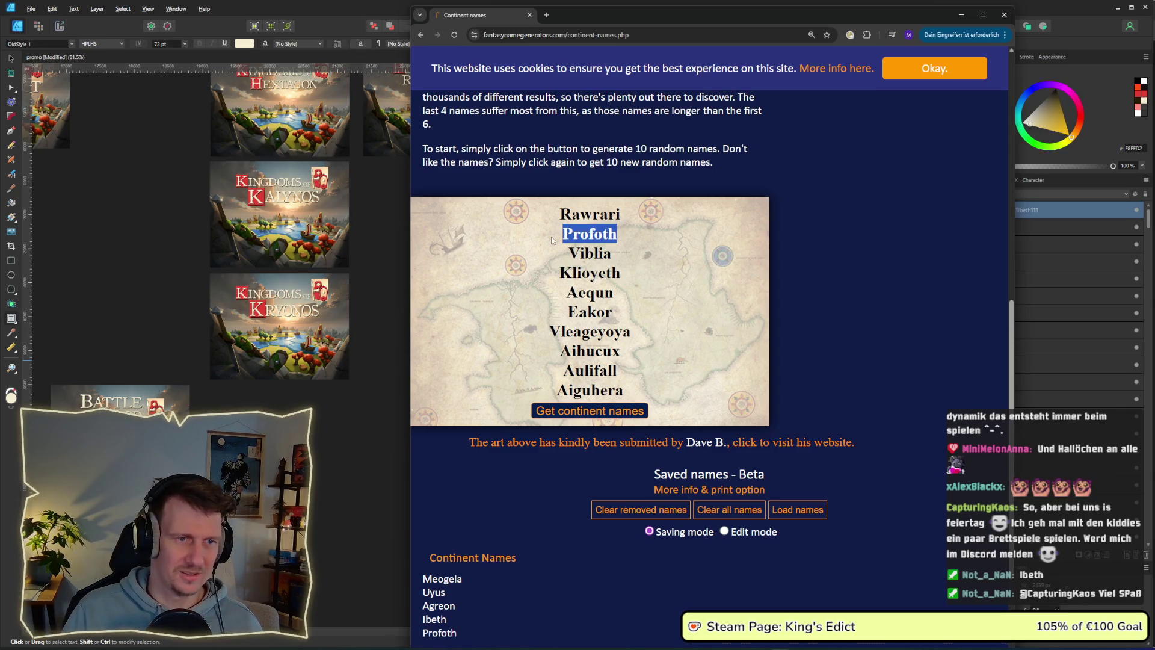
pyautogui.moveTo(621, 215); pyautogui.dragTo(560, 215)
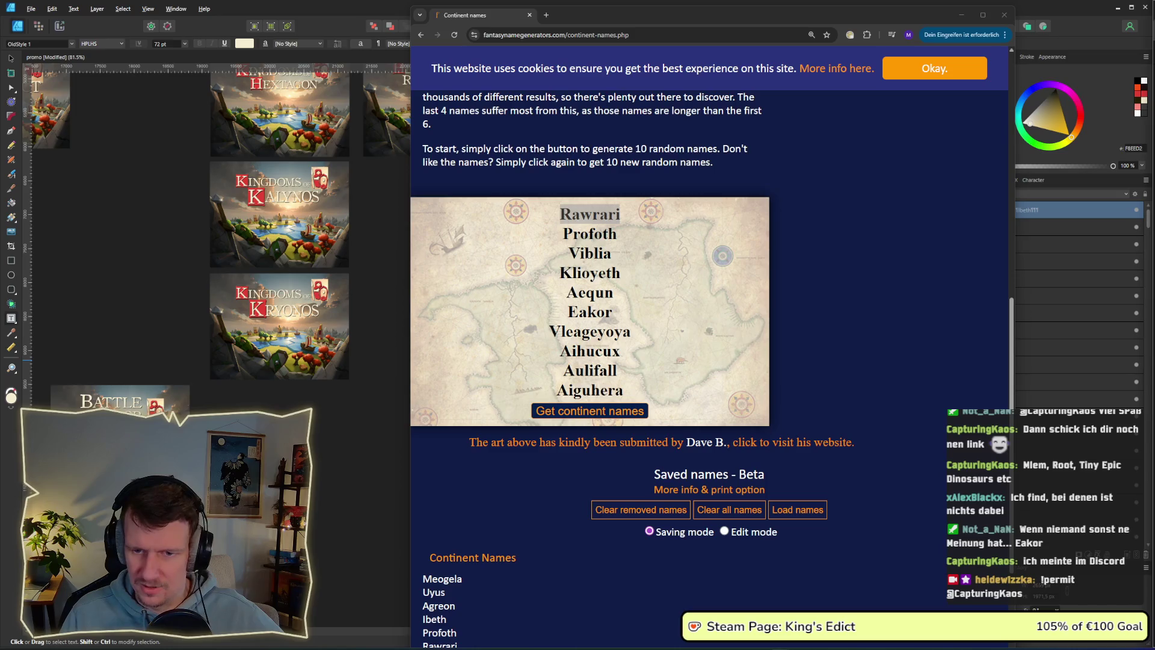
pyautogui.doubleClick(709, 350)
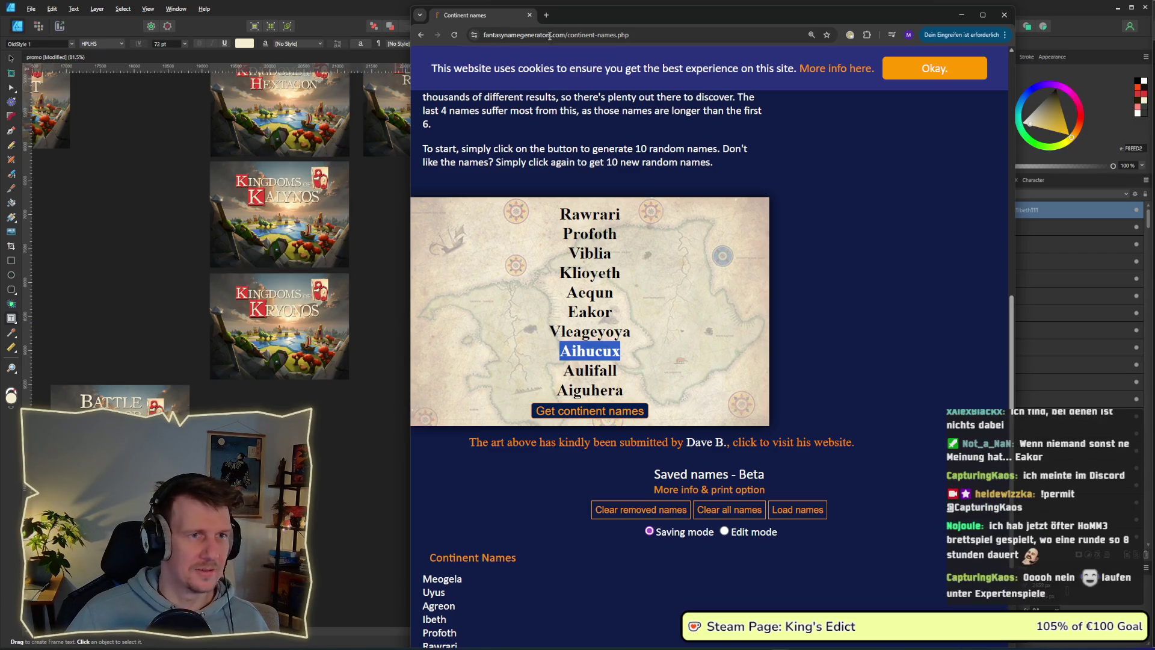
pyautogui.click(546, 15)
# Search DuckDuckGo for 'homm3 brettspiel' and open the Amazon listing for the board game.
pyautogui.write('H')
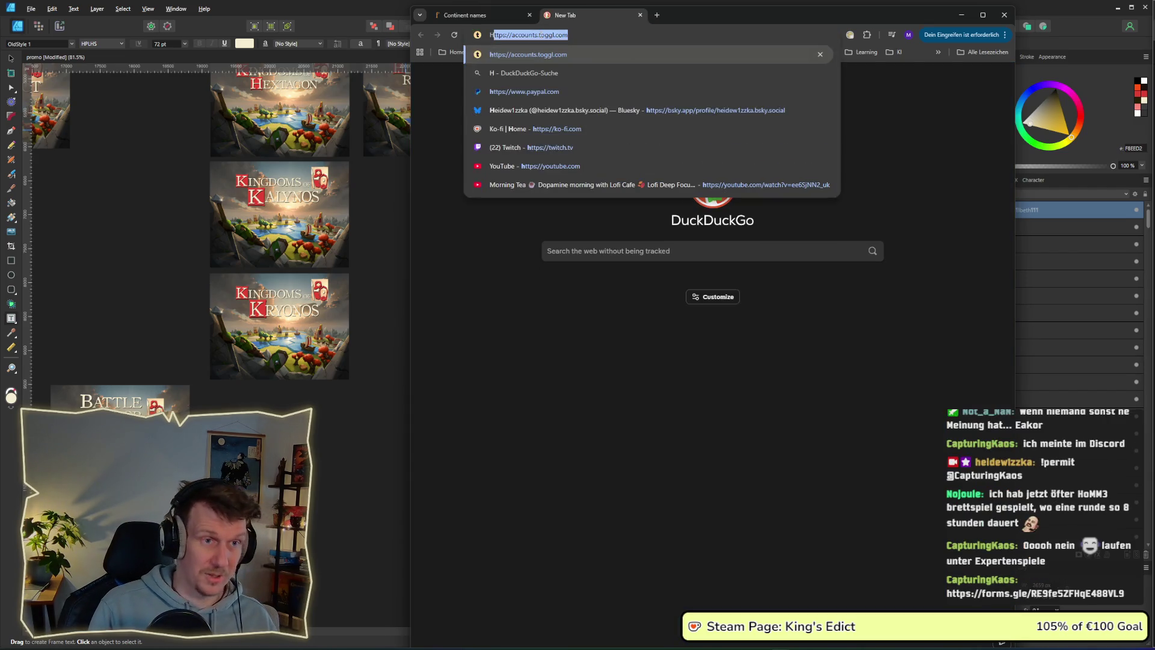
pyautogui.write('omm3 m')
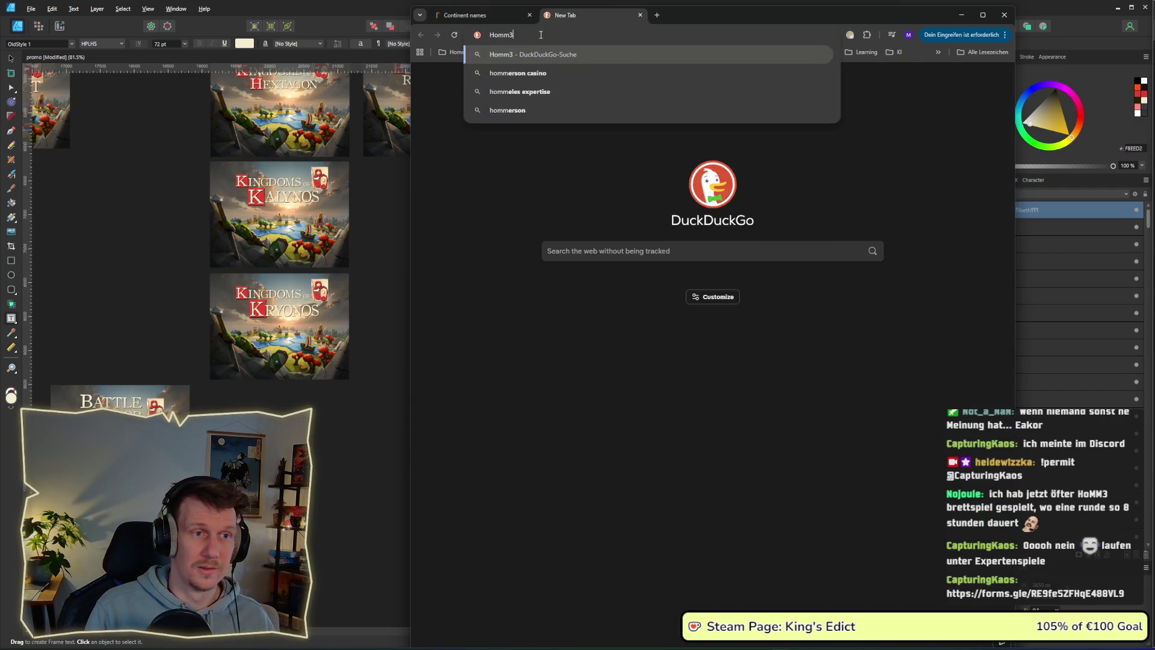
pyautogui.press('BackSpace')
pyautogui.write('brets')
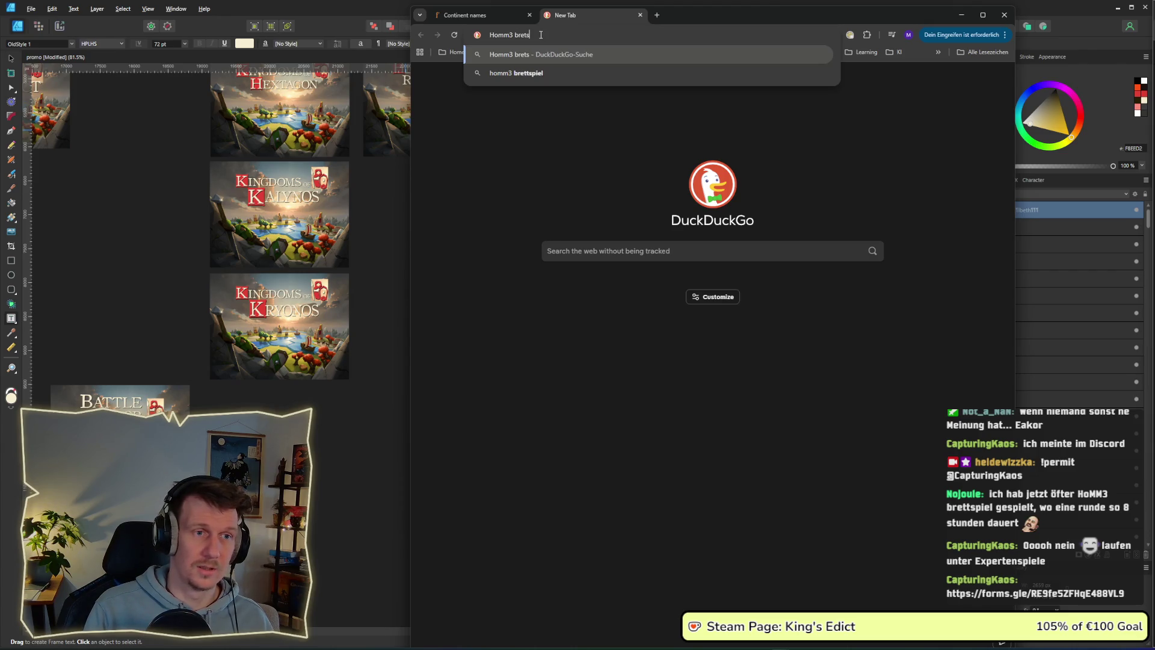
pyautogui.press('Return')
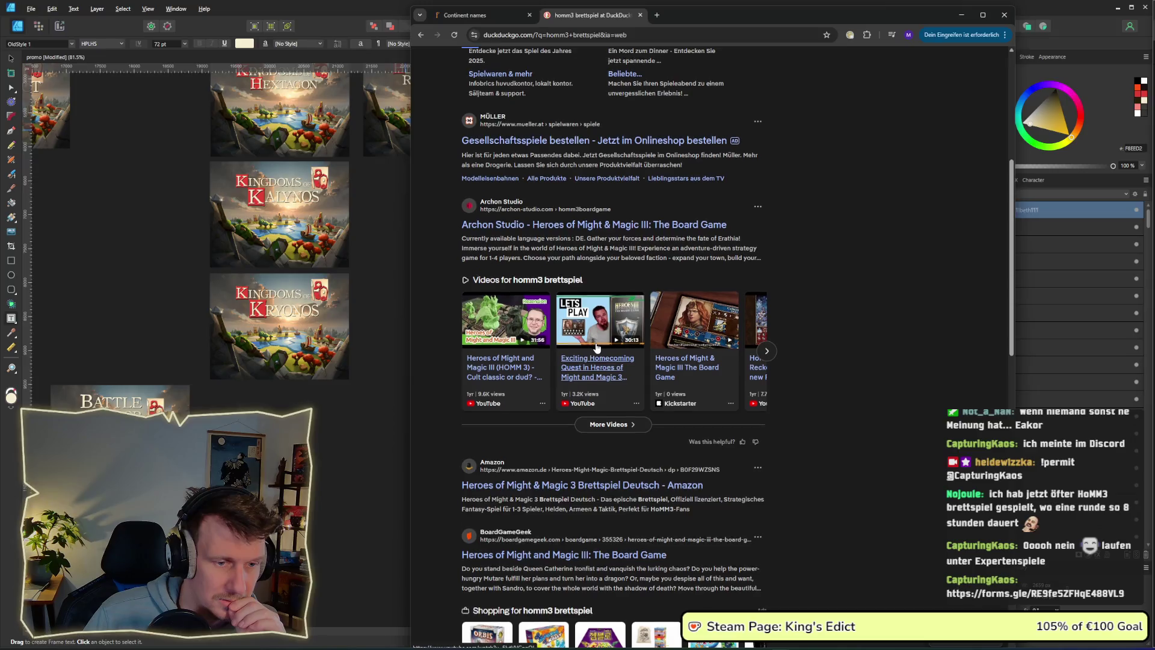
pyautogui.scroll(-3, 597, 348)
pyautogui.click(597, 347)
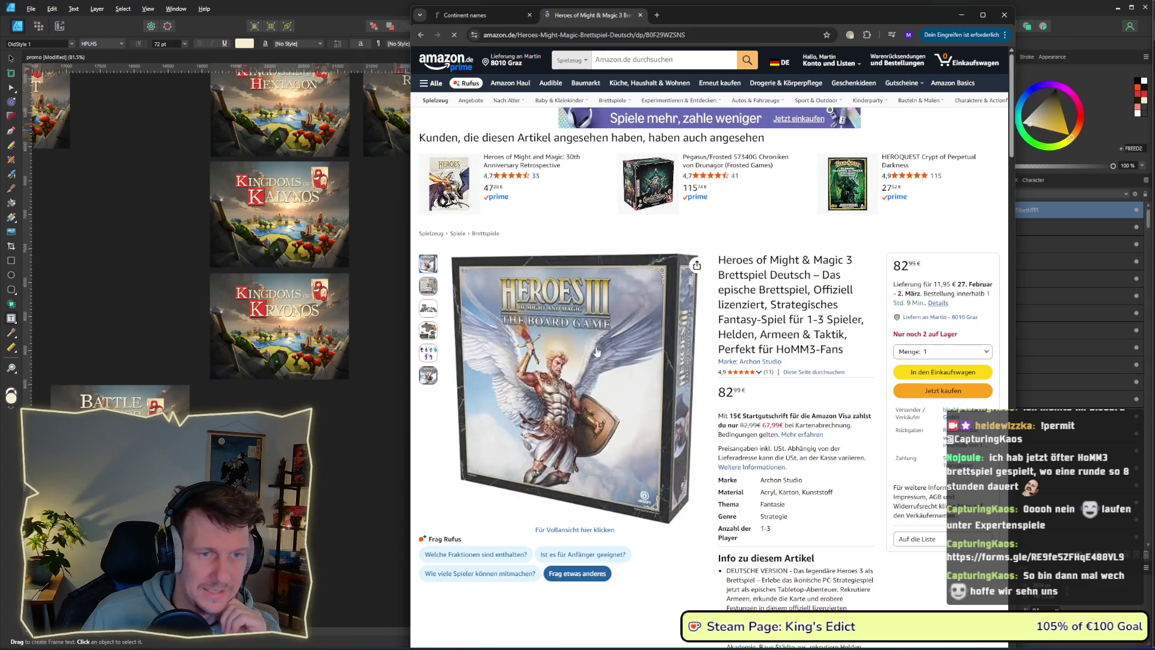
pyautogui.scroll(-3, 631, 346)
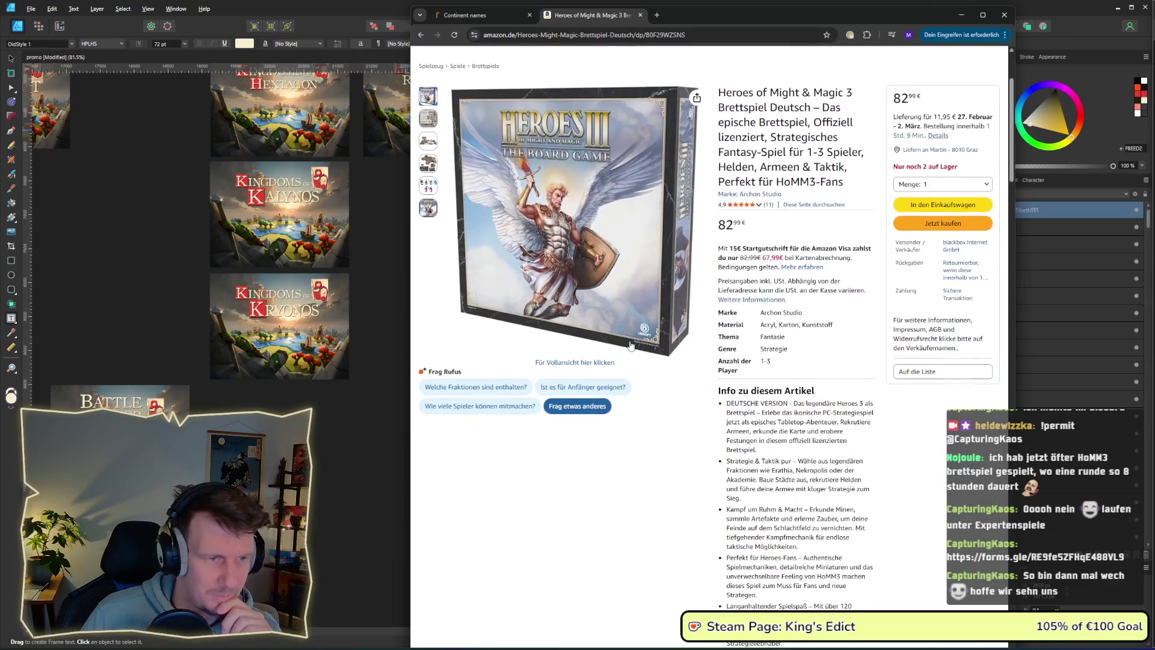
pyautogui.moveTo(429, 126)
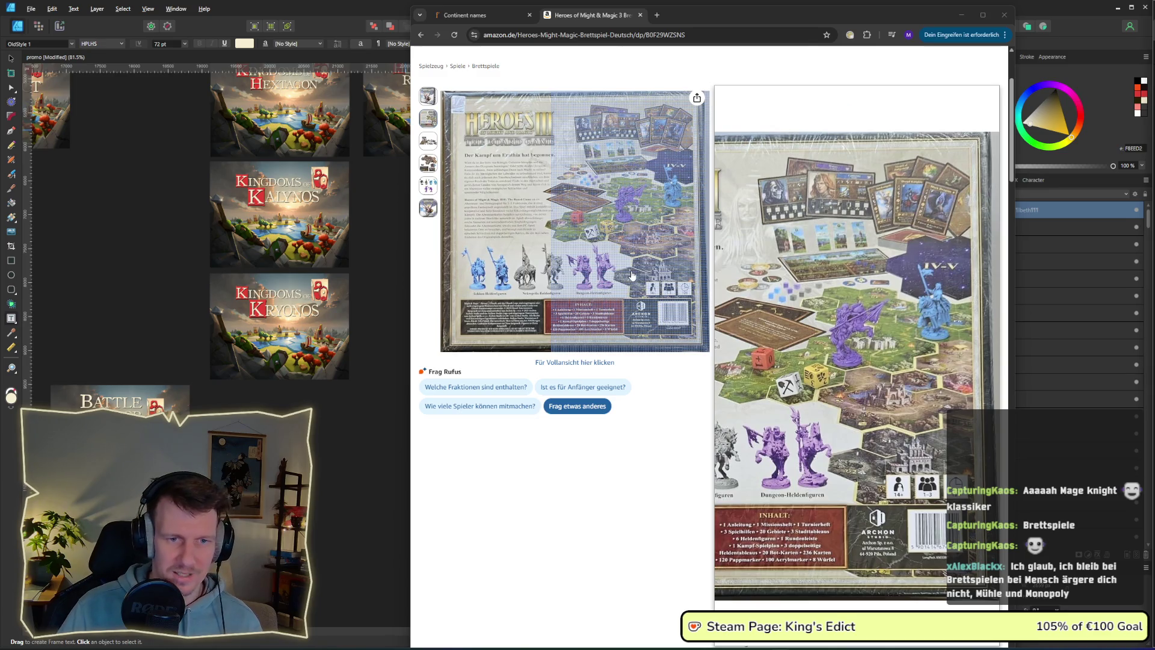
# Return to the Continent names tab, select the name Eakor, and bring back the design canvas.
pyautogui.click(481, 15)
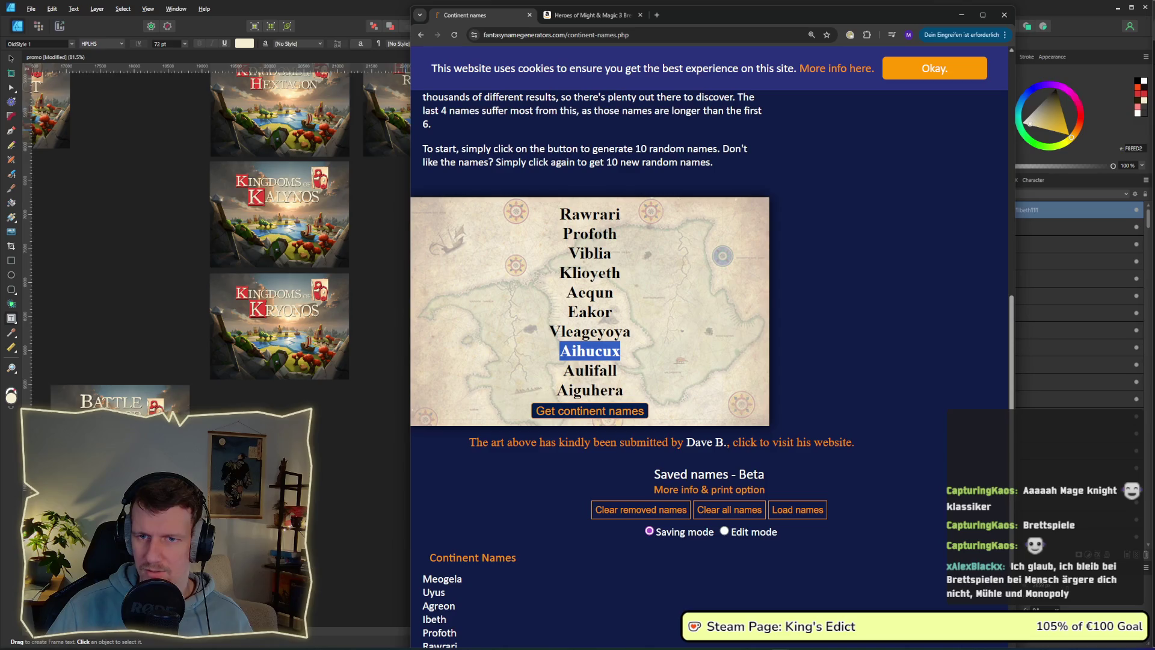
pyautogui.moveTo(619, 313); pyautogui.dragTo(568, 313)
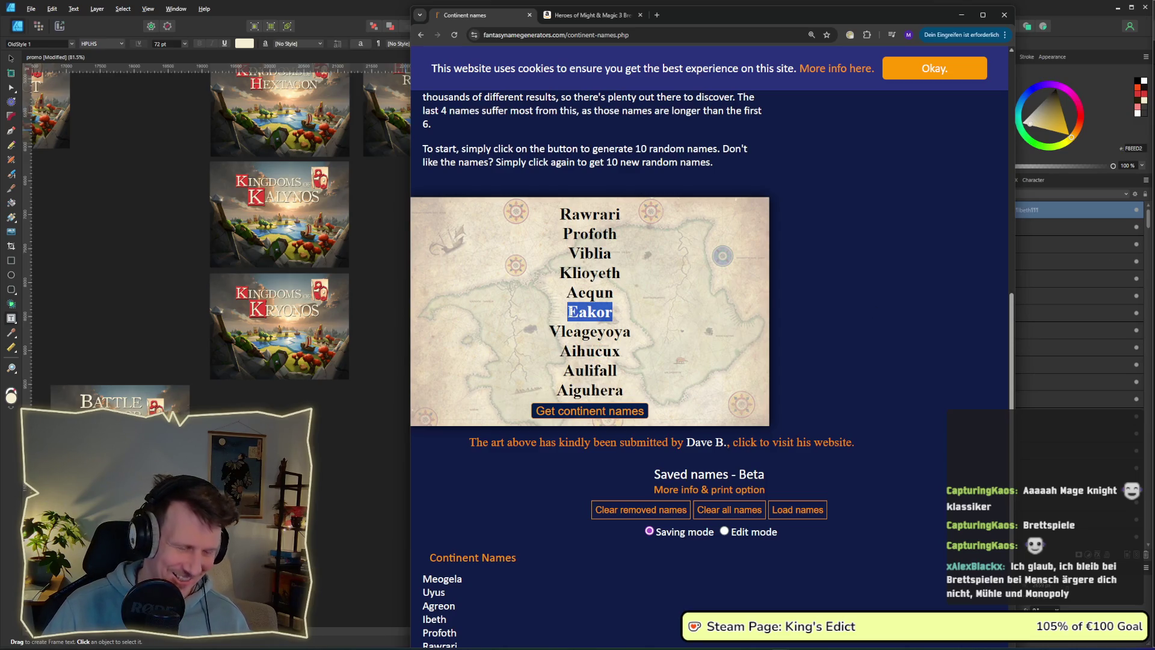
pyautogui.click(397, 406)
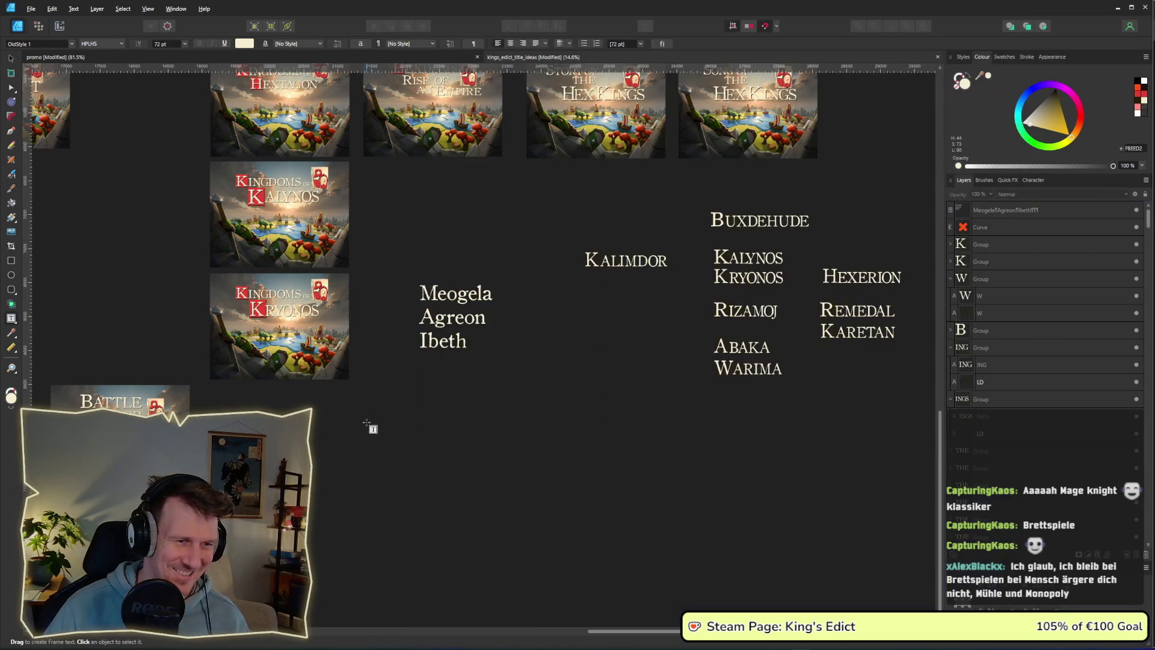
# Add 'Eakor', capitalised, as a fourth line below Ibeth in the names frame.
pyautogui.click(482, 343)
pyautogui.press('Return')
pyautogui.write('eakor')
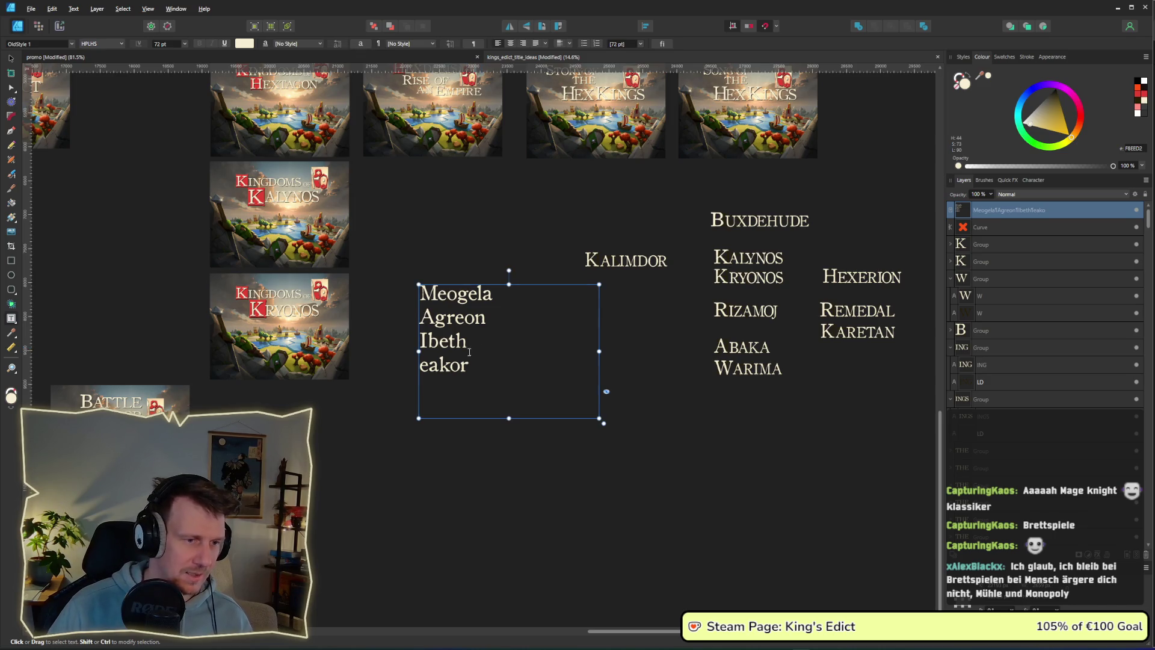
pyautogui.click(427, 364)
pyautogui.press('BackSpace')
pyautogui.write('E')
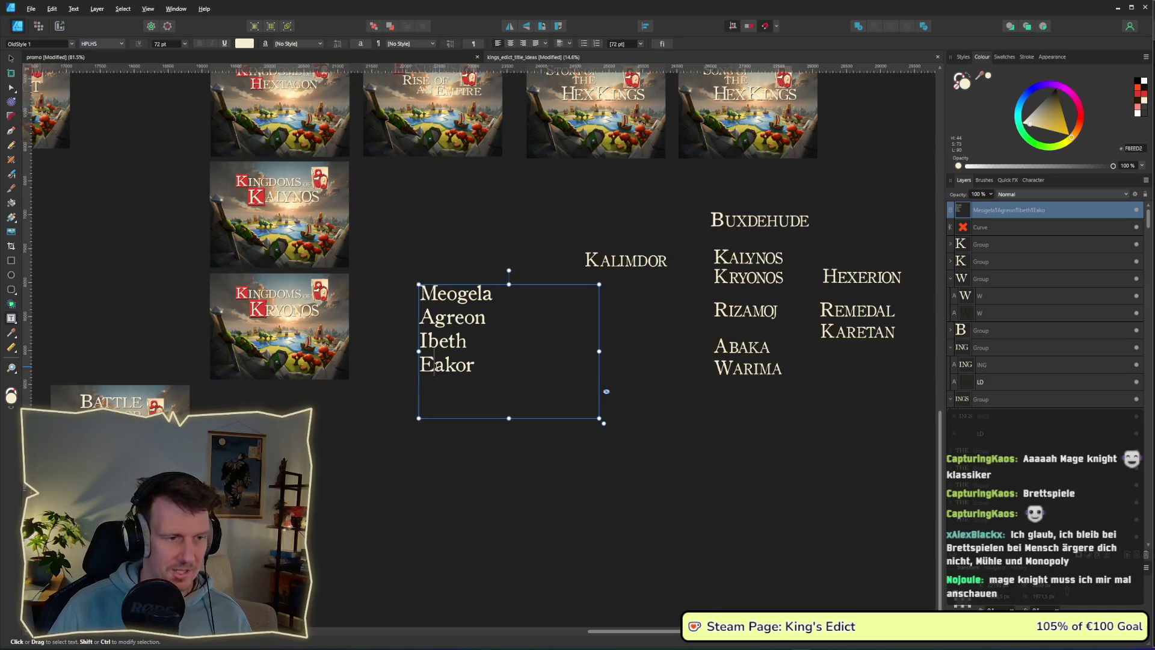
pyautogui.click(480, 365)
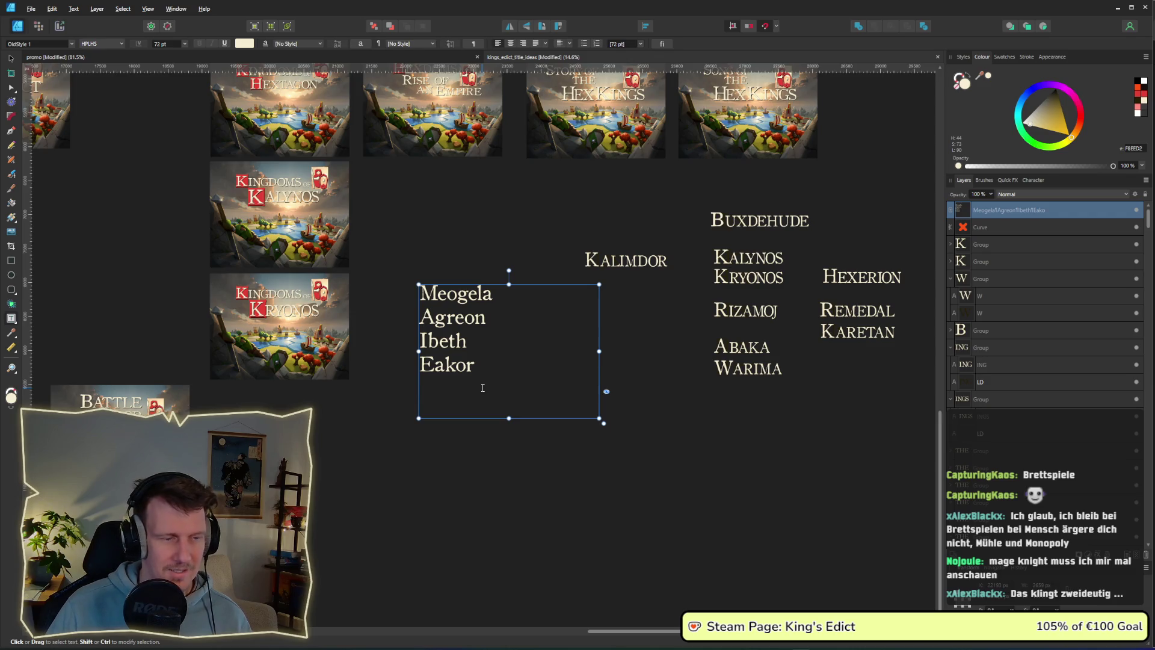
pyautogui.hotkey('alt', 'Tab')
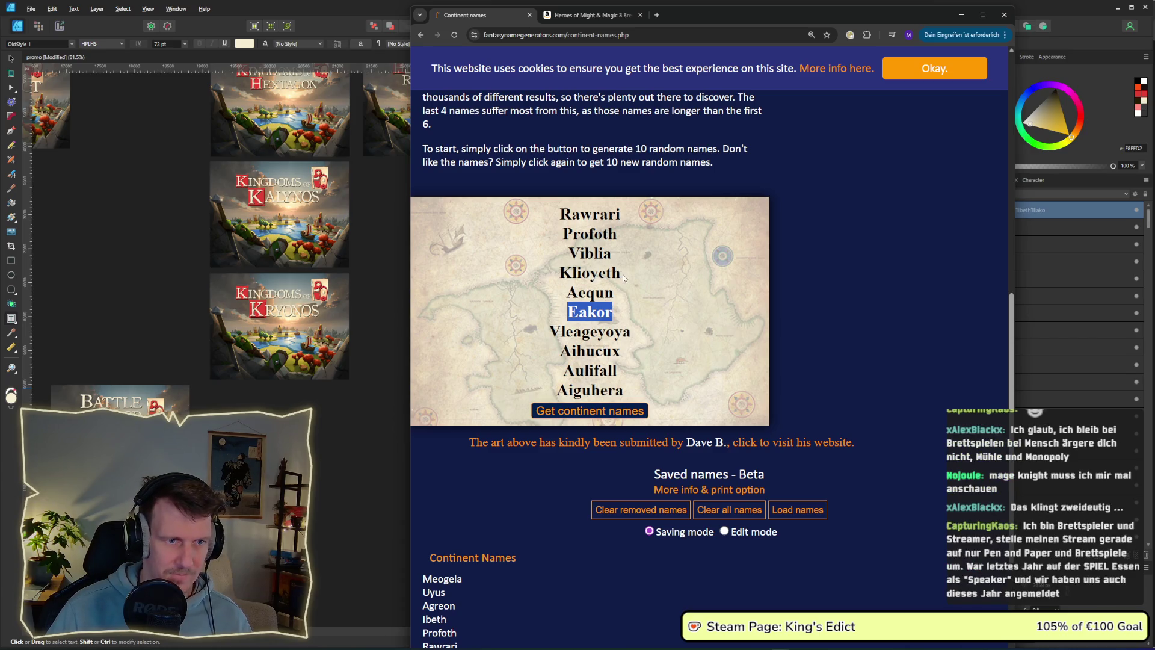
# Pick Viblia from the ten generated continent names to copy into the list.
pyautogui.moveTo(623, 278); pyautogui.dragTo(561, 273)
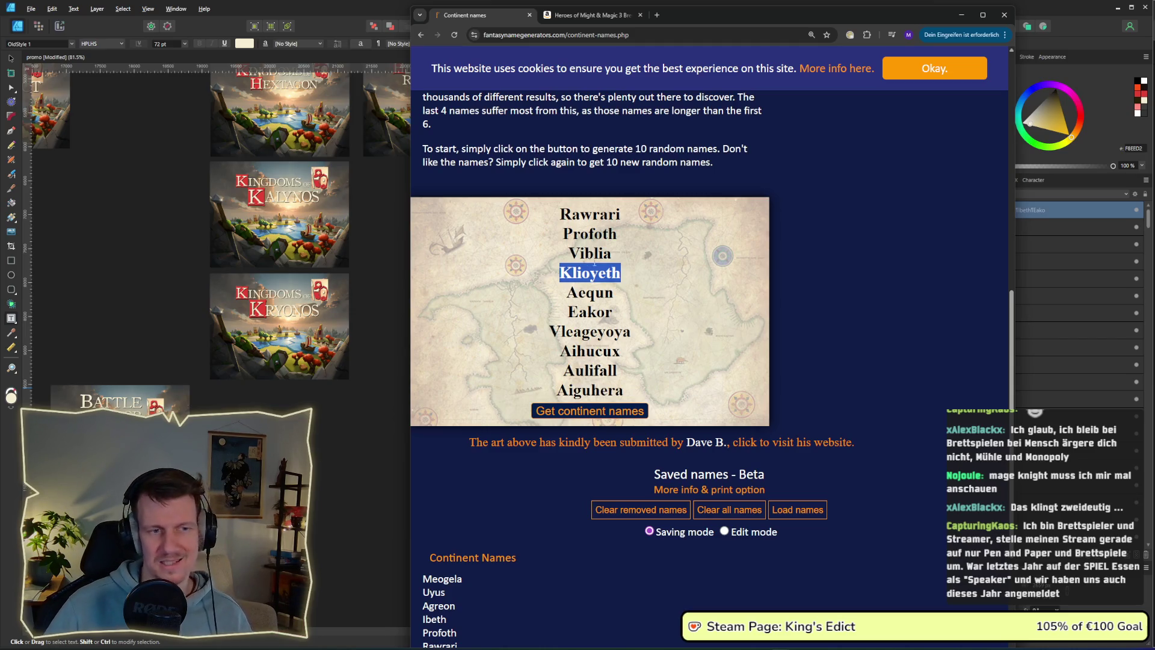
pyautogui.moveTo(620, 272)
pyautogui.mouseDown()
pyautogui.moveTo(556, 275)
pyautogui.moveTo(612, 255)
pyautogui.moveTo(564, 258)
pyautogui.mouseUp()
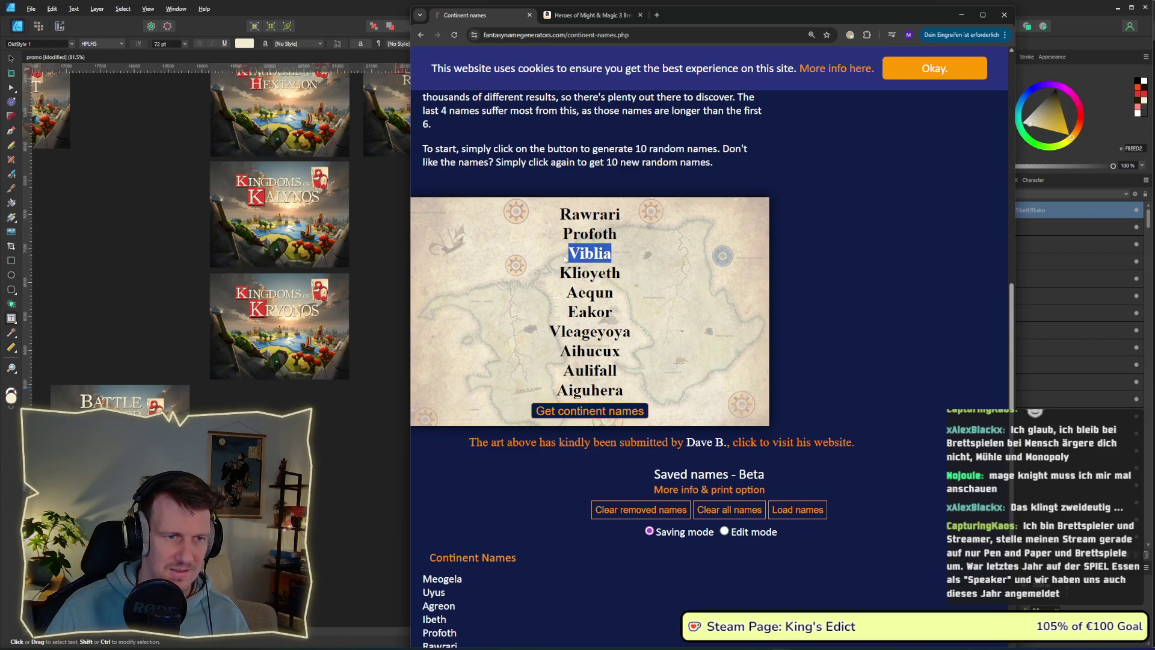
pyautogui.doubleClick(617, 237)
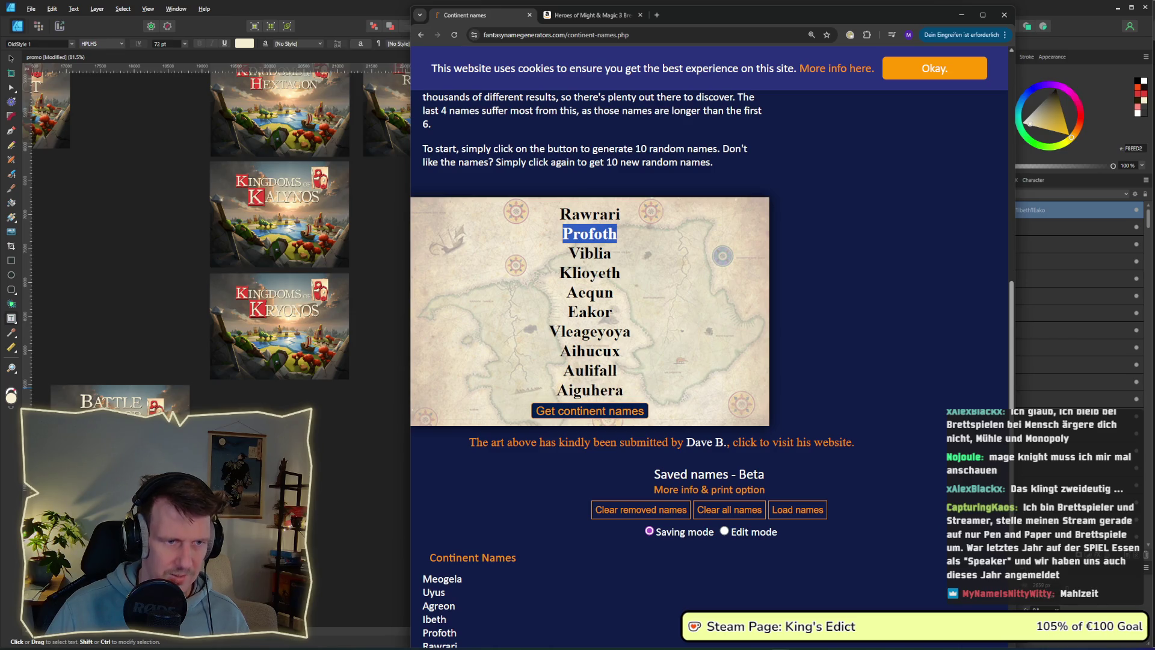
pyautogui.moveTo(612, 249); pyautogui.dragTo(563, 257)
pyautogui.click(361, 427)
# Add viblia on a new line below Eakor and capitalise it to Viblia.
pyautogui.click(490, 361)
pyautogui.press('Return')
pyautogui.write('viblia')
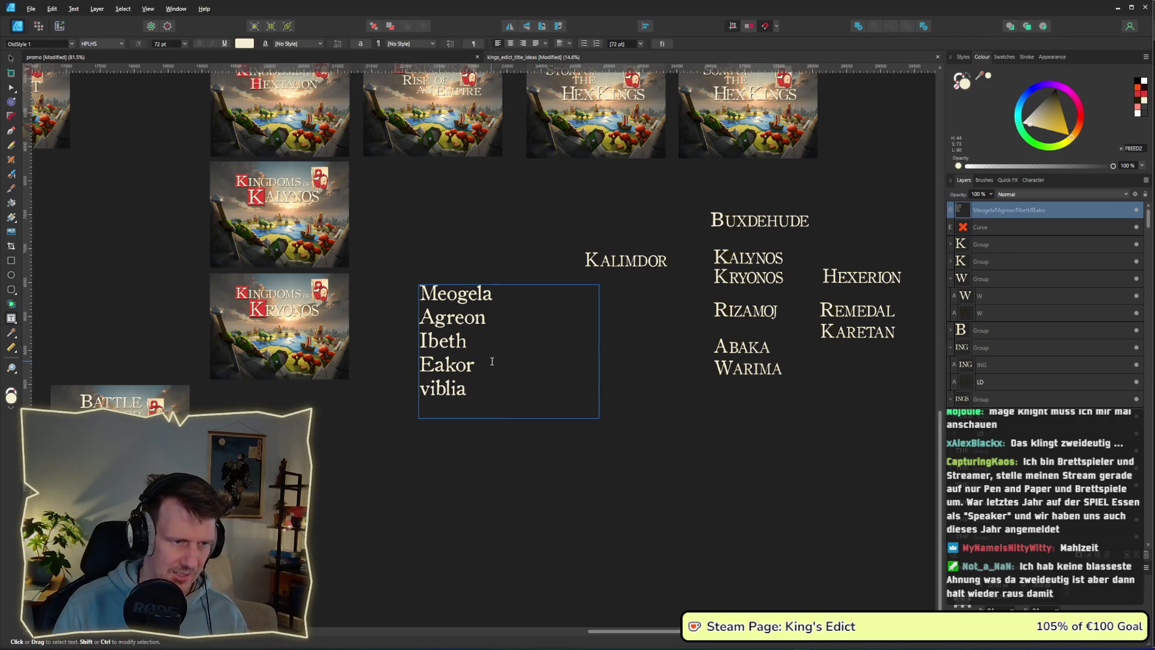
pyautogui.click(431, 388)
pyautogui.press('BackSpace')
pyautogui.write('V')
# Finish editing and generate a fresh batch of continent names, Zomela to Tuaslocos.
pyautogui.press('Escape')
pyautogui.hotkey('alt', 'Tab')
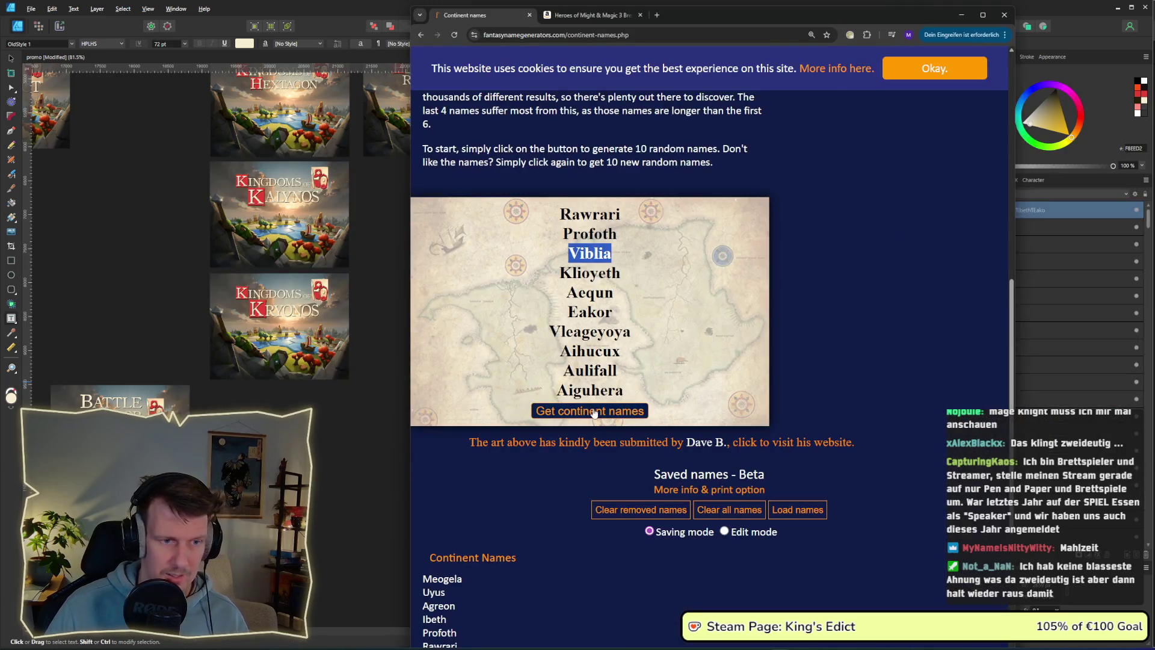
pyautogui.click(591, 411)
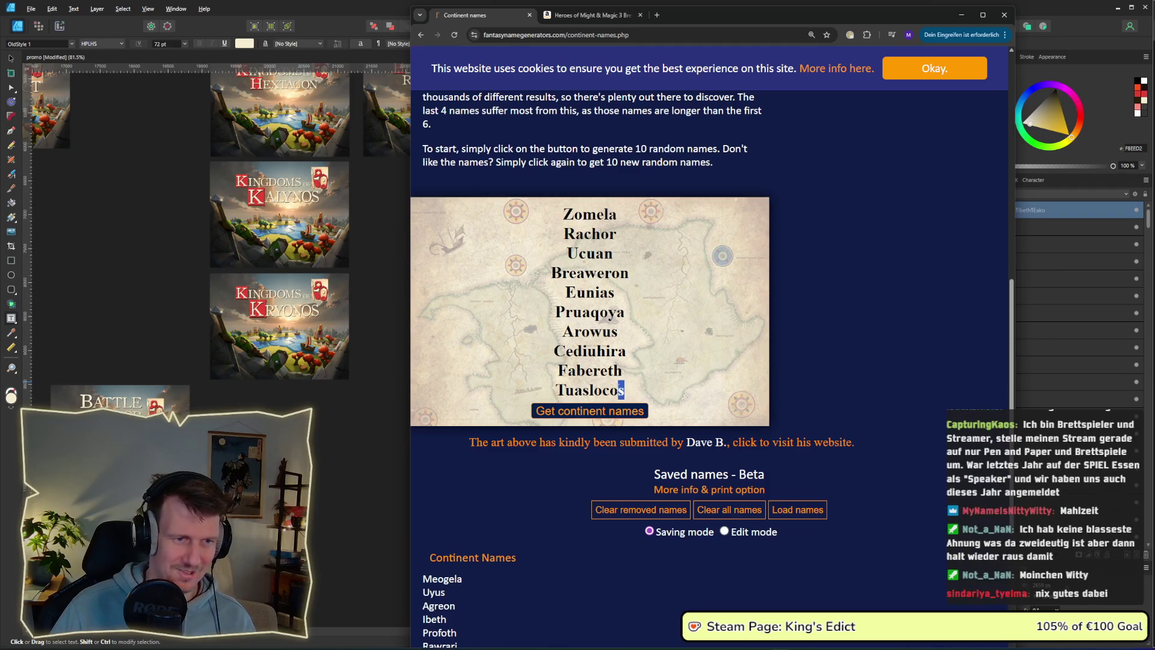
# Look over the new continent names and pick Rachor to copy.
pyautogui.moveTo(627, 389); pyautogui.dragTo(554, 392)
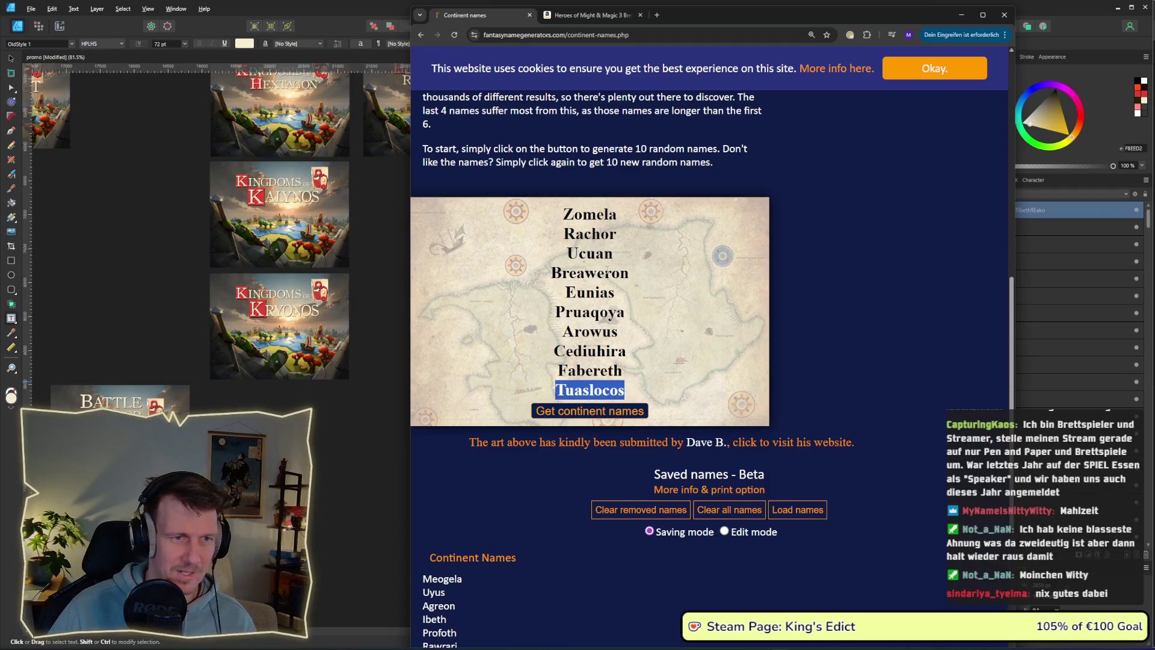
pyautogui.moveTo(613, 254); pyautogui.dragTo(579, 253)
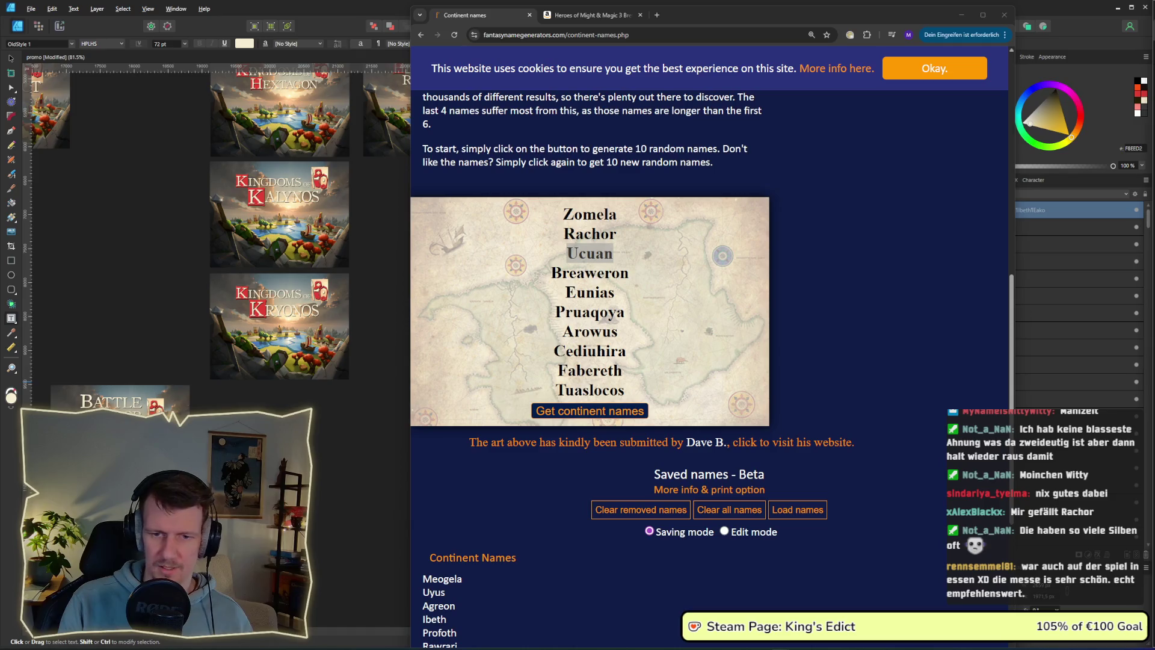
pyautogui.doubleClick(590, 331)
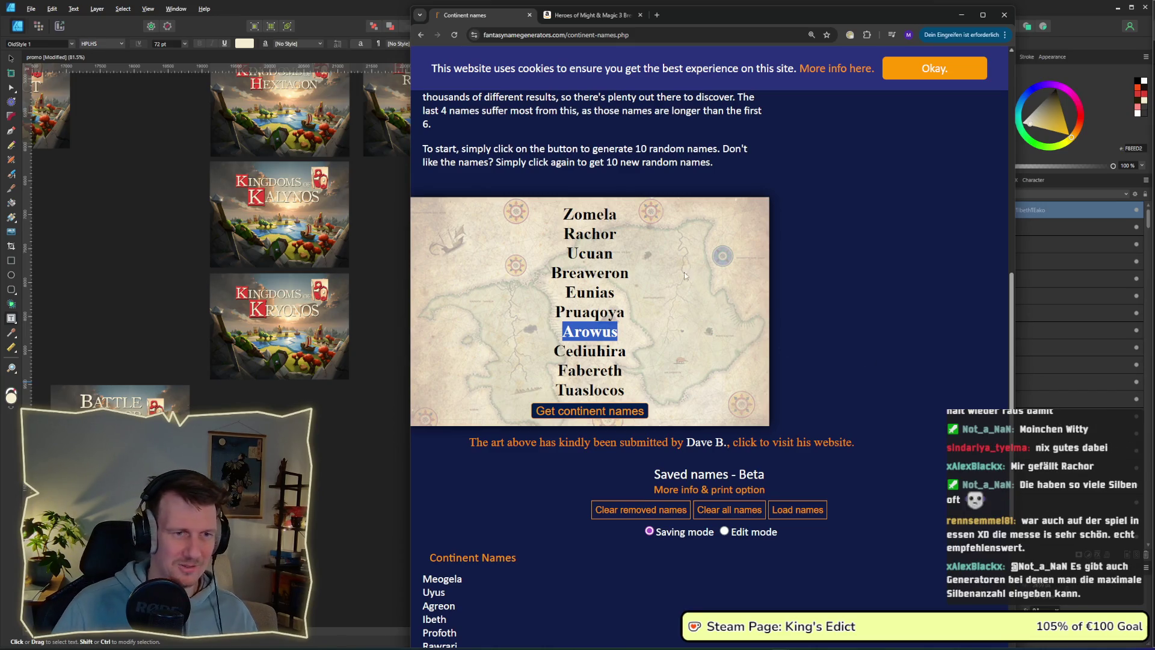
pyautogui.doubleClick(589, 234)
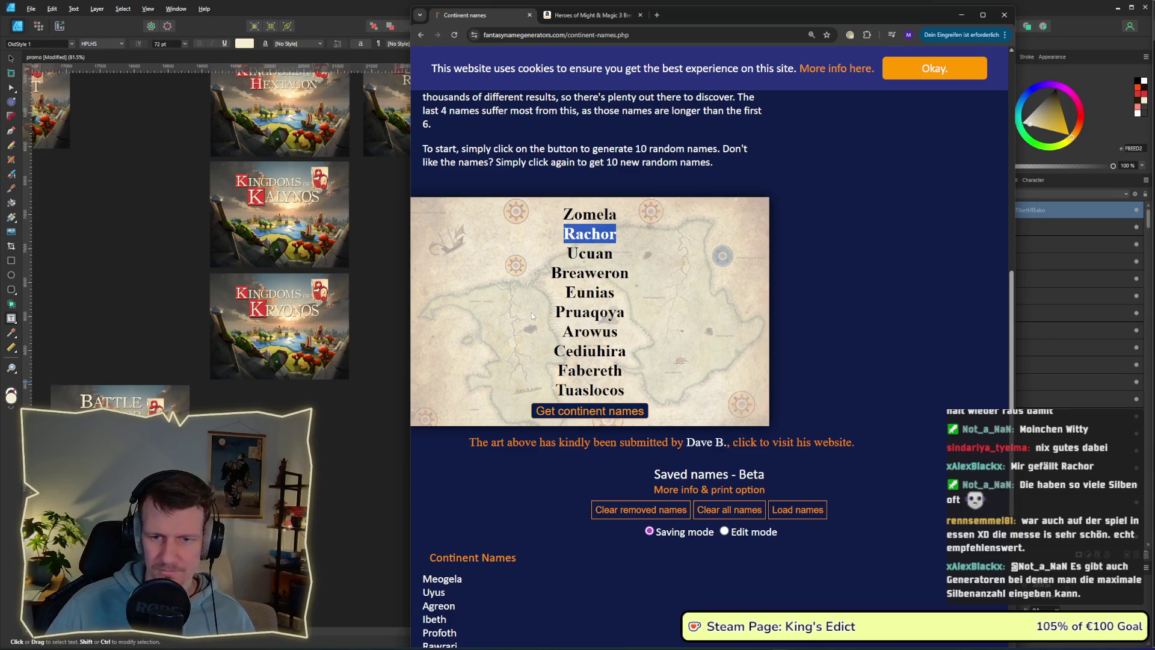
pyautogui.click(377, 454)
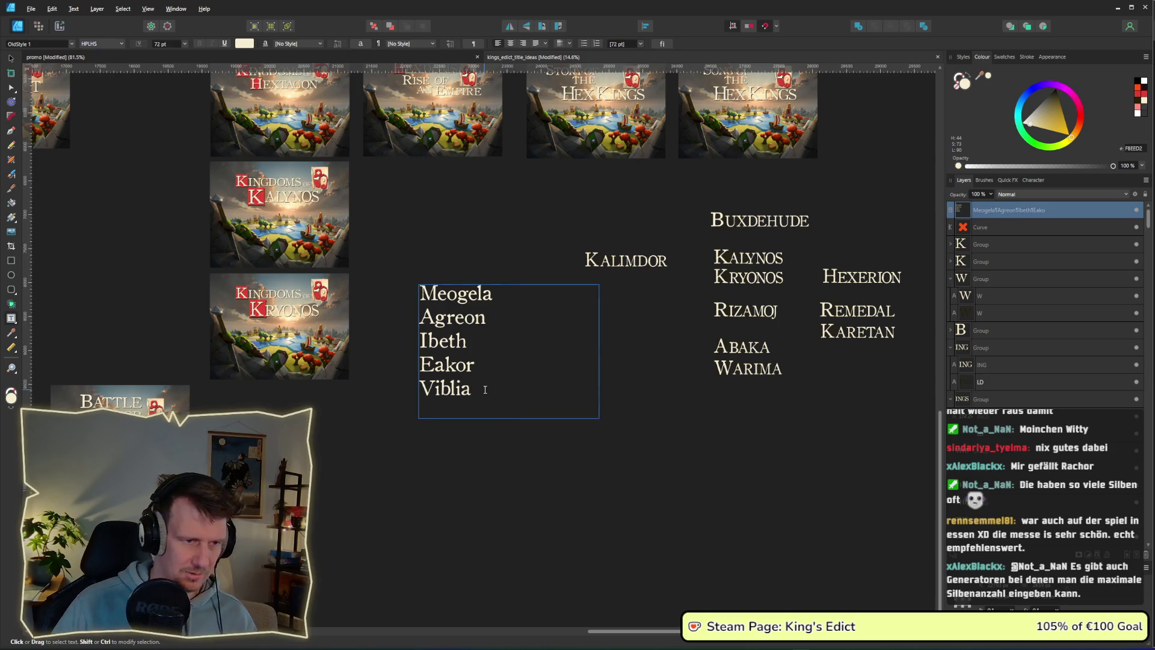
# Paste rachor under Viblia, remove the blank line, and capitalise it to Rachor.
pyautogui.click(461, 422)
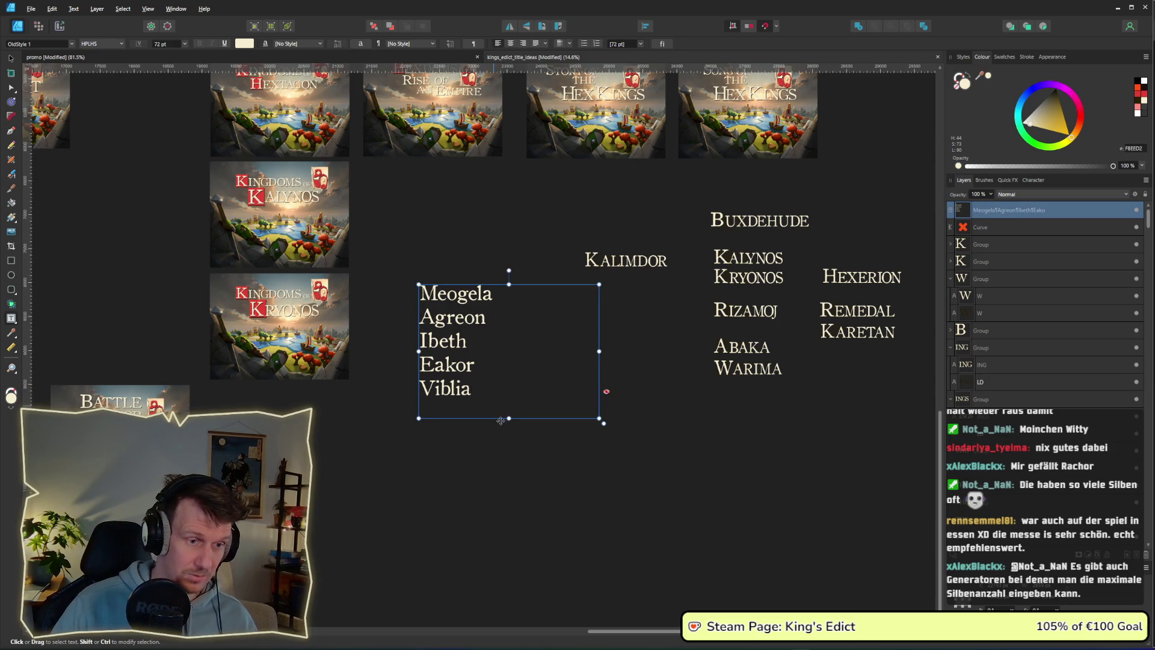
pyautogui.hotkey('ctrl', 'v')
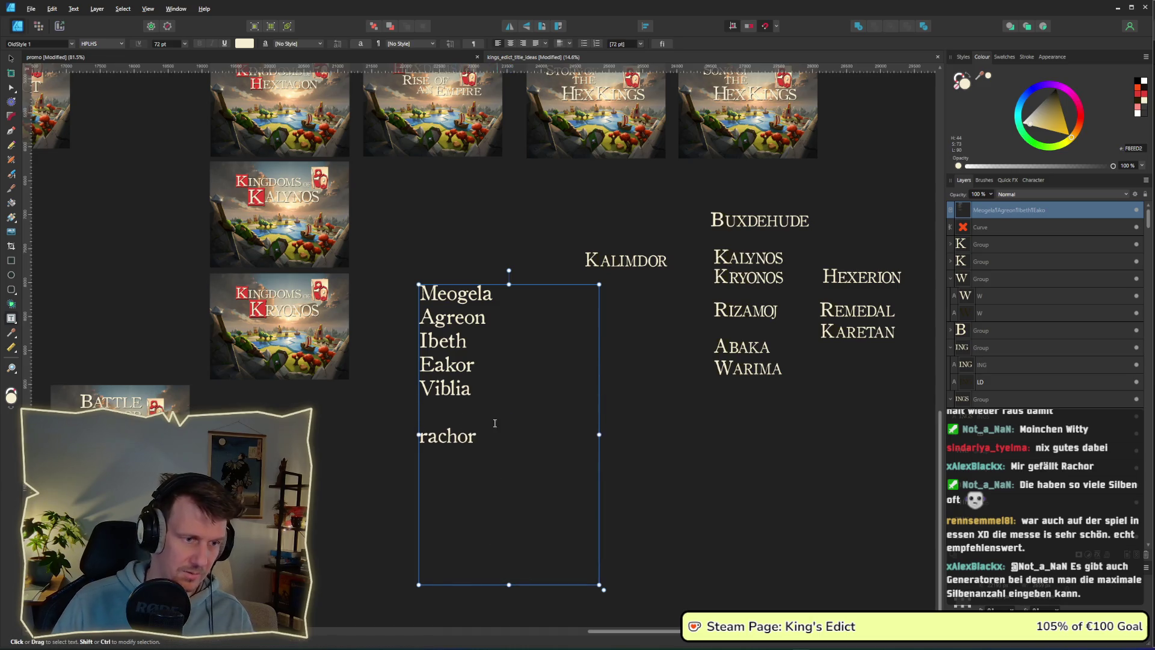
pyautogui.press('BackSpace')
pyautogui.press('Escape')
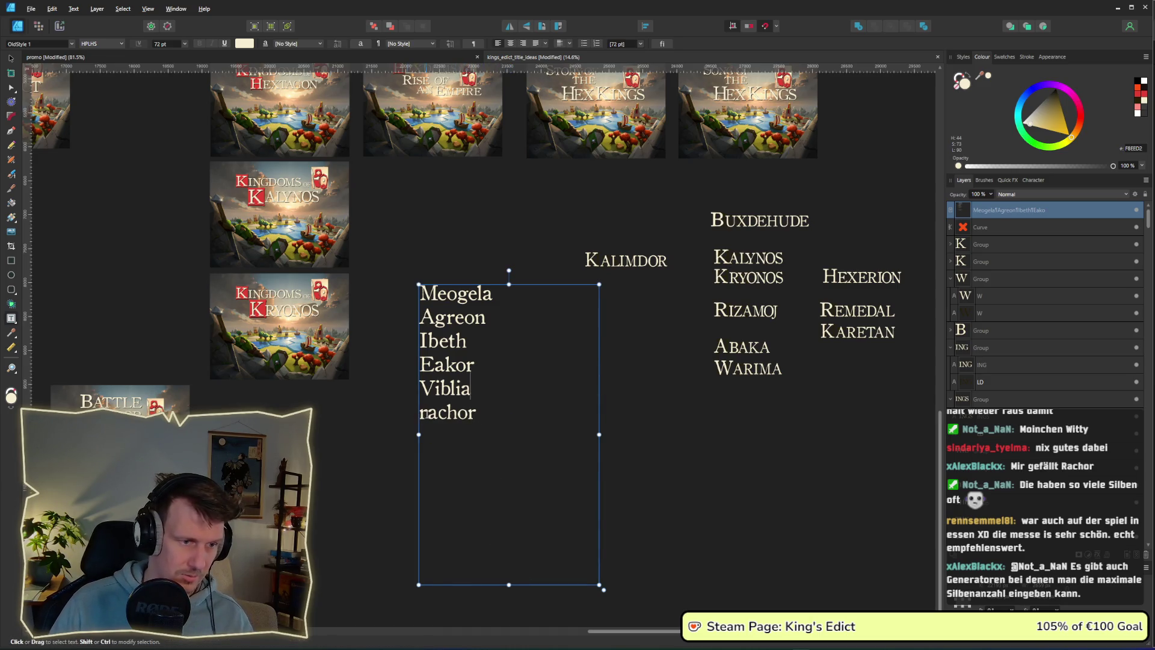
pyautogui.write('R')
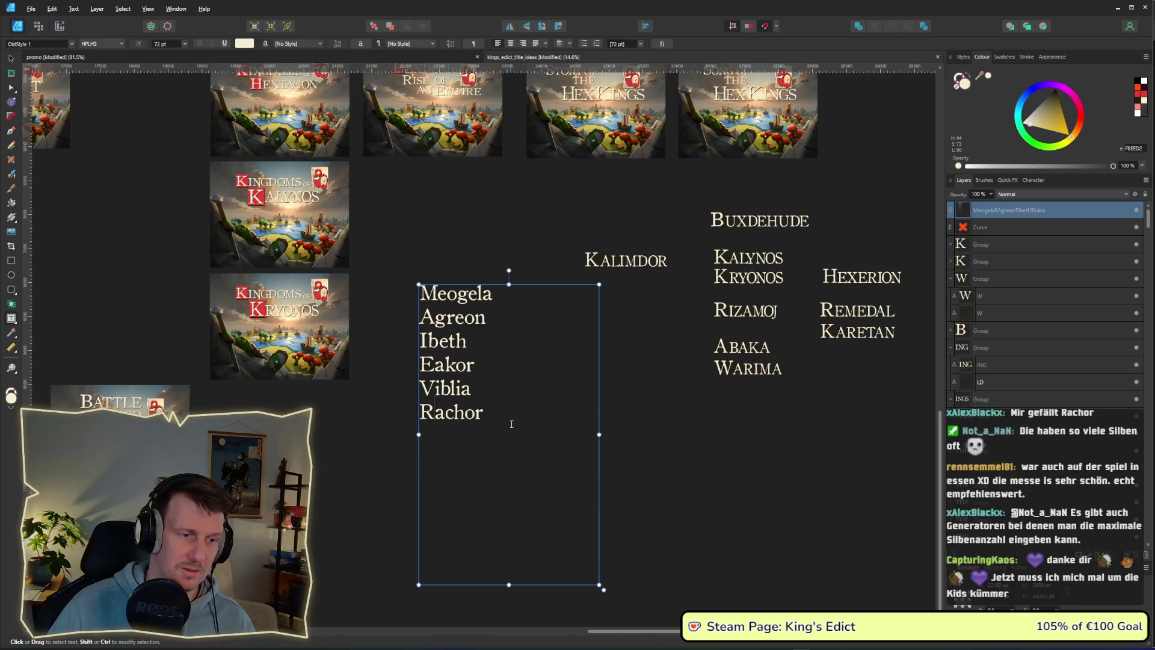
# Type a comma directly after Rachor in the names frame.
pyautogui.hotkey('shift', 'Left')
pyautogui.hotkey('shift', 'Left')
pyautogui.hotkey('shift', 'Left')
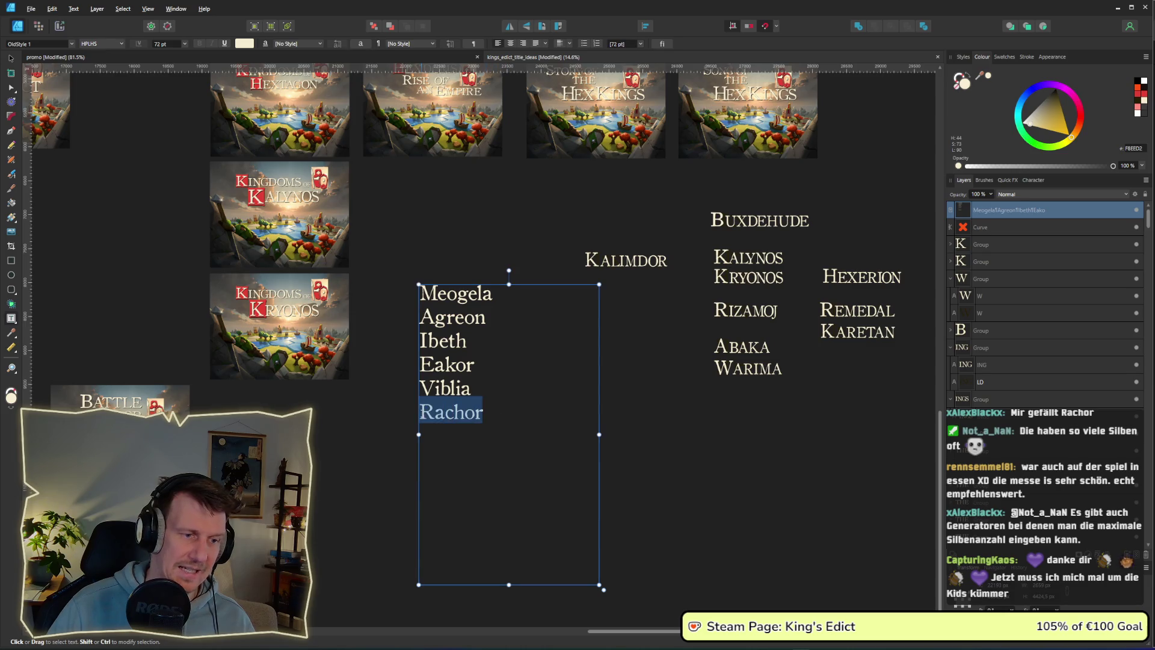
pyautogui.click(477, 414)
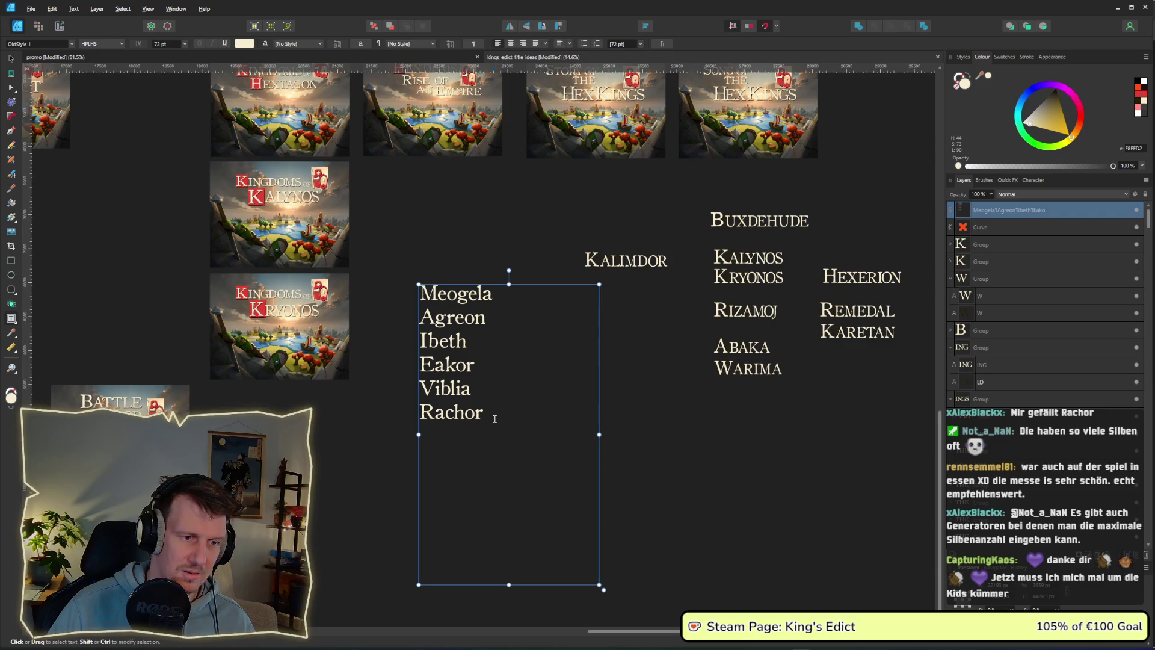
pyautogui.click(487, 419)
pyautogui.write(',')
pyautogui.hotkey('alt', 'Tab')
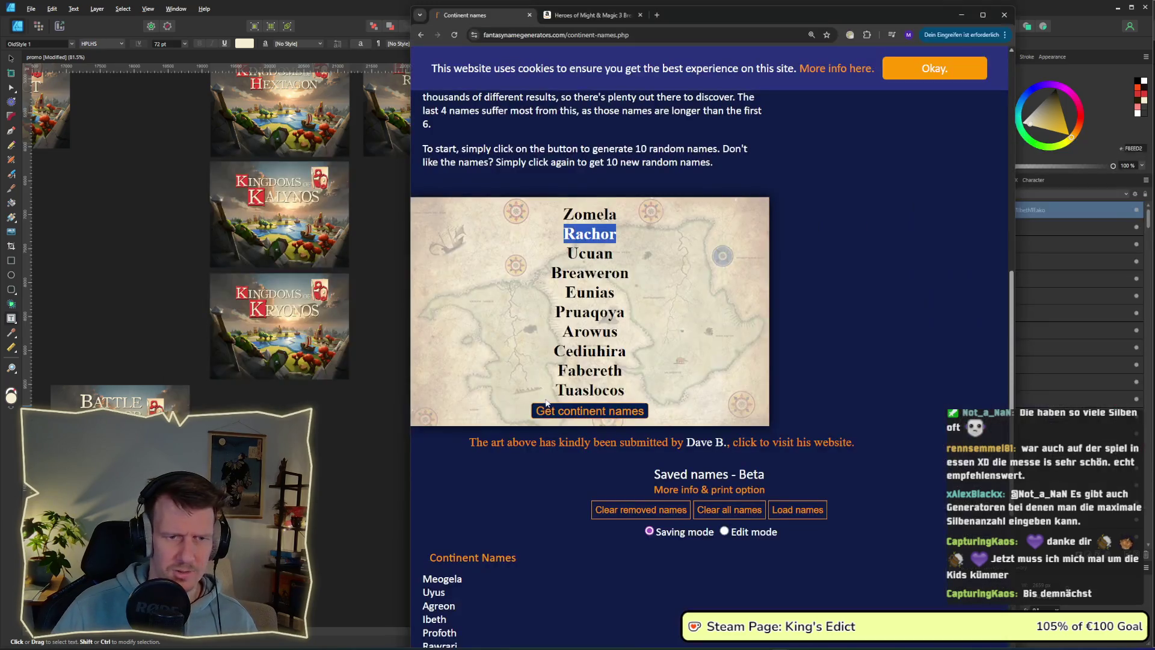
# Copy Zomela from the generator and paste it on a new line below Rachor.
pyautogui.press('alt')
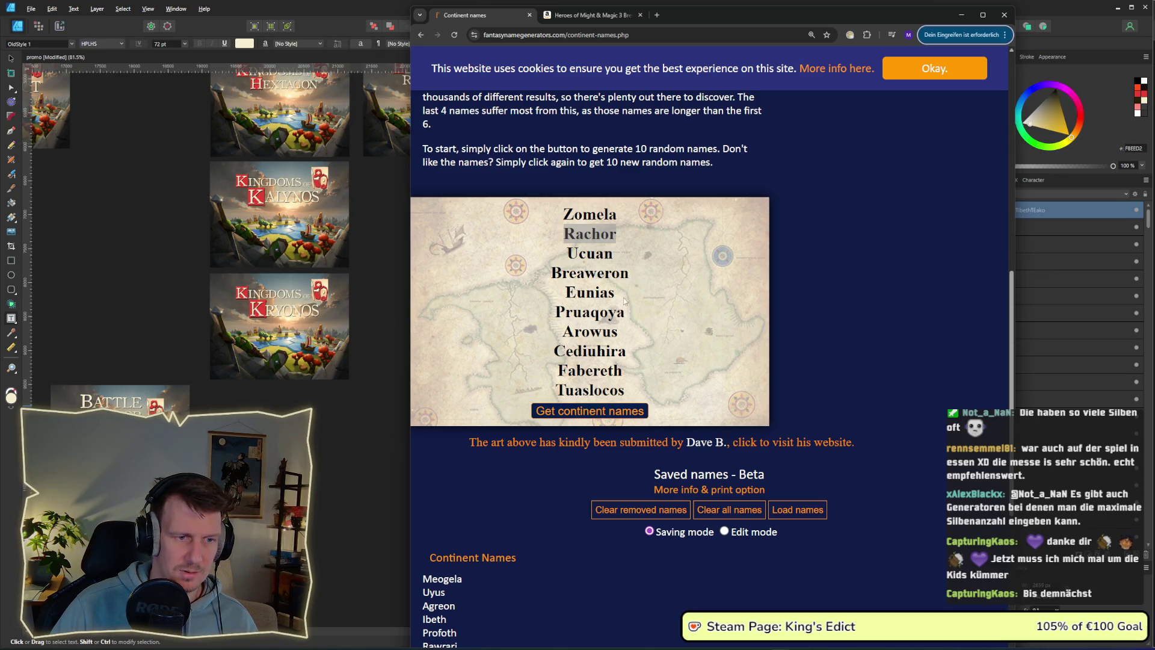
pyautogui.doubleClick(568, 215)
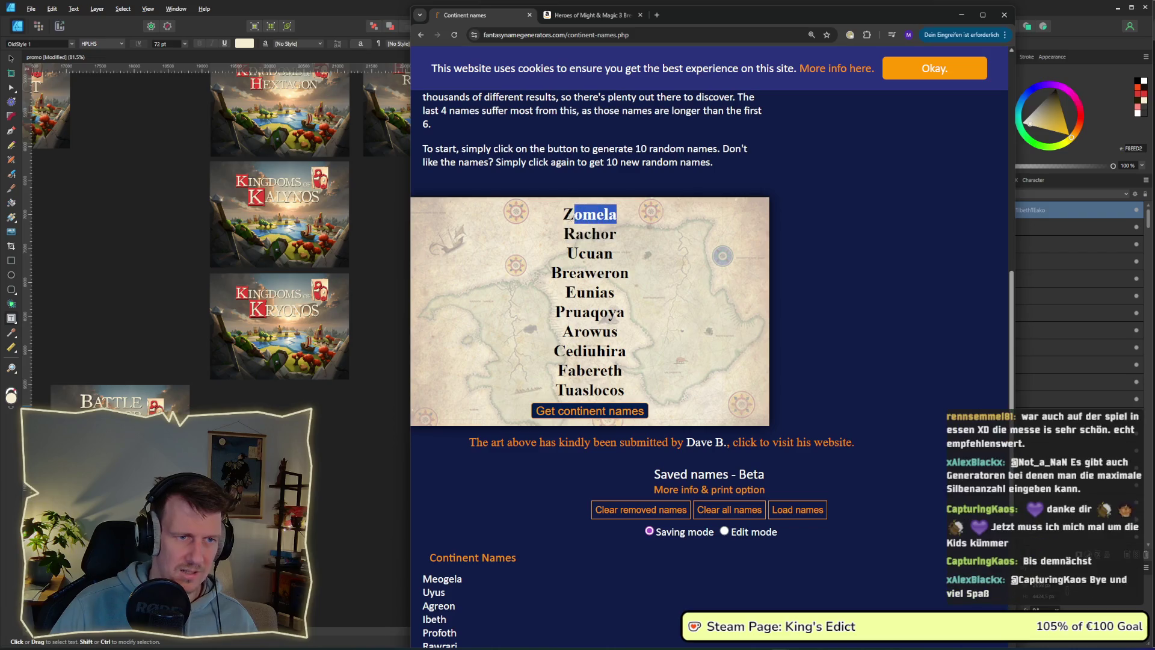
pyautogui.hotkey('alt', 'Tab')
pyautogui.click(498, 413)
pyautogui.press('Return')
pyautogui.hotkey('ctrl', 'v')
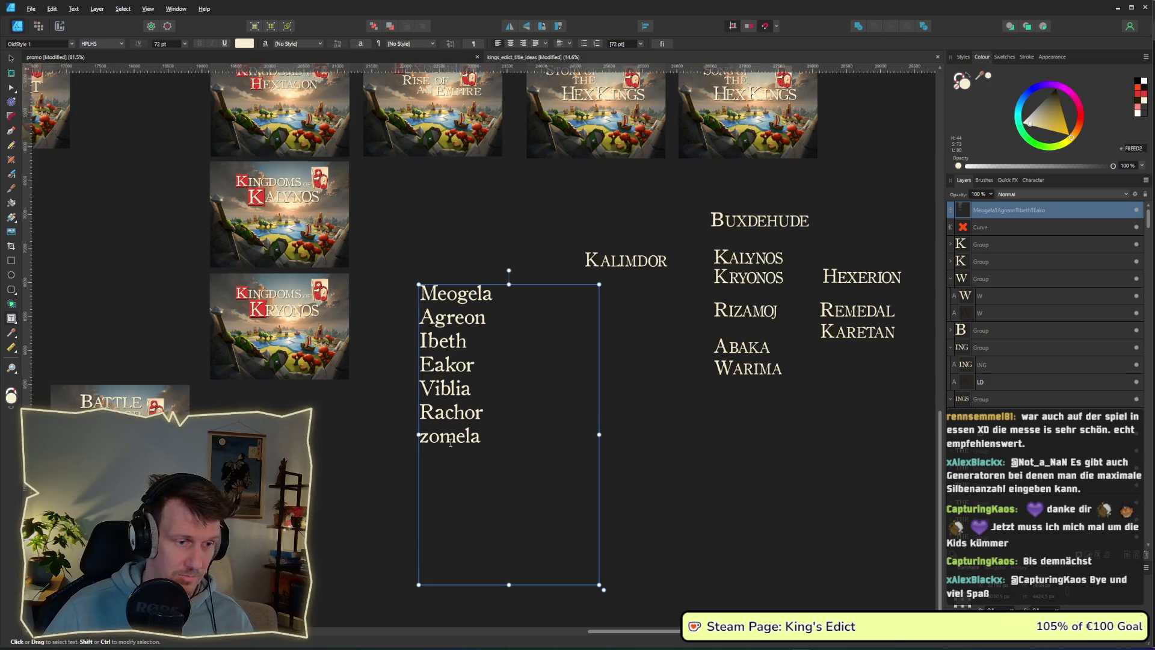
# Capitalise it to Zomela, then generate a new batch from Geclune to Criocupeon.
pyautogui.click(424, 442)
pyautogui.press('BackSpace')
pyautogui.write('Z')
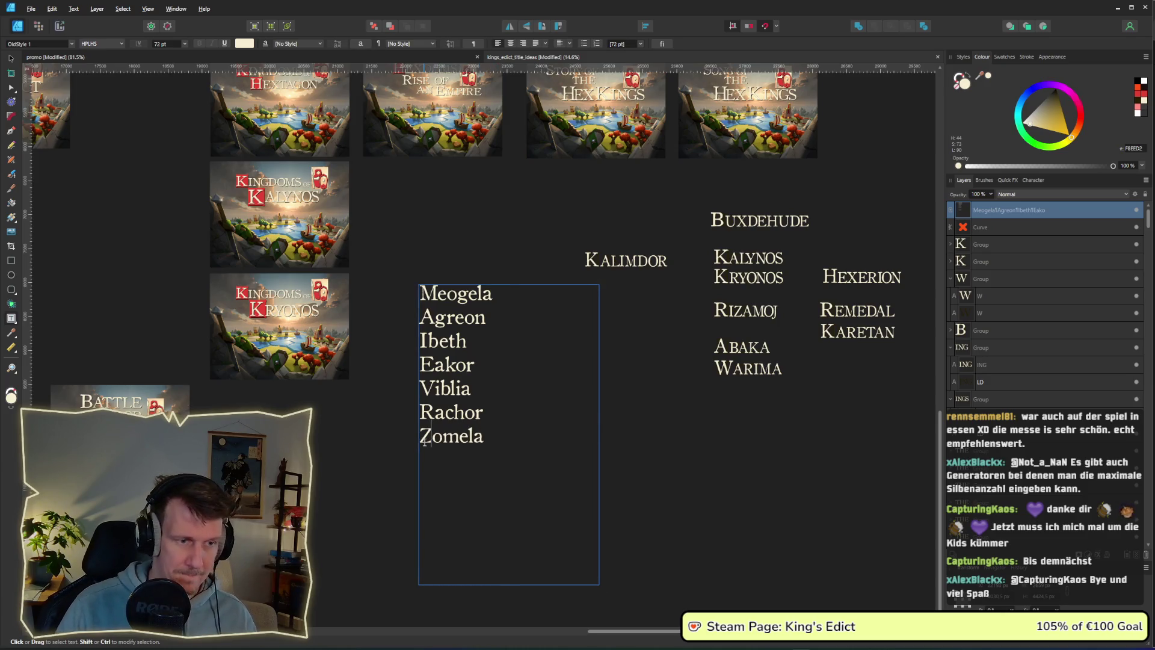
pyautogui.hotkey('alt', 'Tab')
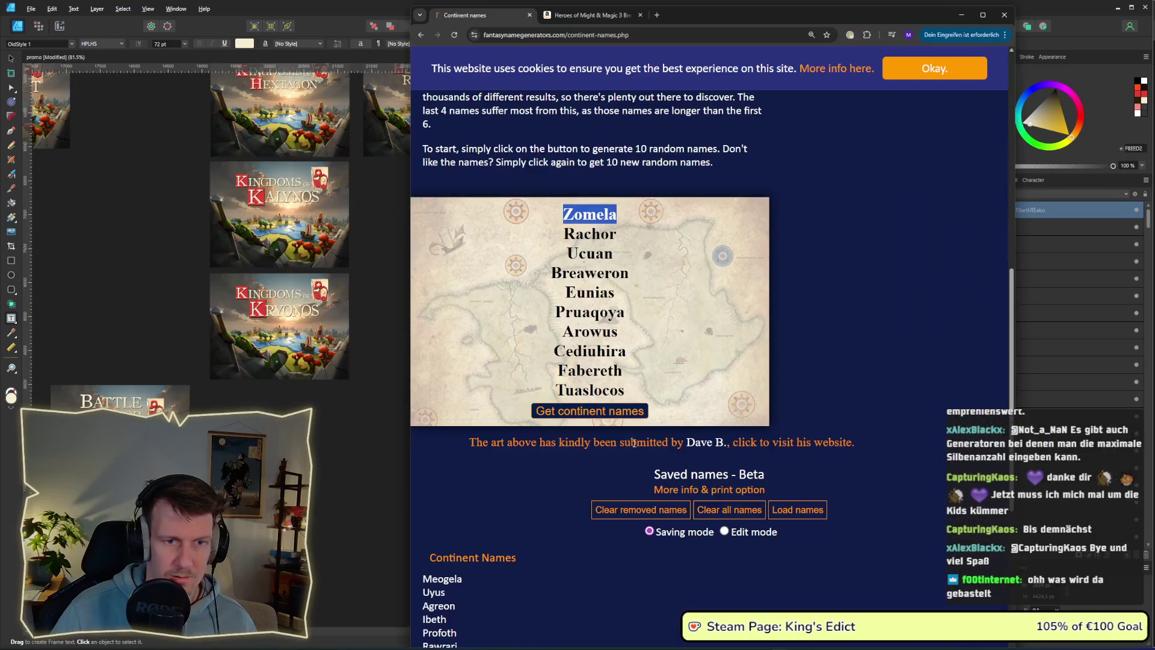
pyautogui.click(597, 412)
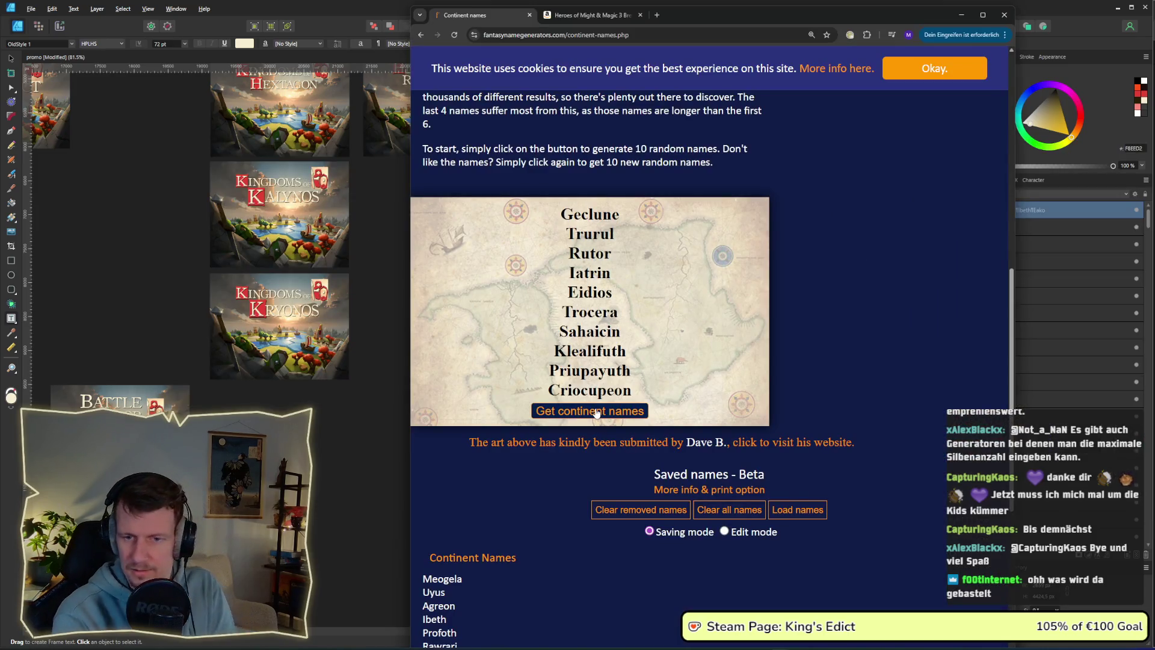
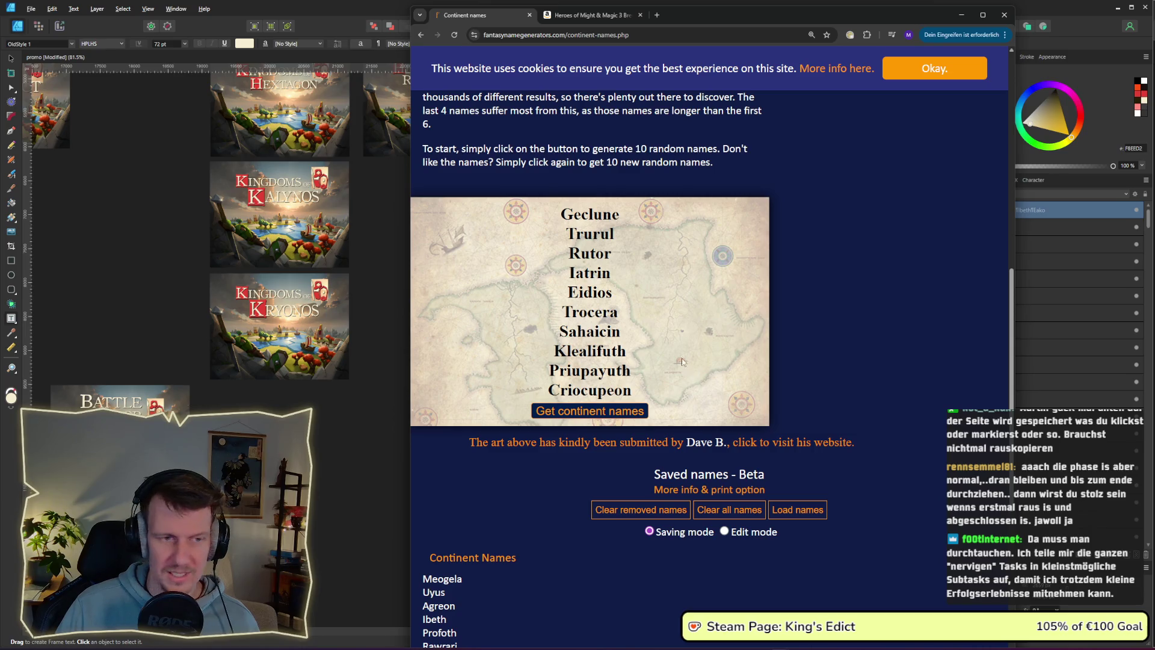
# Copy Trocera from the generator and add it, capitalised, on a new line after Zomela.
pyautogui.moveTo(620, 234); pyautogui.dragTo(565, 234)
pyautogui.doubleClick(592, 311)
pyautogui.moveTo(598, 312); pyautogui.dragTo(576, 311)
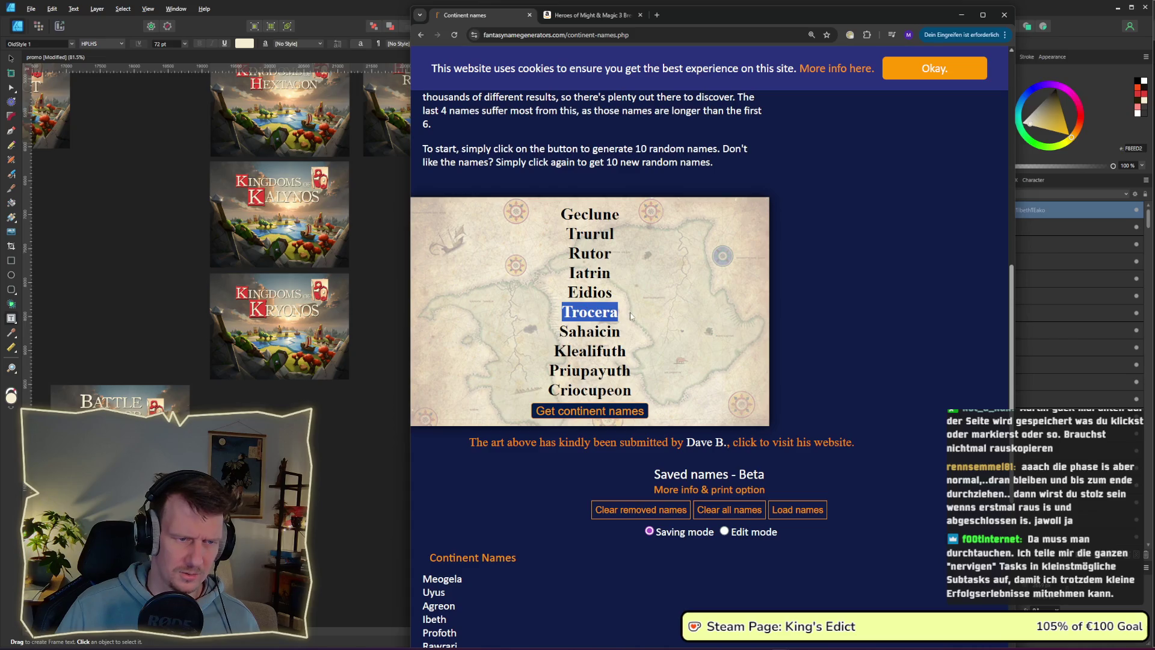
pyautogui.click(342, 440)
pyautogui.click(479, 444)
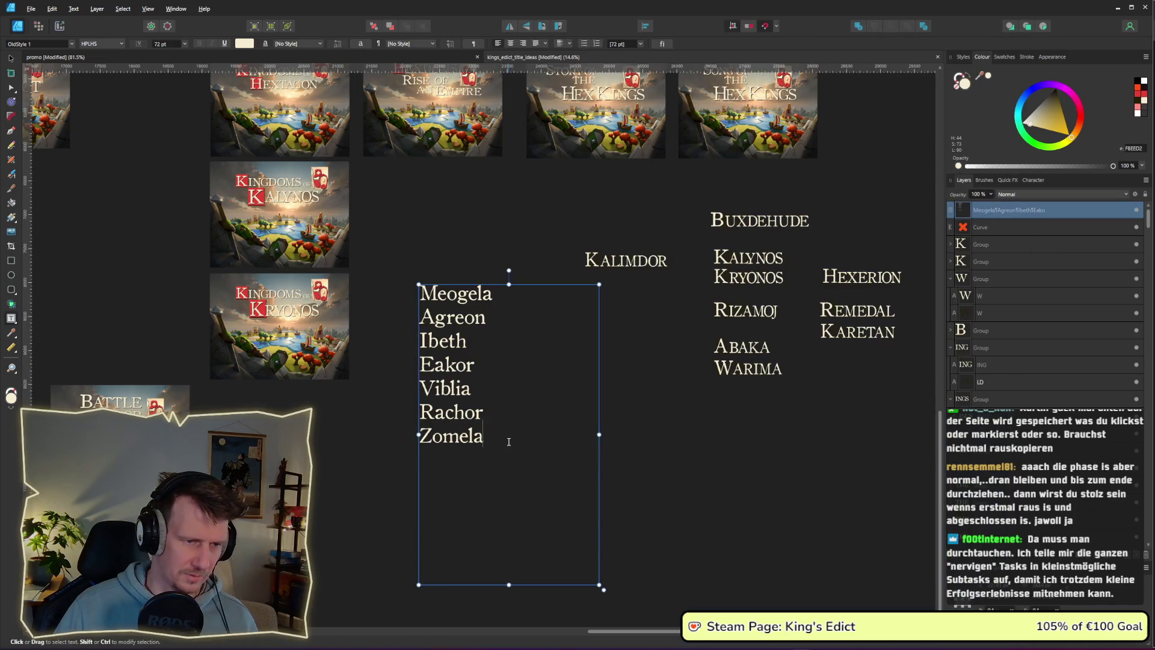
pyautogui.press('Return')
pyautogui.hotkey('ctrl', 'v')
pyautogui.press('Home')
pyautogui.hotkey('shift', 'Right')
pyautogui.write('T')
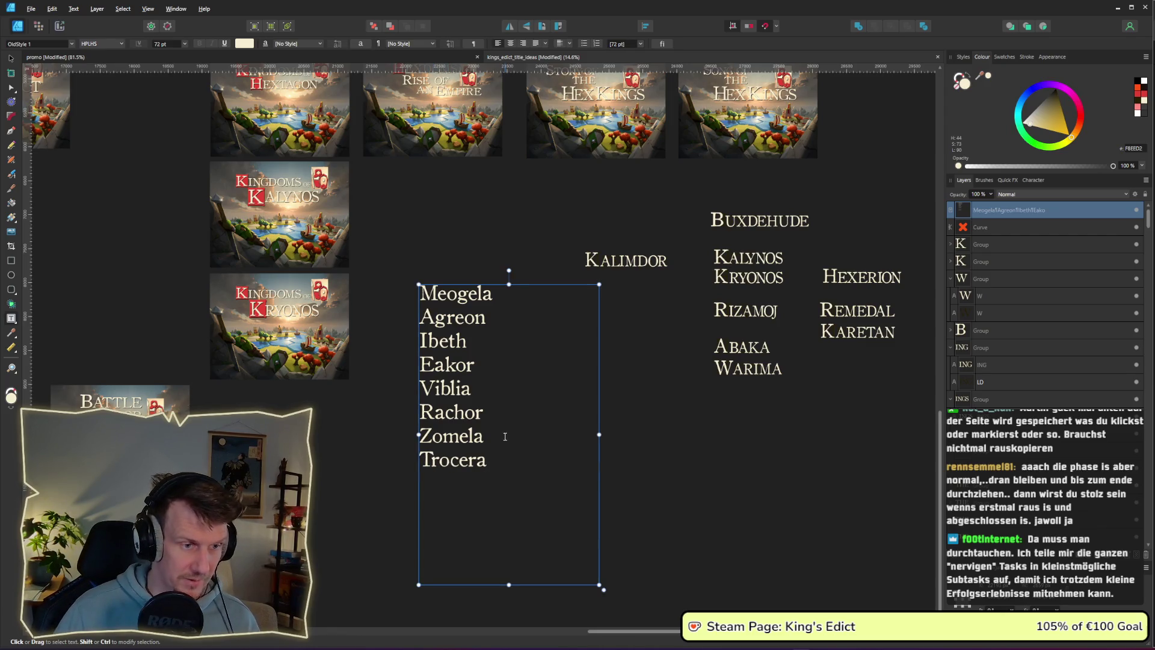
pyautogui.moveTo(488, 461); pyautogui.dragTo(460, 420)
pyautogui.hotkey('ctrl', 'a')
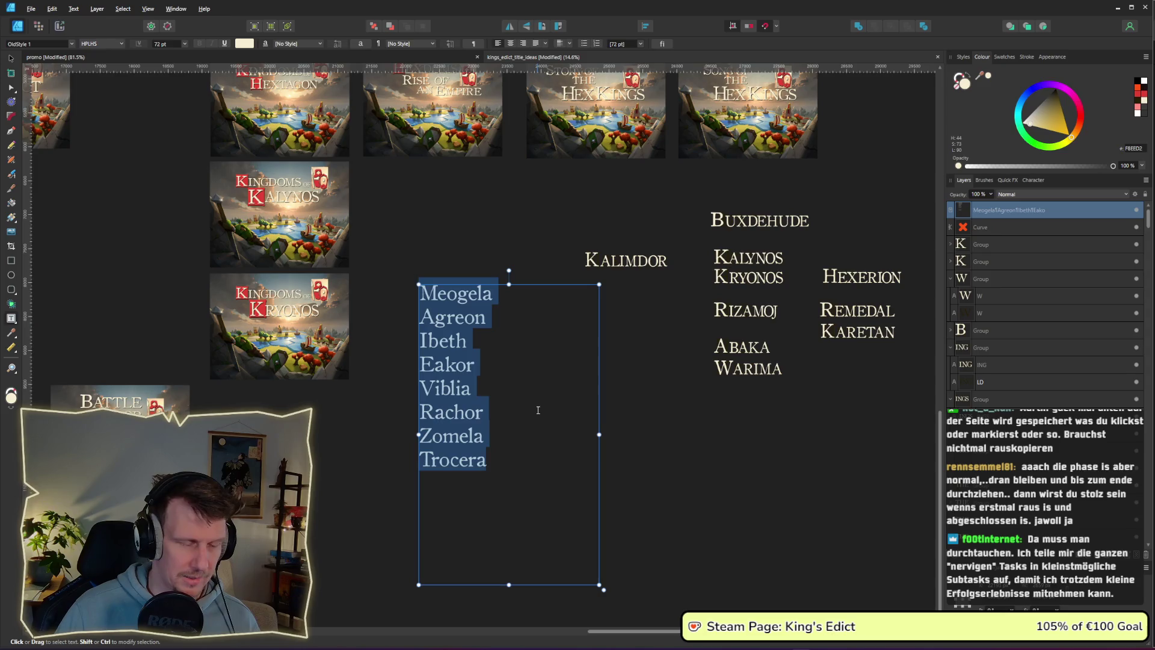
pyautogui.click(538, 409)
# Copy Iatrin from the generator and add it, capitalised, on a new line after Trocera.
pyautogui.hotkey('alt', 'Tab')
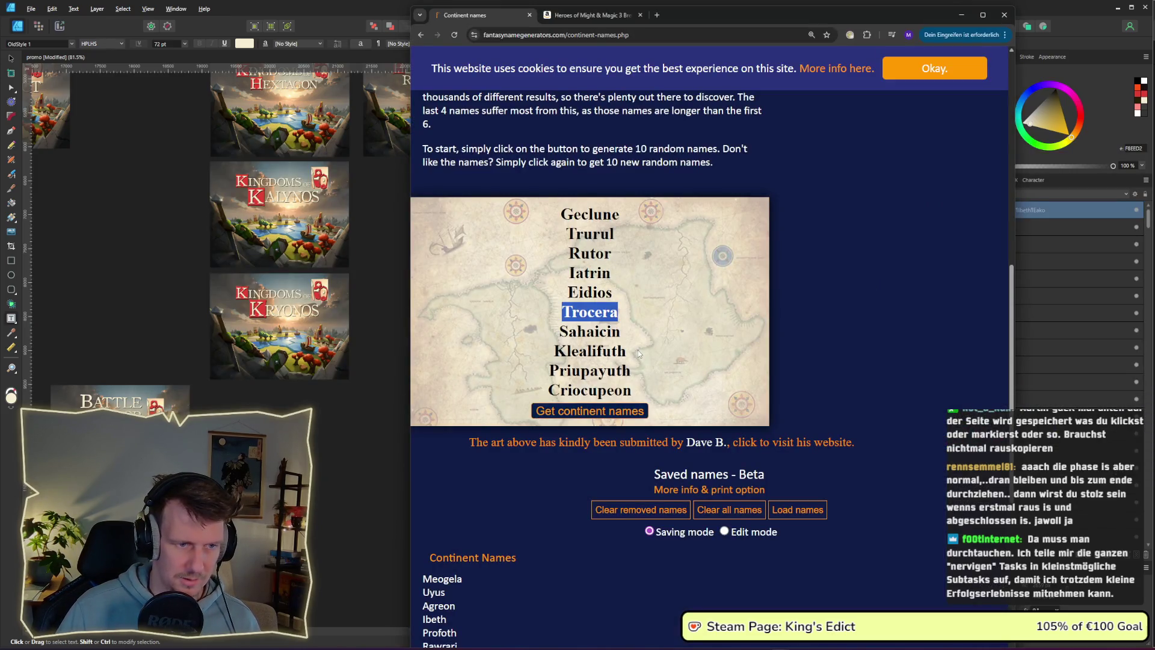
pyautogui.doubleClick(617, 274)
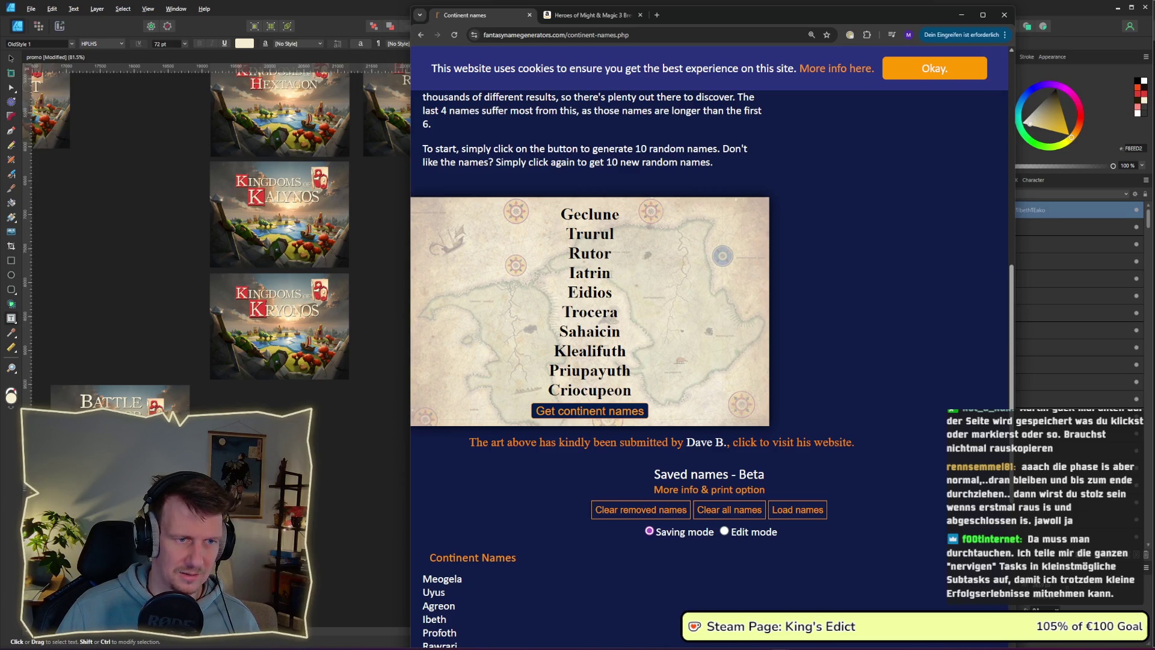
pyautogui.doubleClick(609, 292)
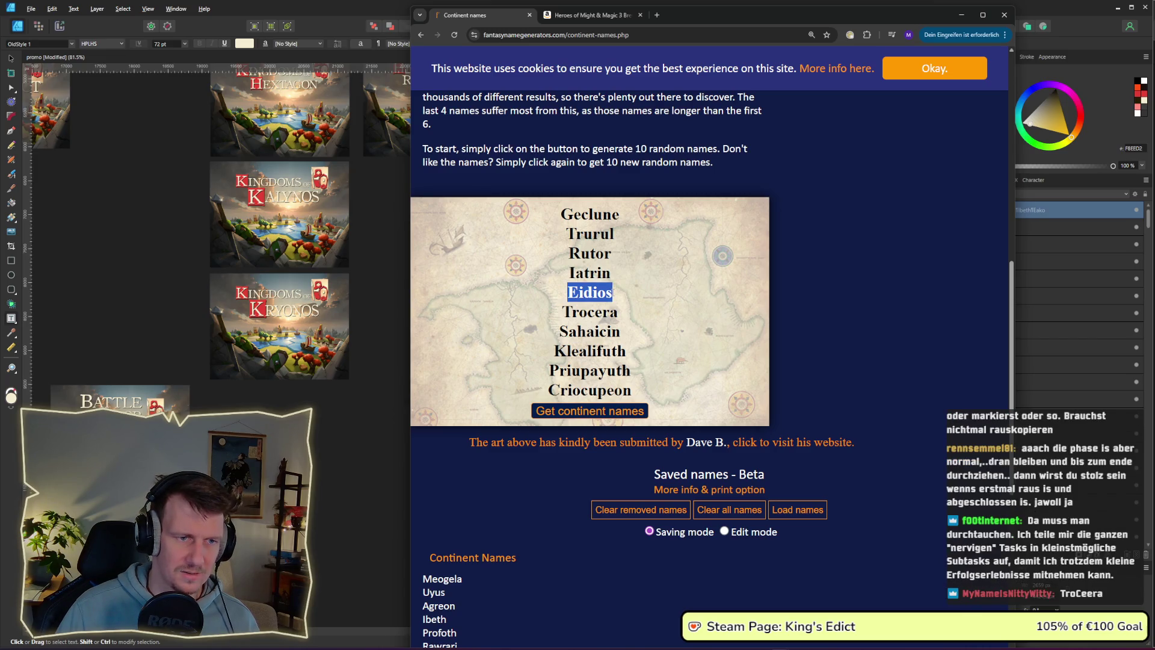
pyautogui.doubleClick(610, 273)
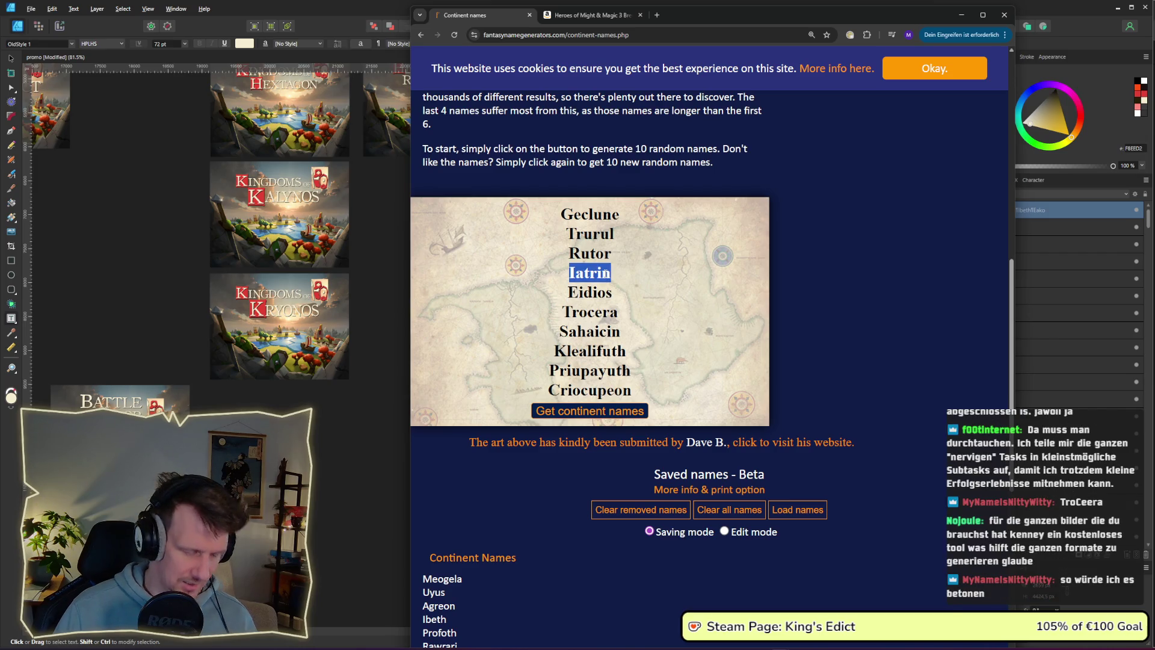
pyautogui.click(370, 444)
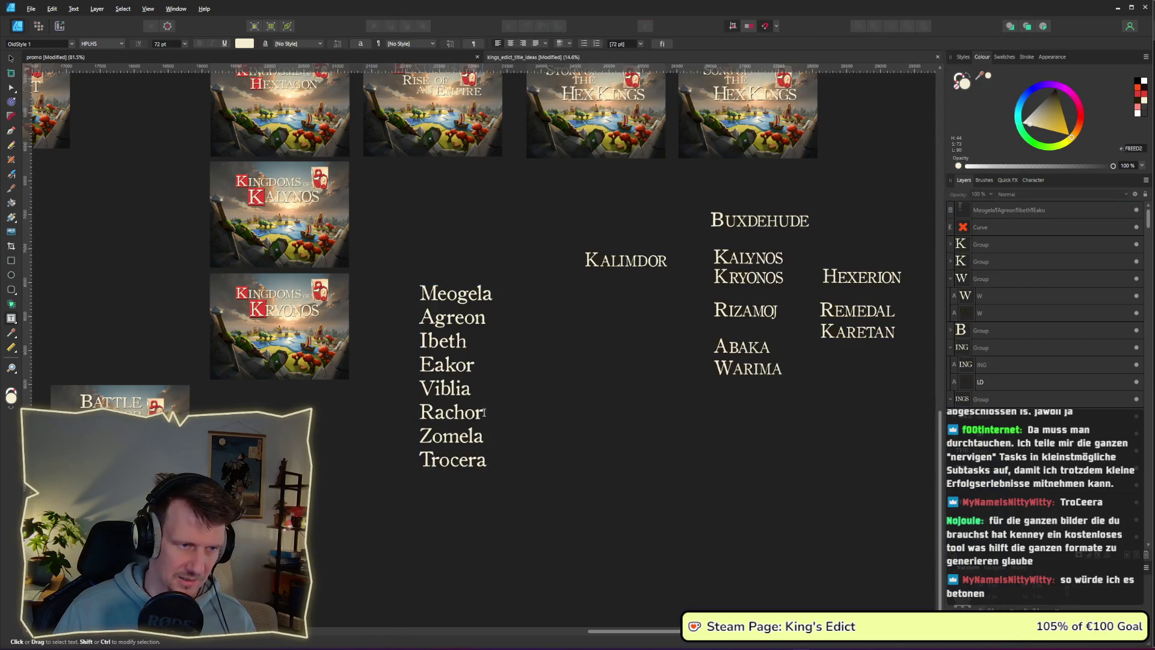
pyautogui.click(500, 467)
pyautogui.press('Return')
pyautogui.hotkey('ctrl', 'v')
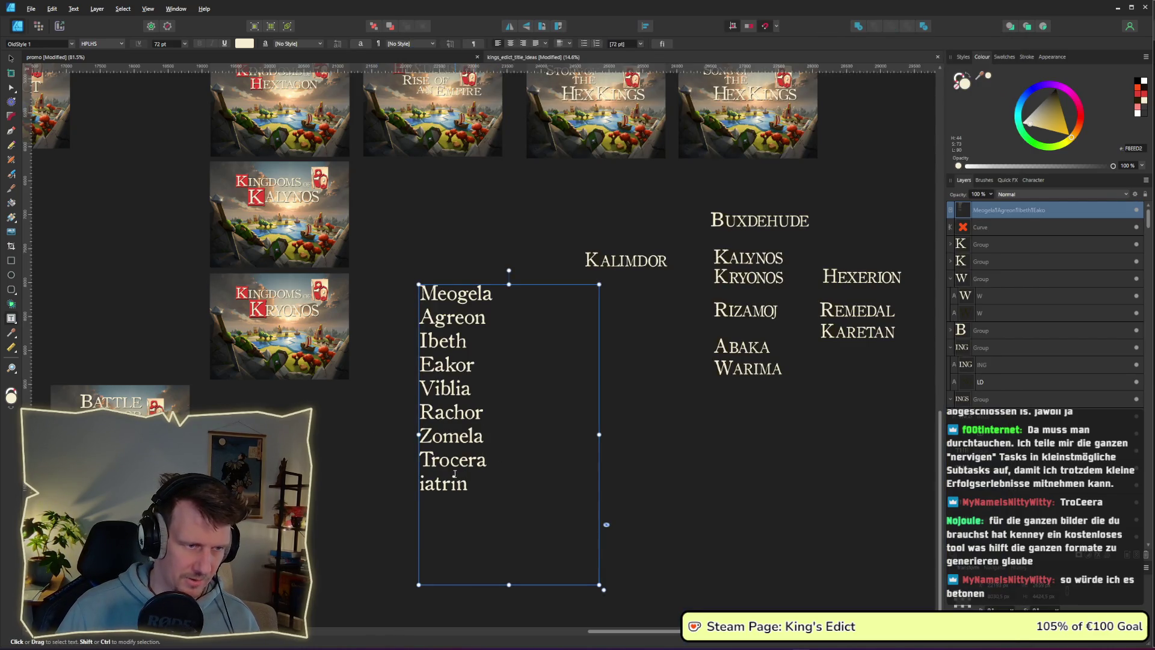
pyautogui.press('BackSpace')
pyautogui.write('I')
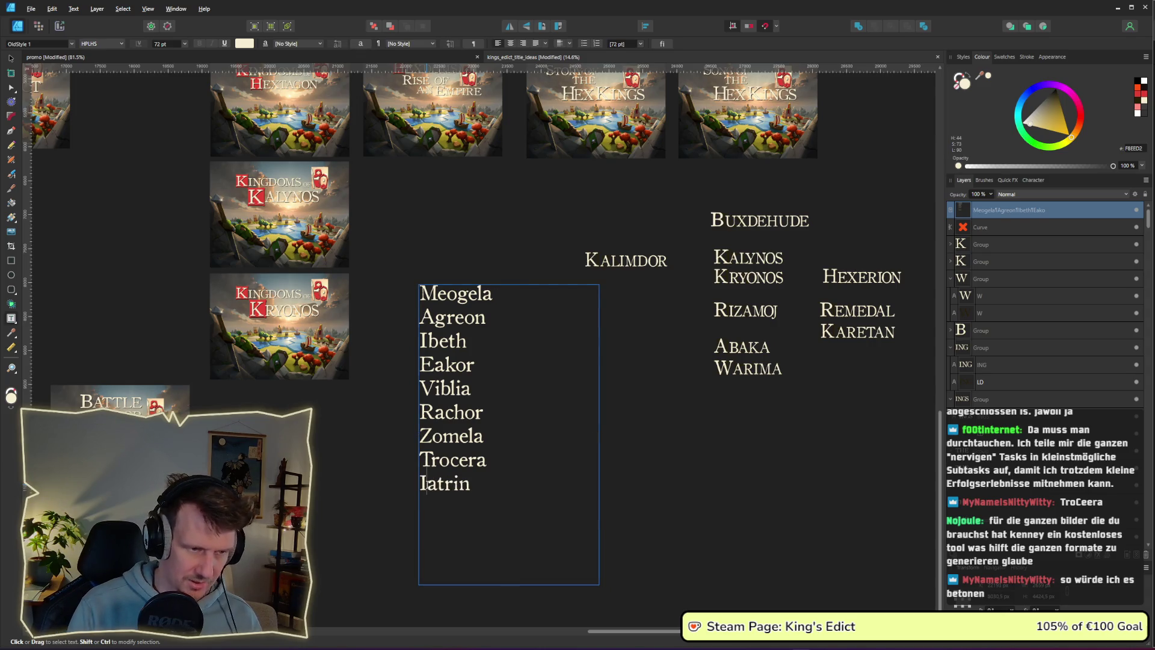
pyautogui.click(642, 464)
pyautogui.scroll(-2, 663, 439)
pyautogui.hscroll(3, 662, 439)
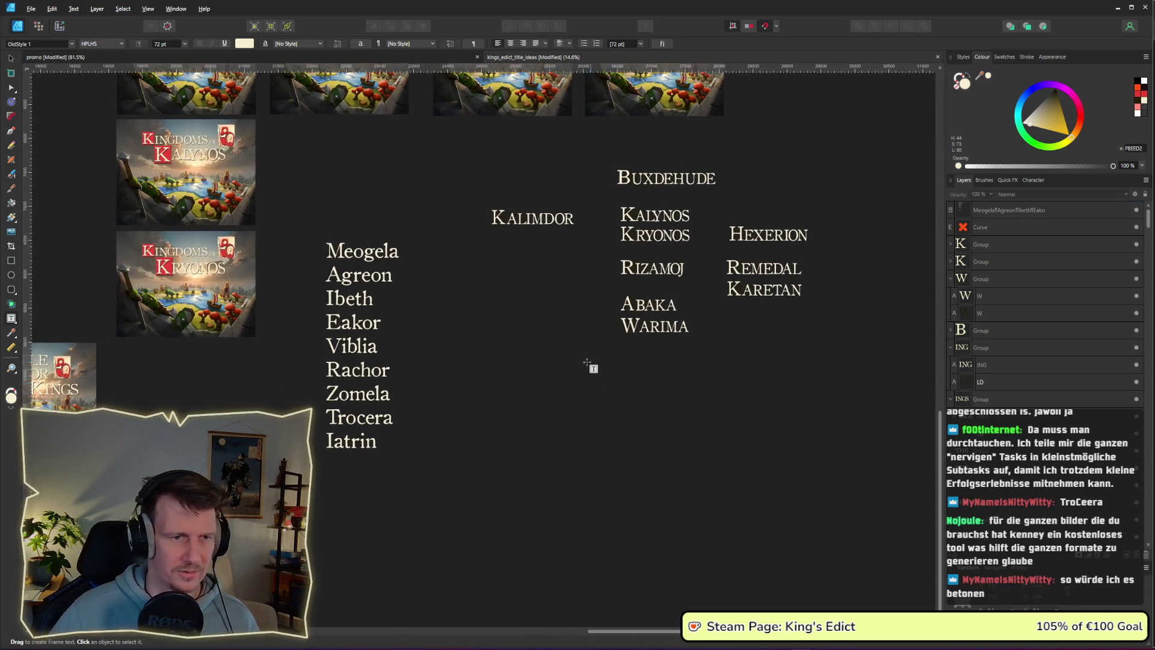
# Select all the title words and move them right and down on the canvas.
pyautogui.click(12, 59)
pyautogui.moveTo(855, 379)
pyautogui.mouseDown()
pyautogui.moveTo(499, 179)
pyautogui.moveTo(475, 153)
pyautogui.mouseUp()
pyautogui.moveTo(656, 235); pyautogui.dragTo(696, 294)
pyautogui.click(470, 337)
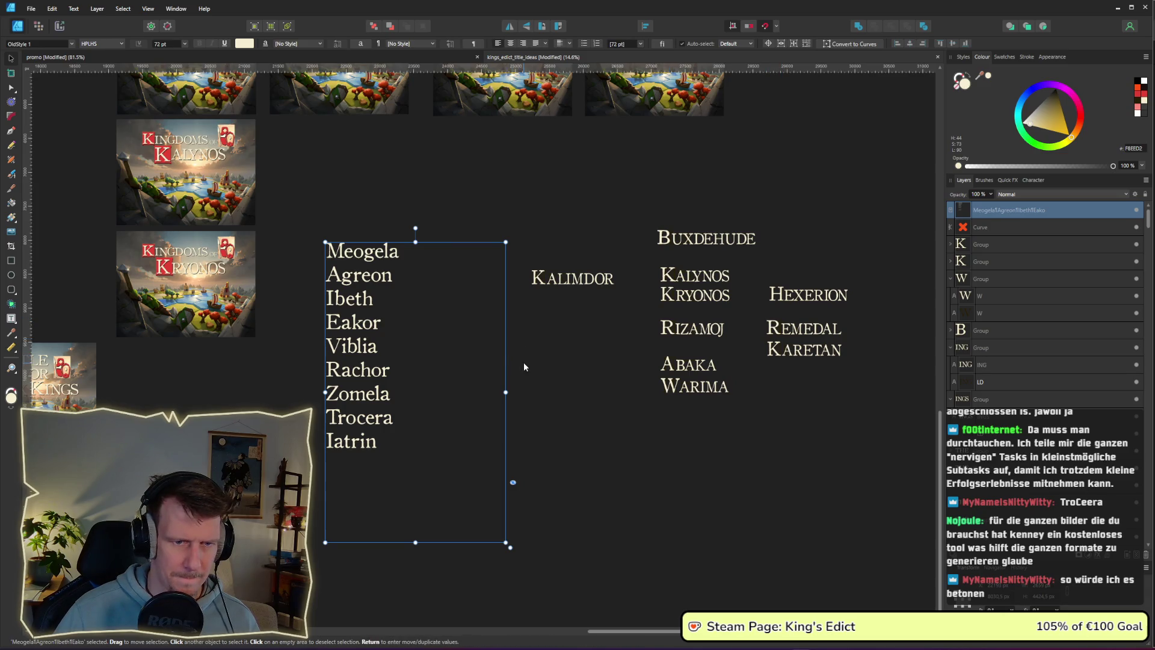
pyautogui.click(518, 343)
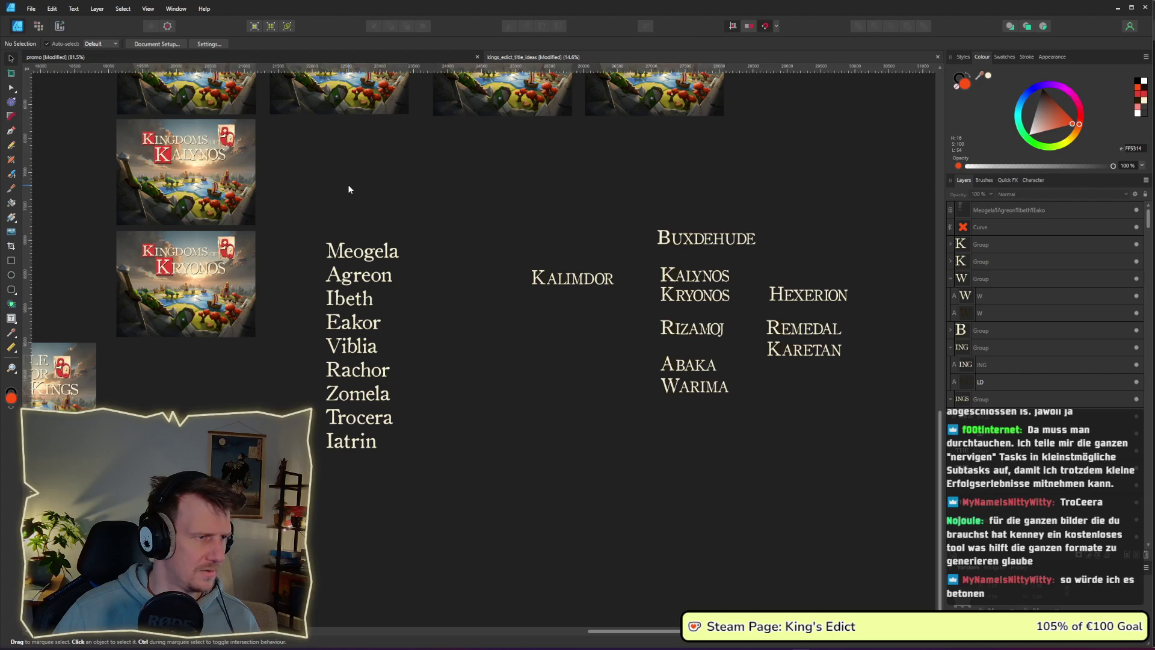
# Add a one-line text heading 'GENRIERT' above the name list.
pyautogui.press('t')
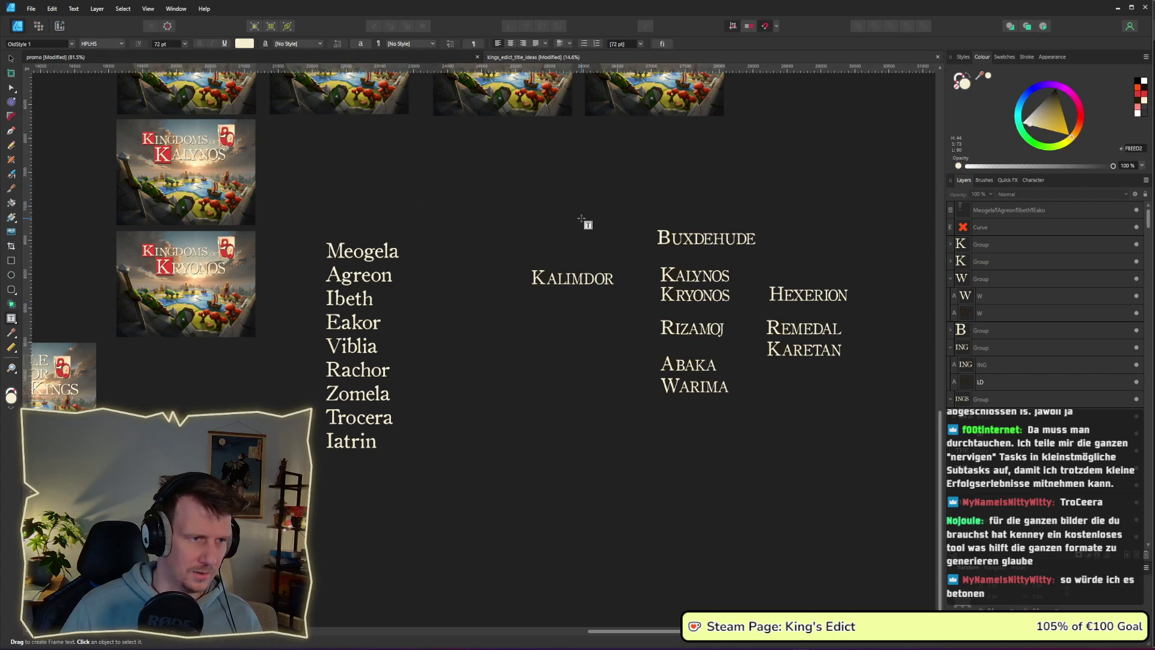
pyautogui.moveTo(324, 187); pyautogui.dragTo(390, 216)
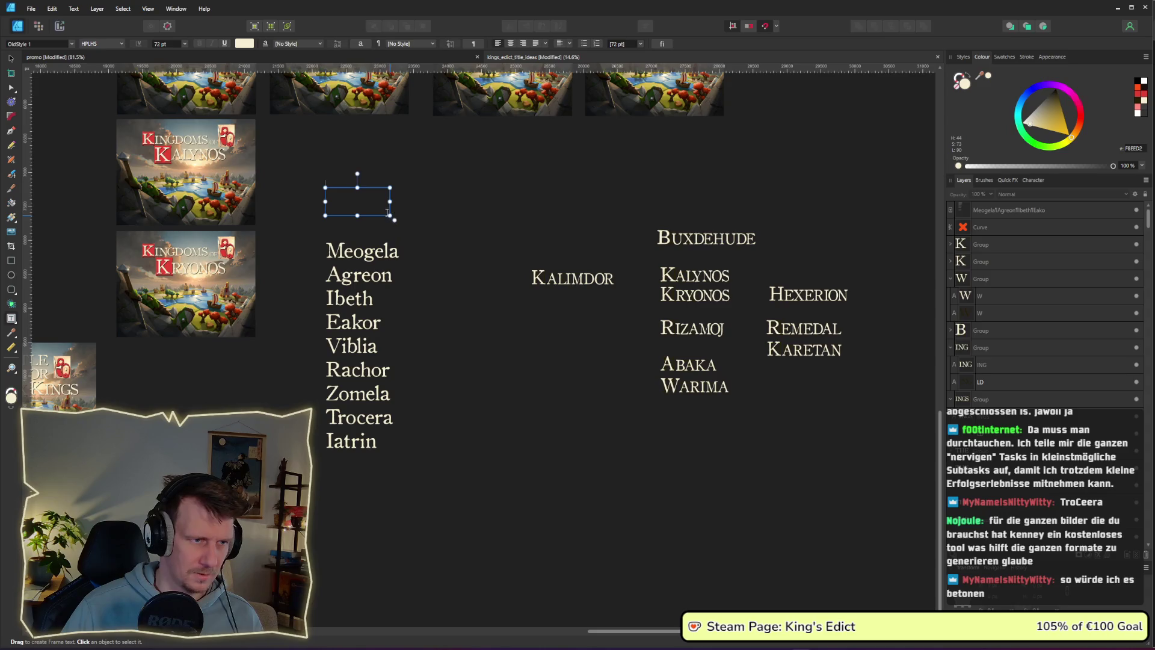
pyautogui.write('GE')
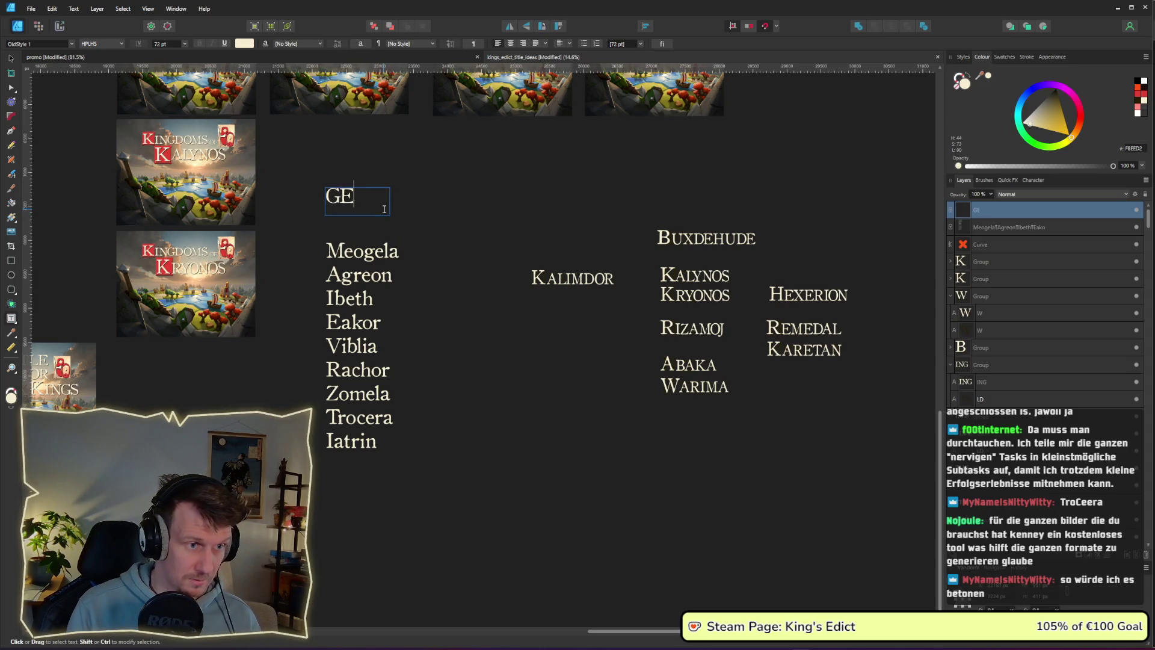
pyautogui.write('NRIERT')
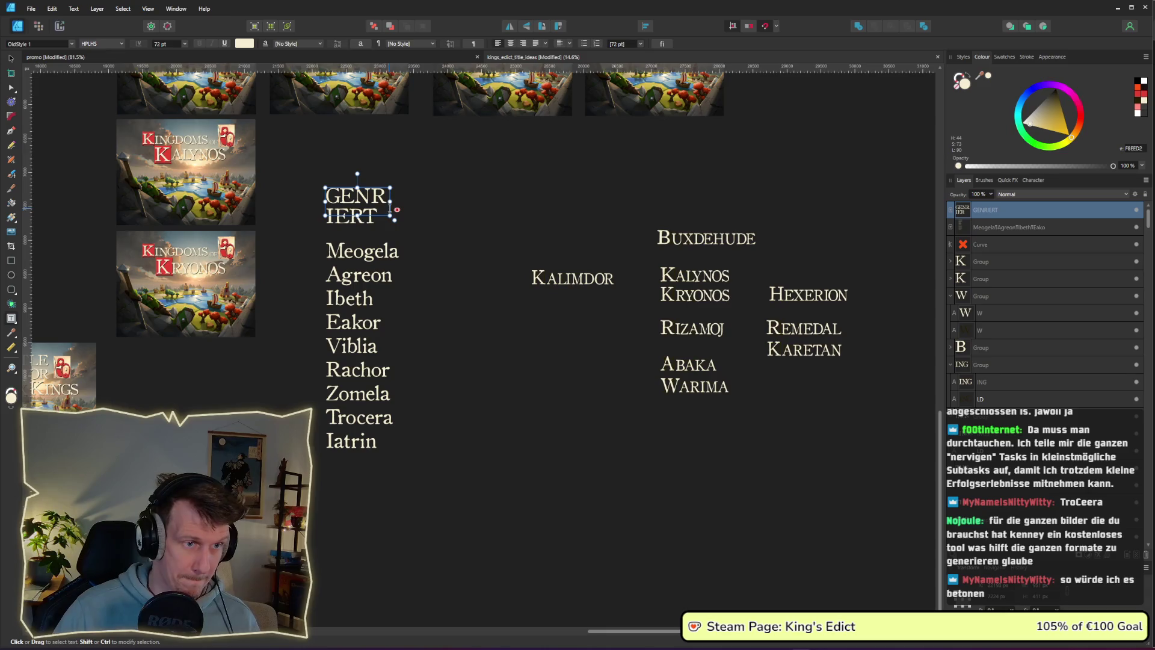
pyautogui.moveTo(391, 201); pyautogui.dragTo(710, 193)
pyautogui.press('Escape')
# Retype the copied heading as 'AUSGEDACHT' and widen it onto one line.
pyautogui.doubleClick(710, 194)
pyautogui.write('AUSGE')
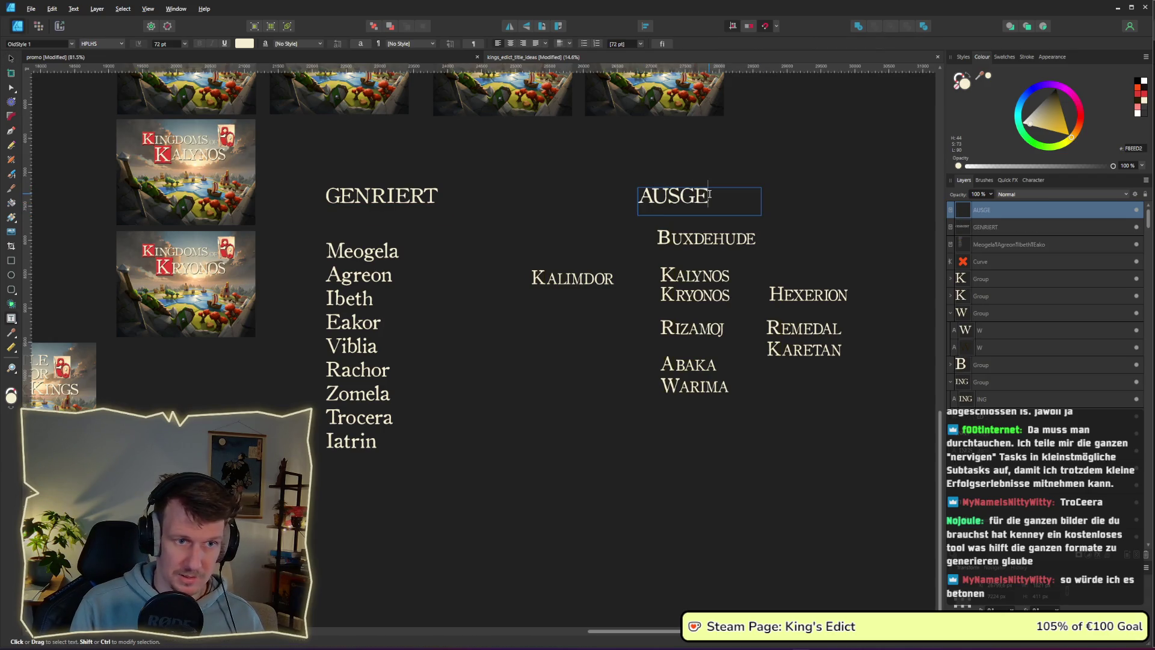
pyautogui.write('DACHT')
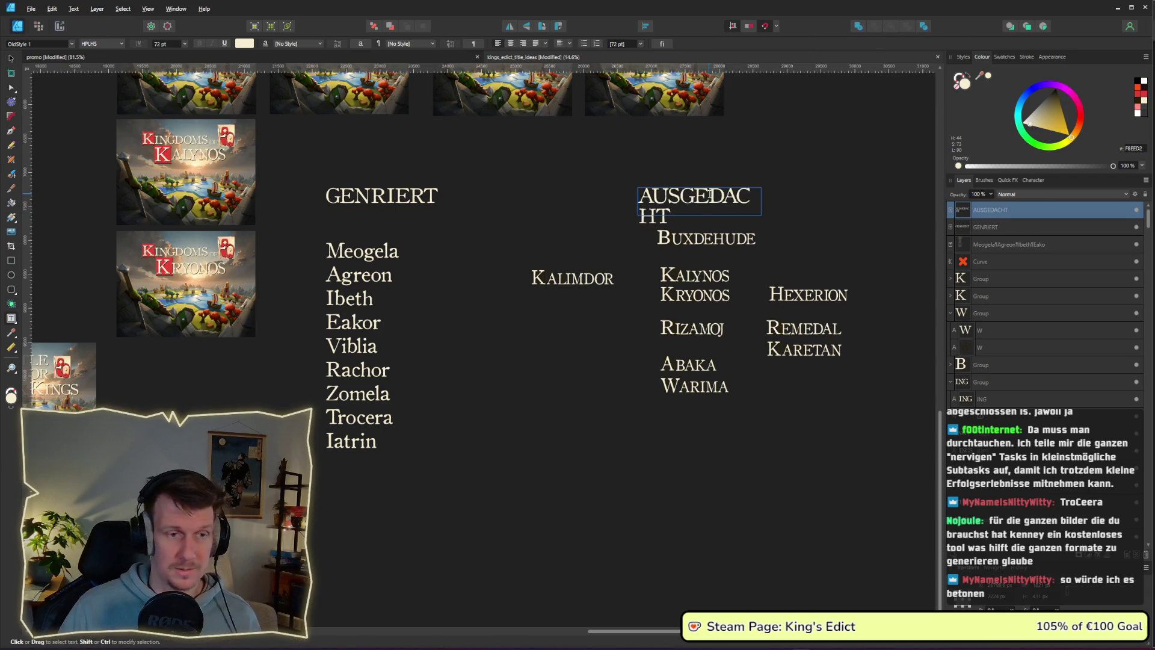
pyautogui.press('Escape')
pyautogui.moveTo(762, 201); pyautogui.dragTo(783, 201)
# Duplicate the AUSGEDACHT heading further right and retype it as 'KI'.
pyautogui.moveTo(583, 166); pyautogui.dragTo(324, 147)
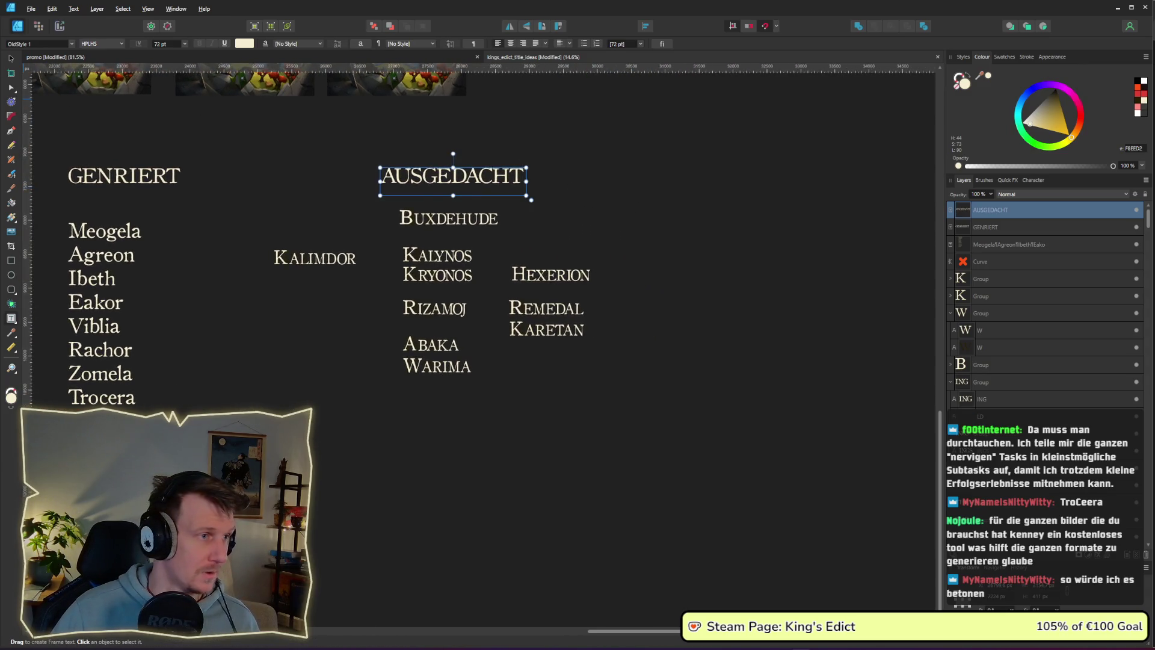
pyautogui.click(10, 58)
pyautogui.click(604, 217)
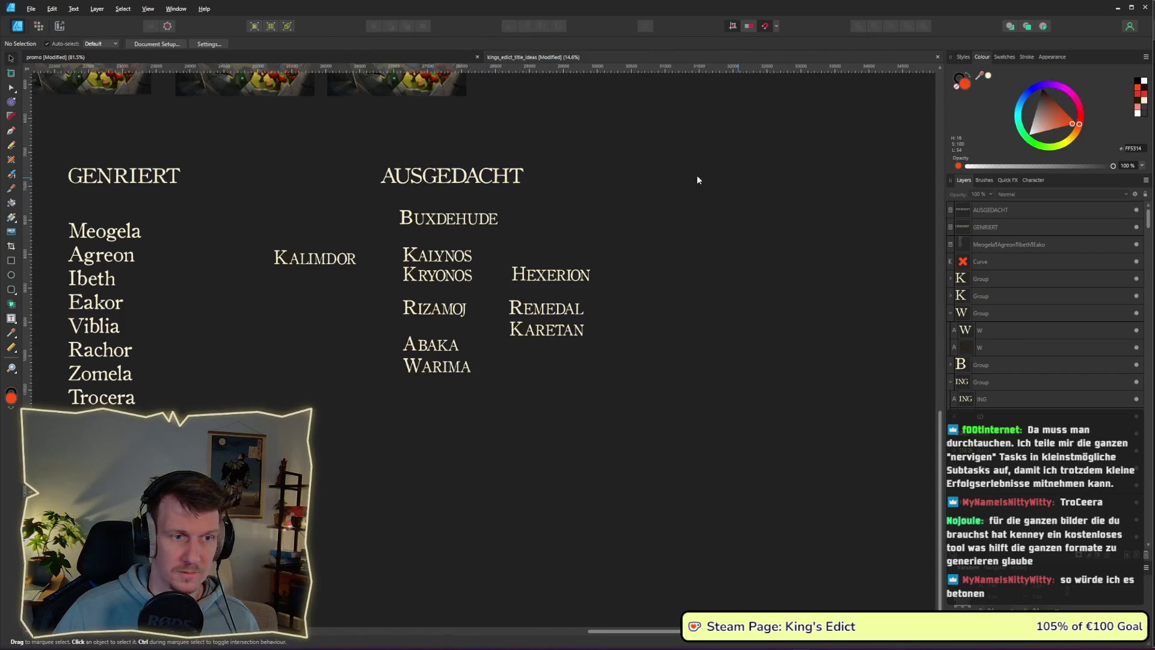
pyautogui.click(505, 176)
pyautogui.moveTo(506, 176); pyautogui.dragTo(839, 175)
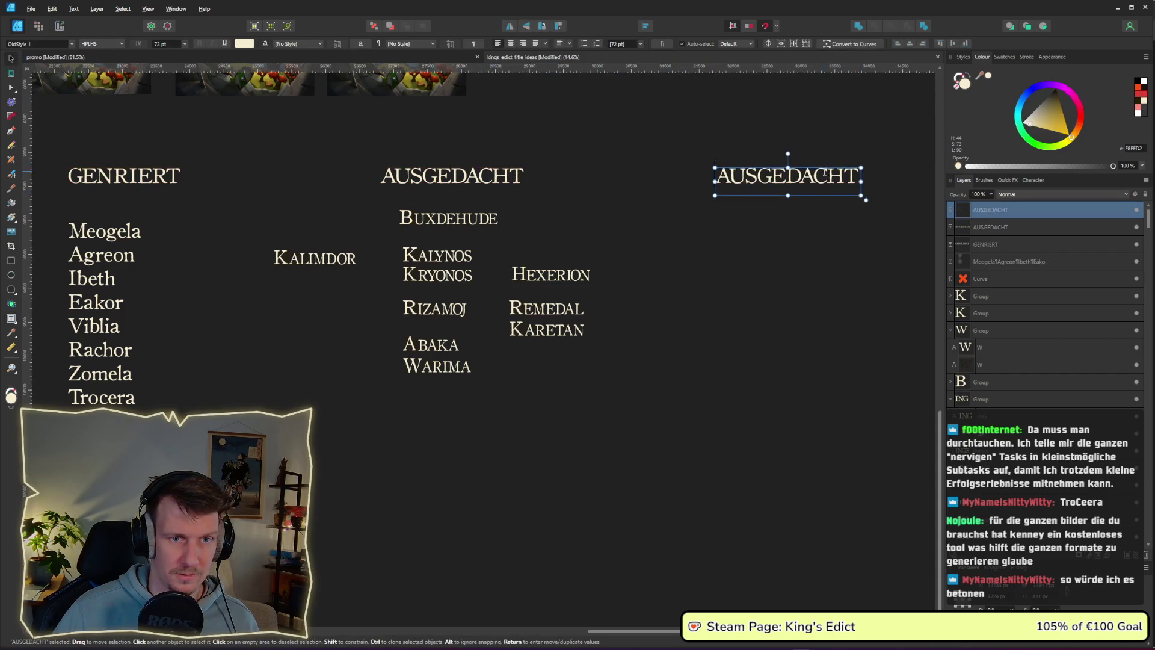
pyautogui.doubleClick(824, 174)
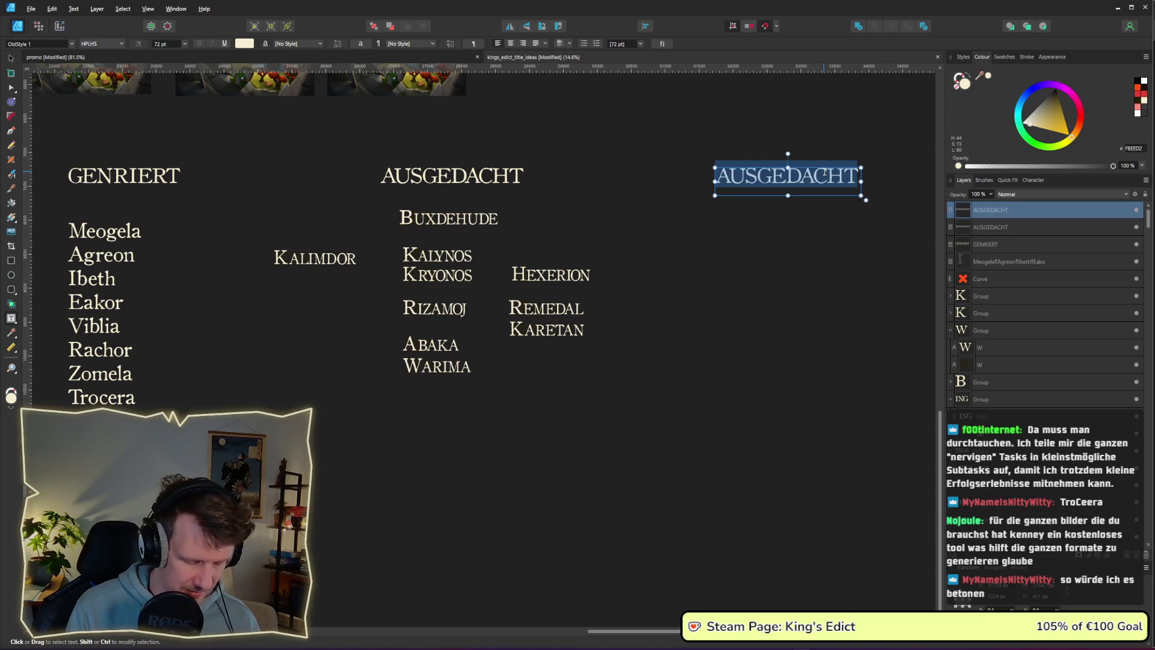
pyautogui.write('KI')
pyautogui.click(783, 222)
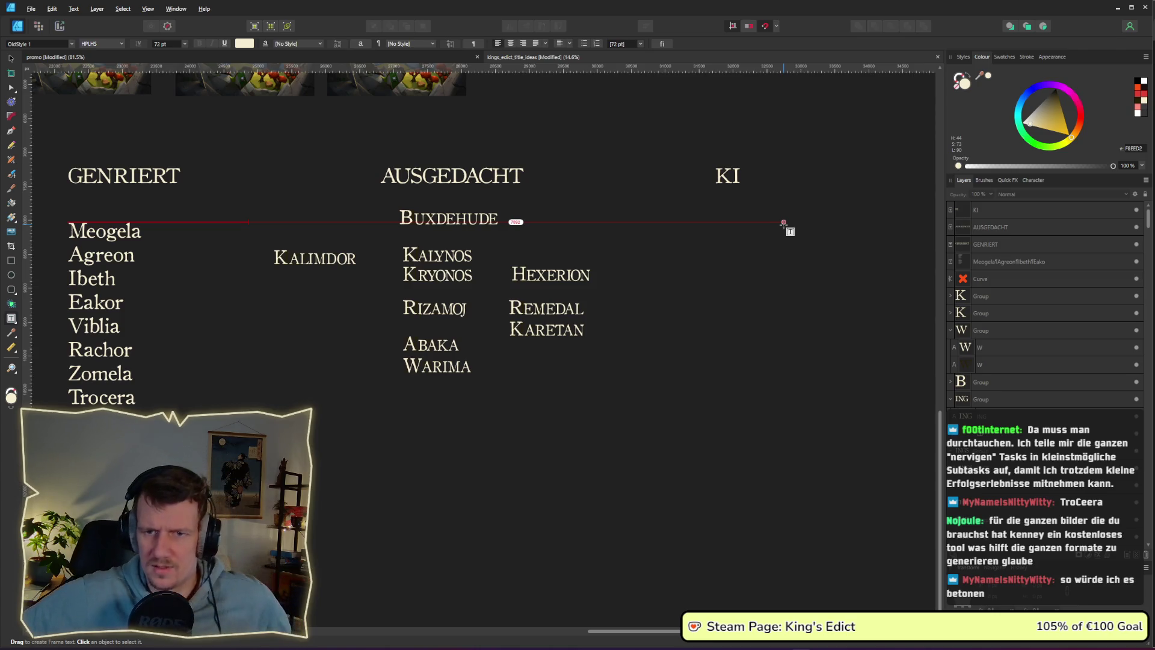
pyautogui.hotkey('alt', 'Tab')
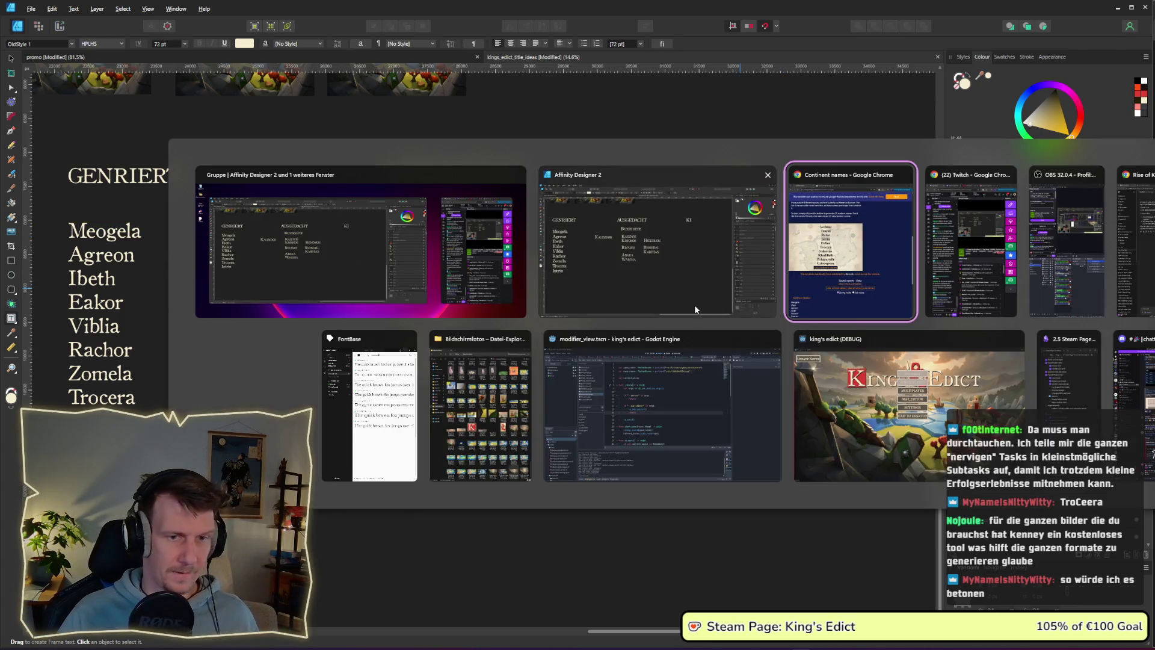
# Restore Profoth, both Klioyeth entries and Viblia from Removed names to the saved Continent Names list.
pyautogui.scroll(-6, 603, 420)
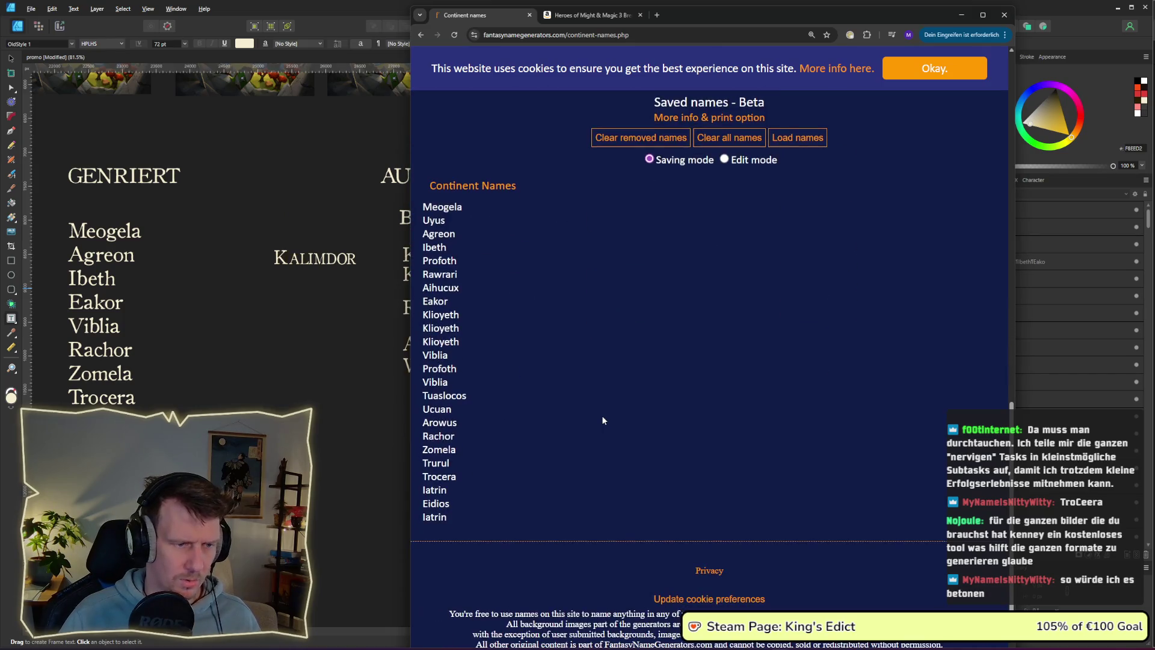
pyautogui.moveTo(458, 508); pyautogui.dragTo(458, 212)
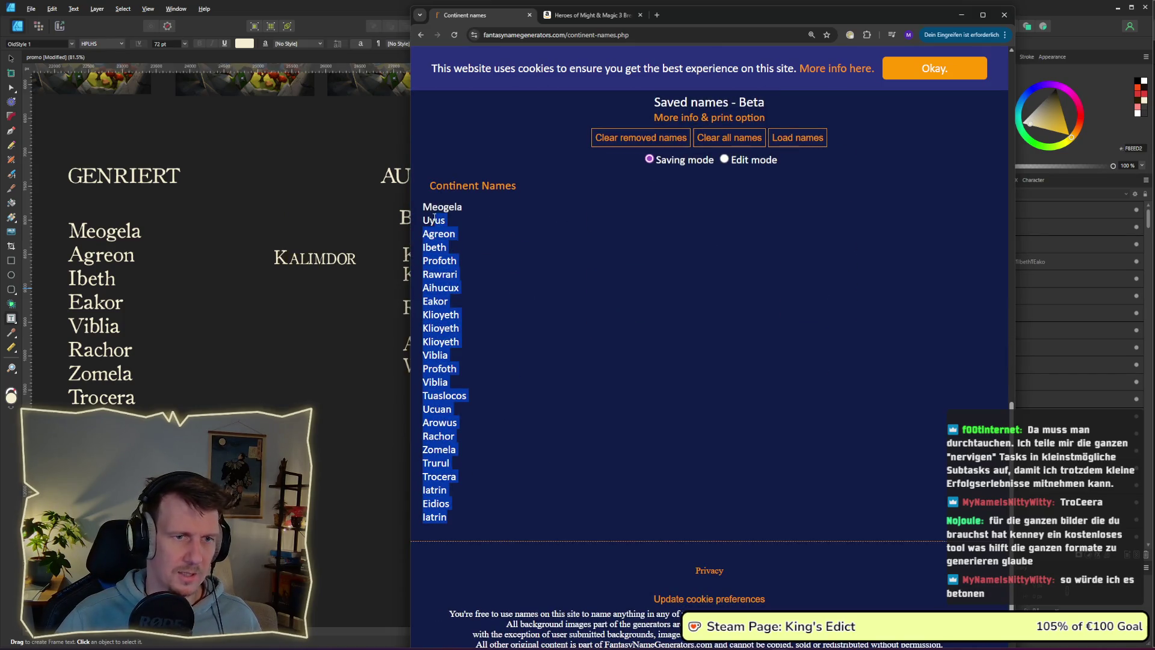
pyautogui.click(535, 259)
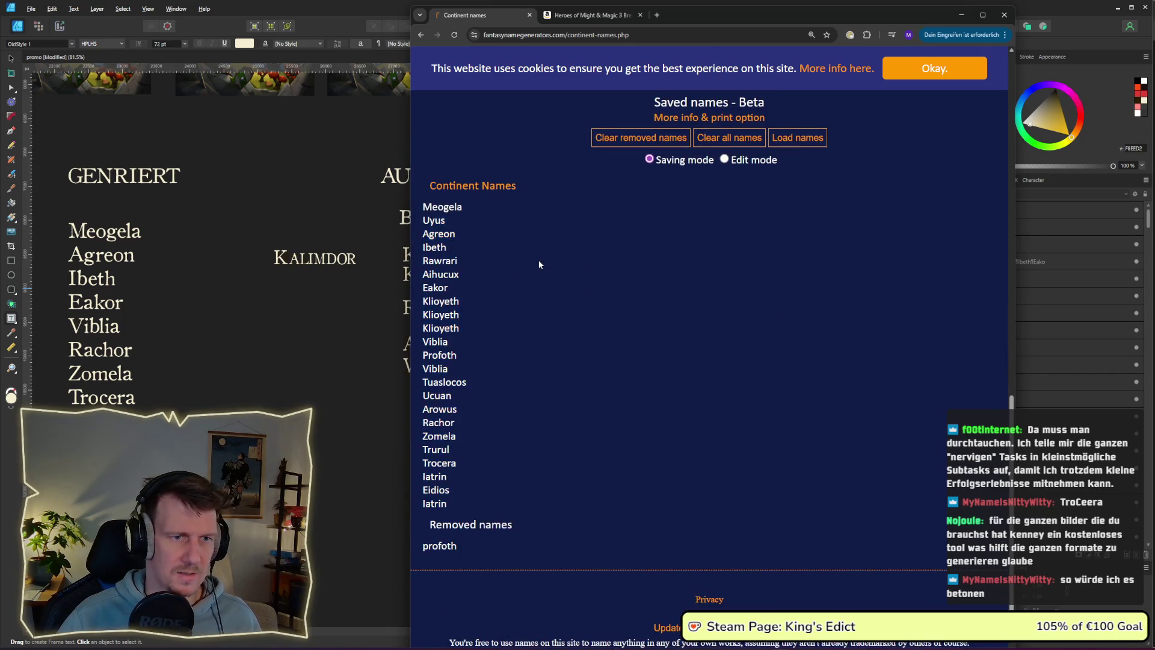
pyautogui.click(457, 329)
pyautogui.click(446, 315)
pyautogui.click(444, 338)
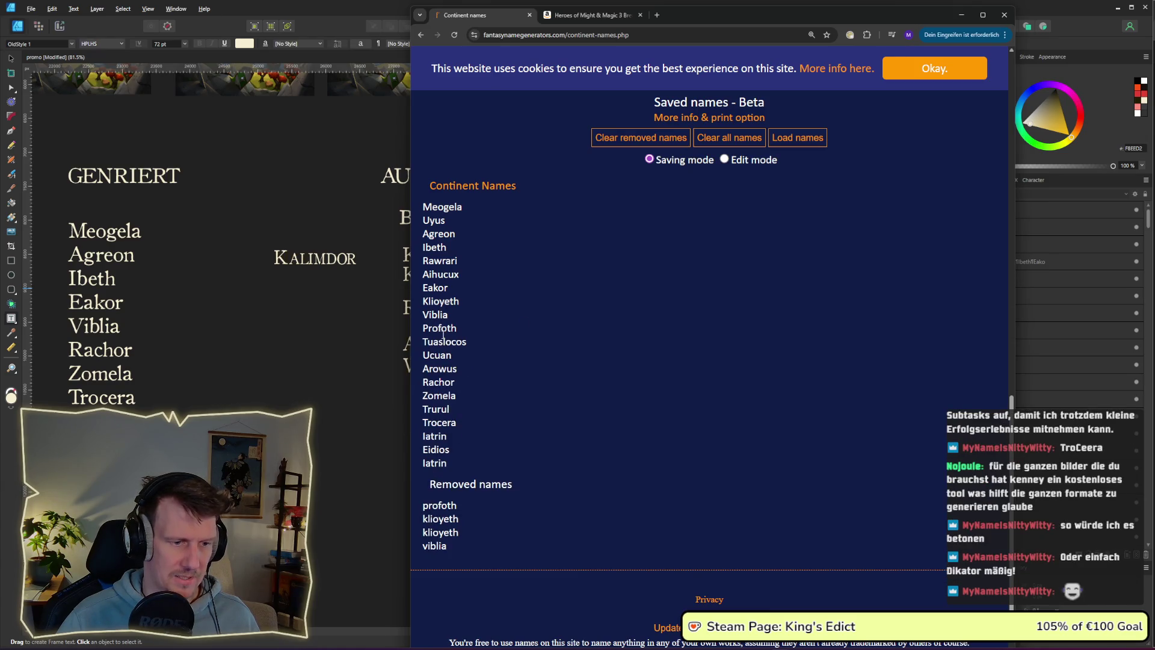
pyautogui.click(458, 505)
pyautogui.click(450, 518)
pyautogui.click(449, 532)
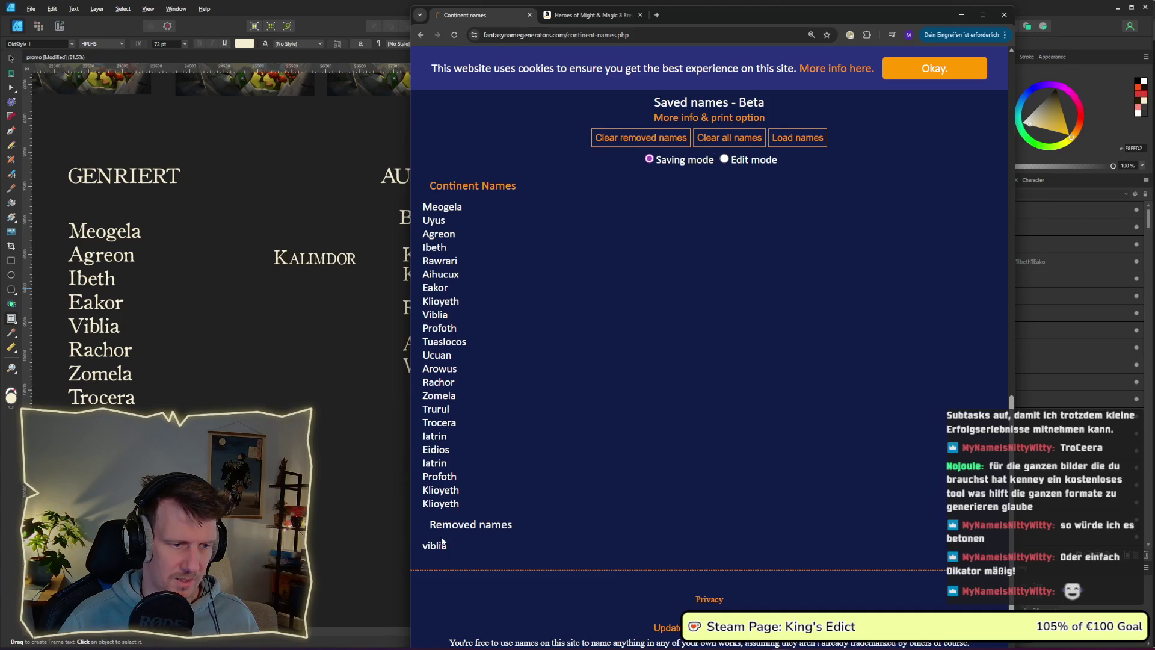
pyautogui.click(446, 543)
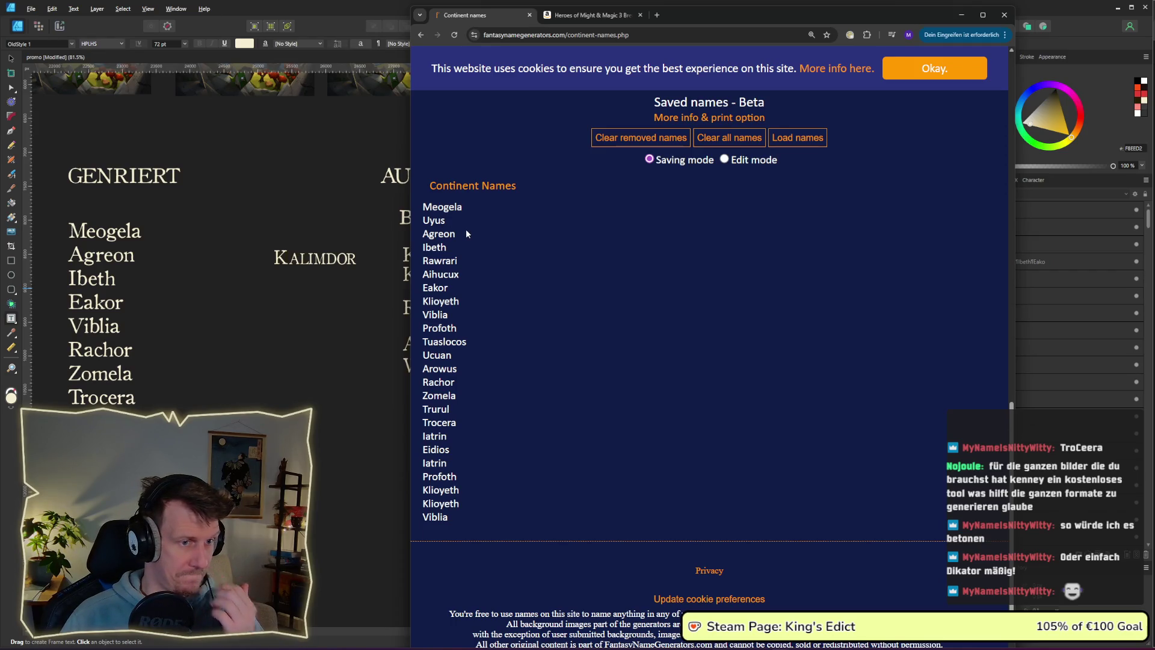
# Scroll back up to the generator and select the page's web address.
pyautogui.scroll(8, 466, 231)
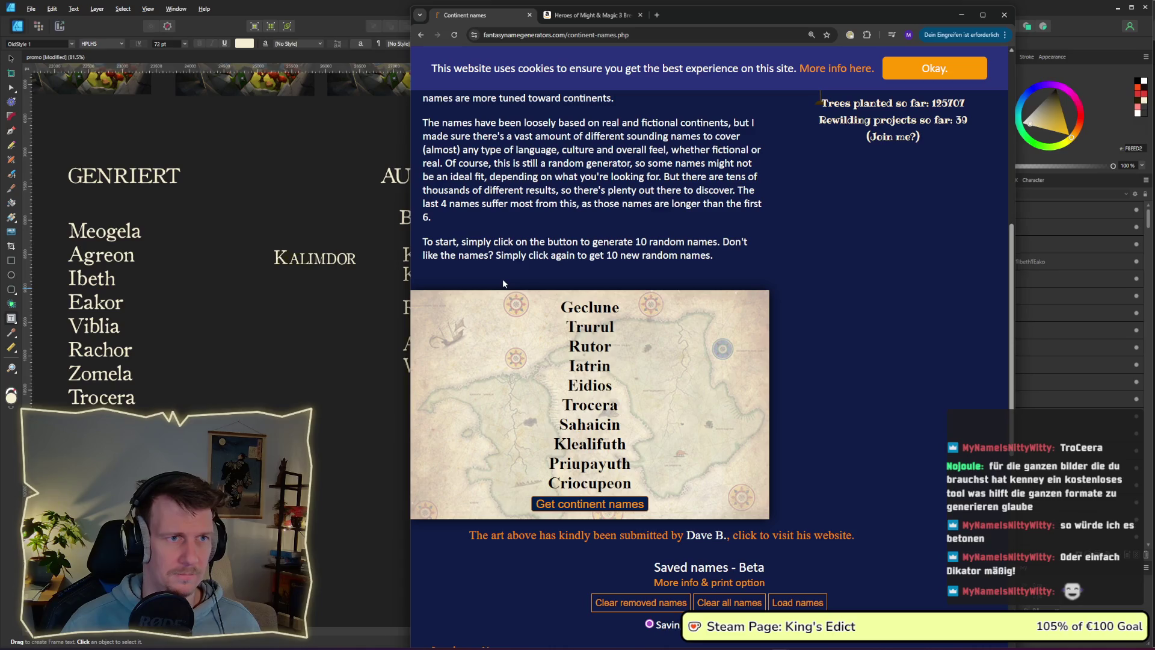
pyautogui.click(588, 37)
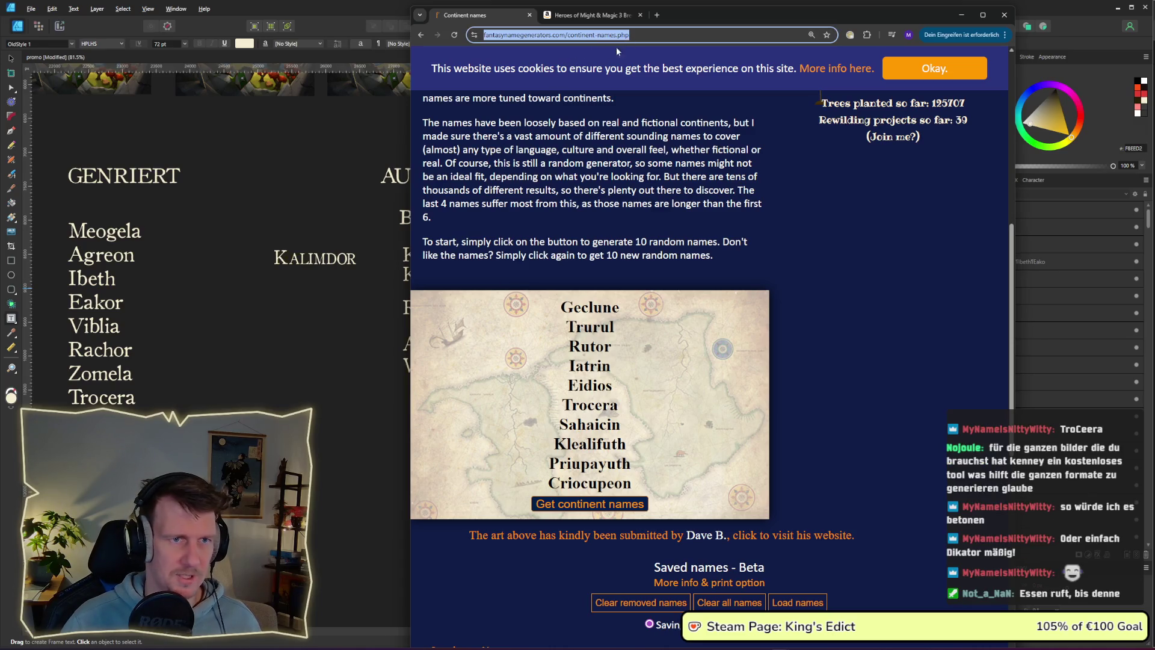
pyautogui.scroll(1, 609, 253)
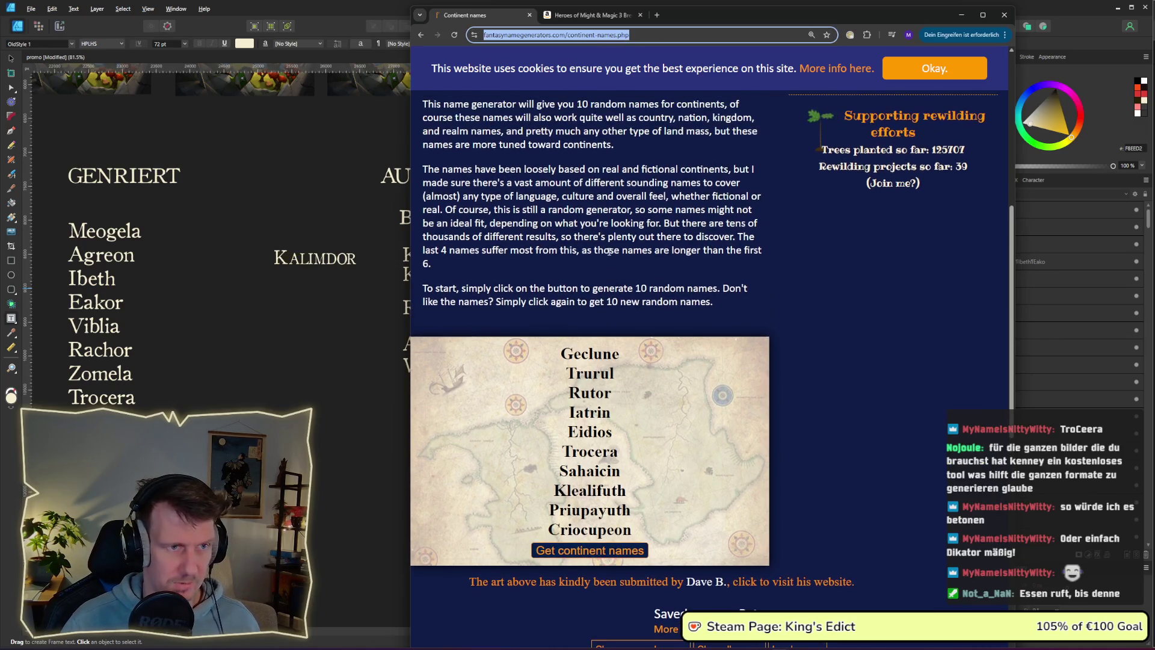
pyautogui.hotkey('alt', 'Tab')
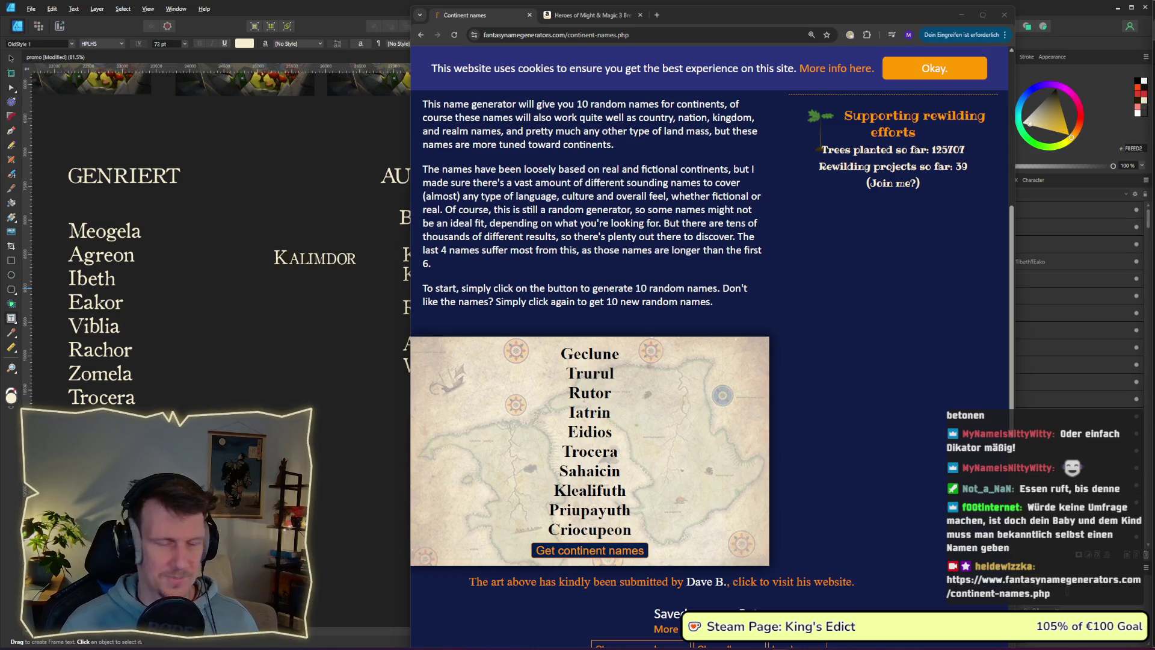
pyautogui.scroll(1, 741, 334)
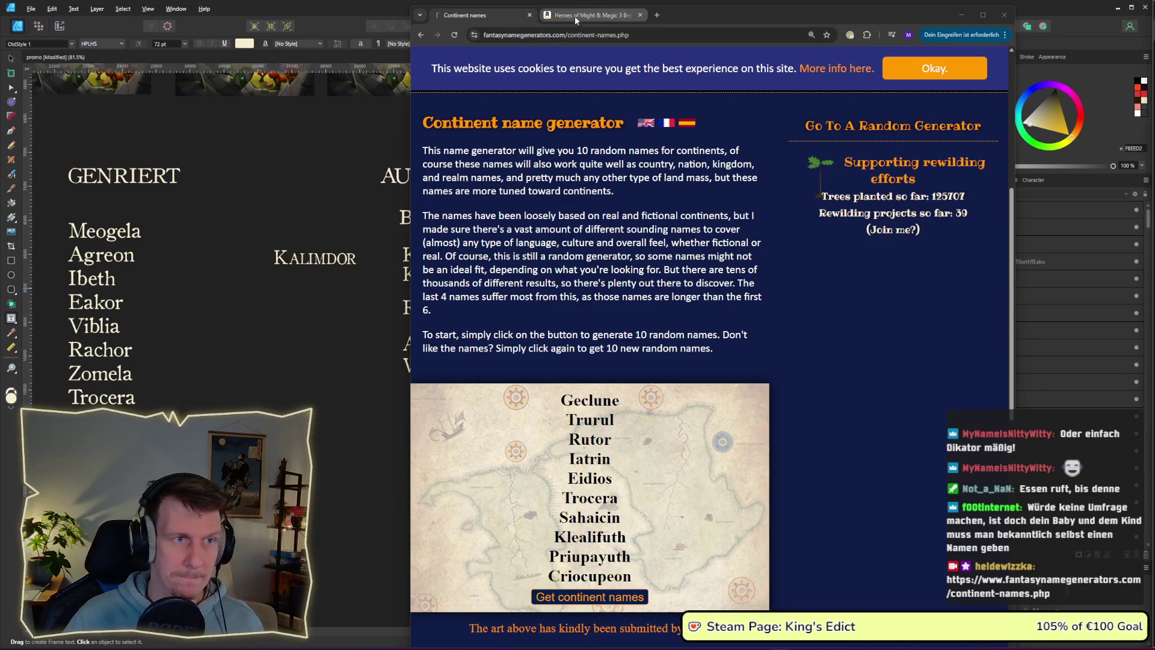
pyautogui.click(573, 34)
# Go to the ChatGPT site by typing 'chat' in the address bar.
pyautogui.write('chat')
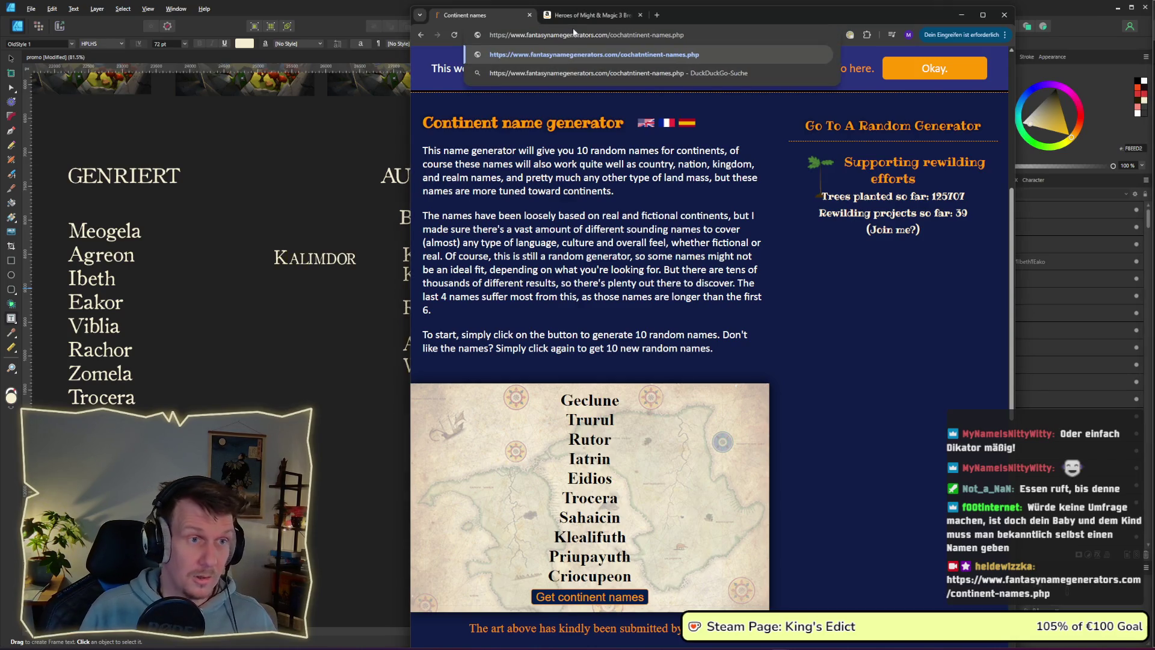
pyautogui.hotkey('ctrl', 'a')
pyautogui.write('chat')
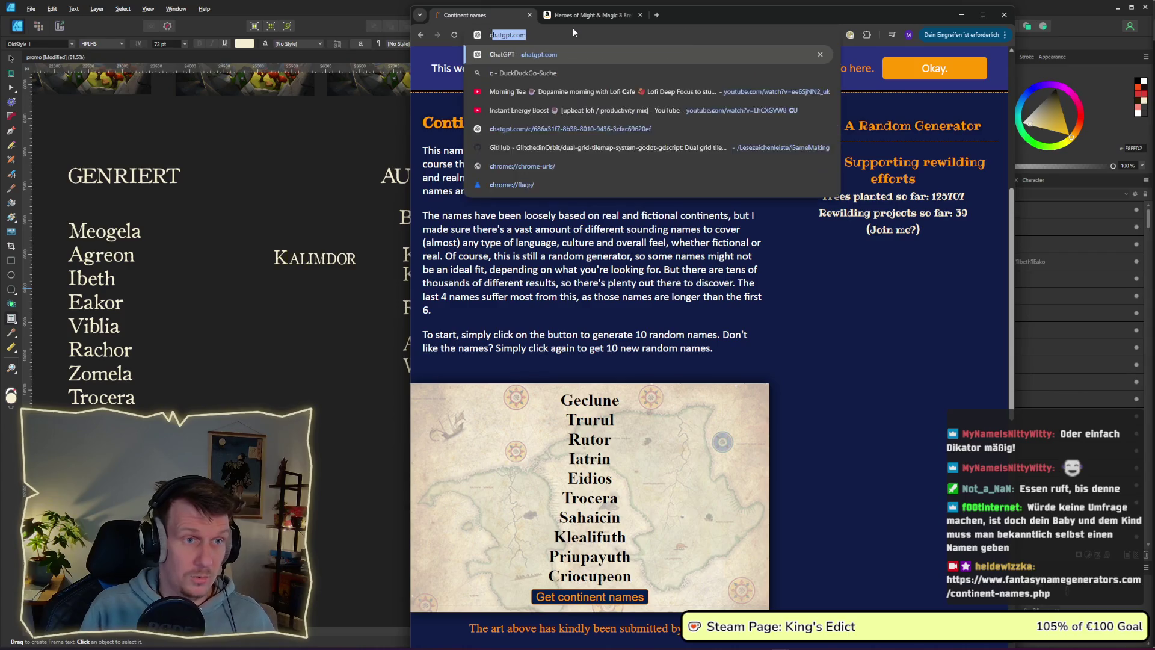
pyautogui.press('Return')
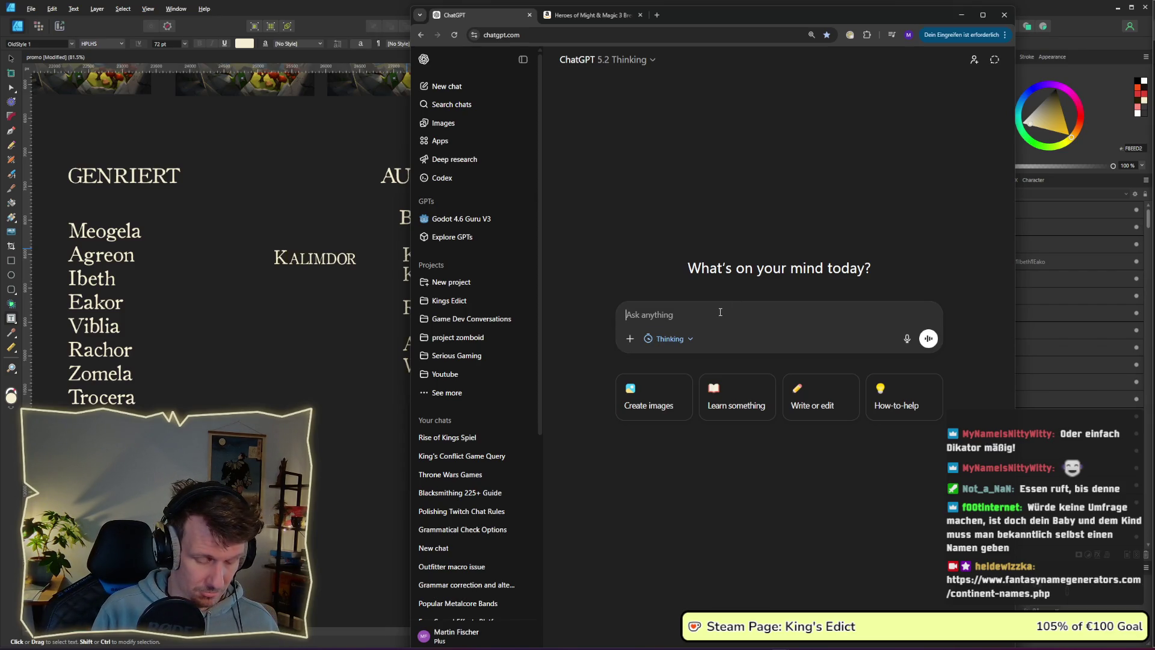
# Type the request for a continent name for a hex-tile strategy game about a conquering king.
pyautogui.write('Ich brauche ')
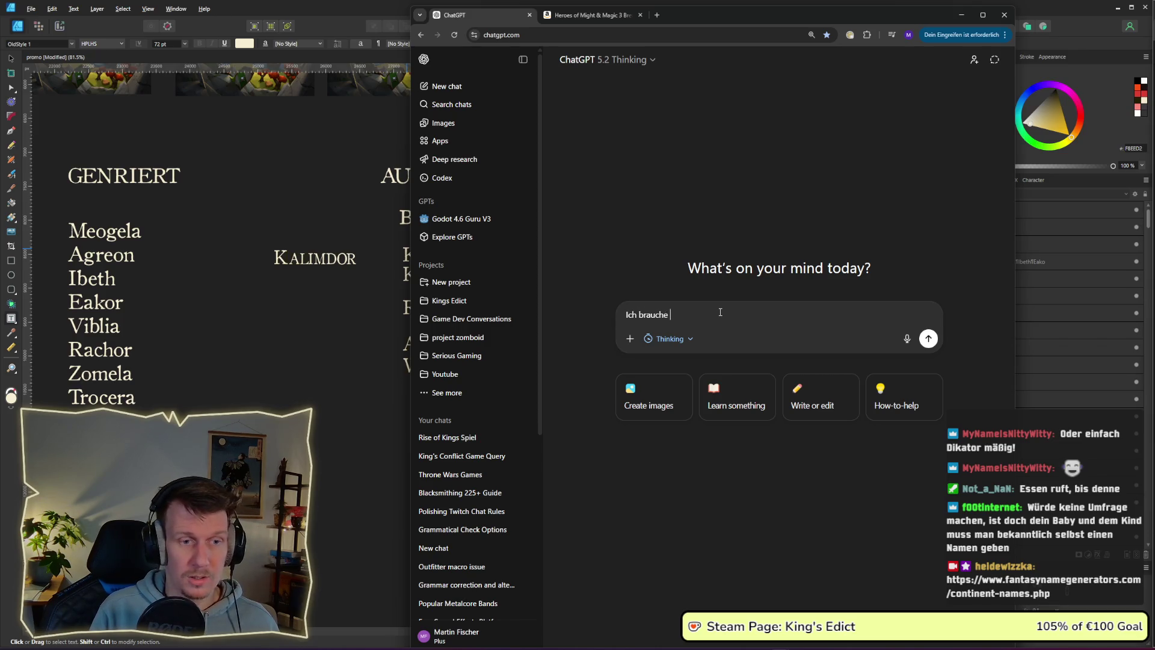
pyautogui.write('einen Kontina')
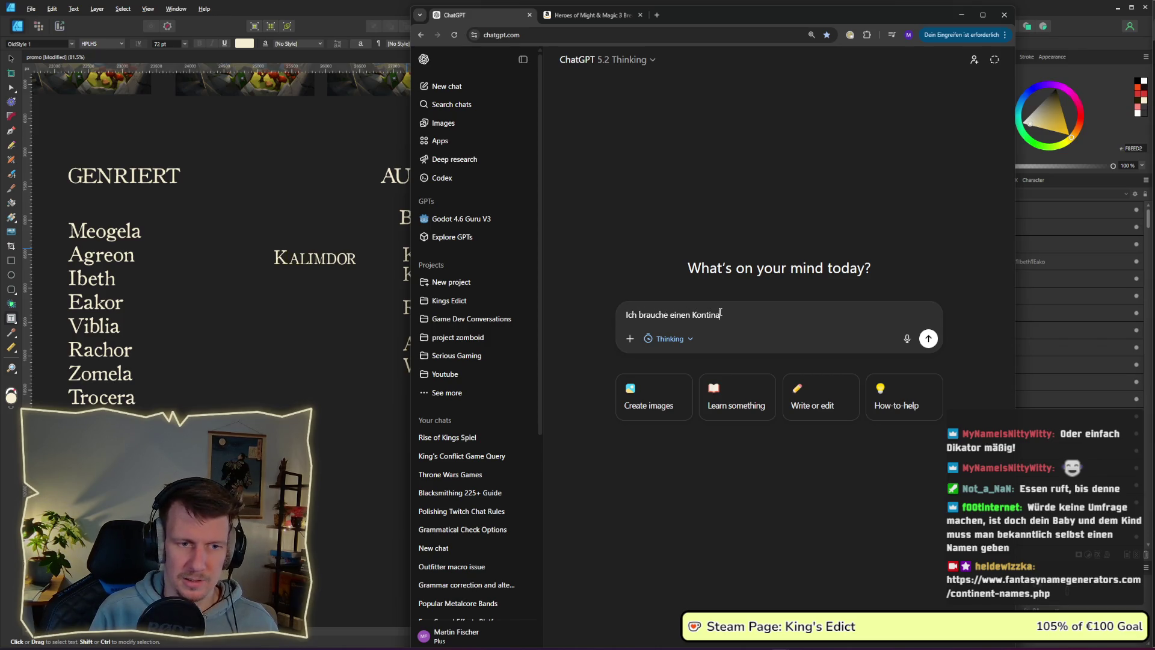
pyautogui.write('ntname')
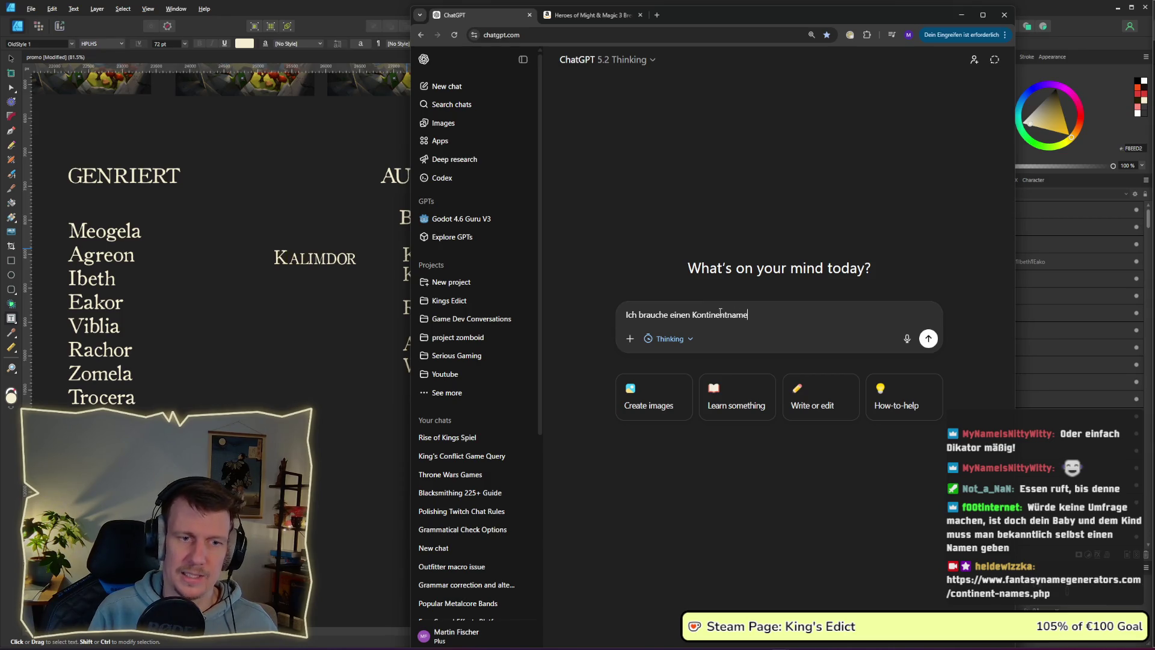
pyautogui.write('n für mein Spiel.')
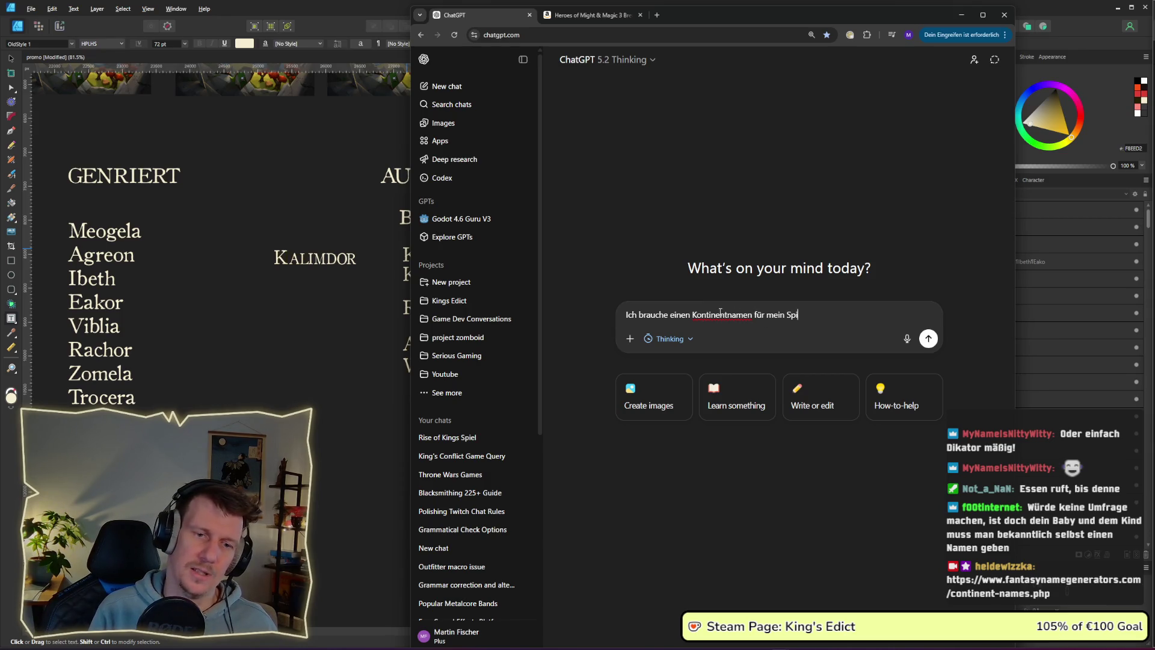
pyautogui.hotkey('shift', 'Return')
pyautogui.write('E')
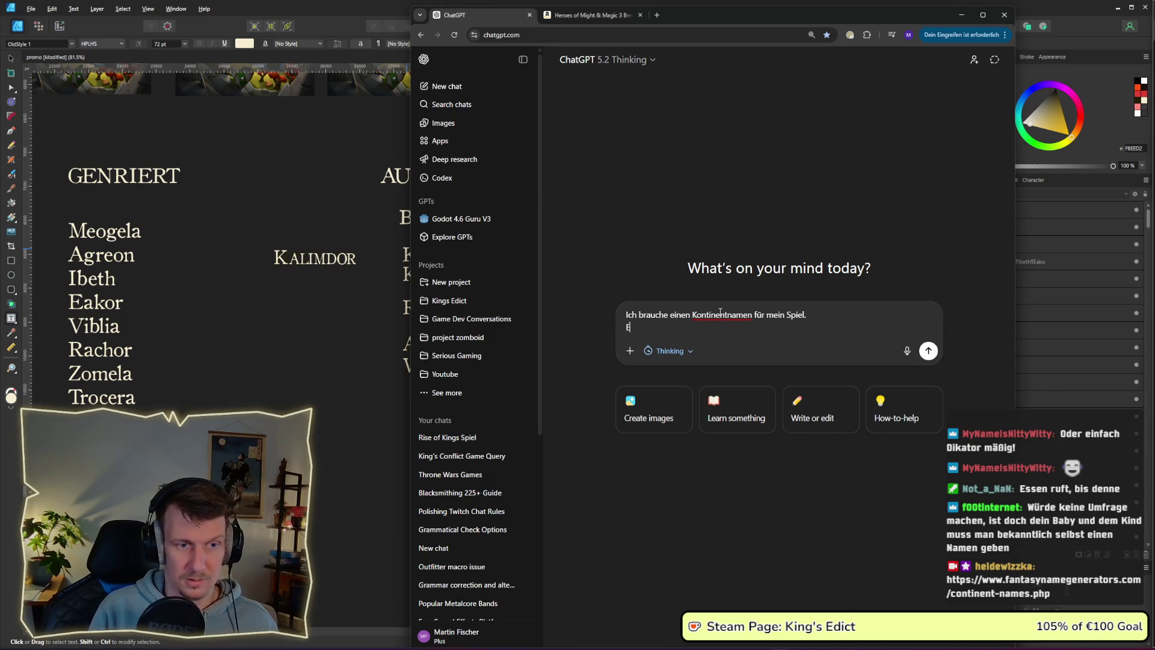
pyautogui.write('s ist ein lustiges')
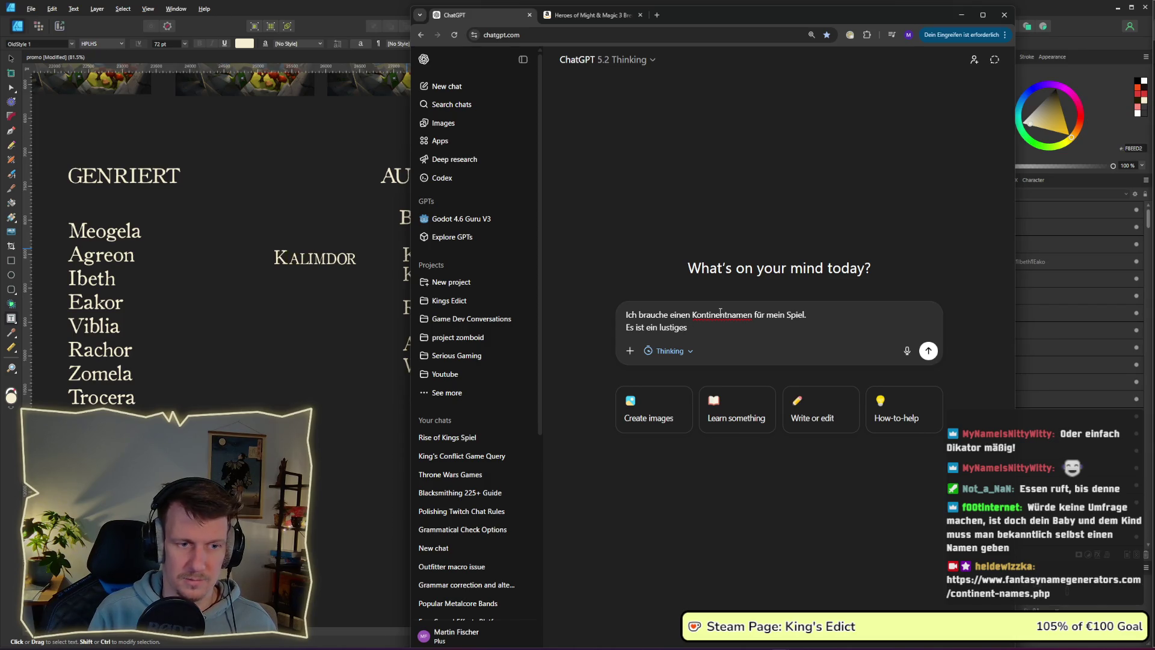
pyautogui.hotkey('ctrl', 'BackSpace')
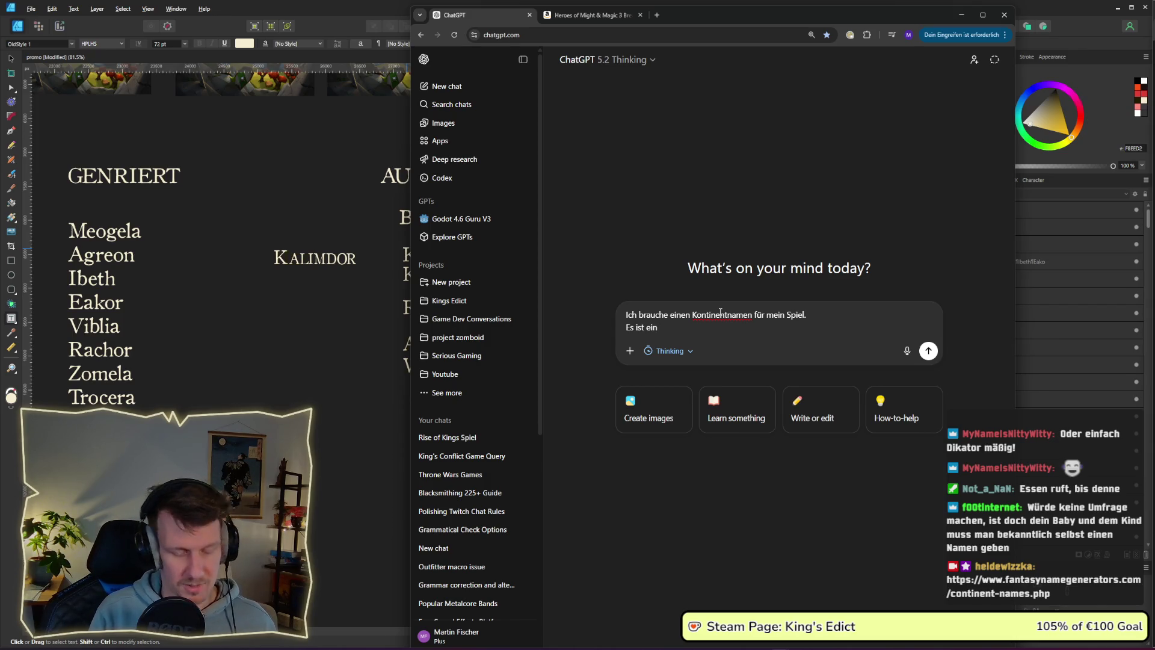
pyautogui.write(' strag')
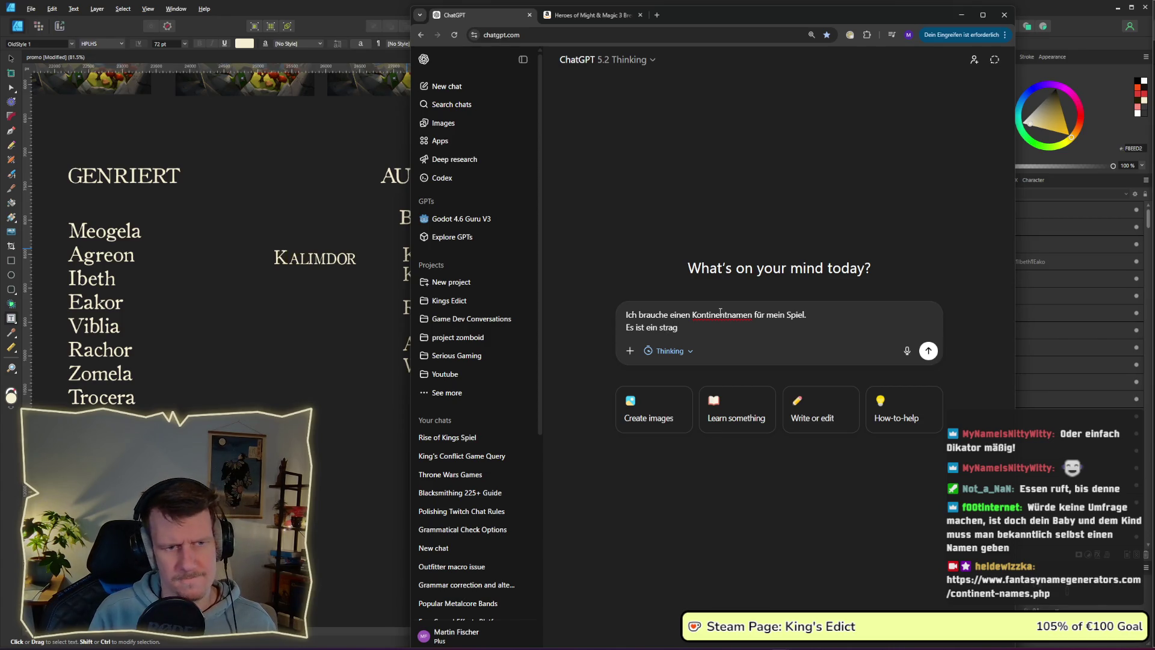
pyautogui.press('BackSpace')
pyautogui.write('te')
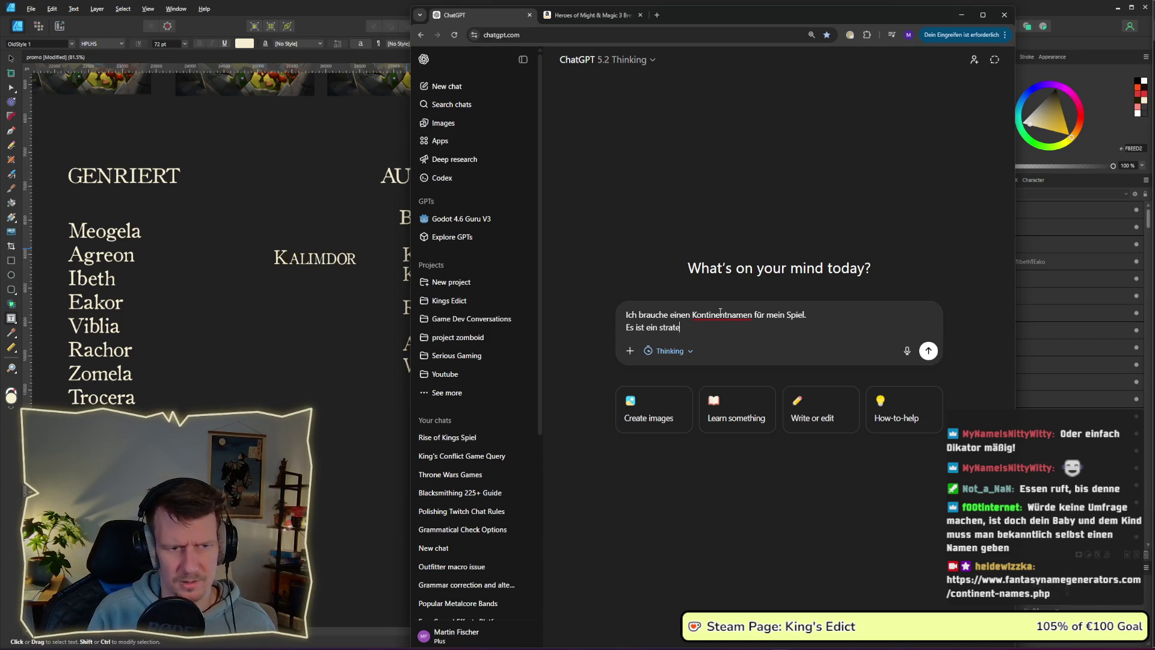
pyautogui.write('gyspiel')
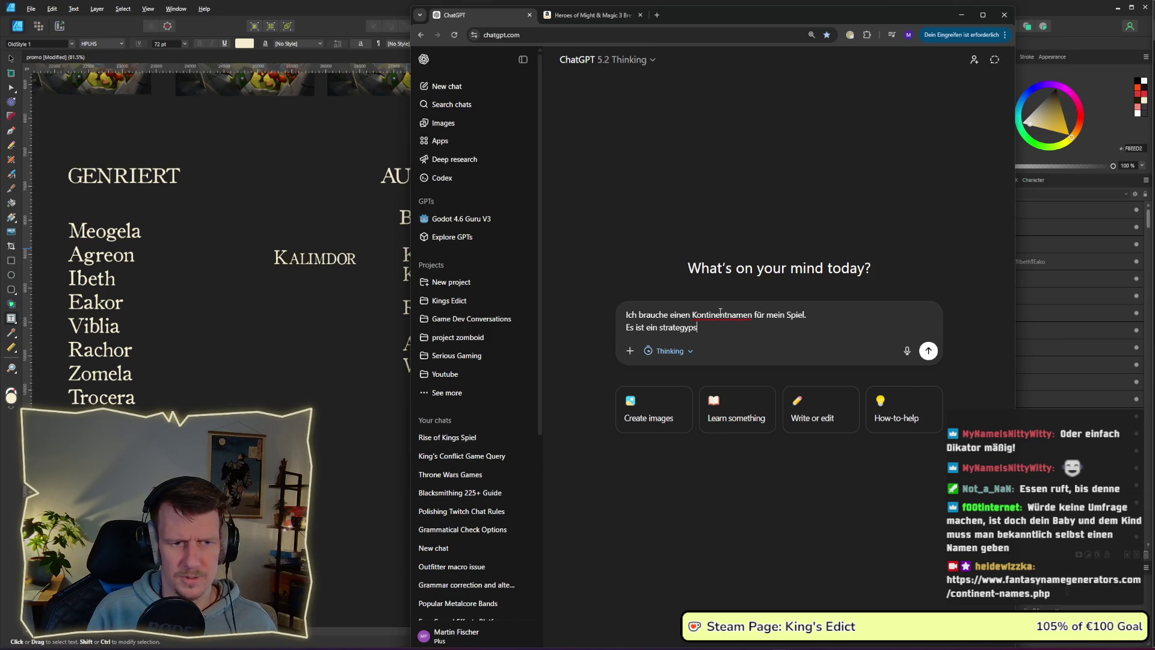
pyautogui.press('Delete')
pyautogui.write('S')
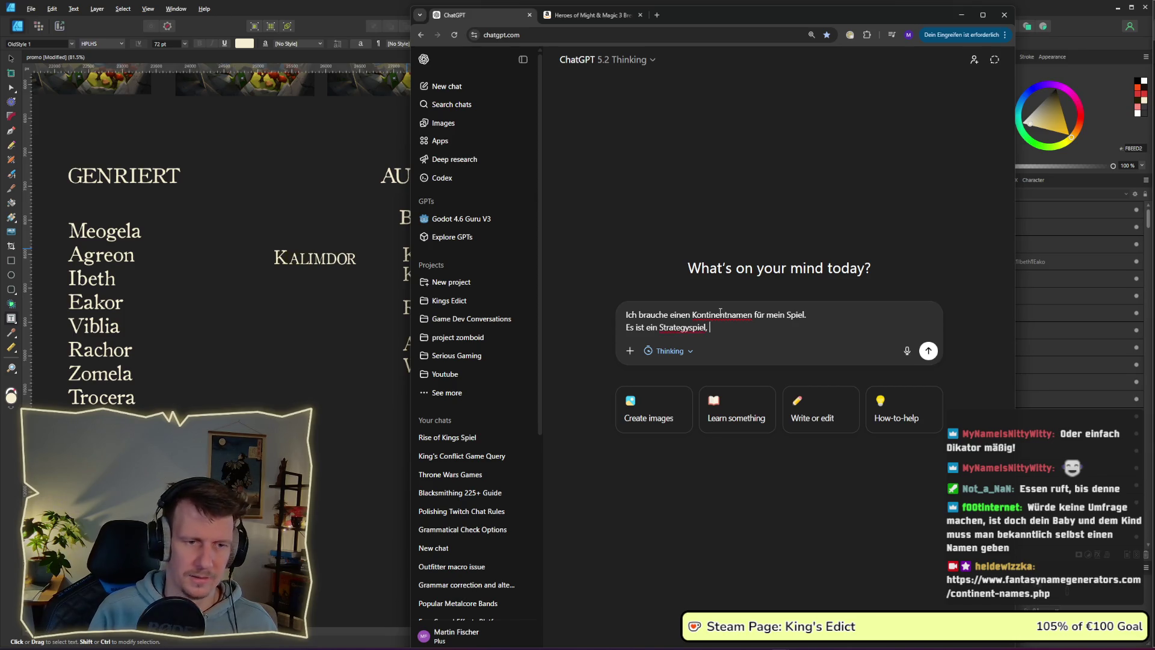
pyautogui.write(' mi')
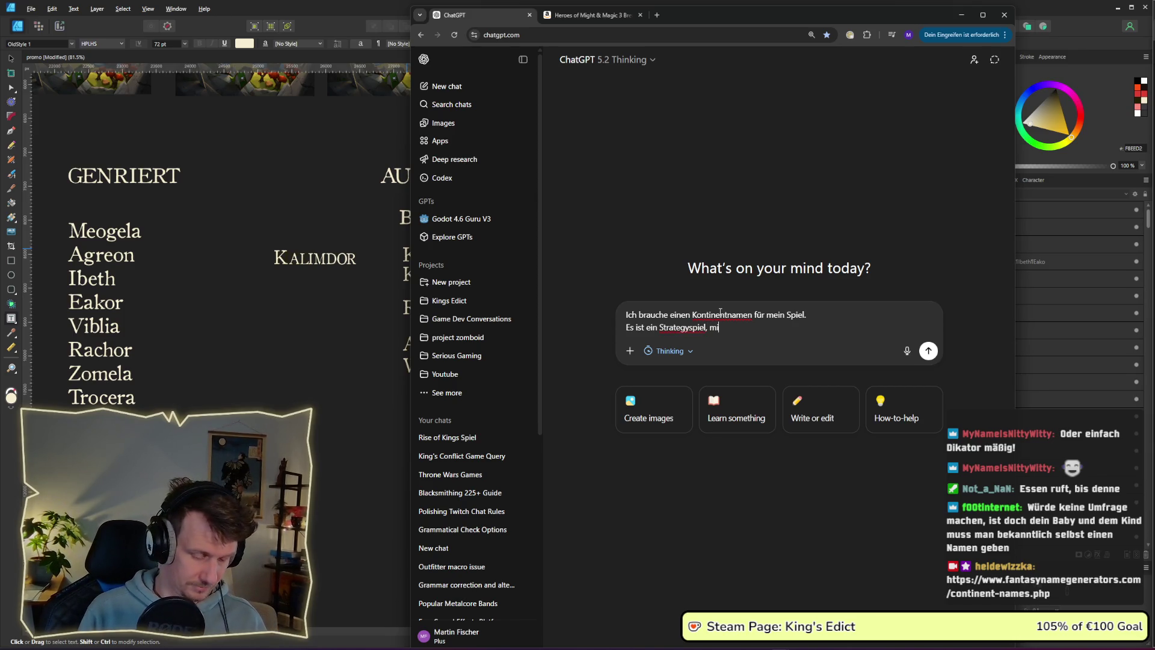
pyautogui.write('t kleine Hex ')
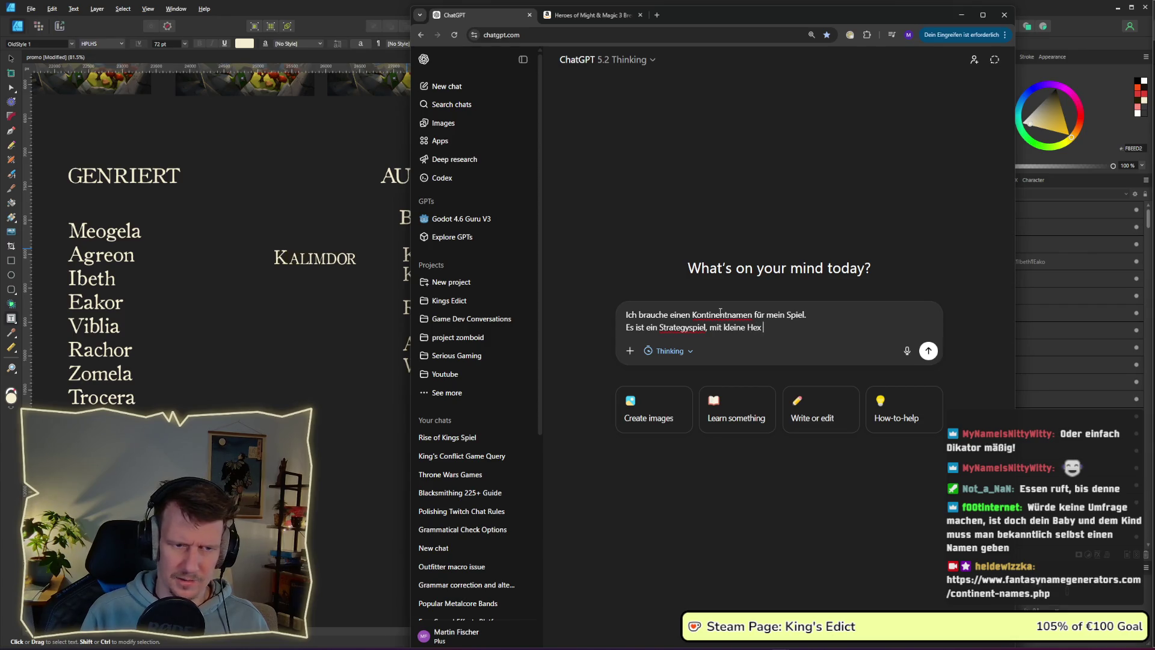
pyautogui.write('tiles ')
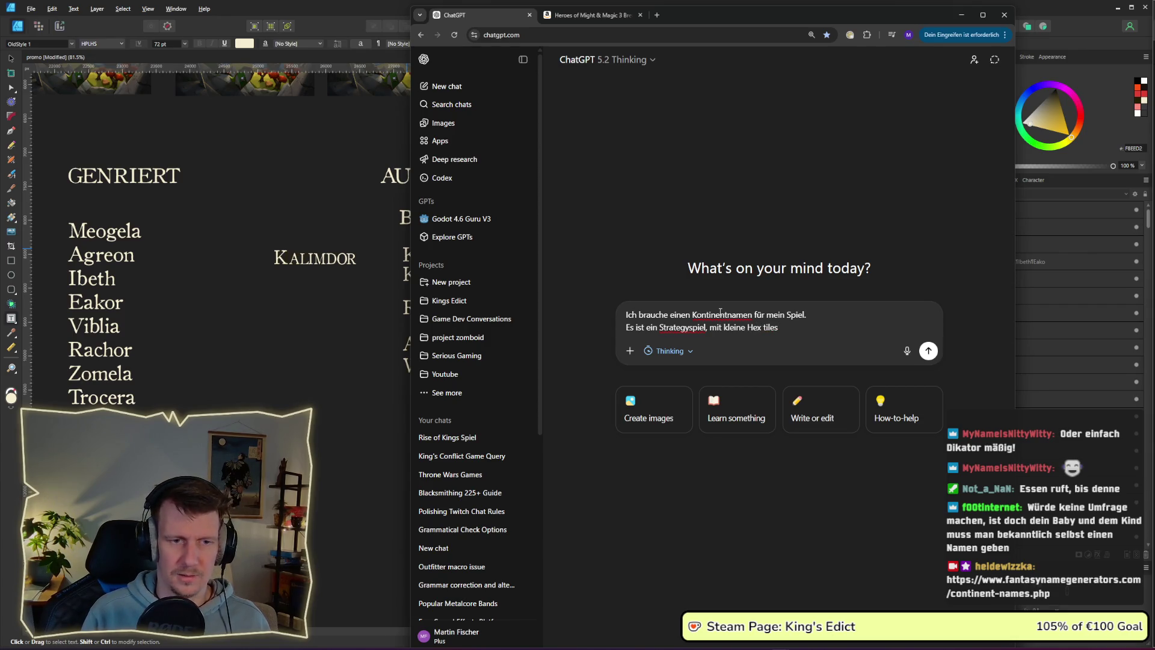
pyautogui.write('. Man spielteinen Kö')
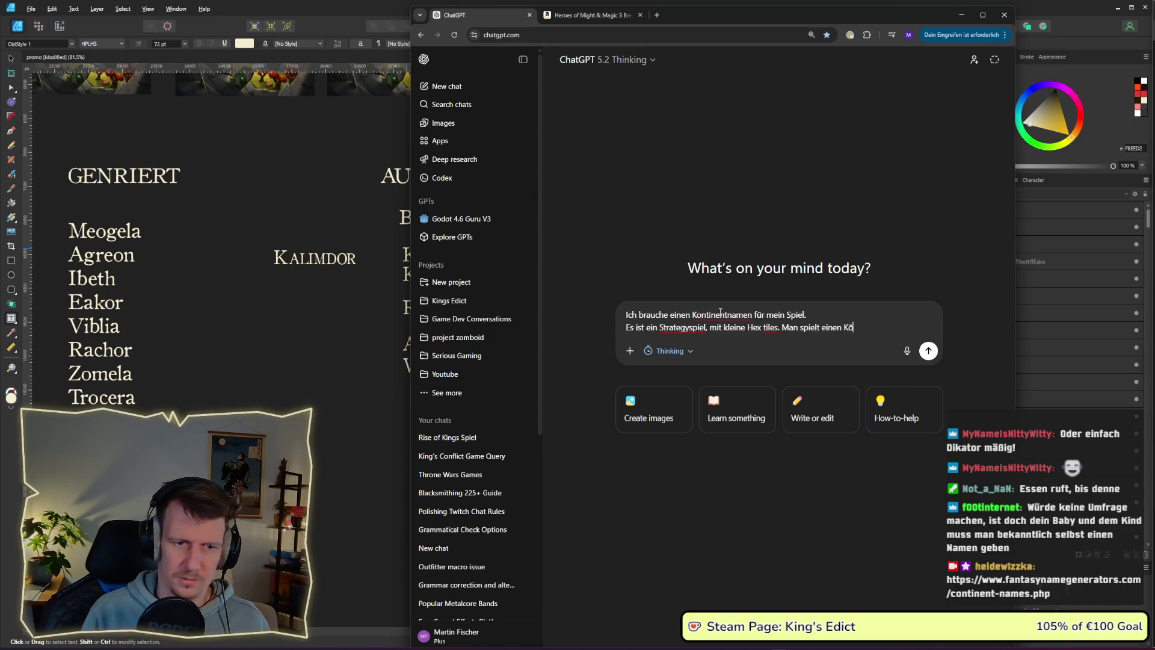
pyautogui.write('nig:in')
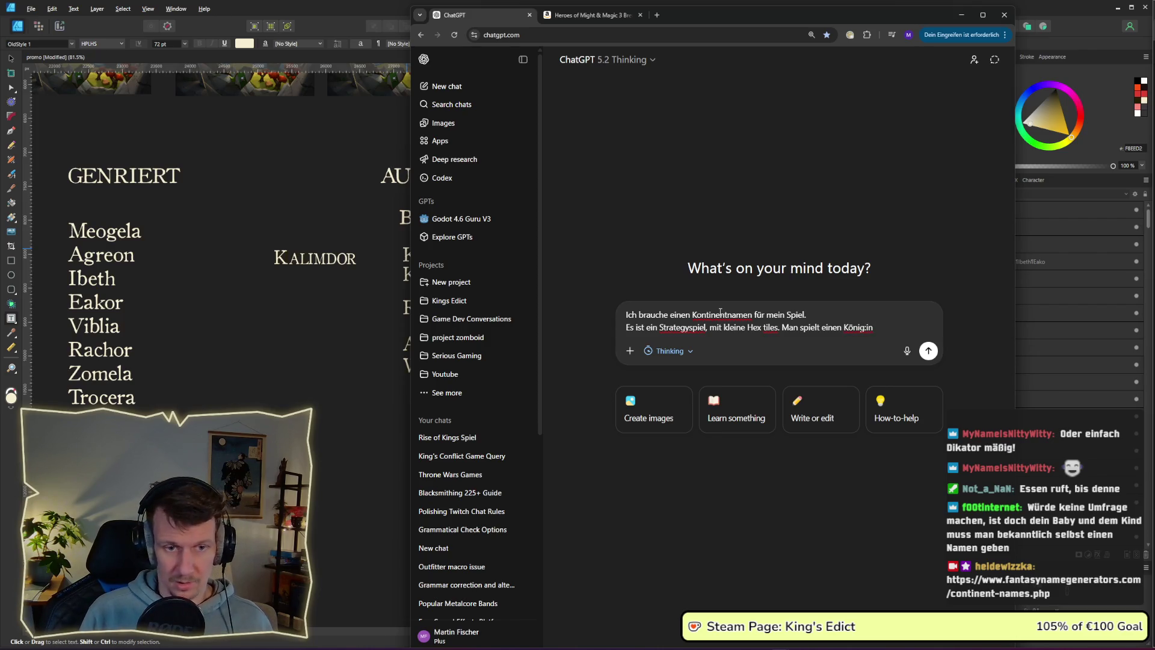
pyautogui.write(' ui')
pyautogui.write('nd muss das g')
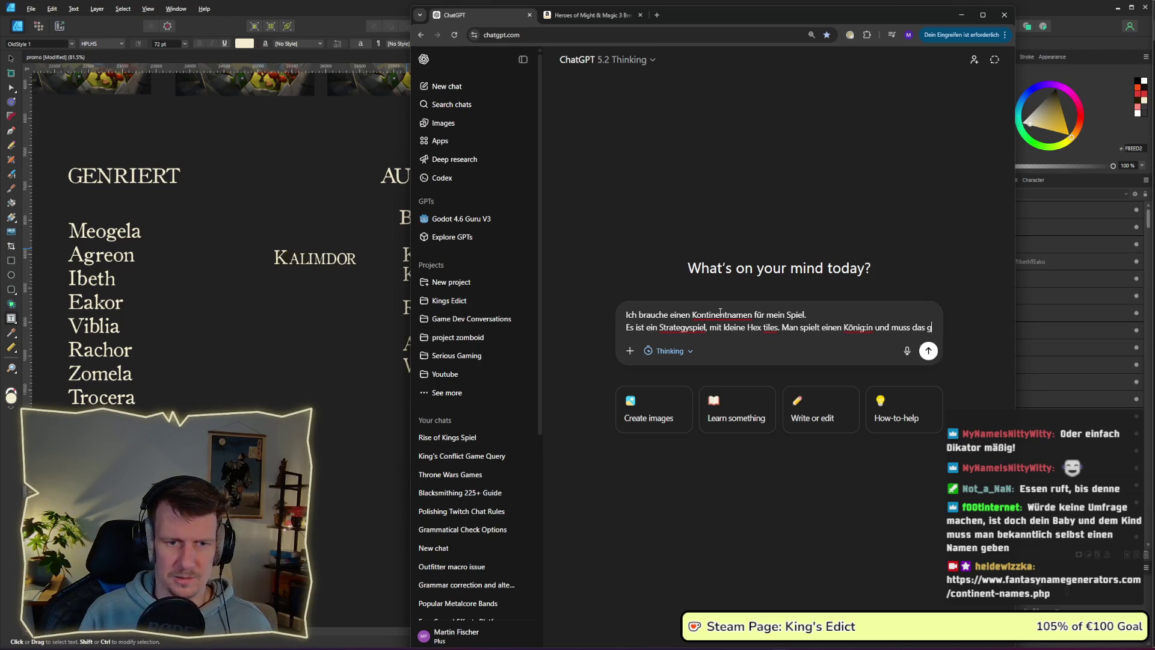
pyautogui.write('anze land einnehmen.')
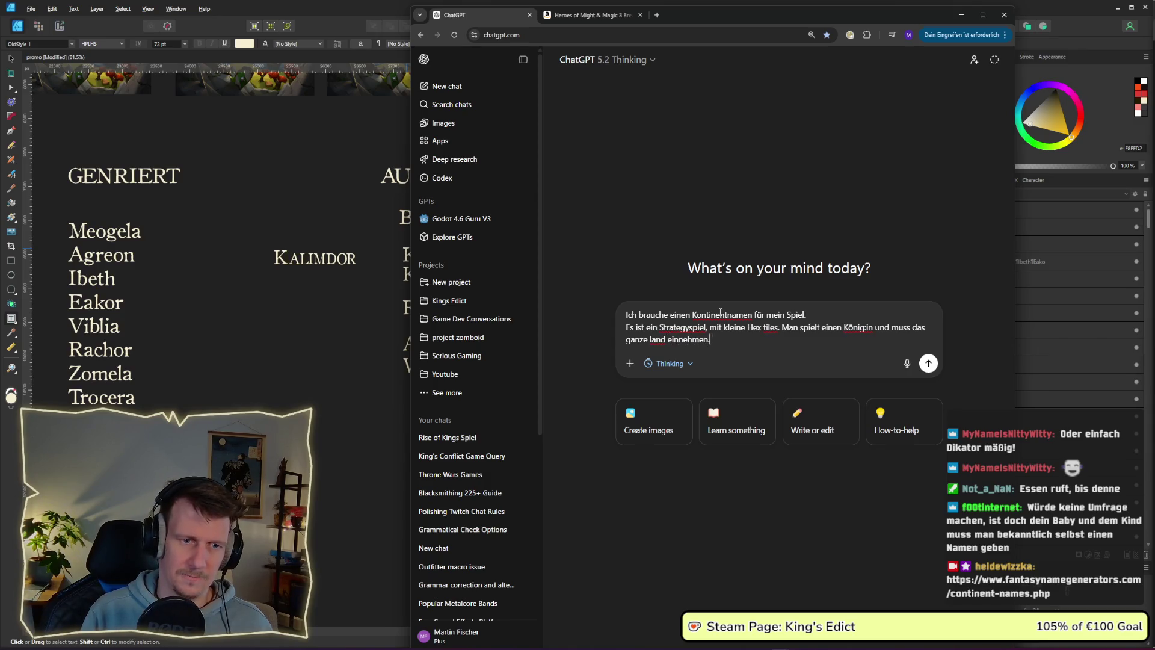
pyautogui.write(' Es solle')
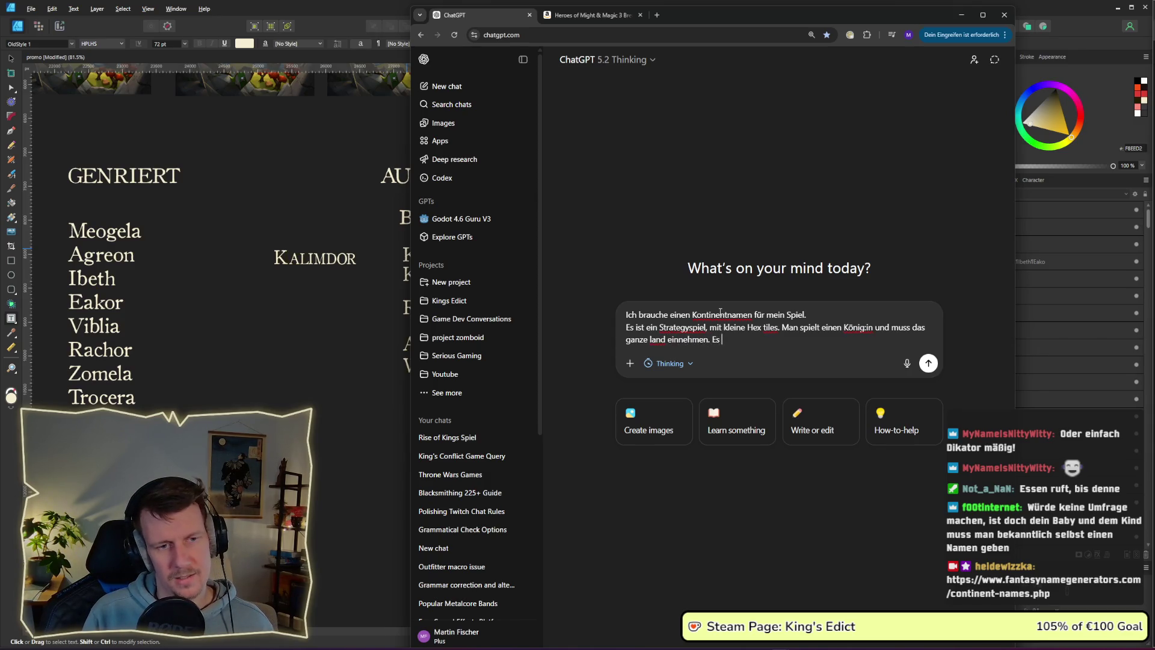
# Describe the continent's desert fields and rare resources, add 'Welche infos fehlen dir?' and send.
pyautogui.press('BackSpace')
pyautogui.press('BackSpace')
pyautogui.press('BackSpace')
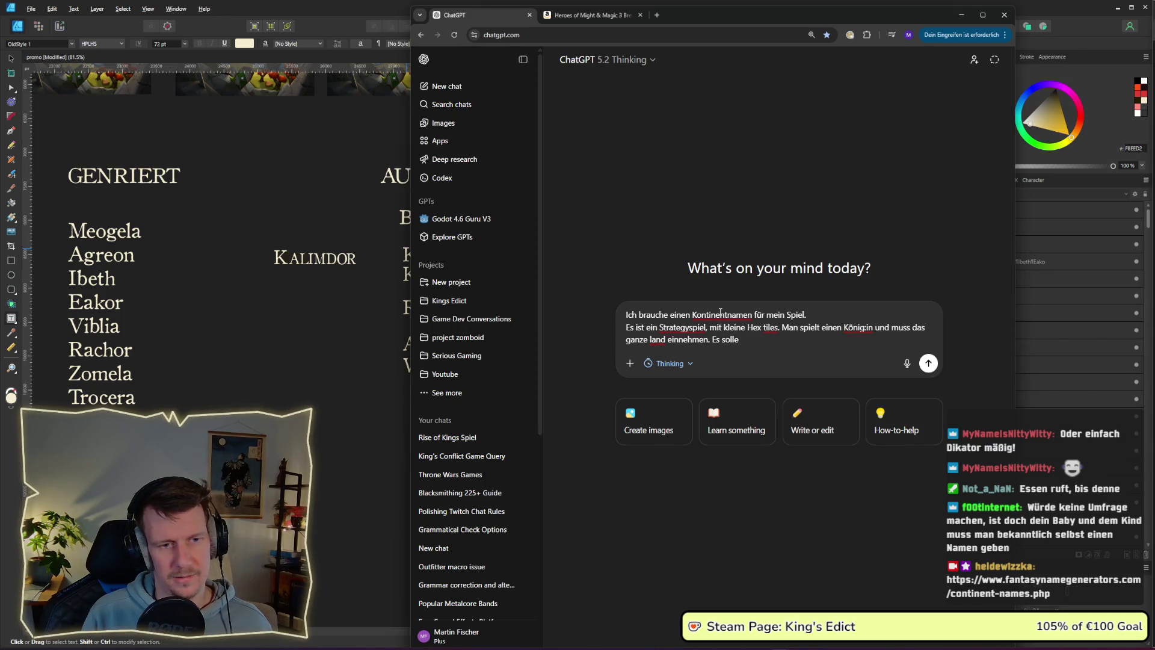
pyautogui.write('ein Fantasyn')
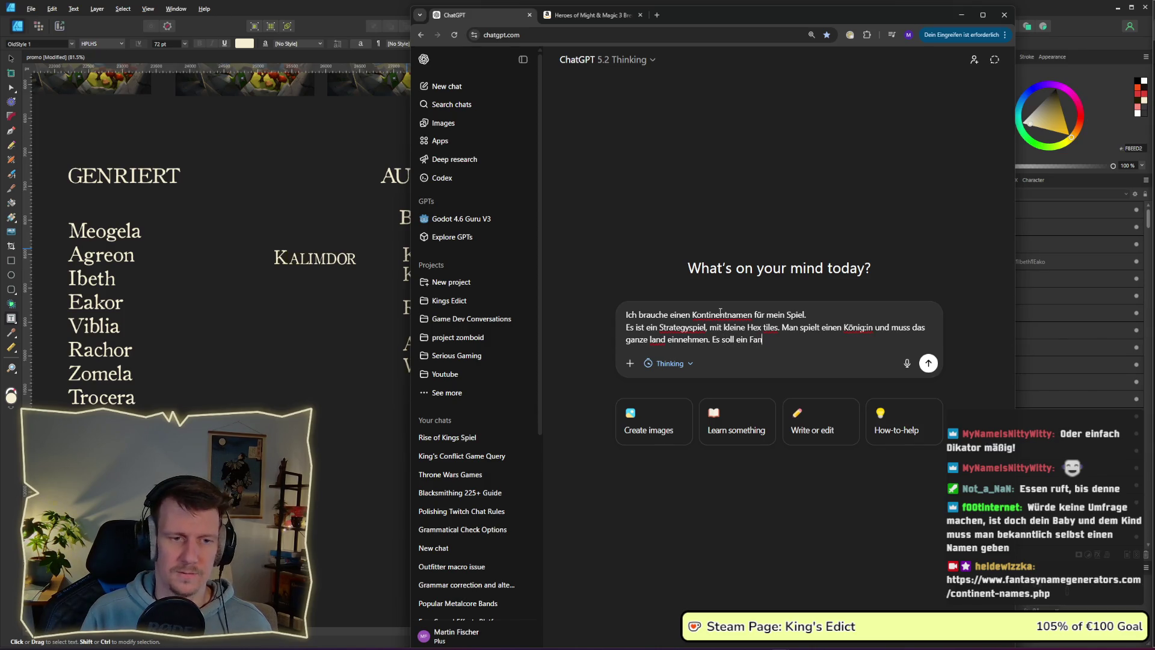
pyautogui.write('ame sein.')
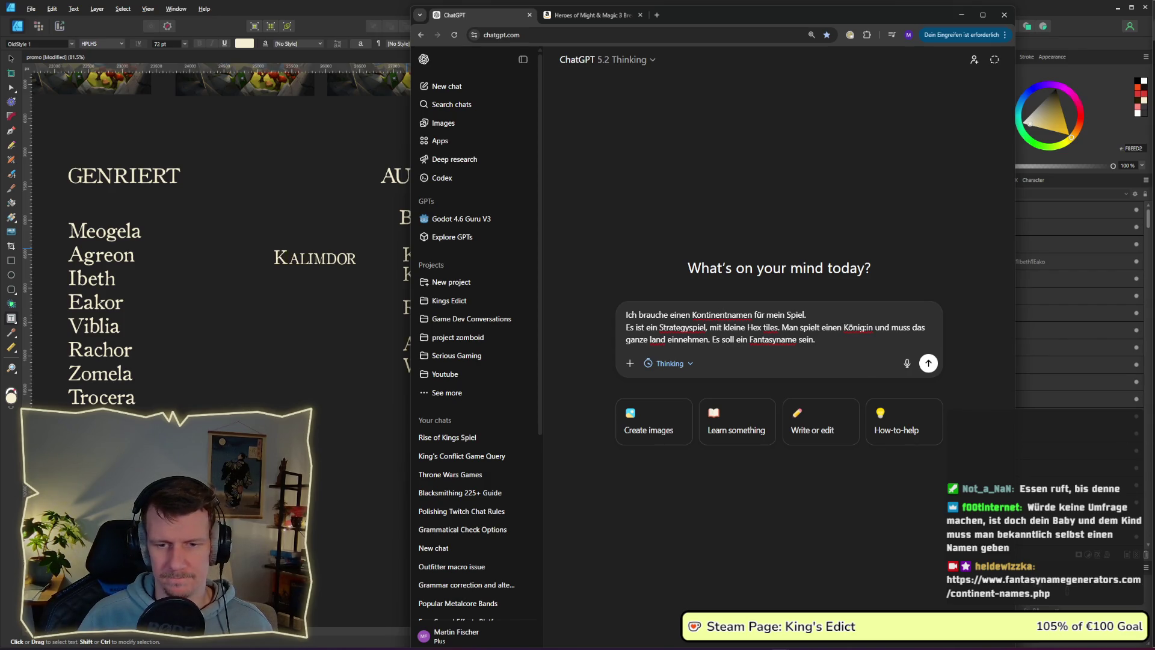
pyautogui.write(' Das Land ist eher k')
pyautogui.hotkey('ctrl', 'BackSpace')
pyautogui.hotkey('ctrl', 'BackSpace')
pyautogui.hotkey('ctrl', 'BackSpace')
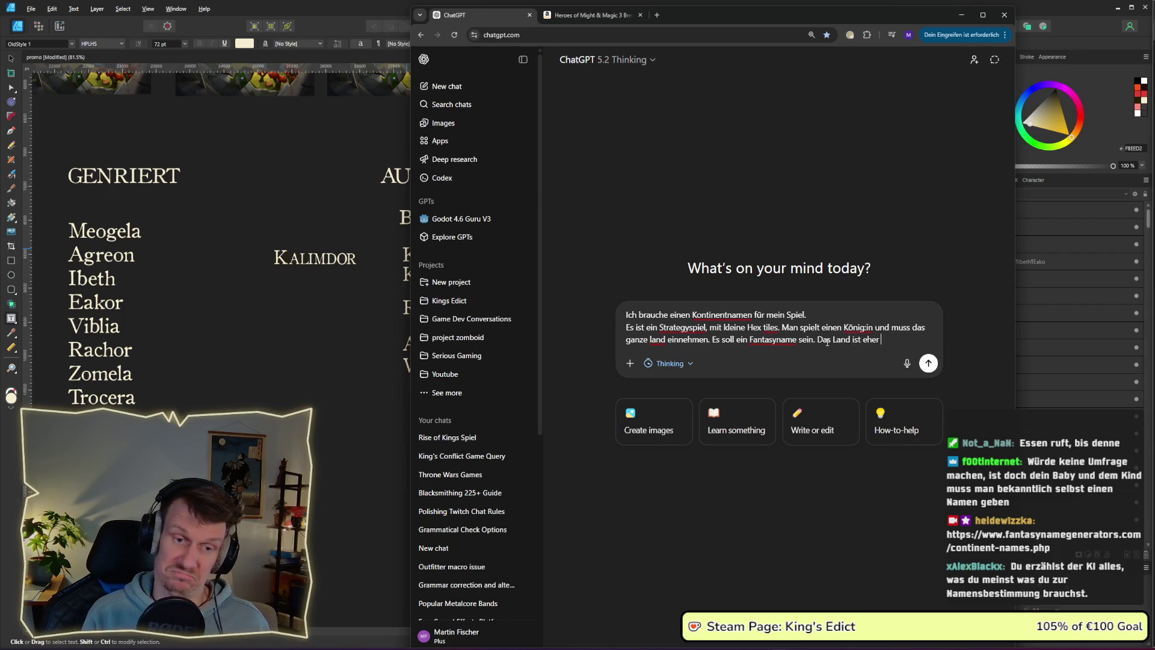
pyautogui.hotkey('ctrl', 'BackSpace')
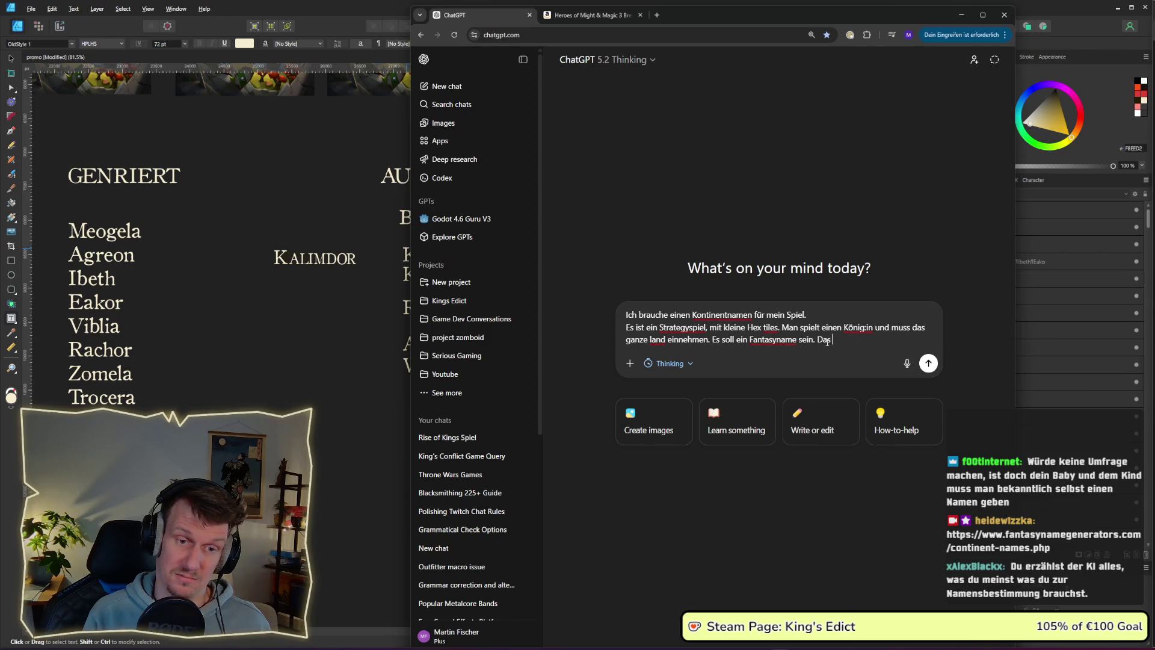
pyautogui.write('eKontinent b')
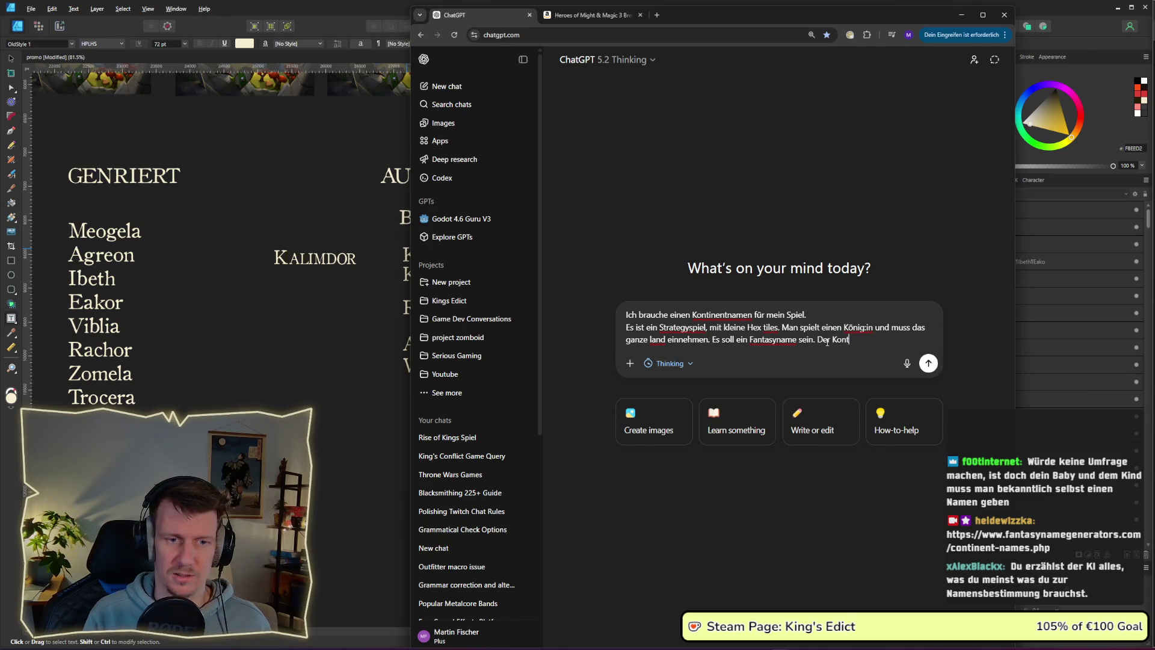
pyautogui.write('esteht ')
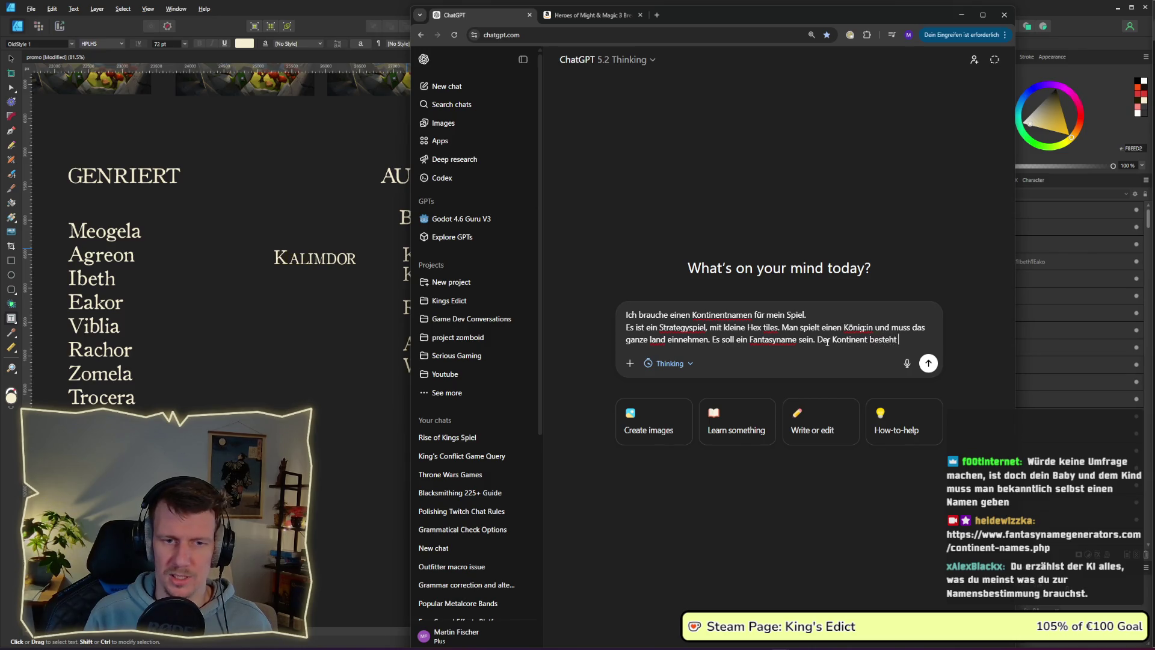
pyautogui.write('aus vielen ')
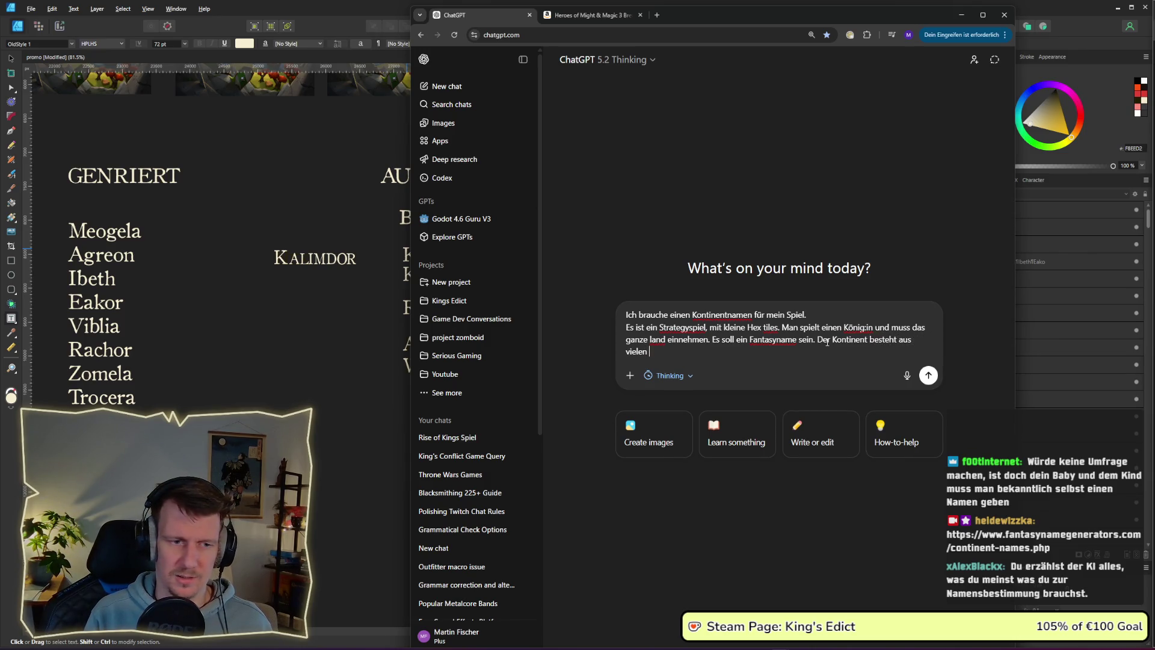
pyautogui.write('inseln')
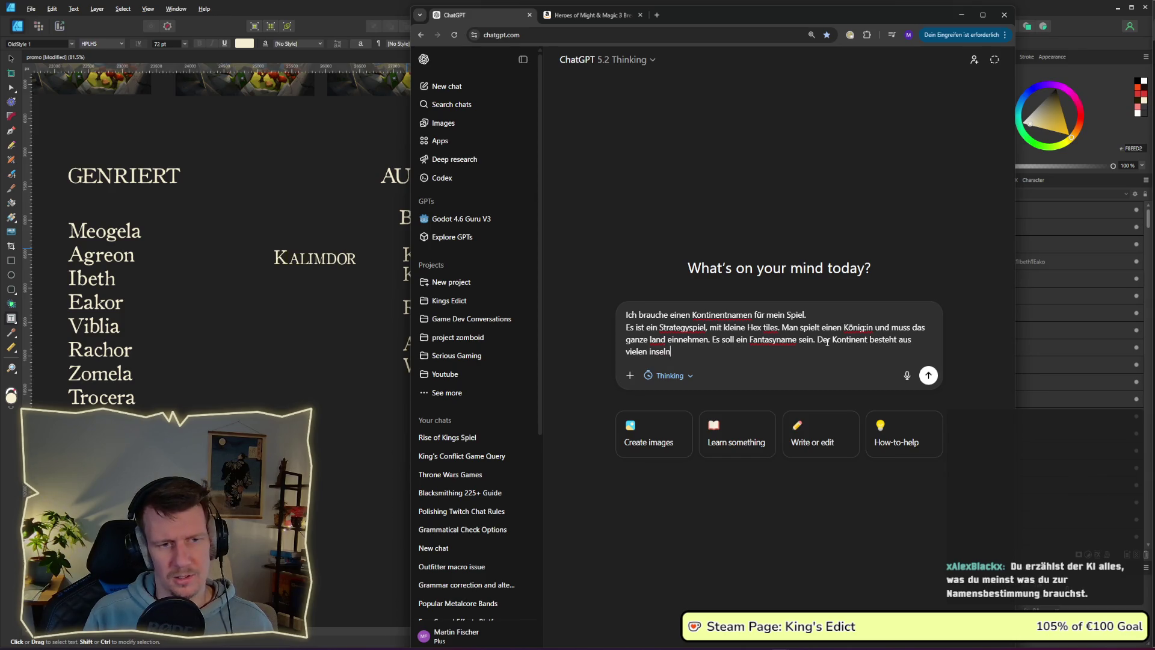
pyautogui.write('wüste feldern und r')
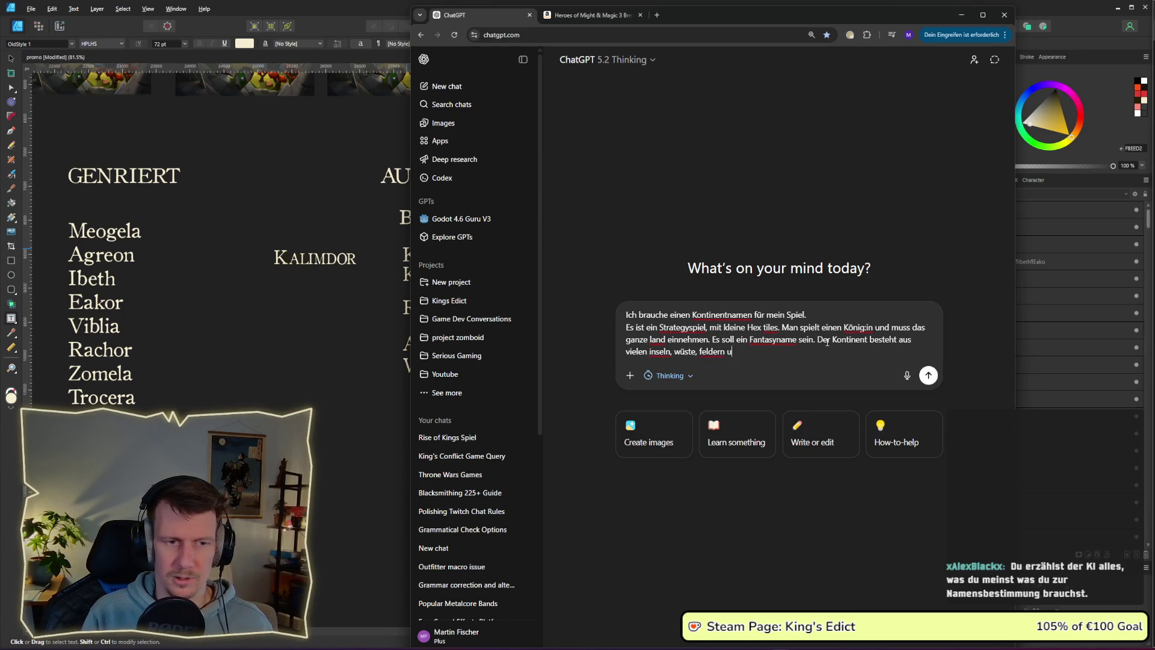
pyautogui.write('teueren resourcen.')
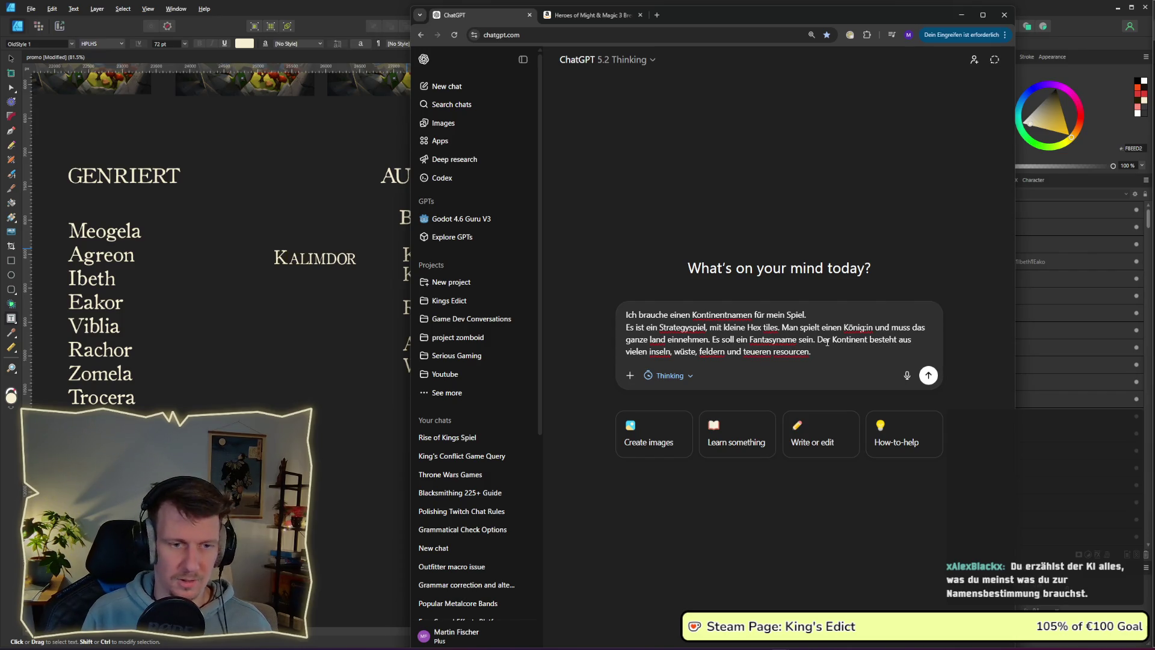
pyautogui.hotkey('shift', 'Return')
pyautogui.write('Welche infos fehlen ')
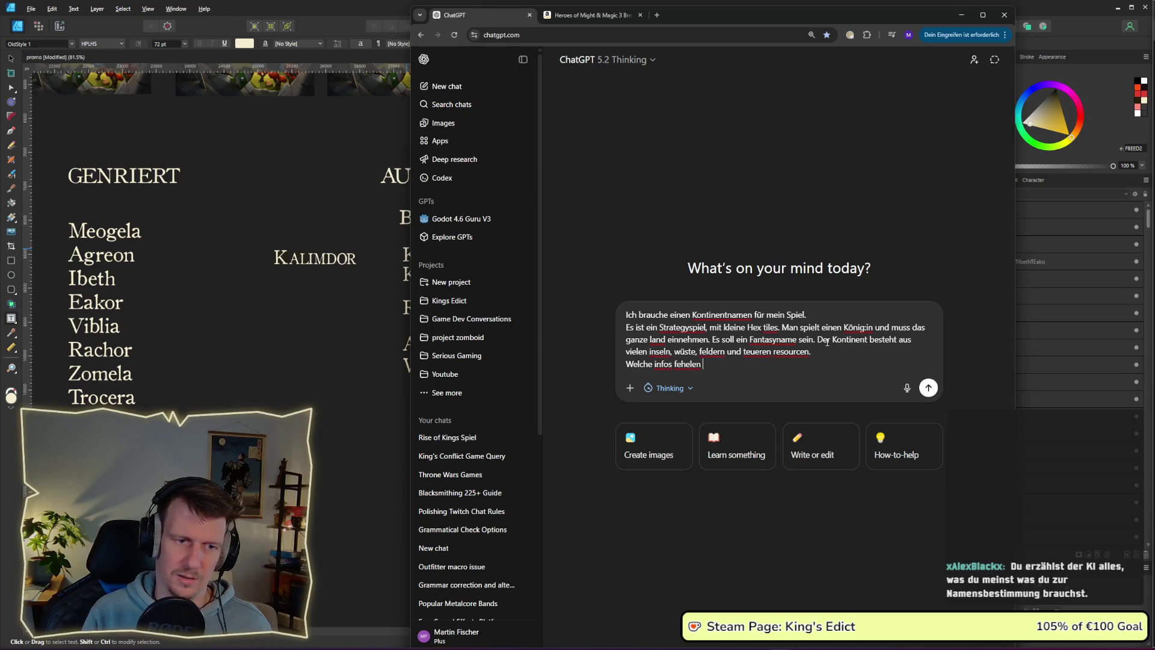
pyautogui.write('dir')
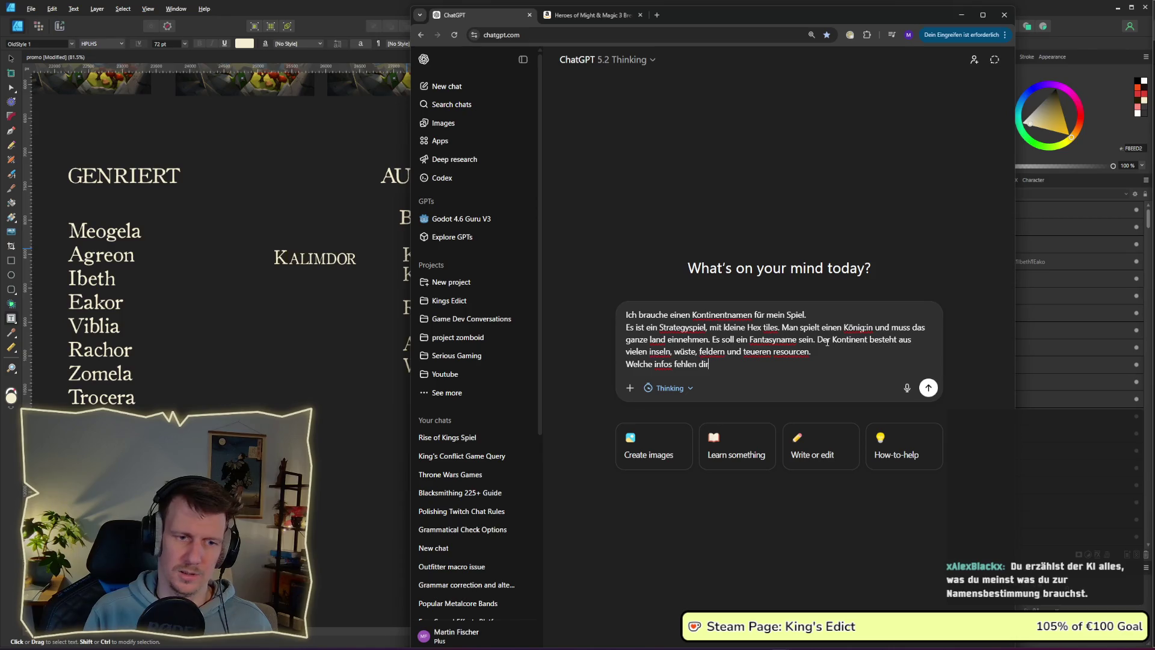
pyautogui.write('?')
pyautogui.press('Return')
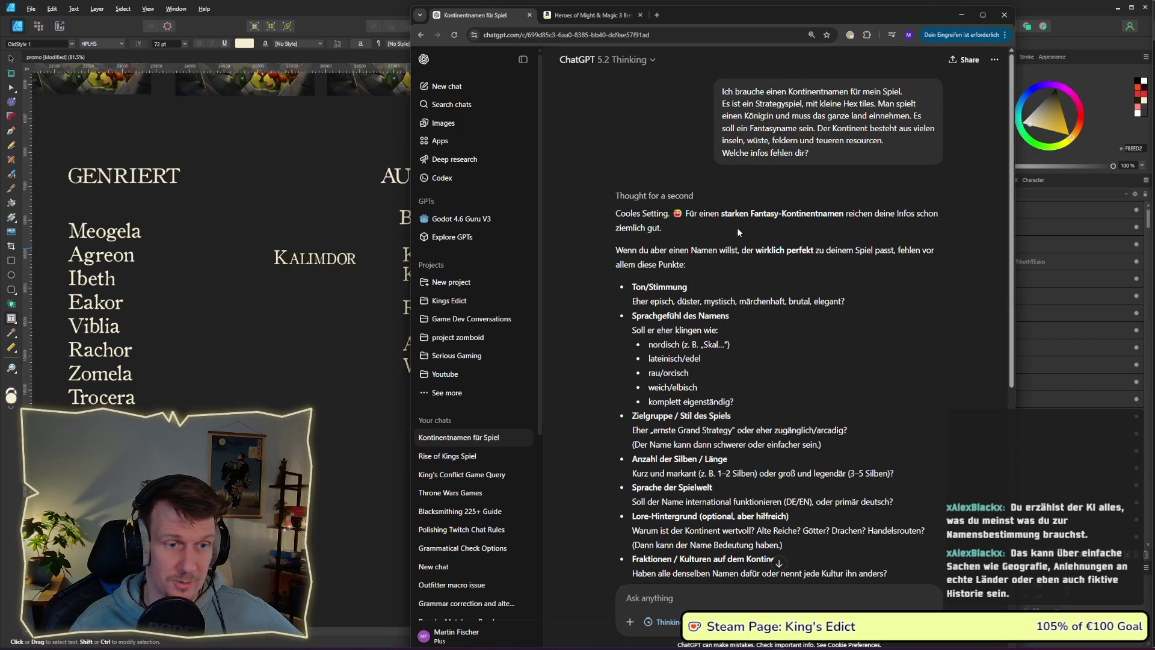
# Read through ChatGPT's questions, mark the word 'brutal', and click into the reply box.
pyautogui.scroll(-1, 752, 268)
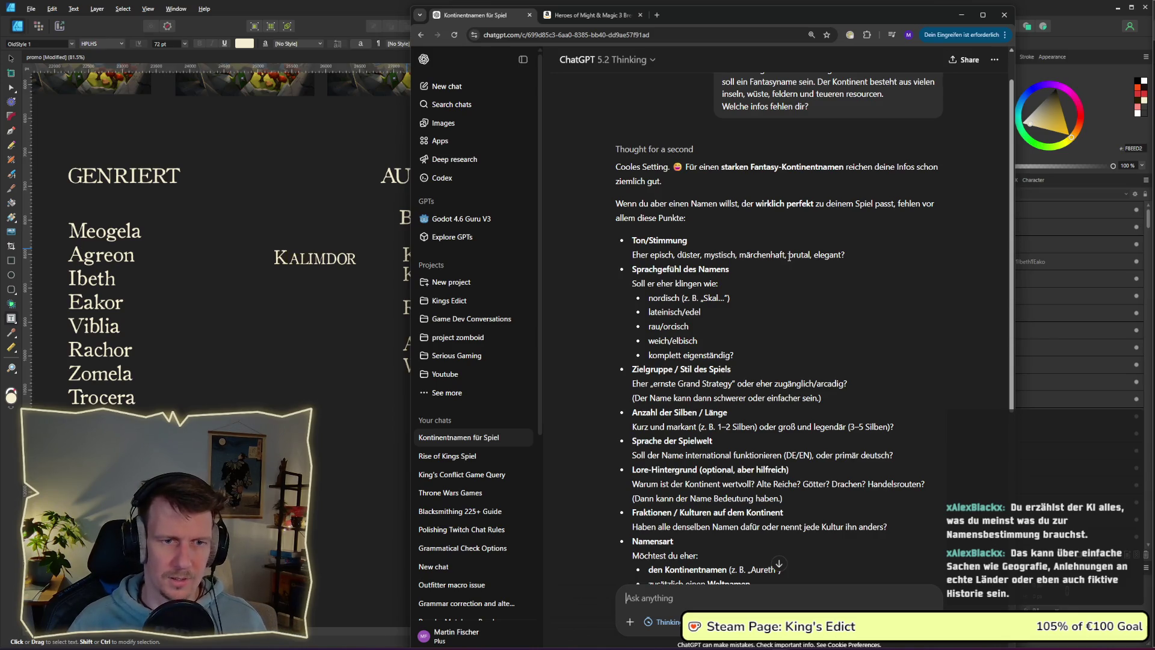
pyautogui.moveTo(790, 254); pyautogui.dragTo(810, 255)
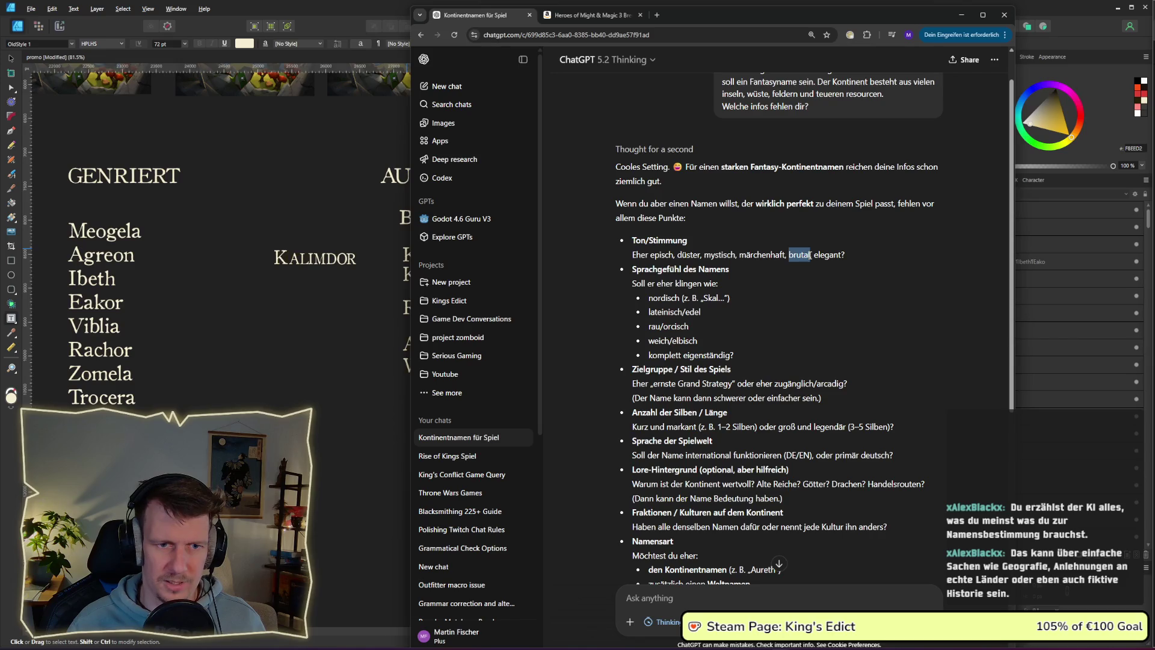
pyautogui.scroll(-1, 795, 264)
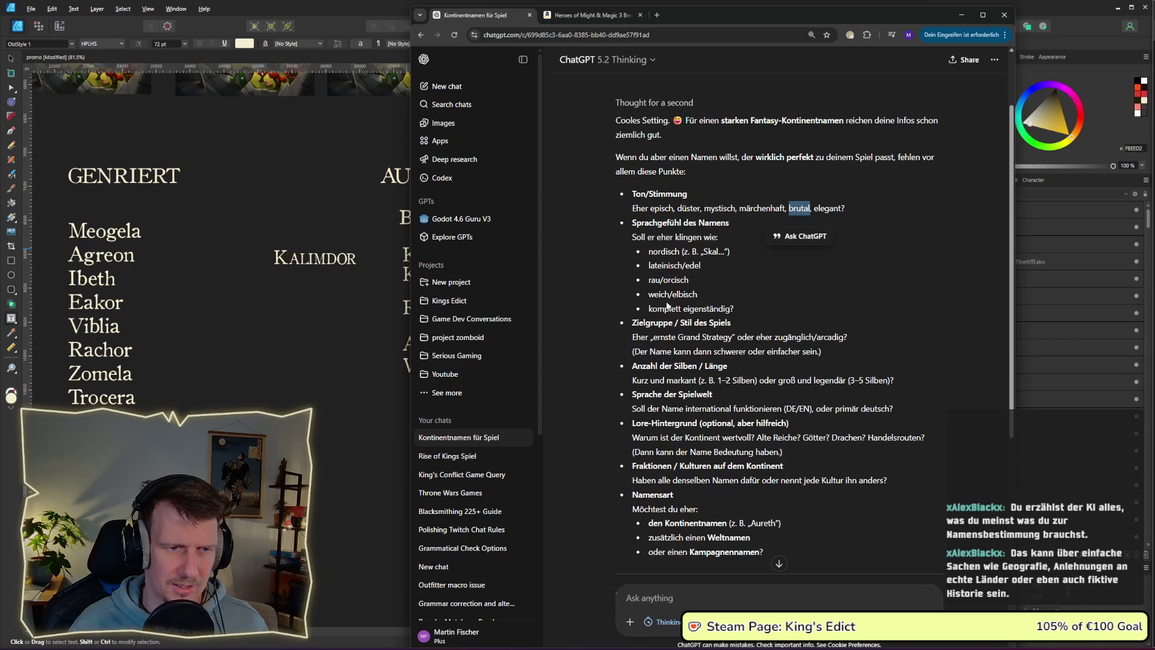
pyautogui.click(686, 597)
# Answer the mood as inviting, bright but brutal, and the language as rough but readable.
pyautogui.write('e')
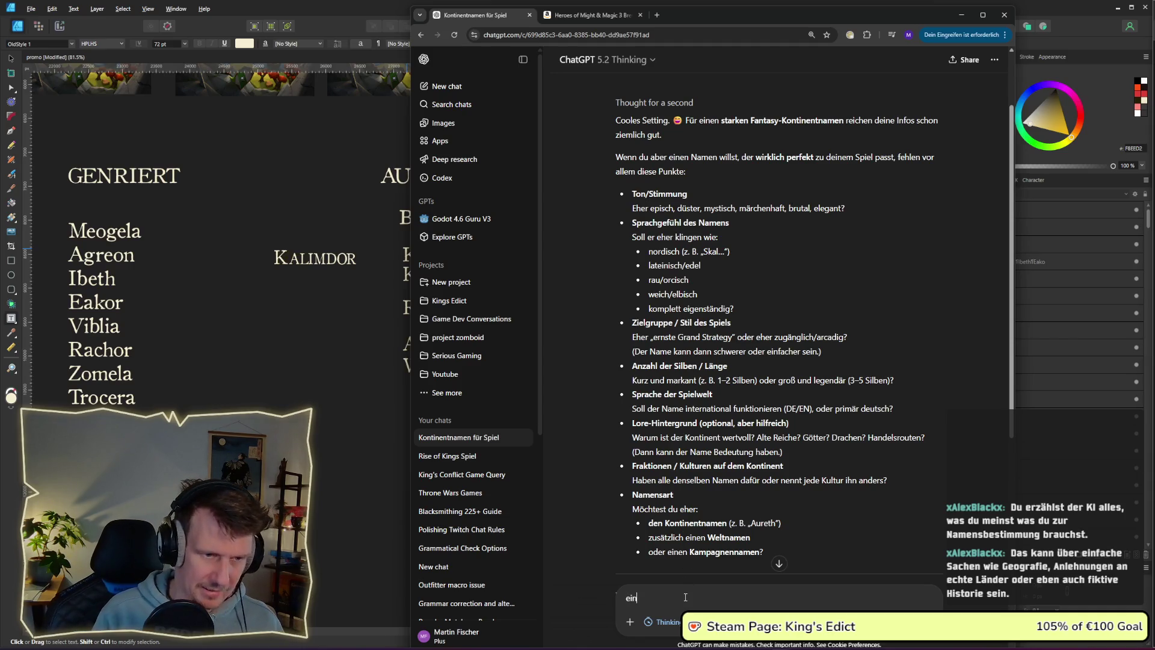
pyautogui.press('BackSpace')
pyautogui.write('Stimm')
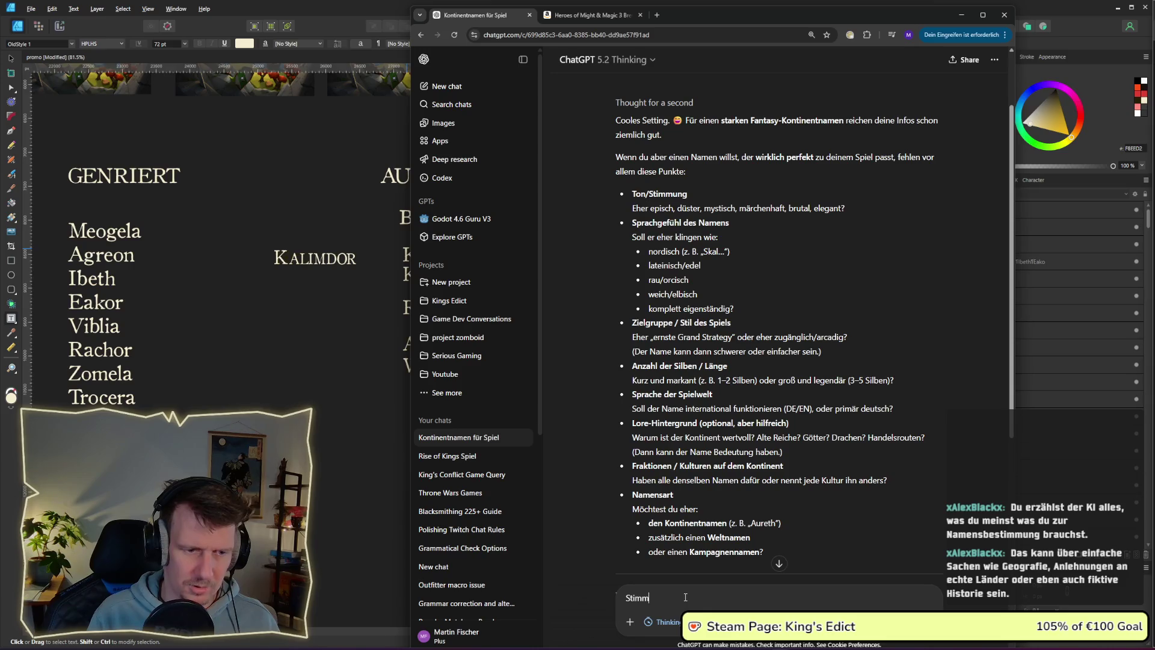
pyautogui.write('ung,')
pyautogui.press('BackSpace')
pyautogui.write('-> einladend ')
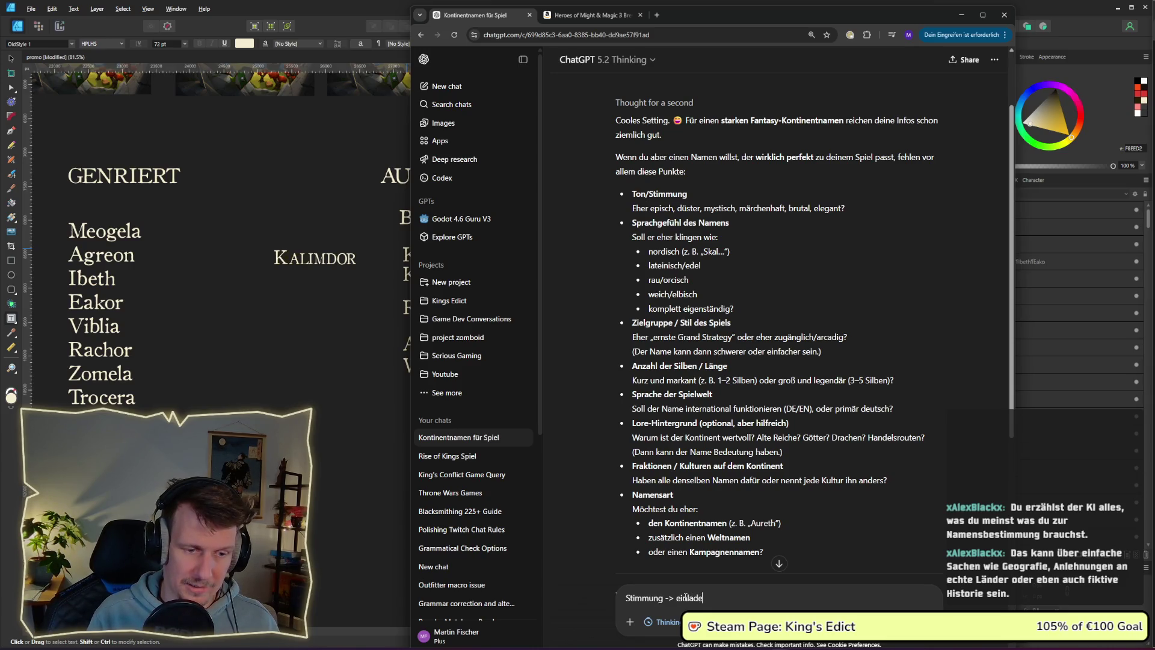
pyautogui.write('aber brutal')
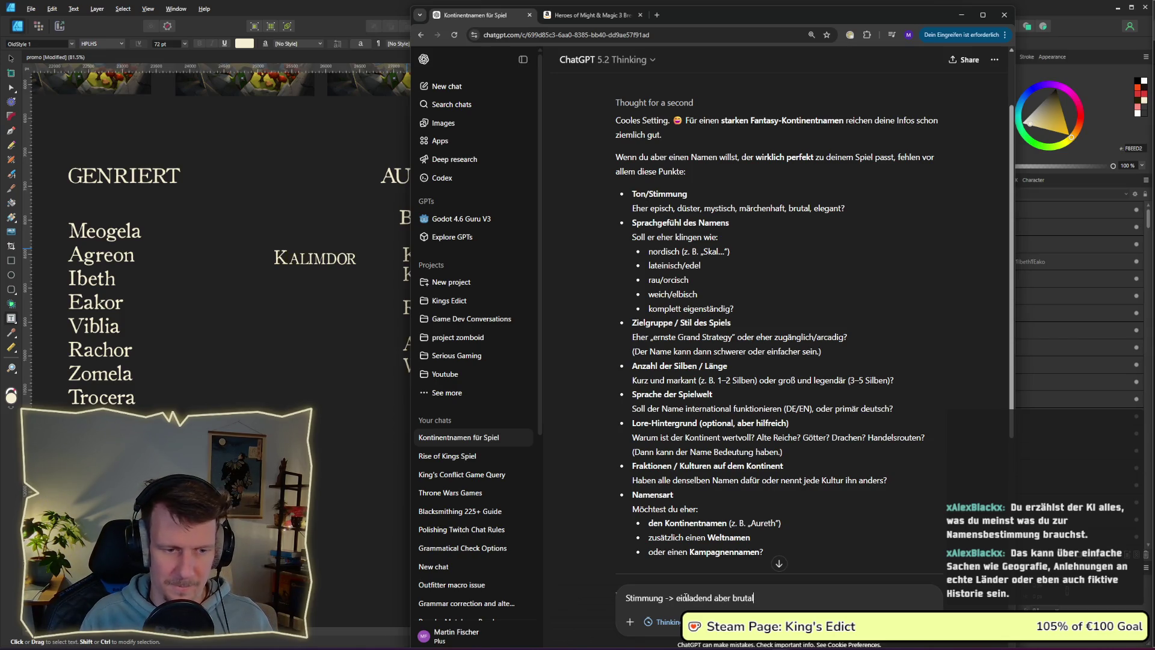
pyautogui.hotkey('shift', 'Return')
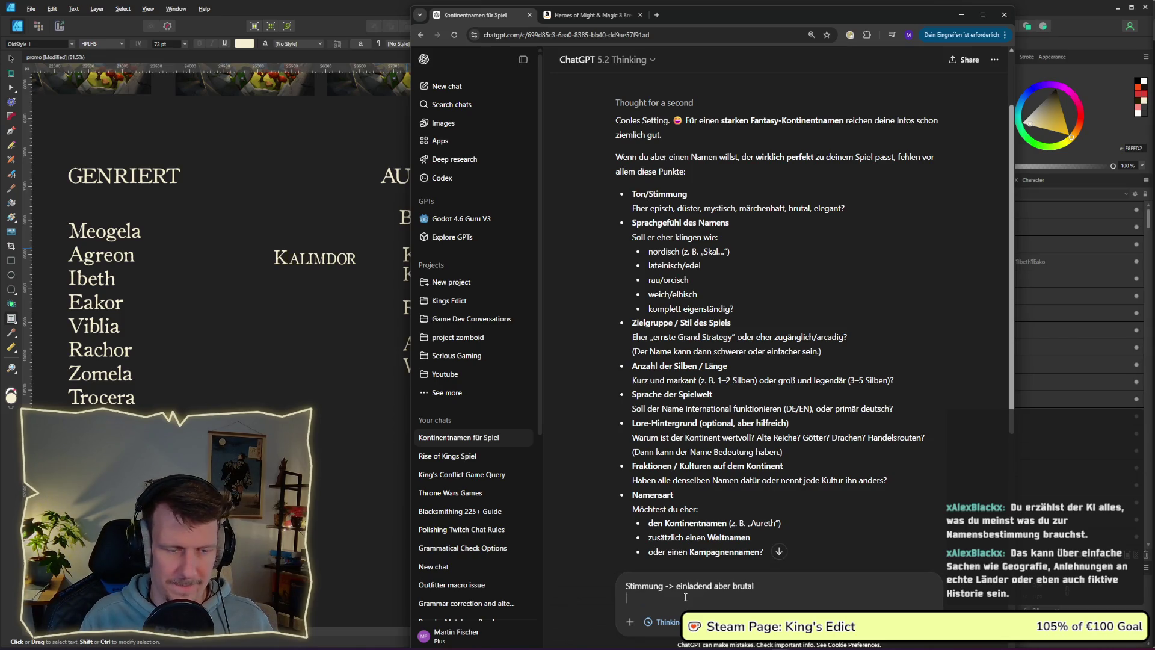
pyautogui.write(', hell,')
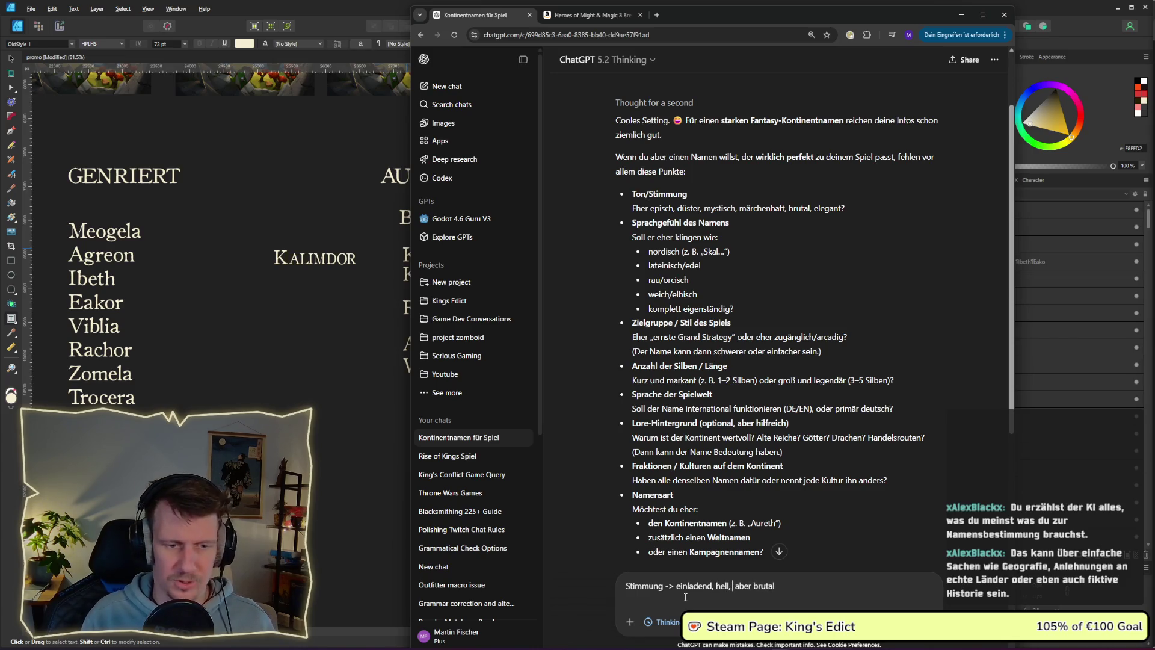
pyautogui.press('Delete')
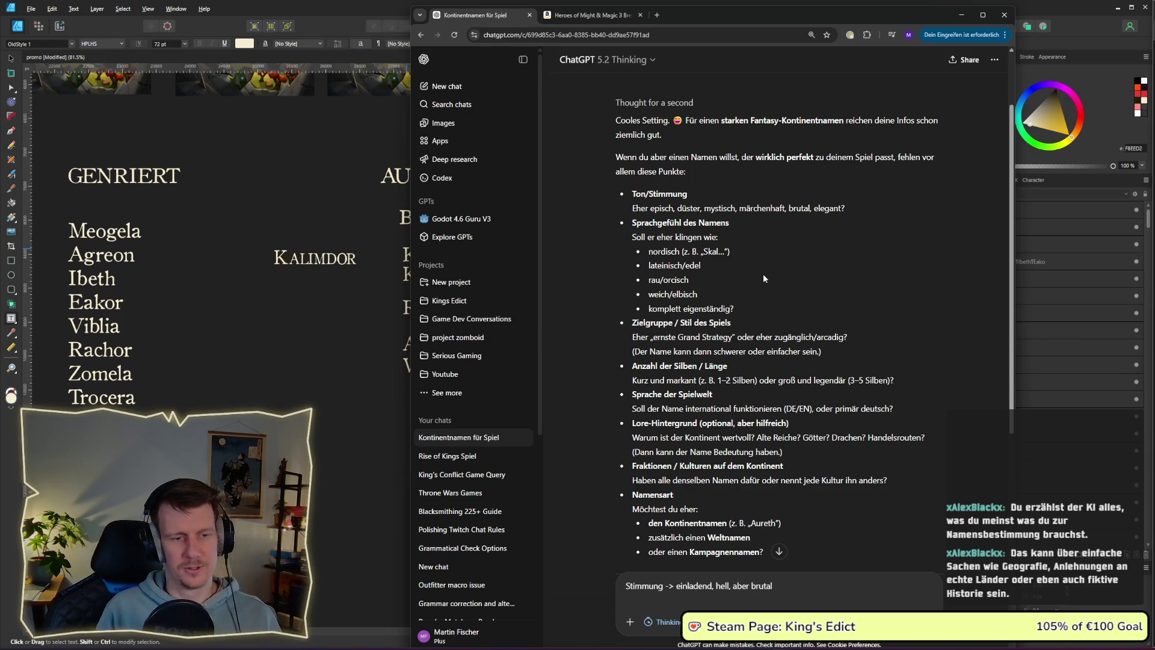
pyautogui.write('Sp')
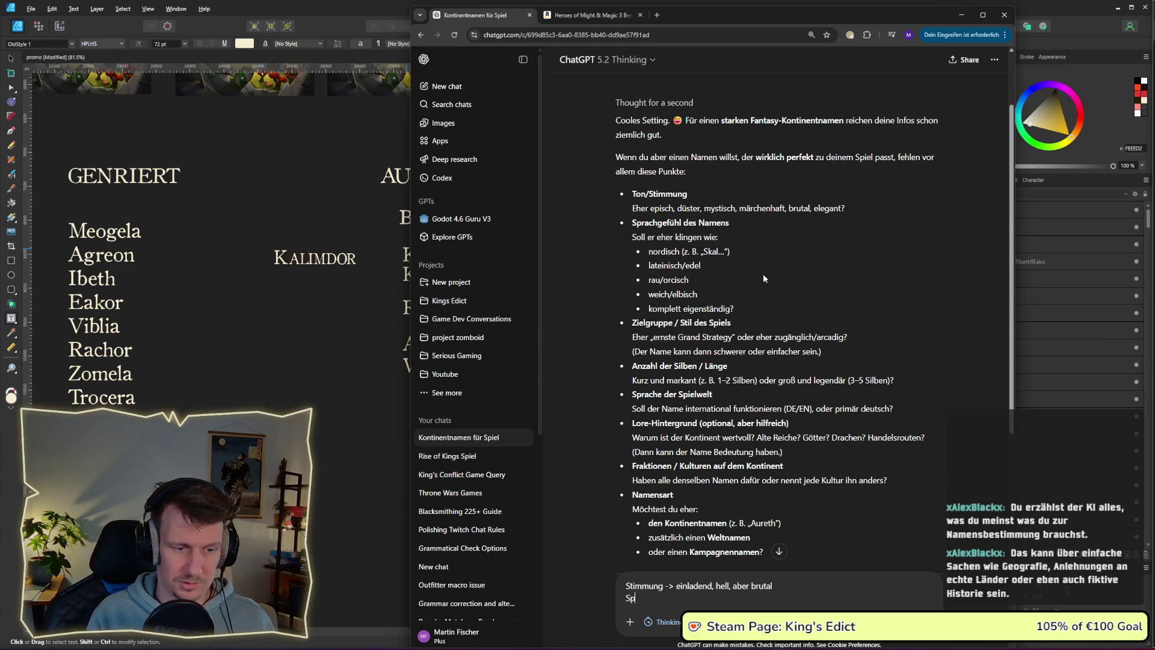
pyautogui.write('rache eher')
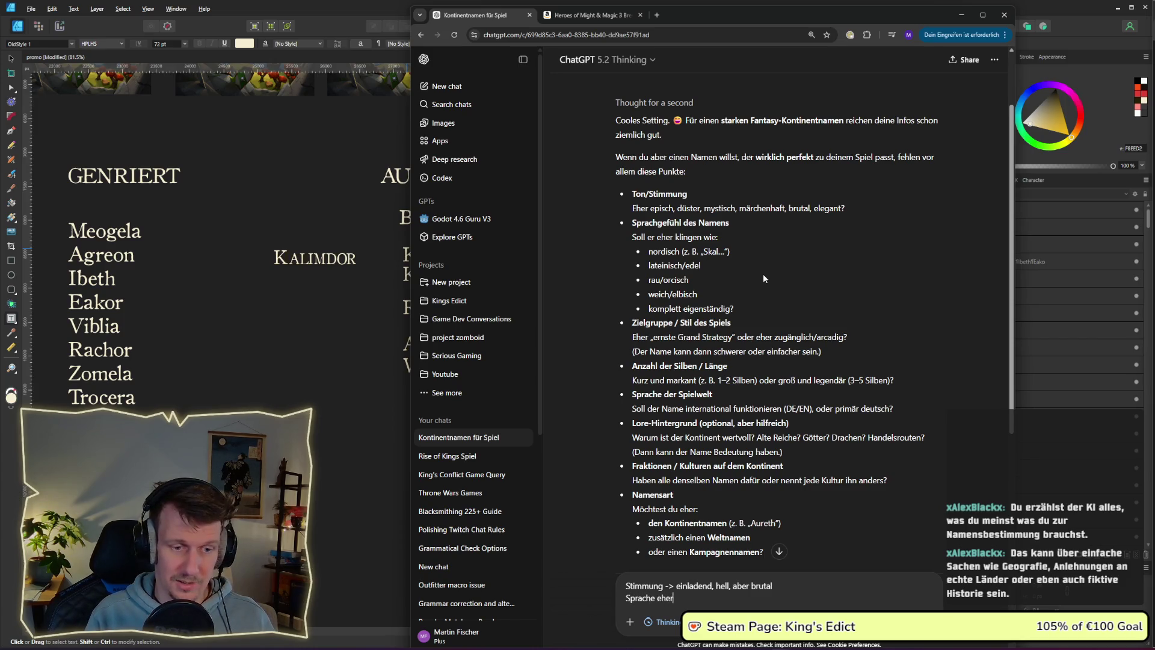
pyautogui.write(' Rau aber nicht zu krass. Soll noch mer')
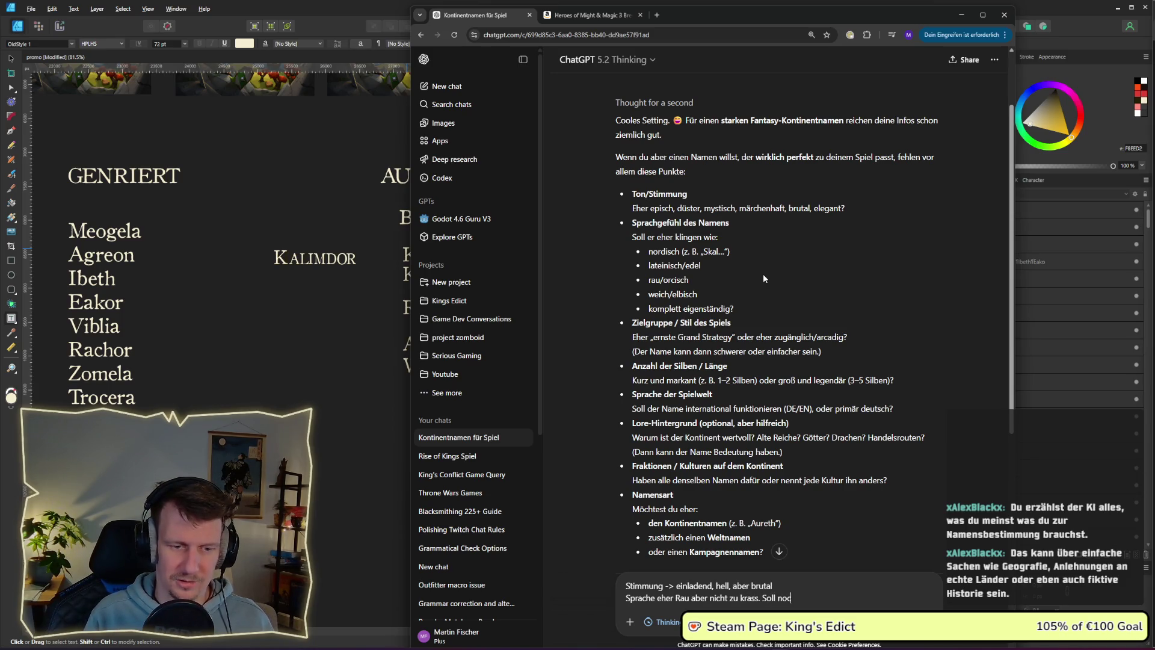
pyautogui.write('kb')
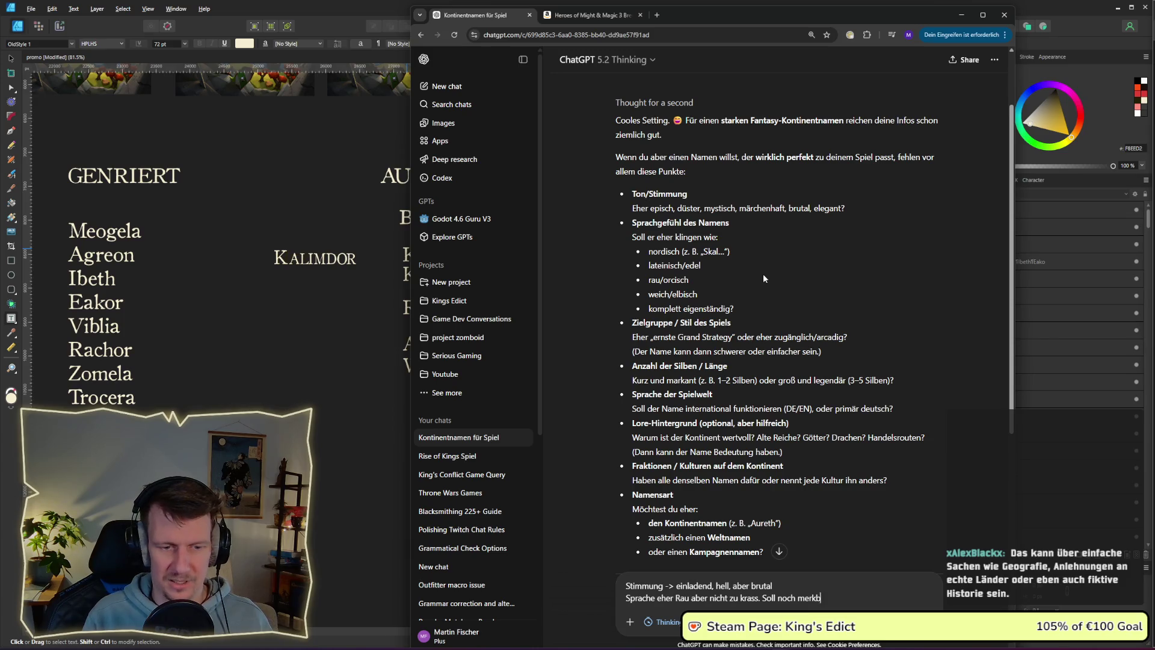
pyautogui.write('ar lesbar sein.')
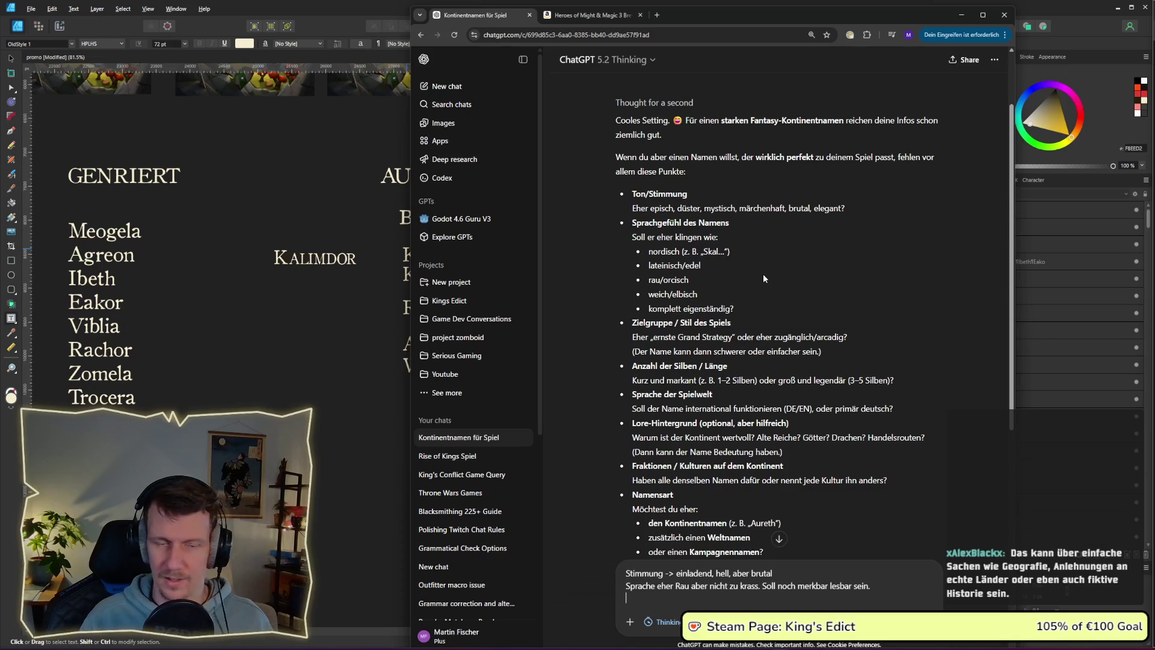
pyautogui.scroll(-1, 763, 283)
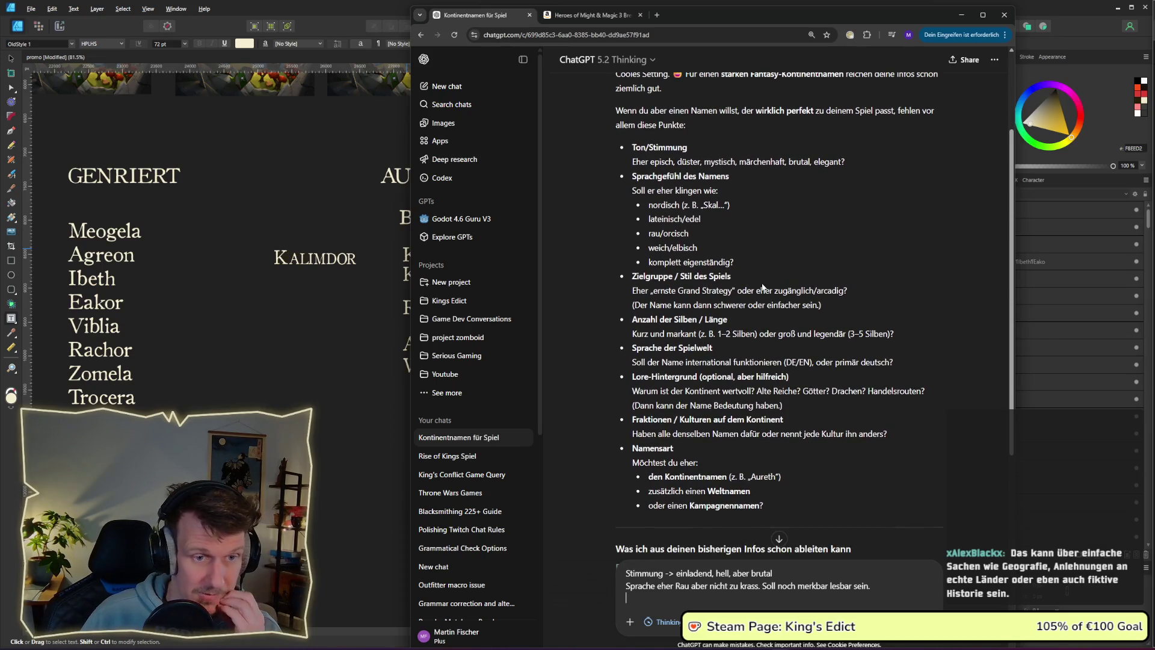
# Add 'Zielgruppe: Grand Strategy', 'Silben: max 3' and a background of tribes forming a kingdom.
pyautogui.write('Zielgruppe')
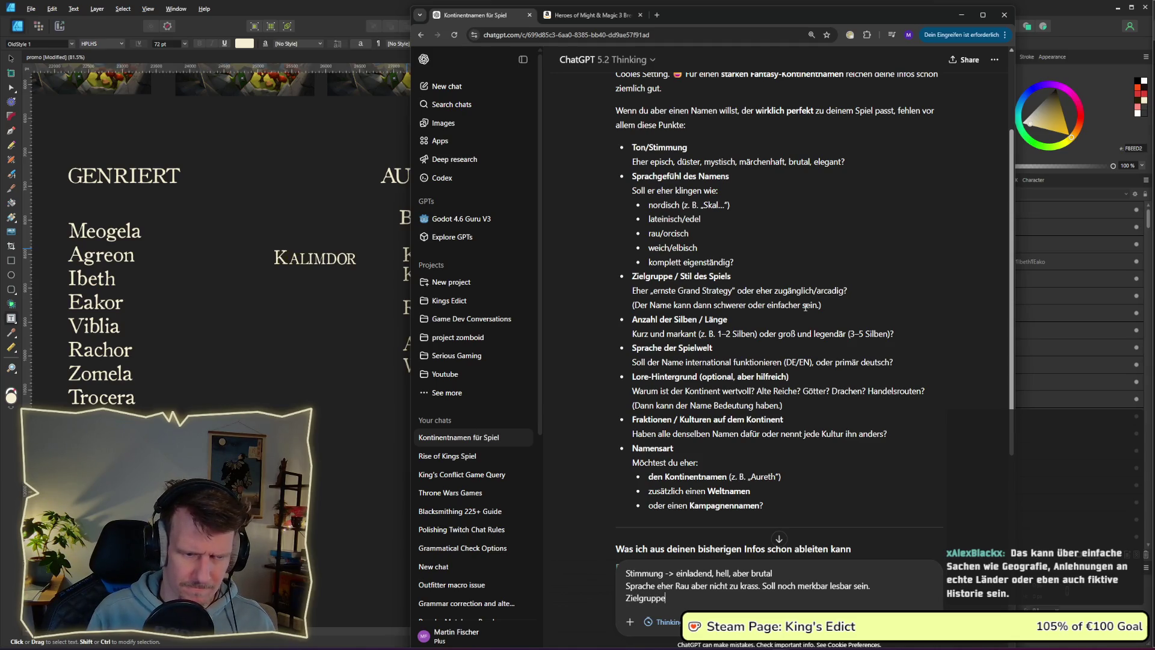
pyautogui.write(': Grand S')
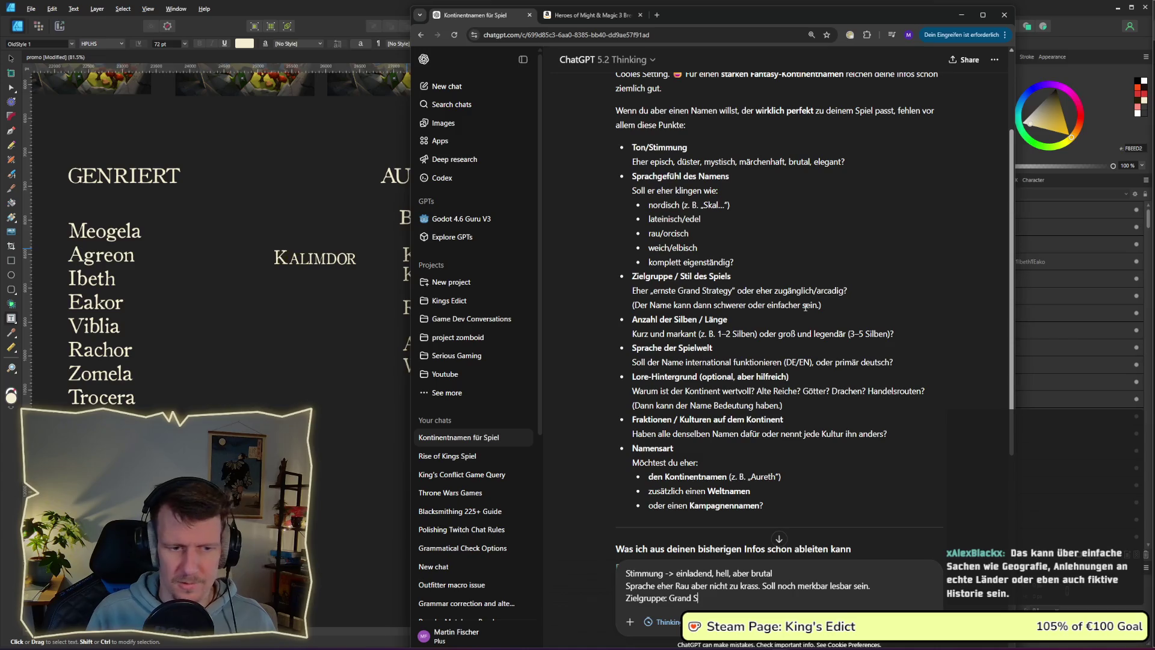
pyautogui.write('trategy')
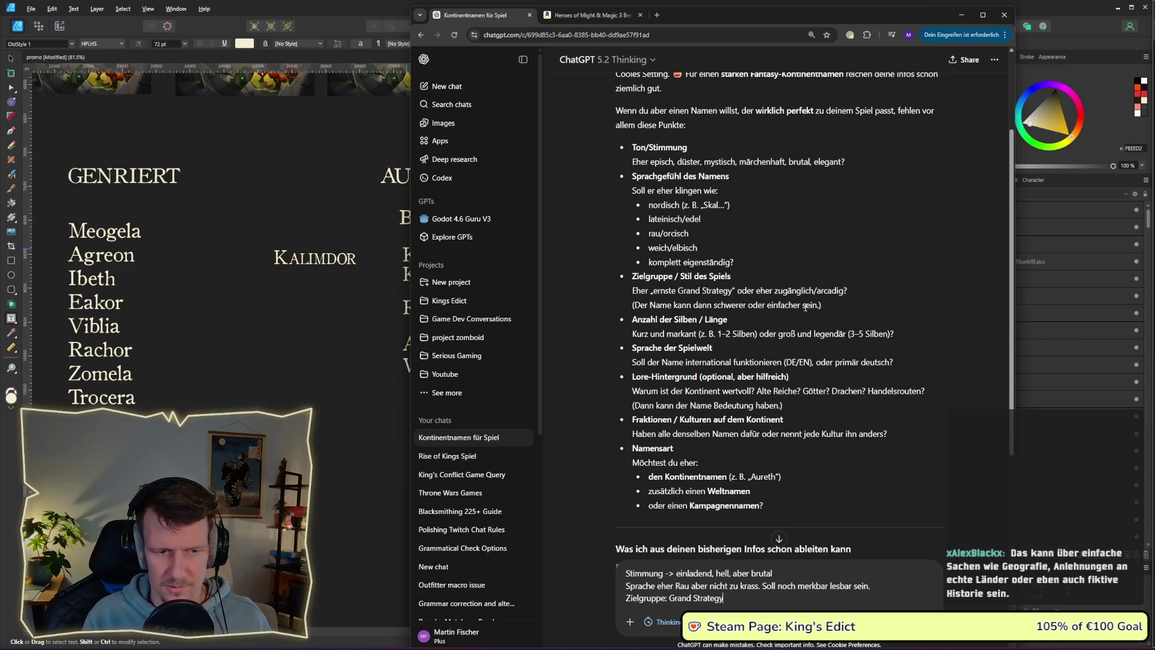
pyautogui.hotkey('shift', 'Return')
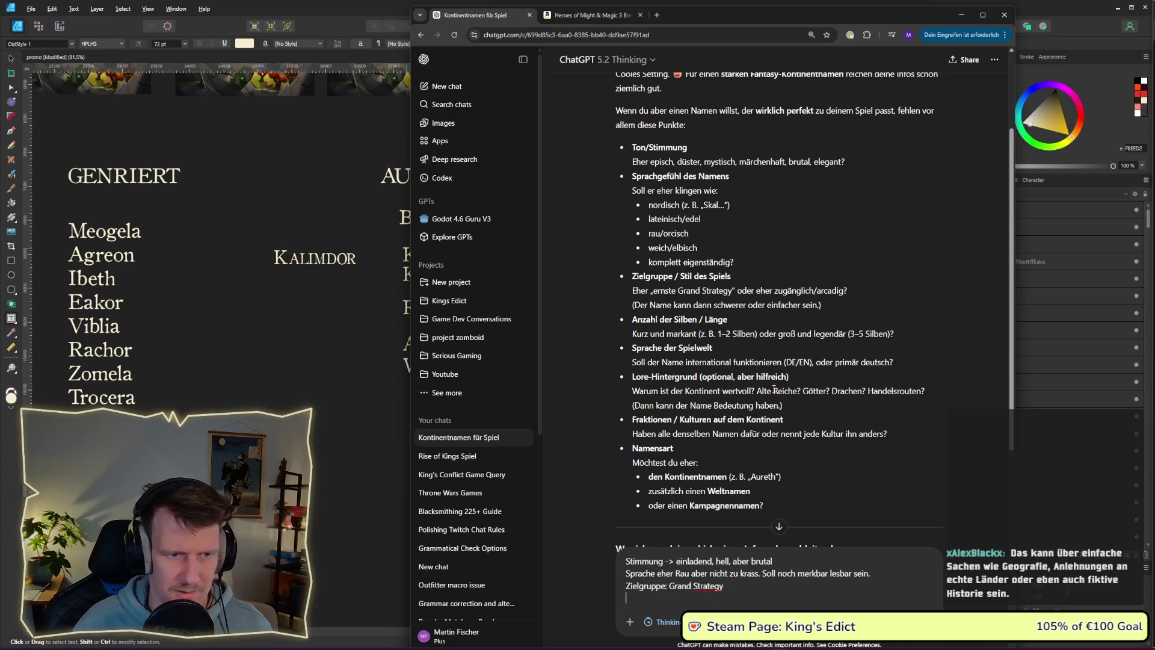
pyautogui.write('Sile')
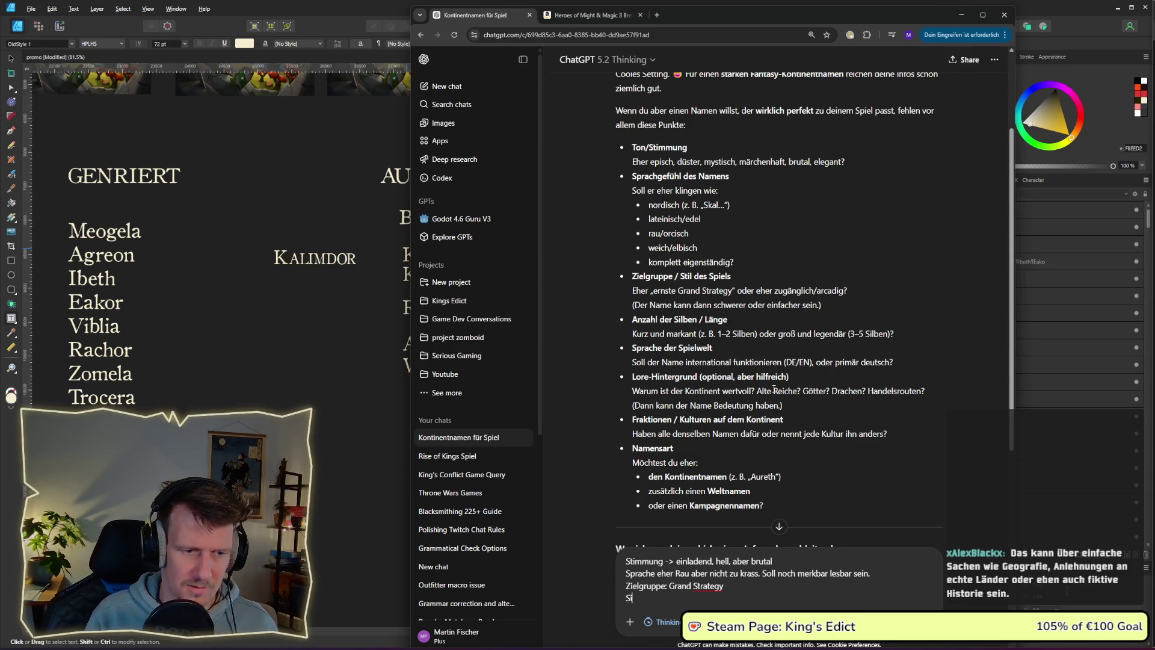
pyautogui.press('BackSpace')
pyautogui.write('ben')
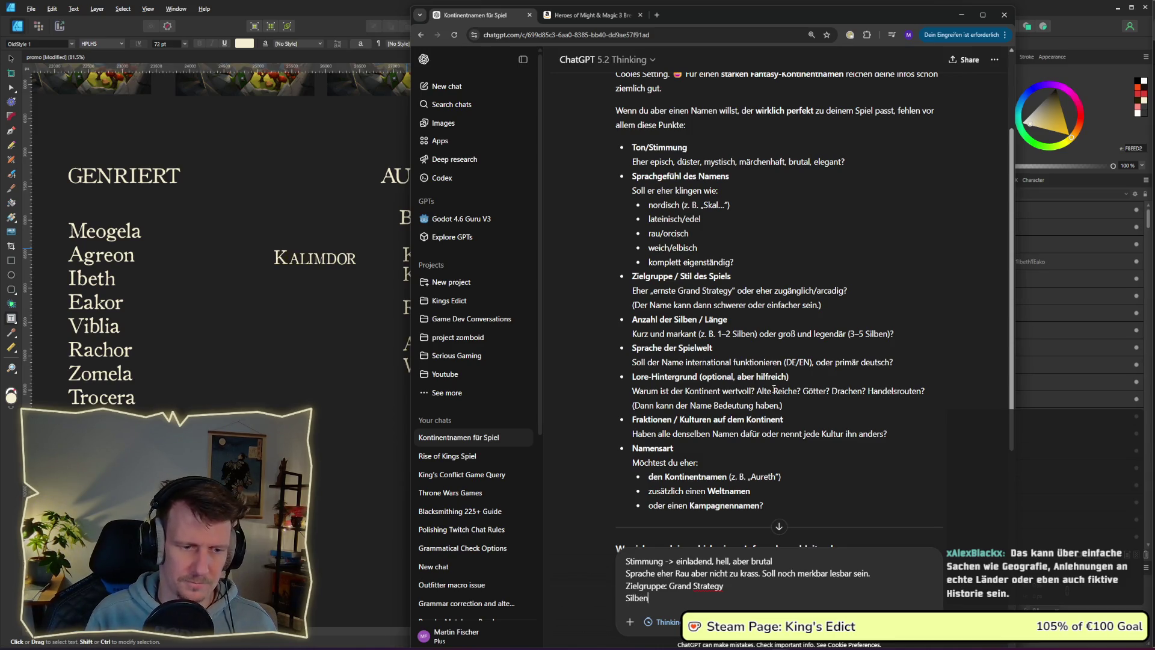
pyautogui.write(': max 3')
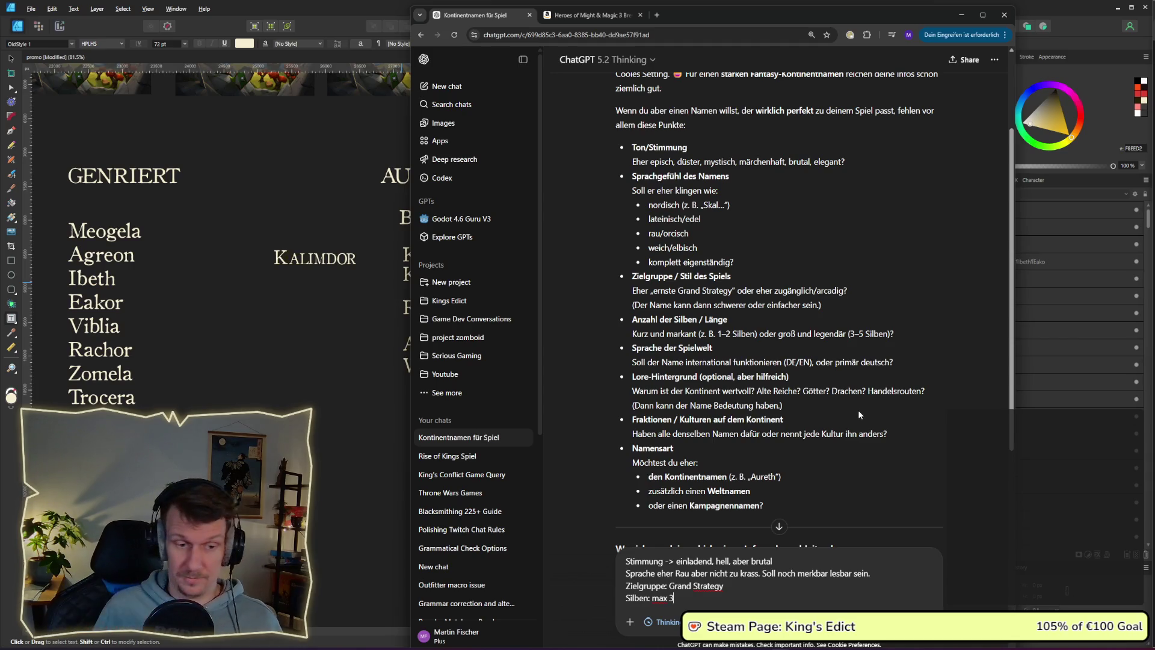
pyautogui.hotkey('shift', 'Return')
pyautogui.write('Hinter')
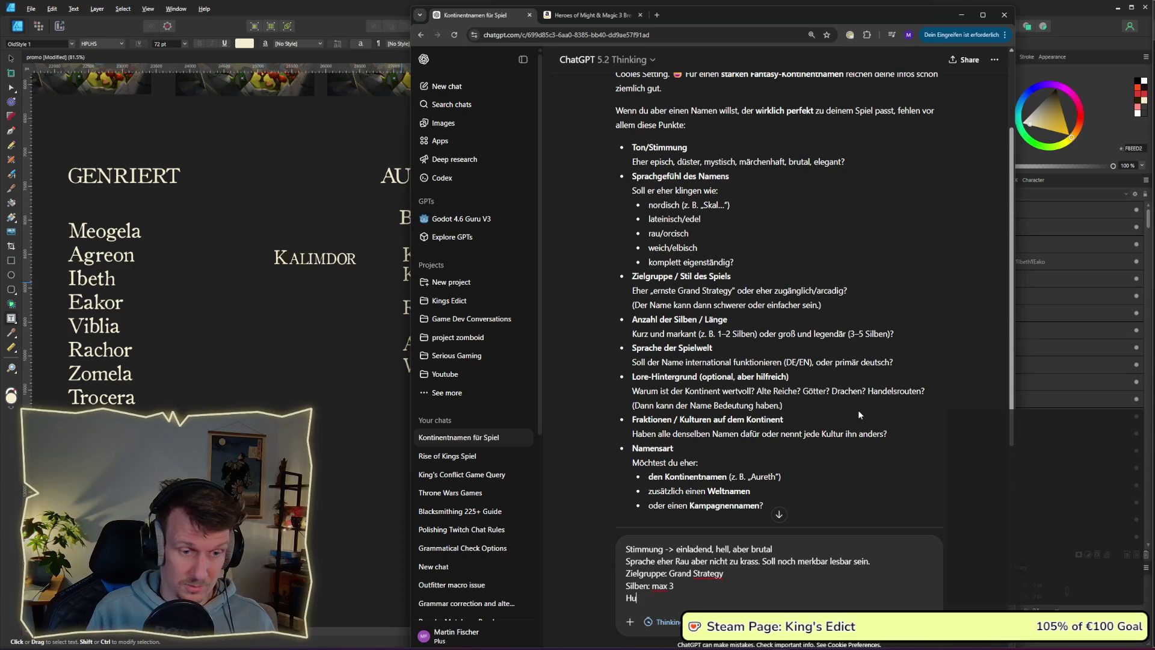
pyautogui.write('grund:')
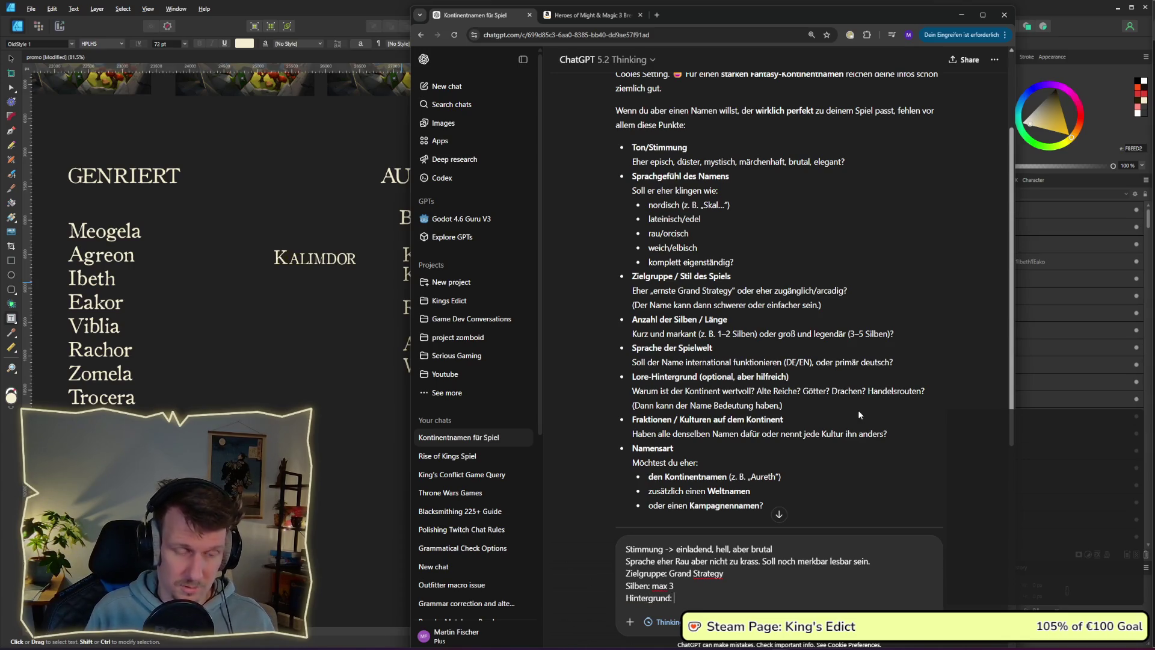
pyautogui.write(' Austre')
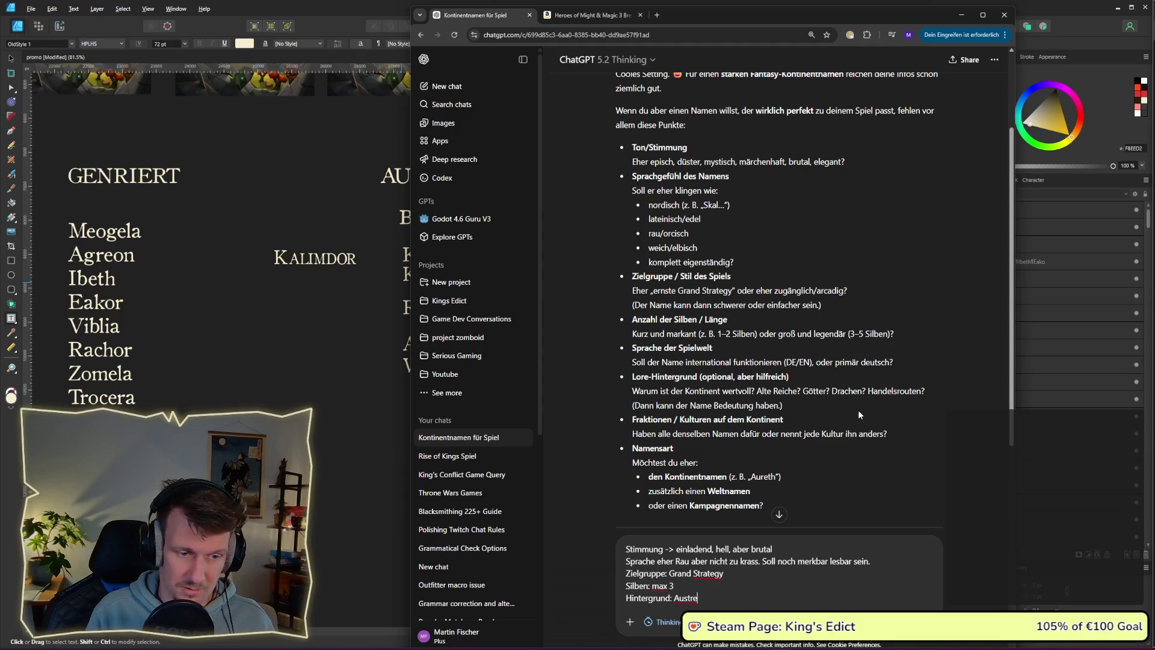
pyautogui.press('BackSpace')
pyautogui.press('BackSpace')
pyautogui.press('BackSpace')
pyautogui.press('BackSpace')
pyautogui.write('fstr')
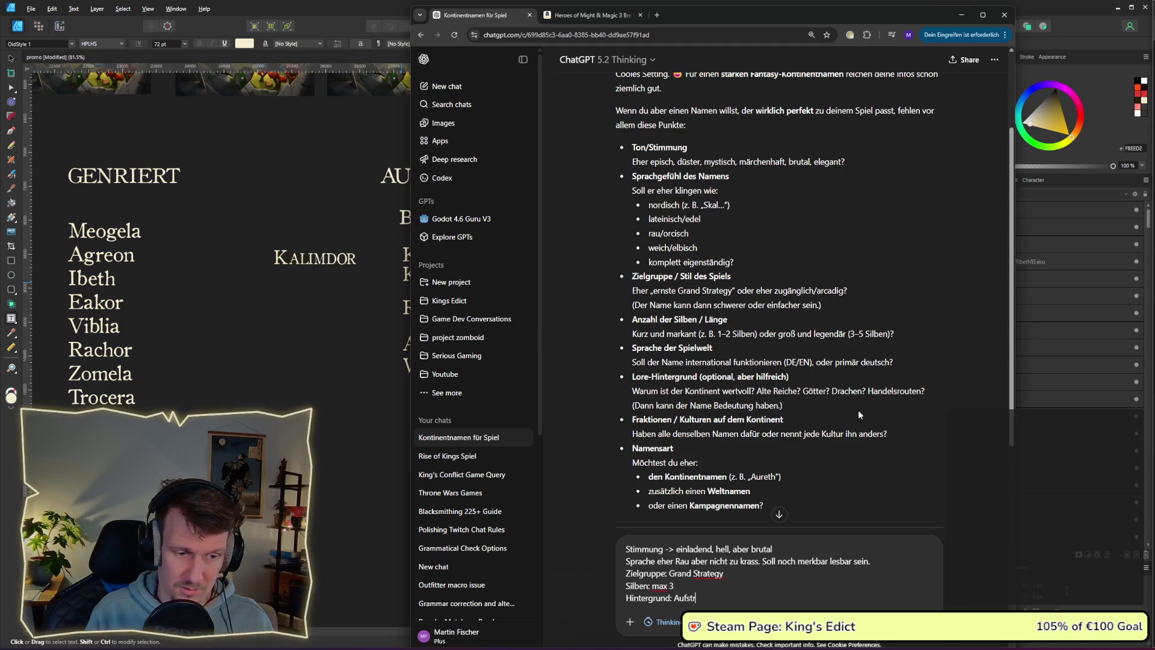
pyautogui.write('ebend')
pyautogui.hotkey('ctrl', 'BackSpace')
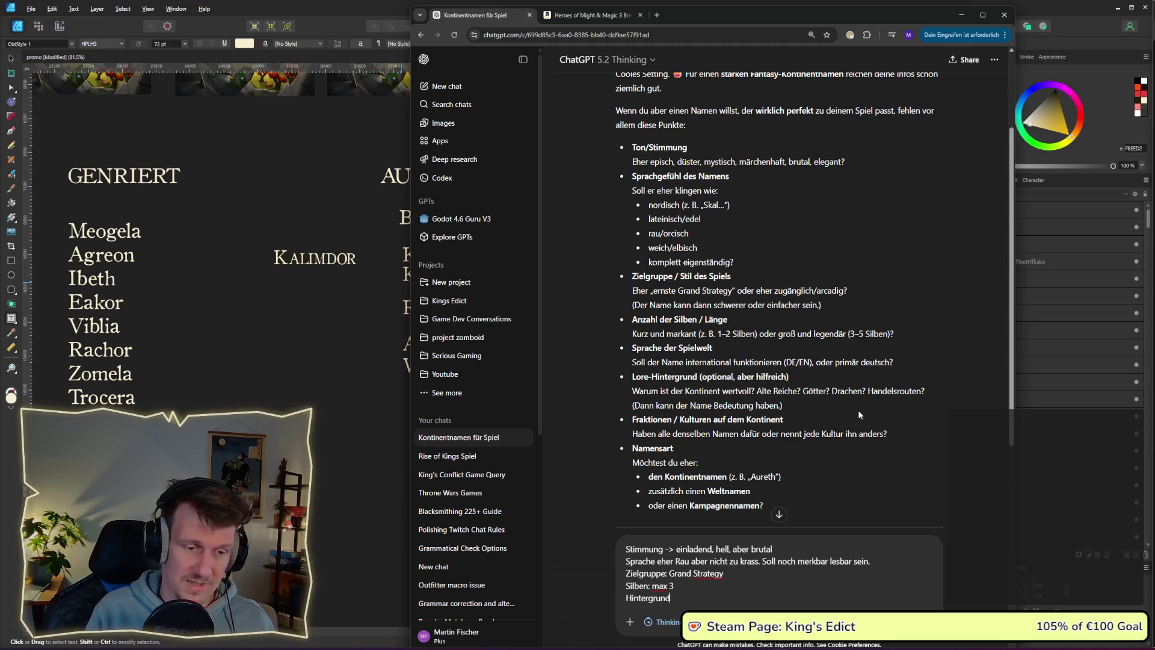
pyautogui.write('Zusammen')
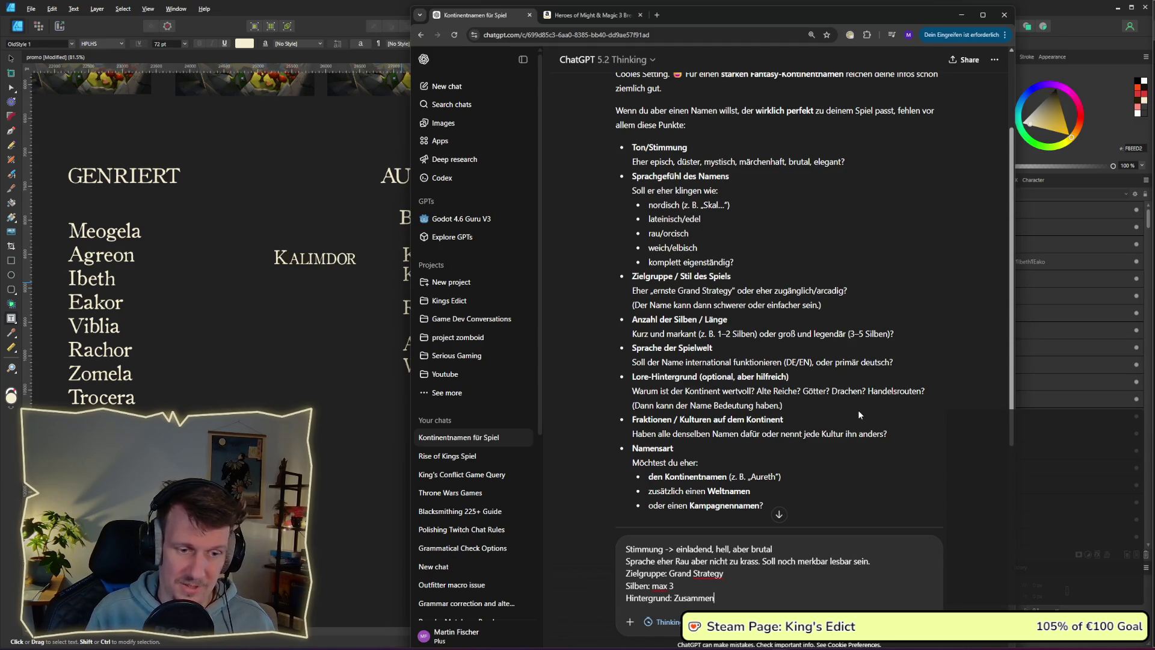
pyautogui.write('wachsen')
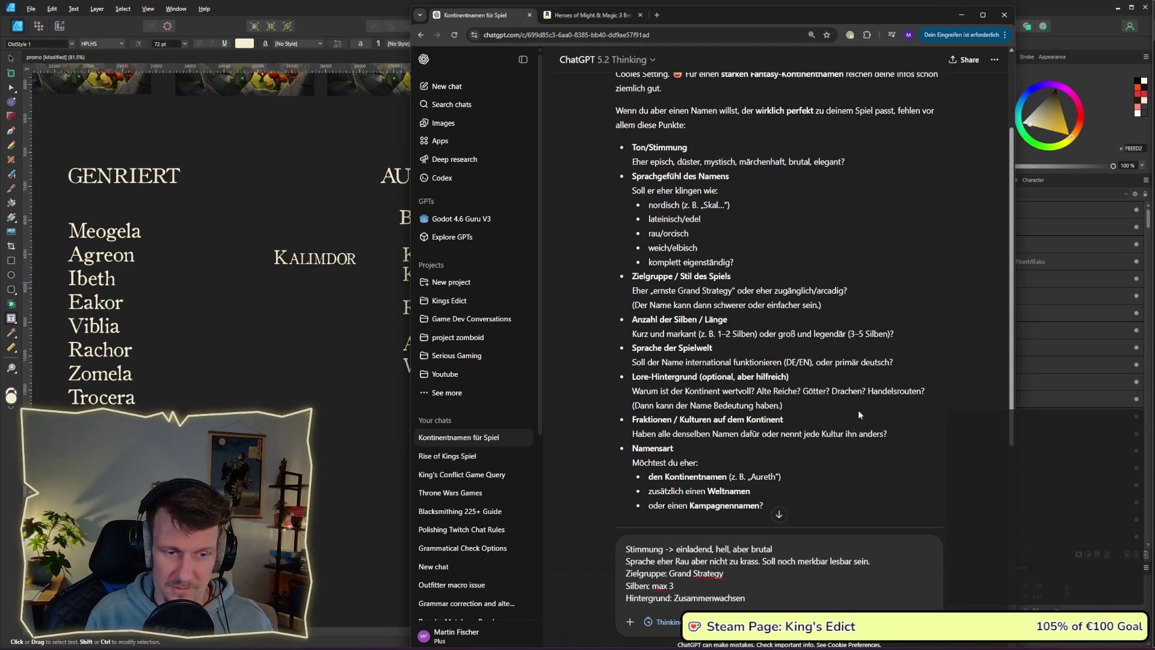
pyautogui.write('de Stämme..')
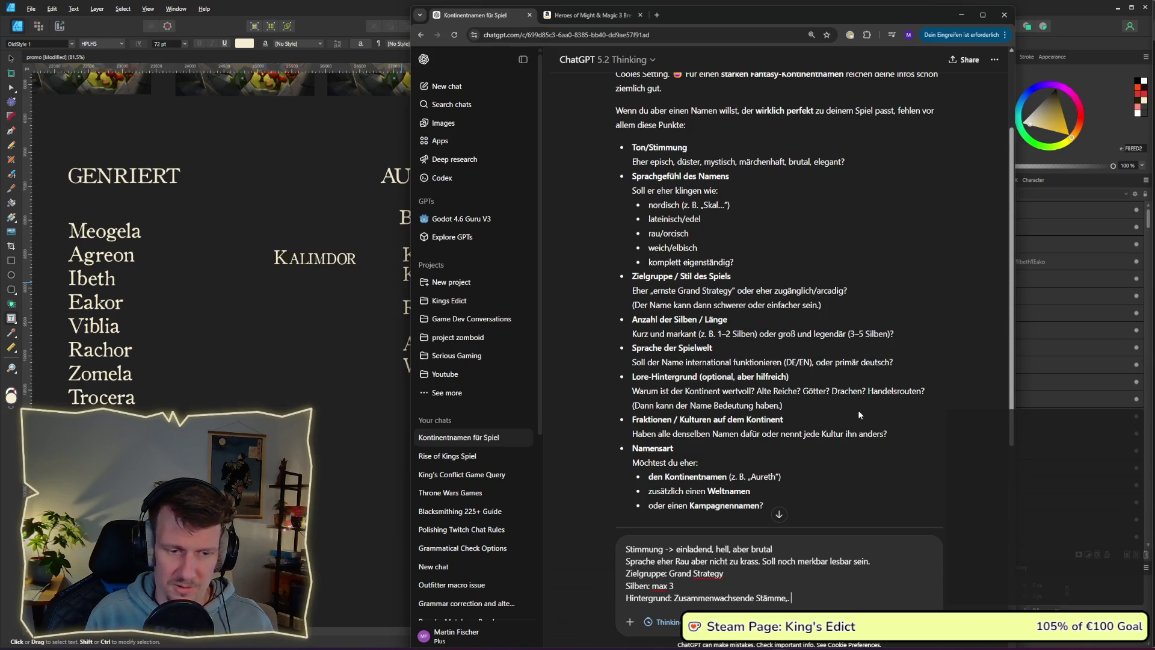
pyautogui.press('BackSpace')
pyautogui.press('BackSpace')
pyautogui.write(', die ein ')
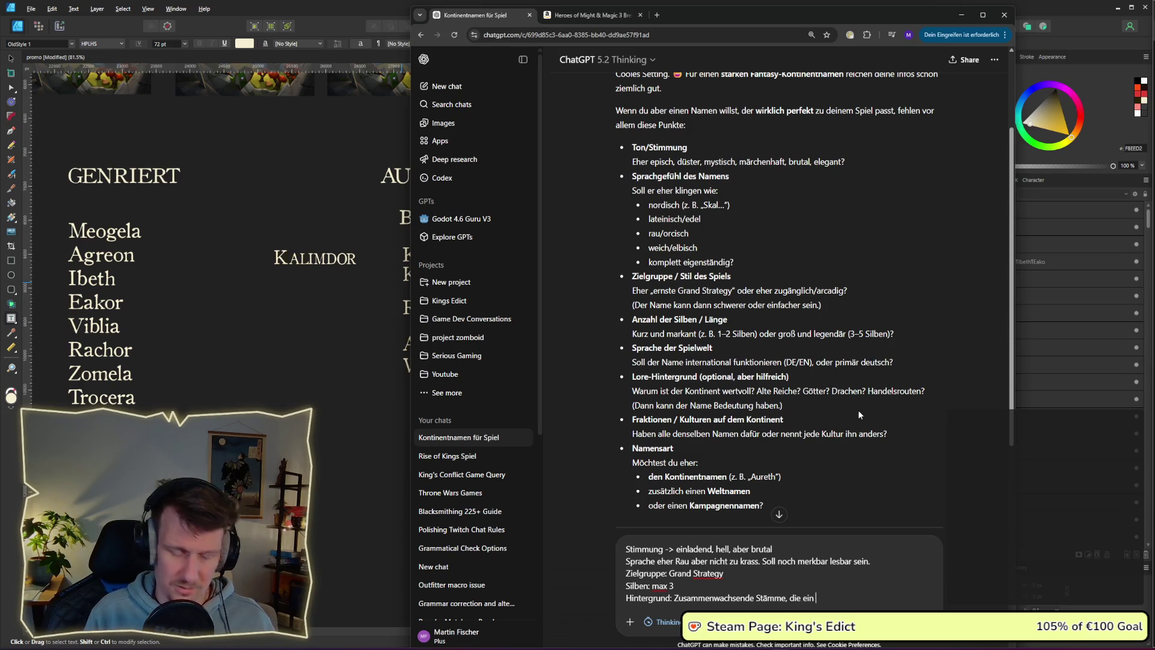
pyautogui.write('önigreich bilden werden.')
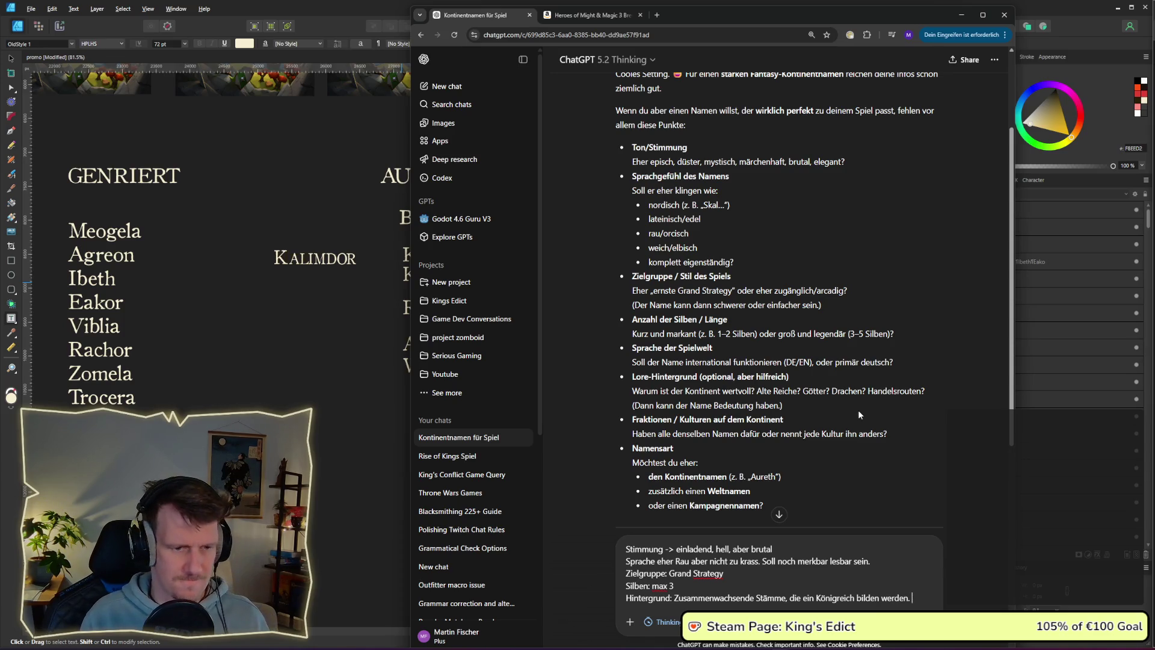
pyautogui.hotkey('shift', 'Return')
pyautogui.scroll(-1, 836, 400)
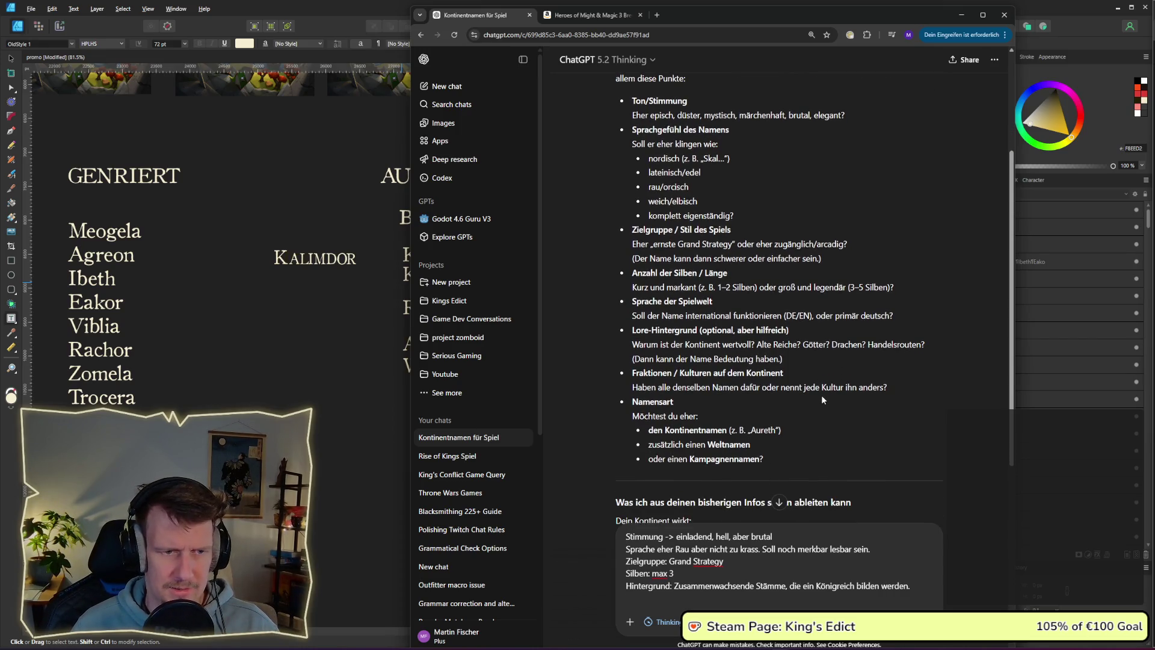
# Add the Kultur line: slightly mythical, gods, fear of nature, primitive-to-technical with magical beings.
pyautogui.write('Kultur:')
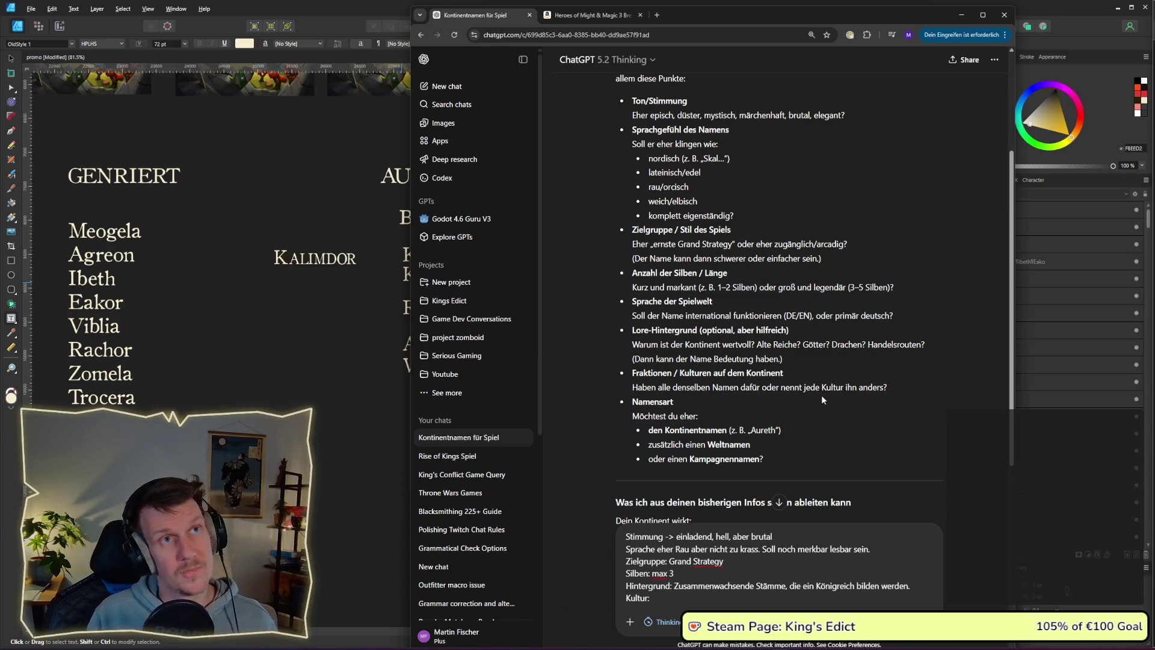
pyautogui.write('Leicht Mythish')
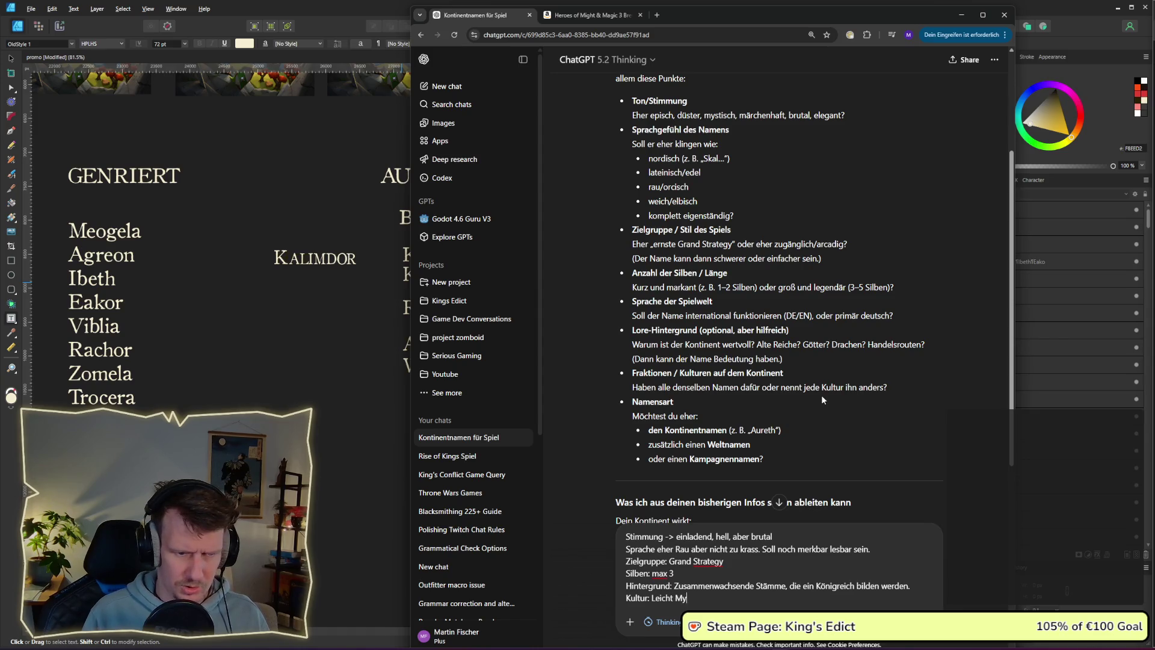
pyautogui.press('BackSpace')
pyautogui.press('BackSpace')
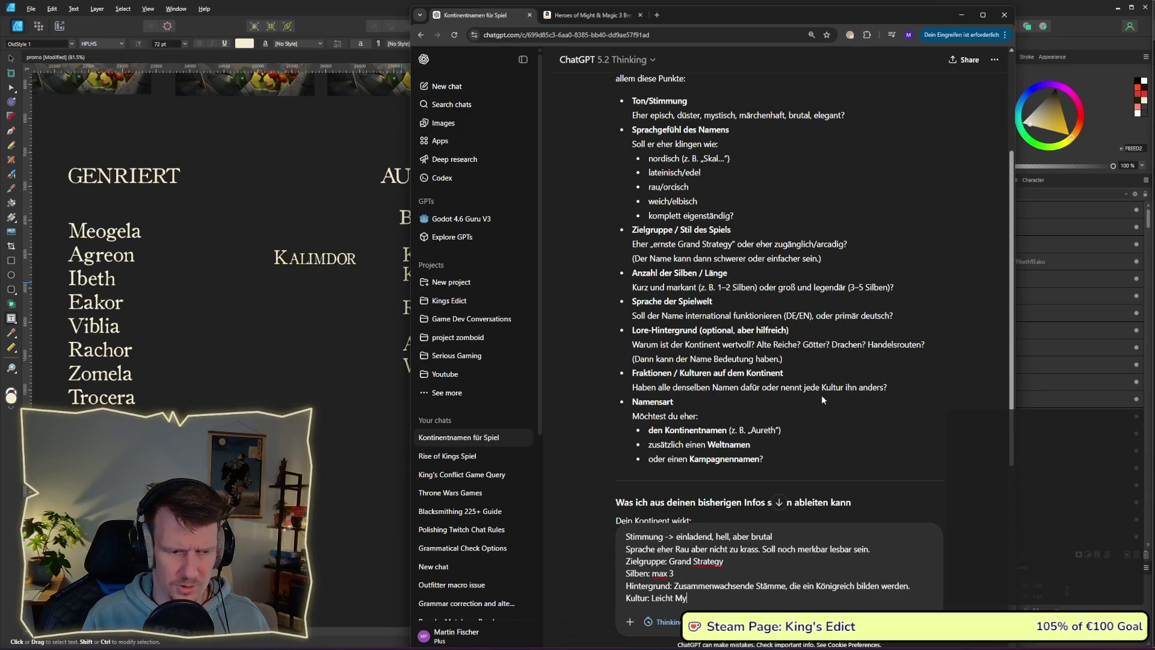
pyautogui.write('stisch, F')
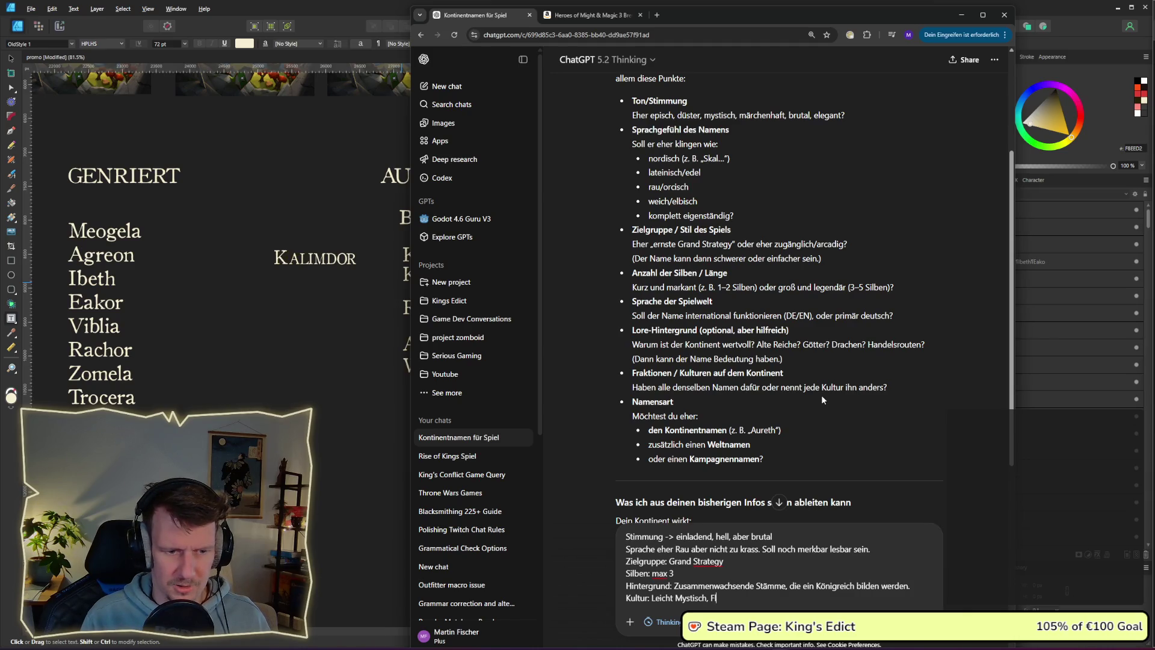
pyautogui.press('BackSpace')
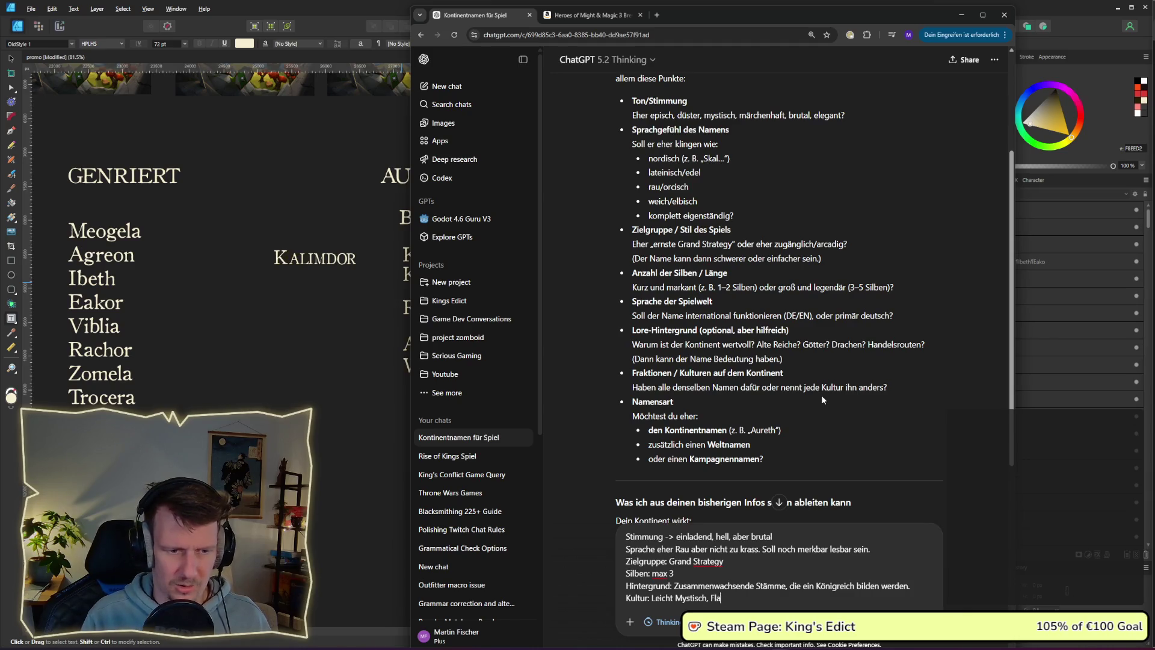
pyautogui.write('Glaube an Gö')
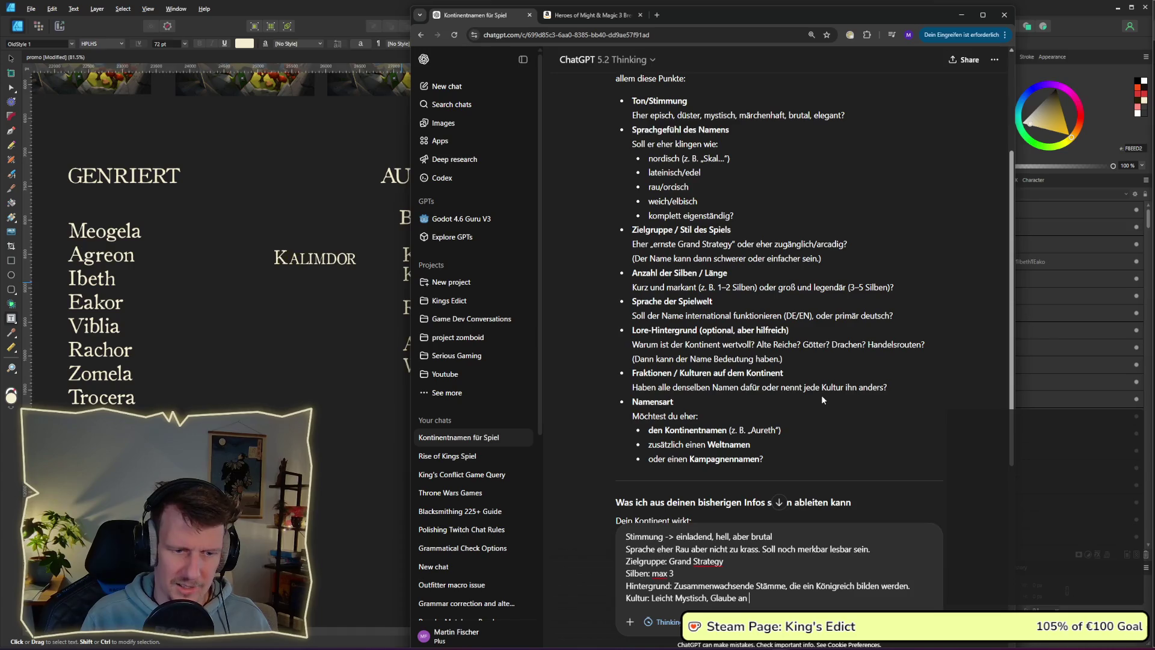
pyautogui.write('tt')
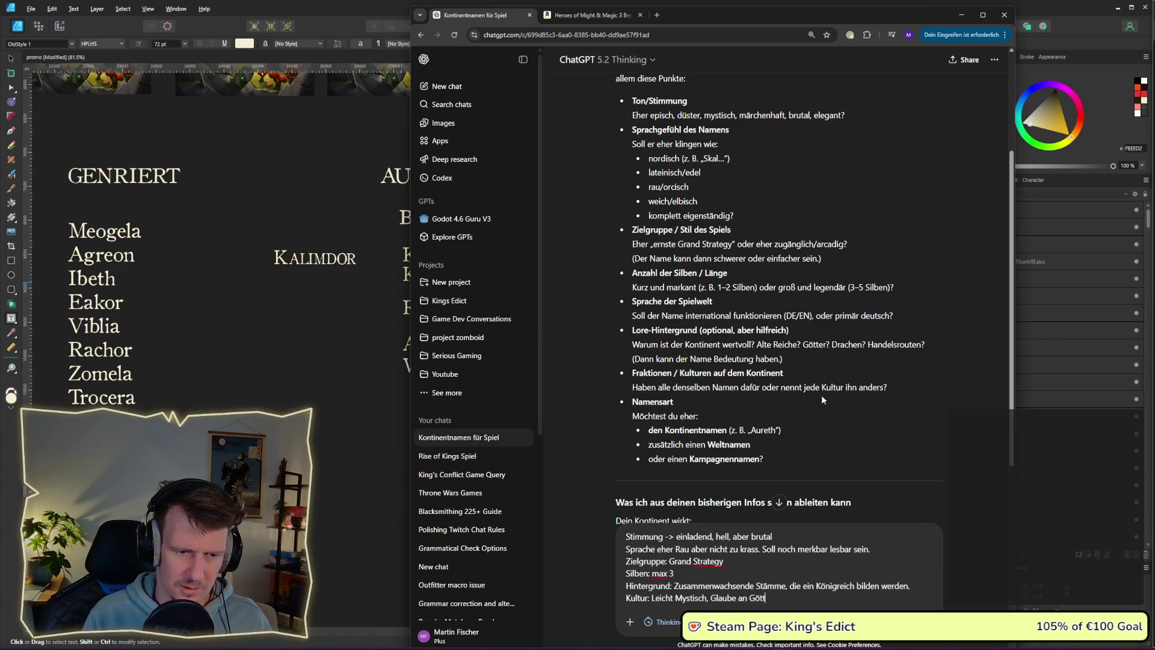
pyautogui.write('er, Angst vor der NAtur')
pyautogui.press('BackSpace')
pyautogui.press('BackSpace')
pyautogui.press('BackSpace')
pyautogui.write('aturgew')
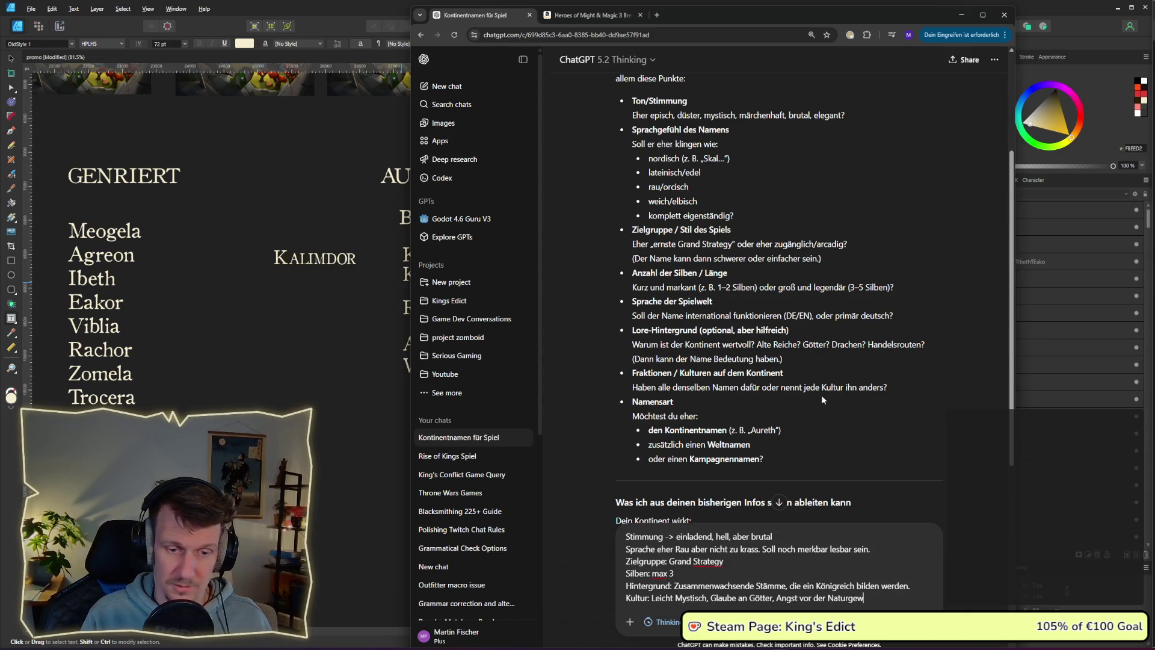
pyautogui.write('alt.')
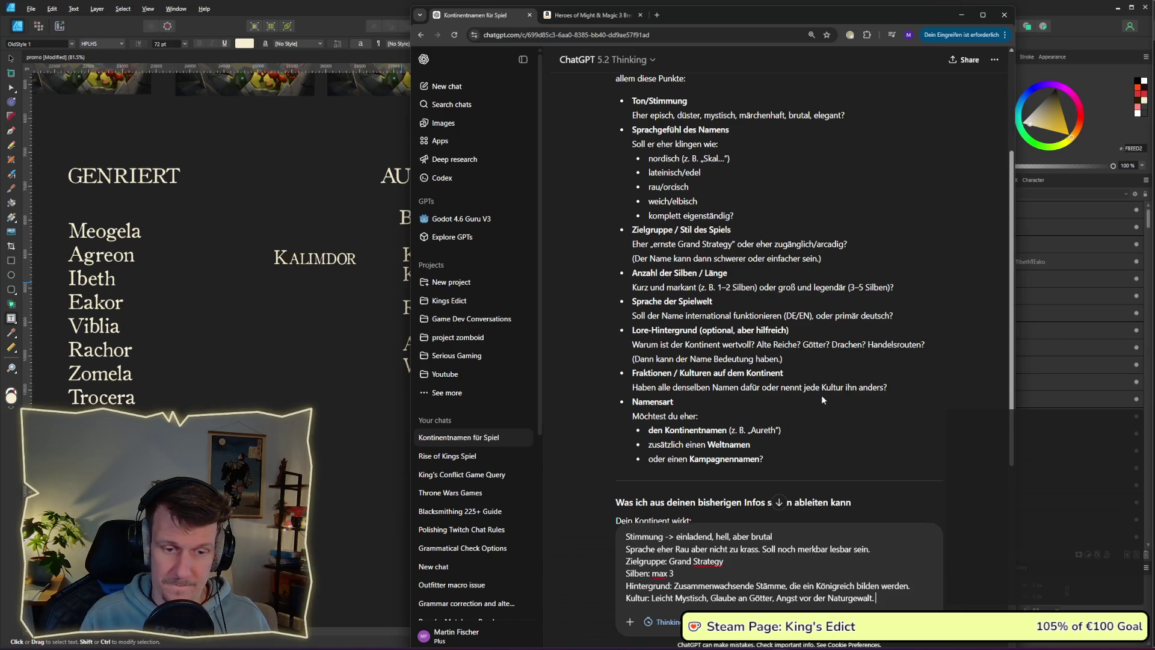
pyautogui.write('The')
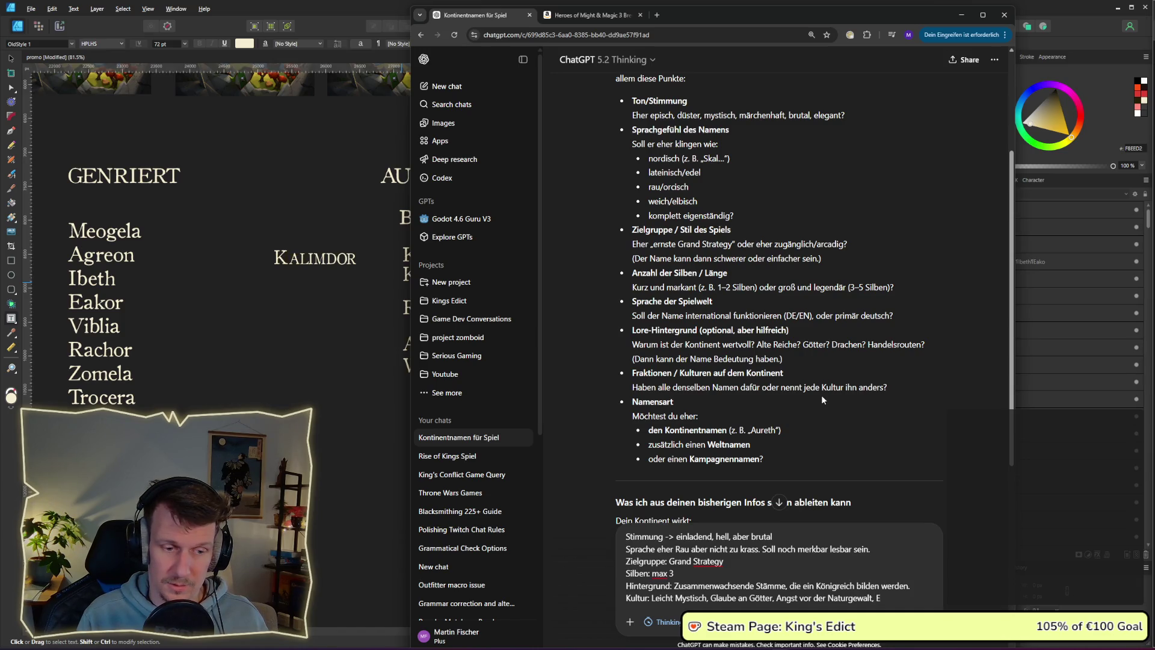
pyautogui.write('ntw')
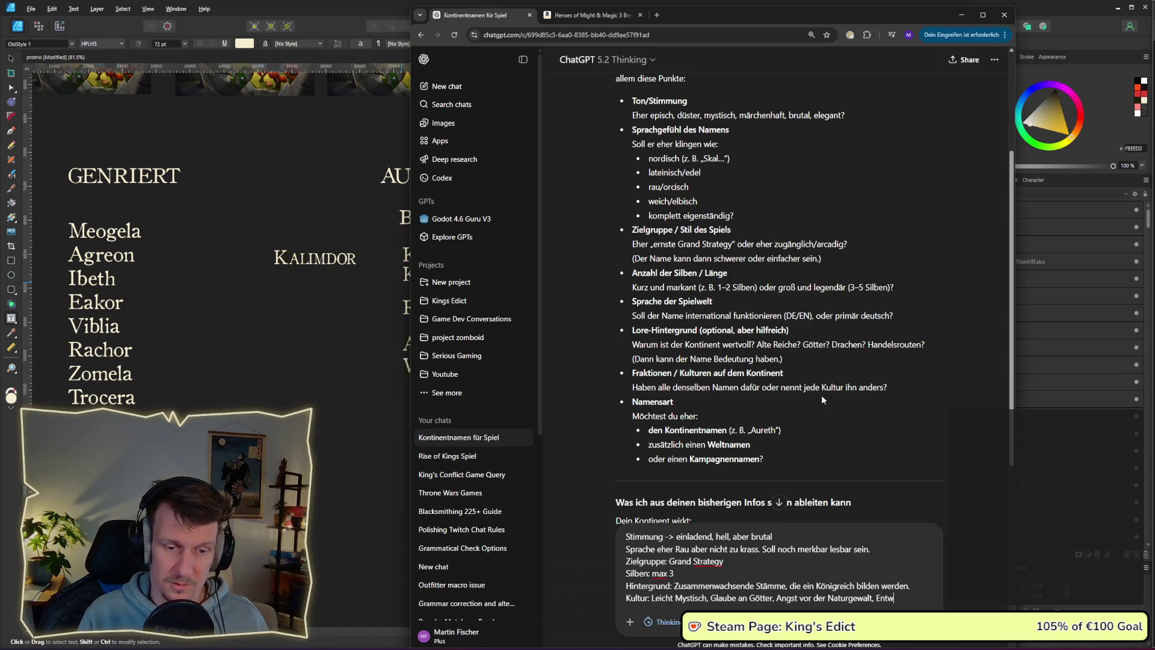
pyautogui.write('cj')
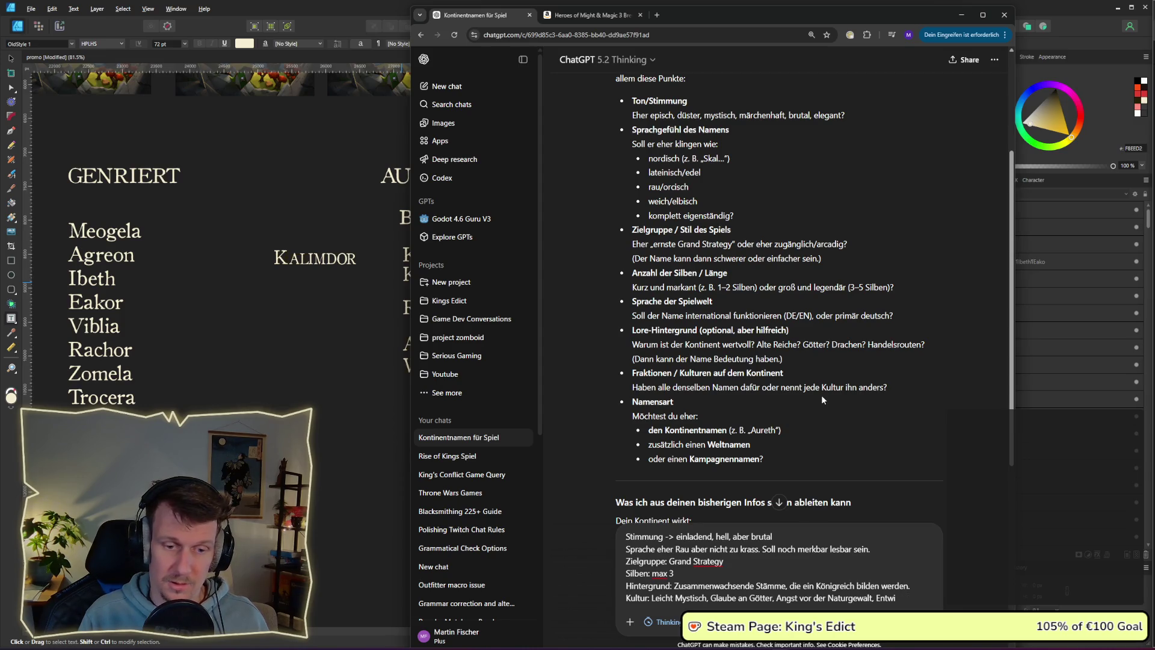
pyautogui.write('lung vom Prom')
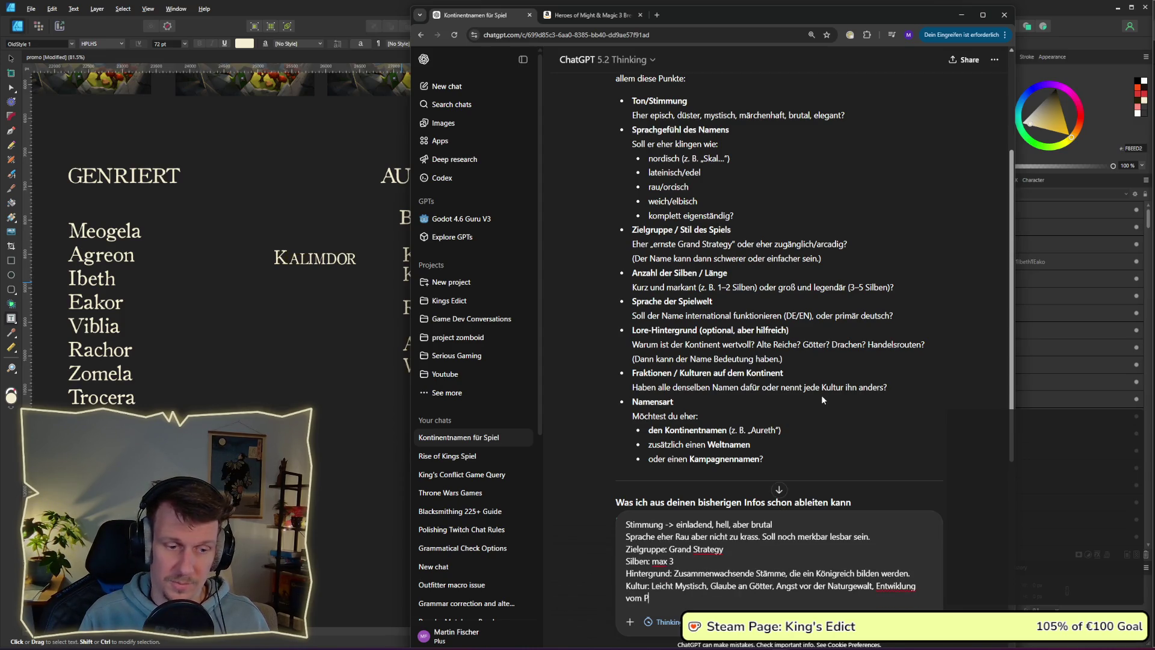
pyautogui.press('BackSpace')
pyautogui.press('BackSpace')
pyautogui.write('imiti')
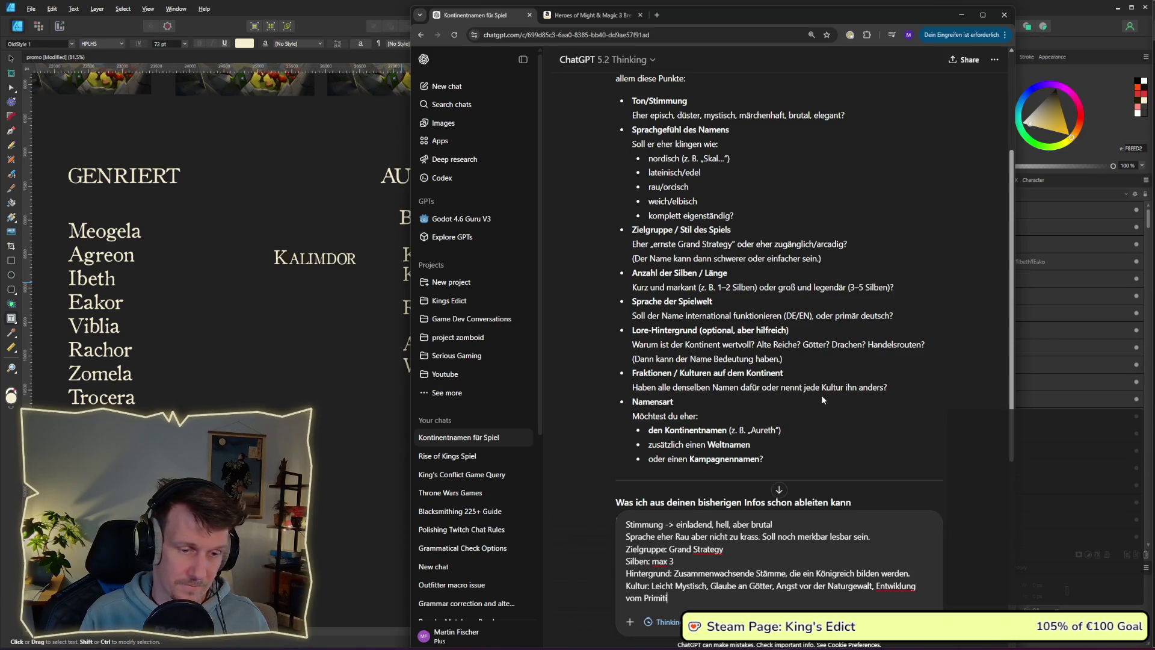
pyautogui.write('ven zum tec')
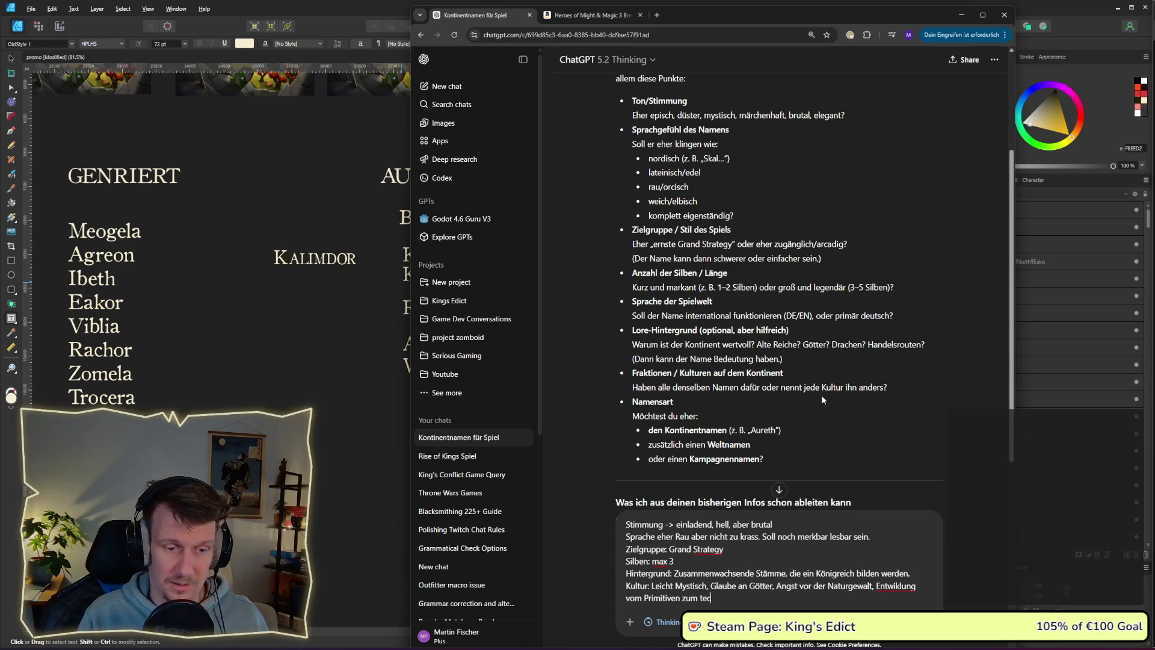
pyautogui.write('hnischen mit leicht m')
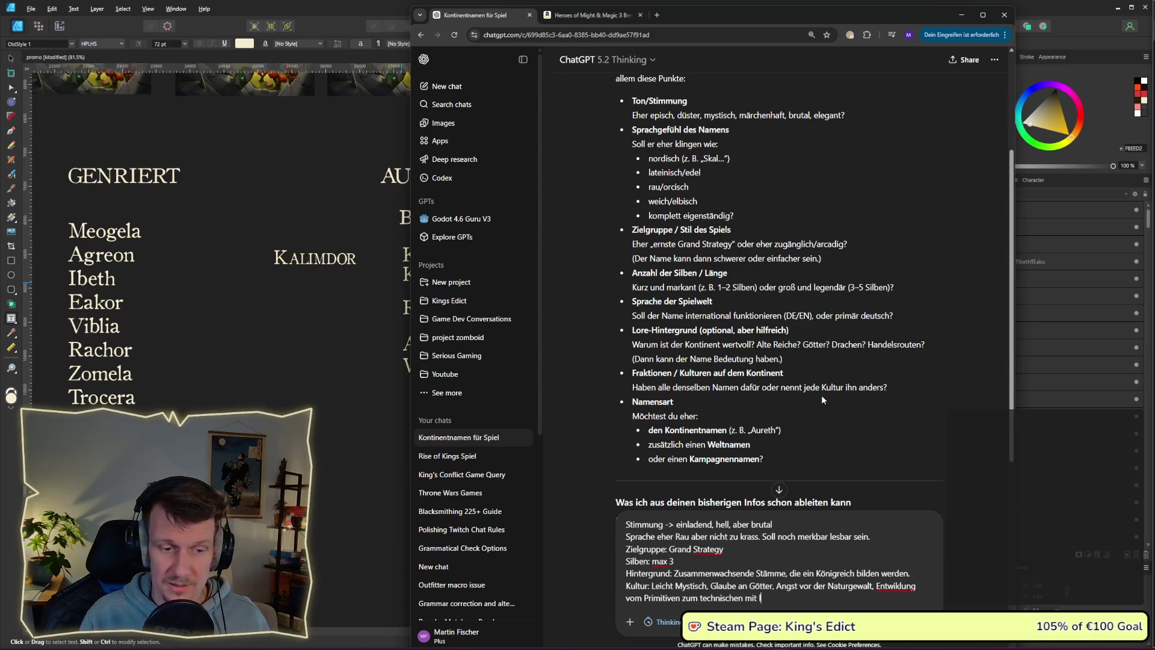
pyautogui.write('agischen w')
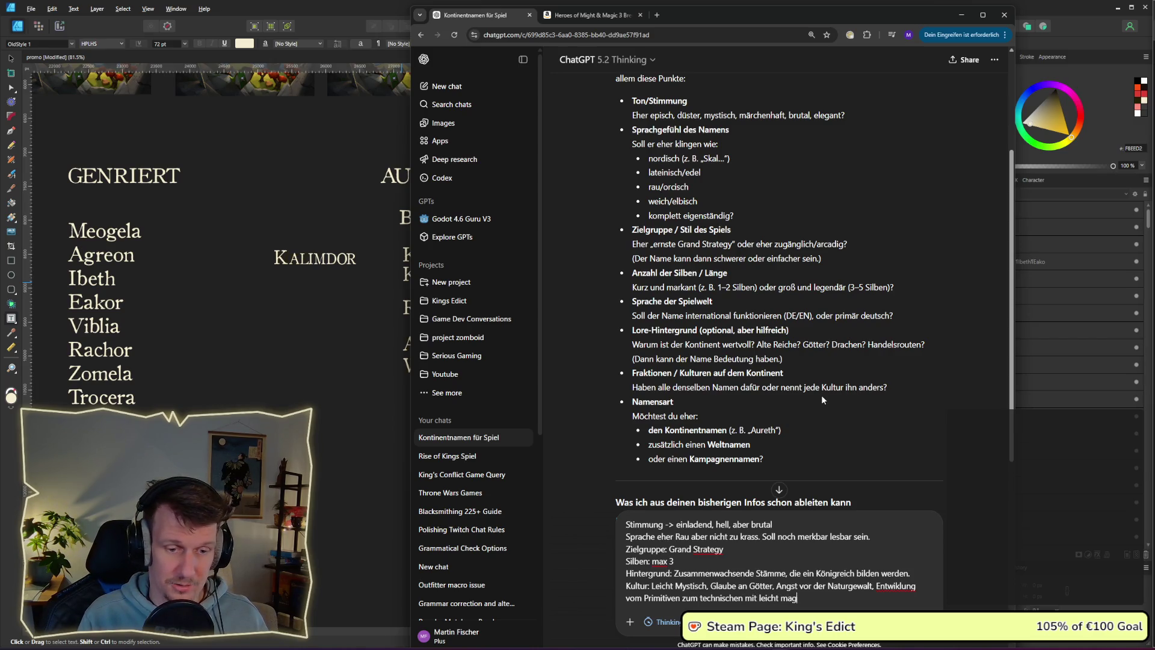
pyautogui.press('BackSpace')
pyautogui.write('We')
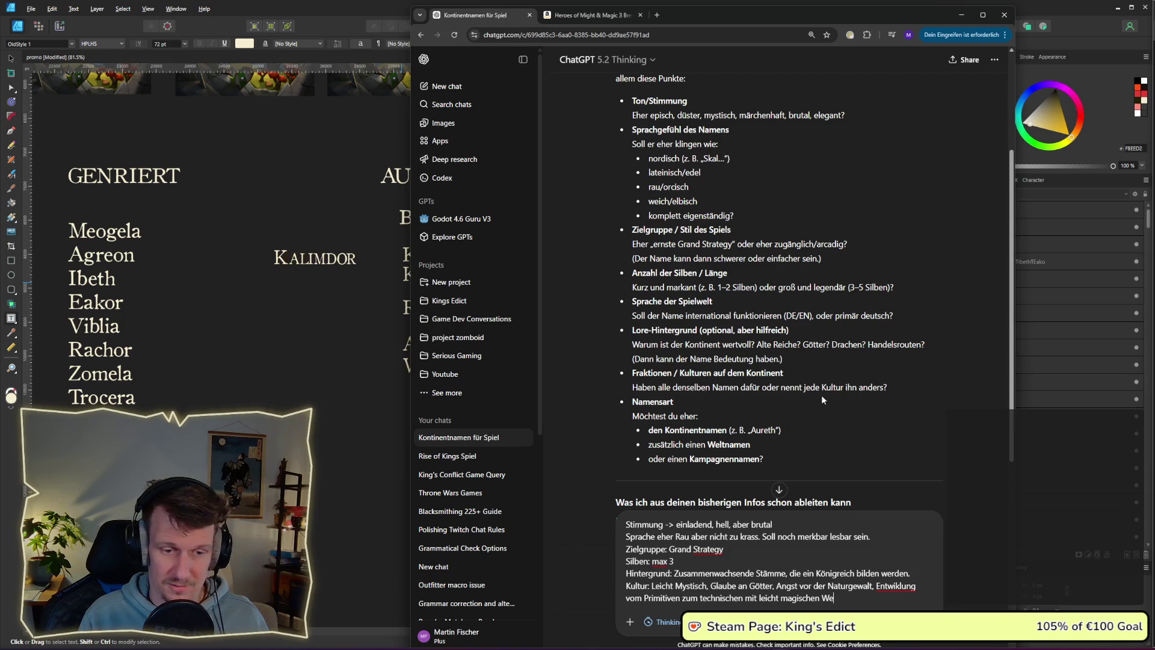
pyautogui.write('sen / ')
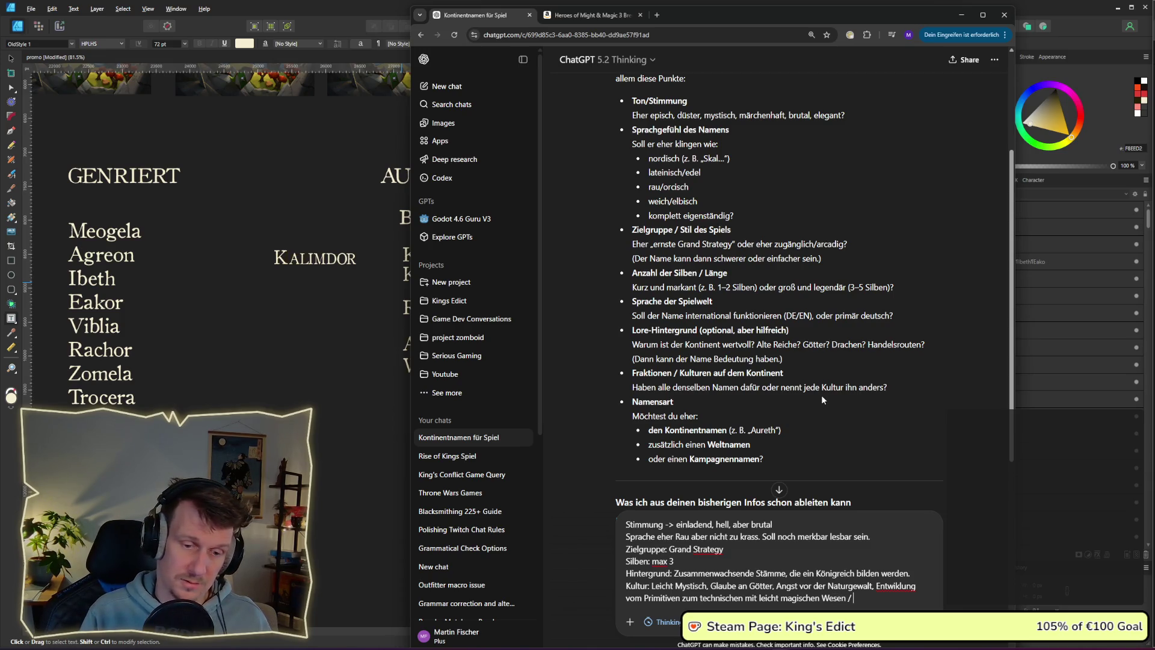
pyautogui.write('Pa')
pyautogui.write('nom')
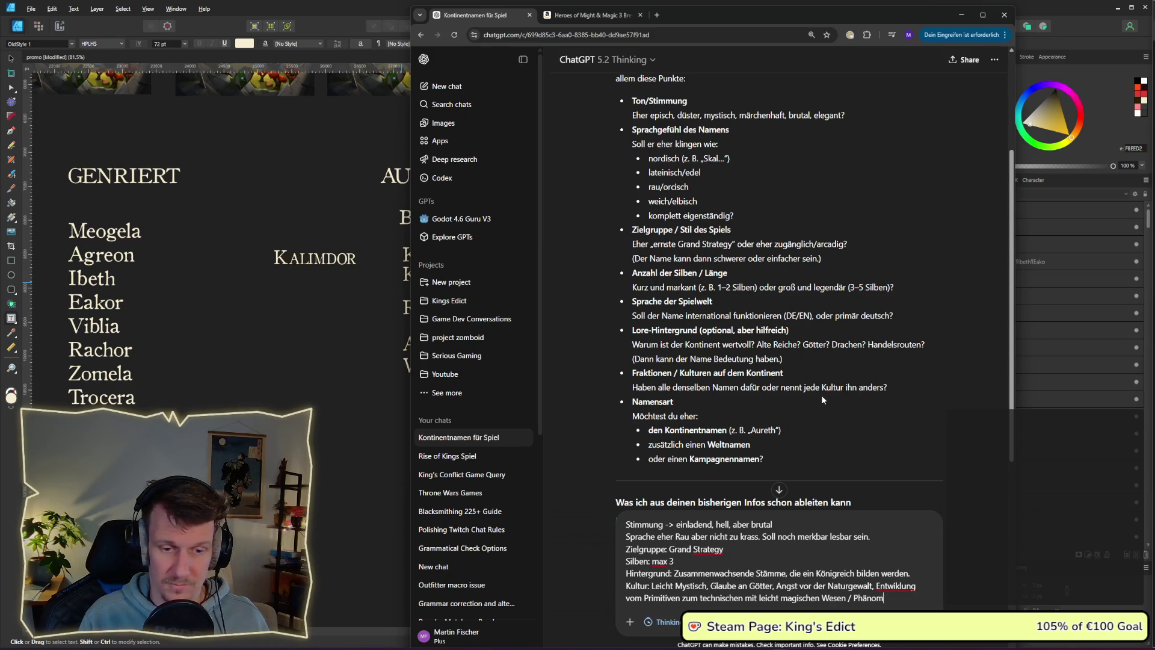
pyautogui.write('nen')
pyautogui.press('Return')
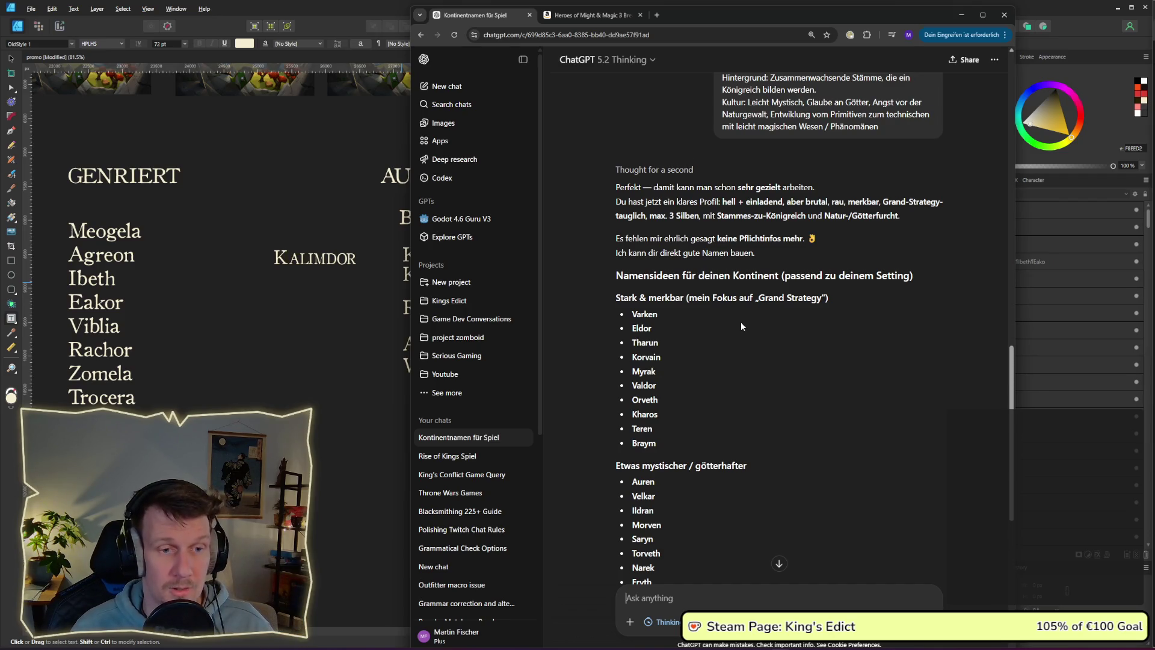
# Scroll through ChatGPT's grouped continent name lists and the Top 10 suggestions.
pyautogui.scroll(-1, 741, 321)
pyautogui.scroll(-5, 755, 300)
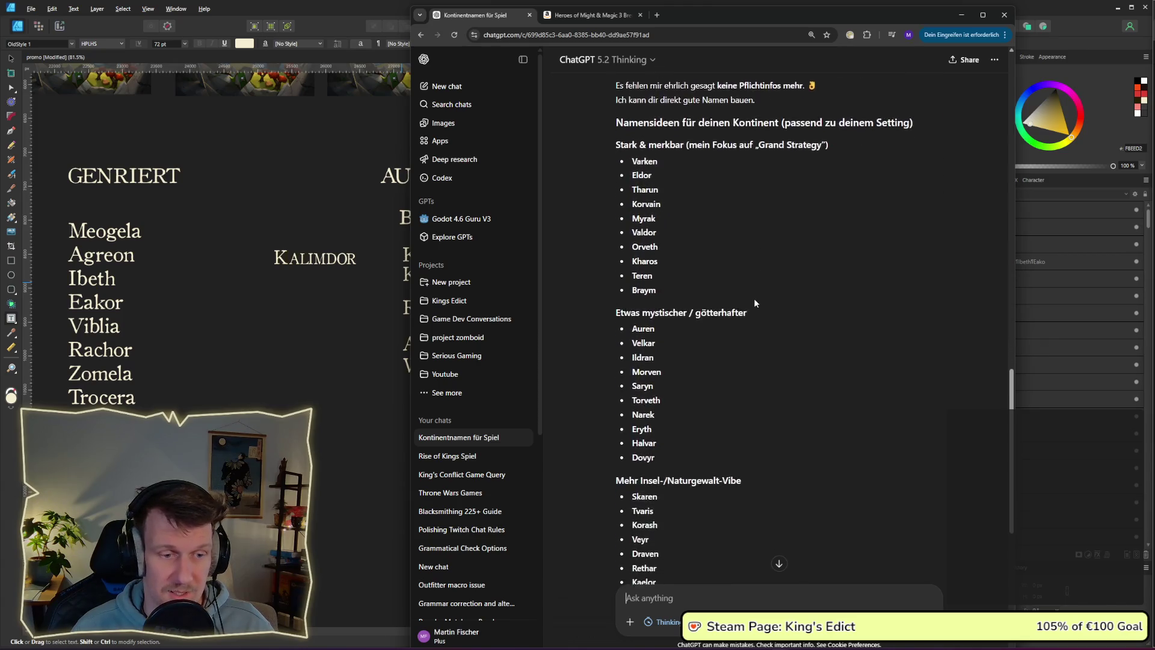
pyautogui.scroll(-4, 755, 302)
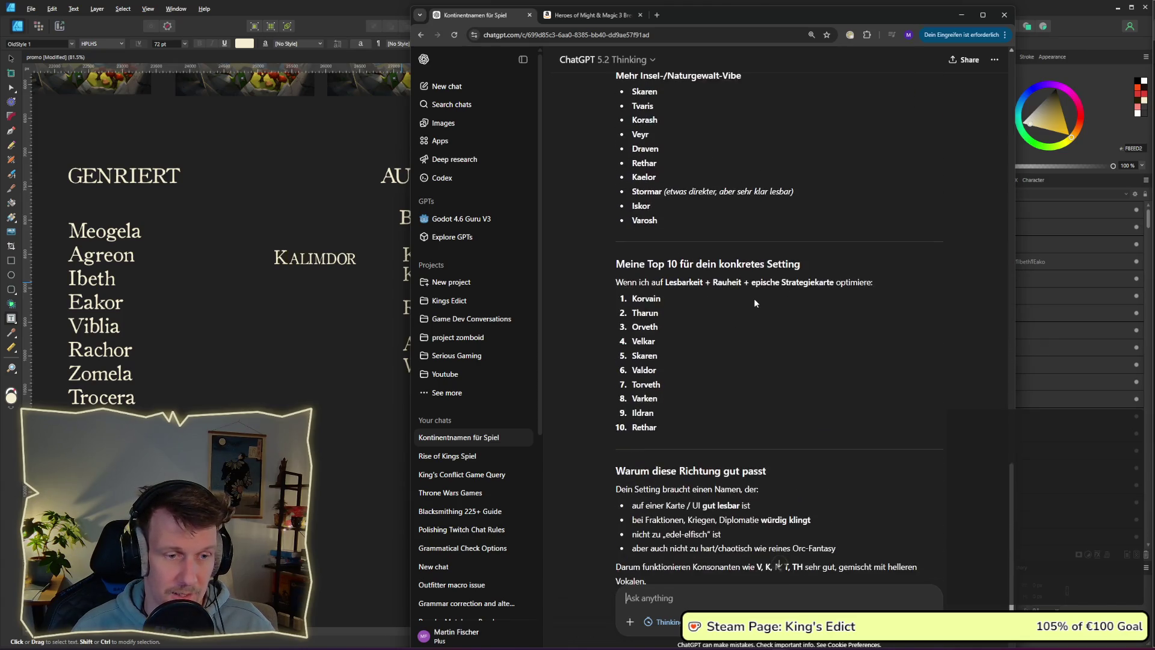
pyautogui.scroll(2, 755, 303)
pyautogui.scroll(4, 755, 302)
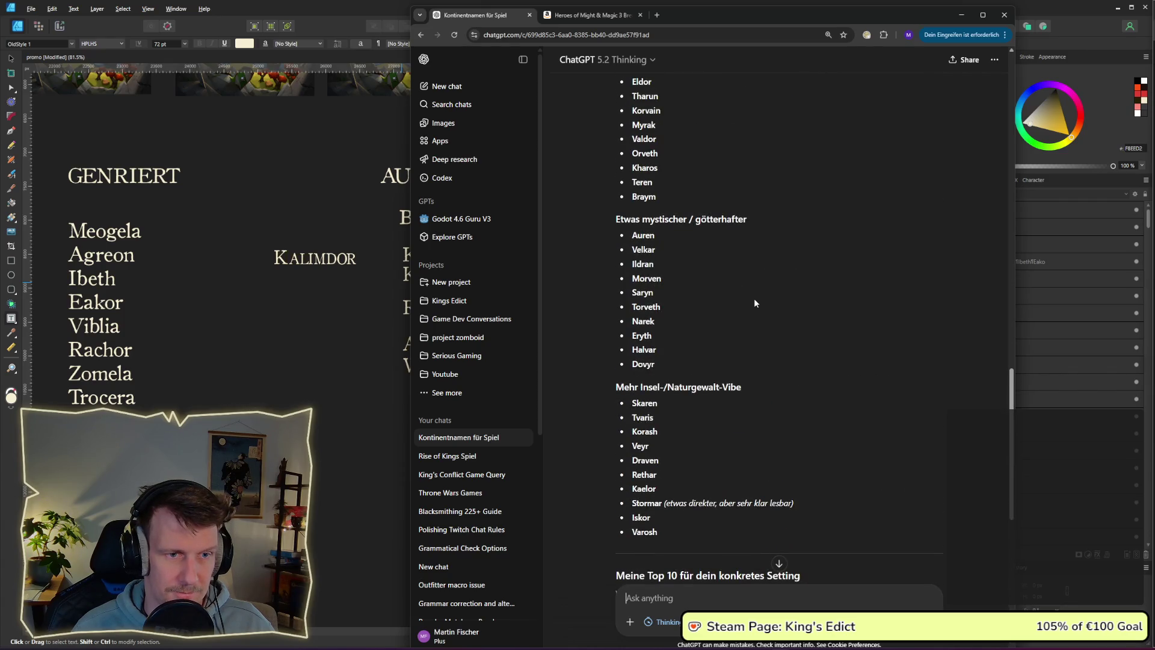
pyautogui.scroll(2, 755, 302)
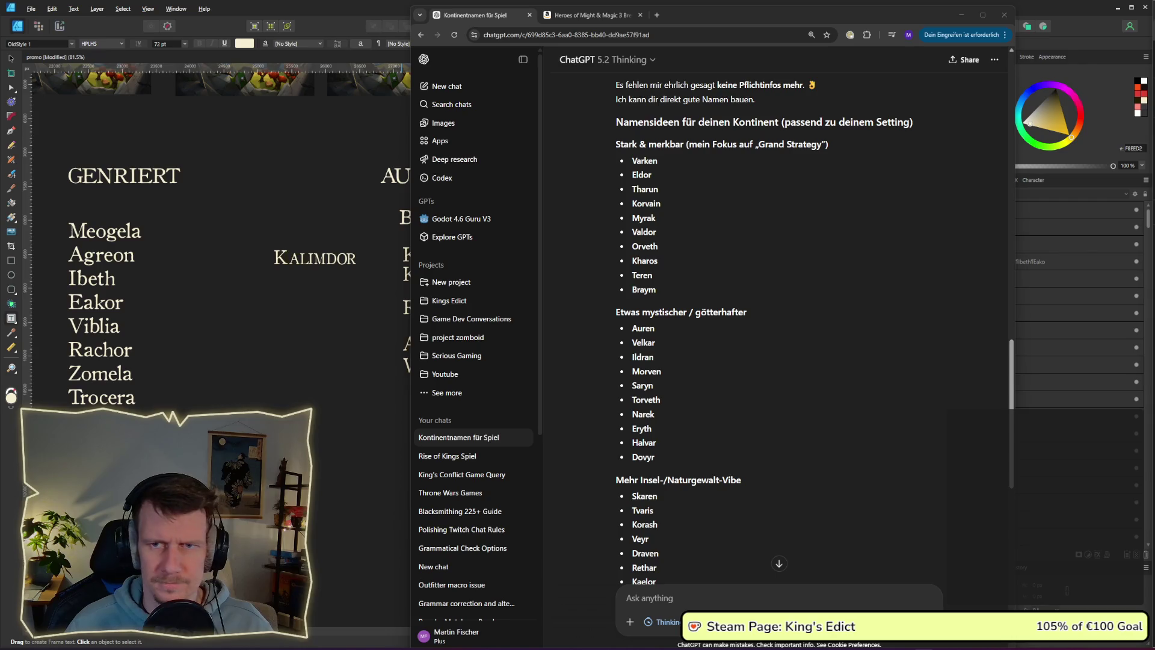
pyautogui.click(667, 161)
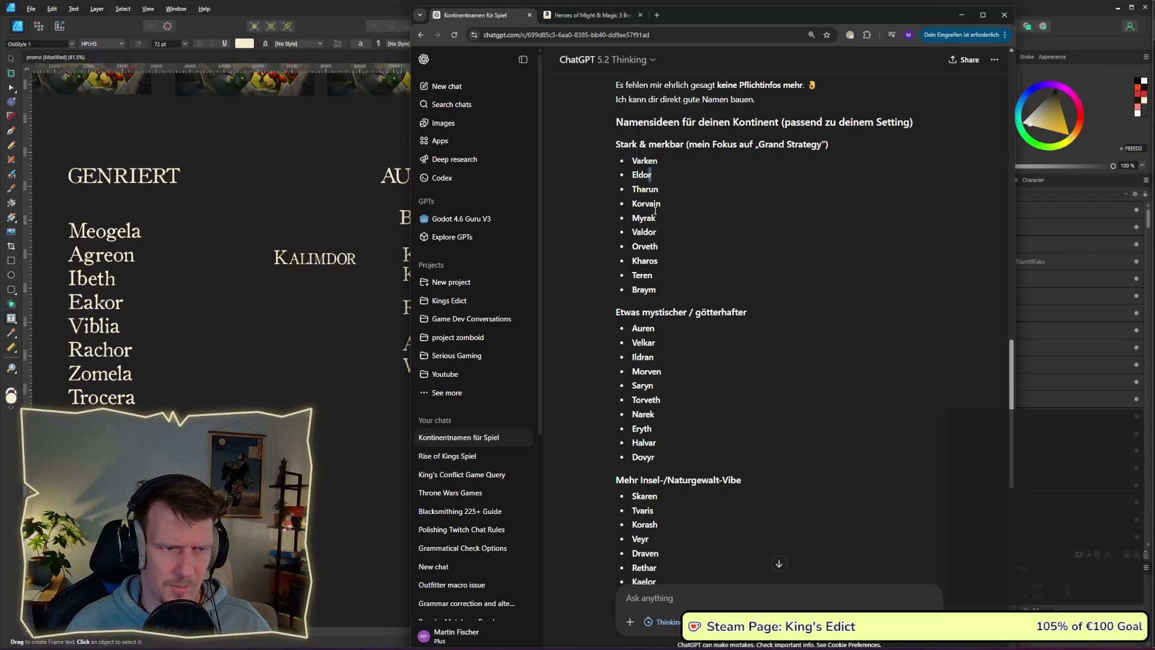
pyautogui.doubleClick(634, 261)
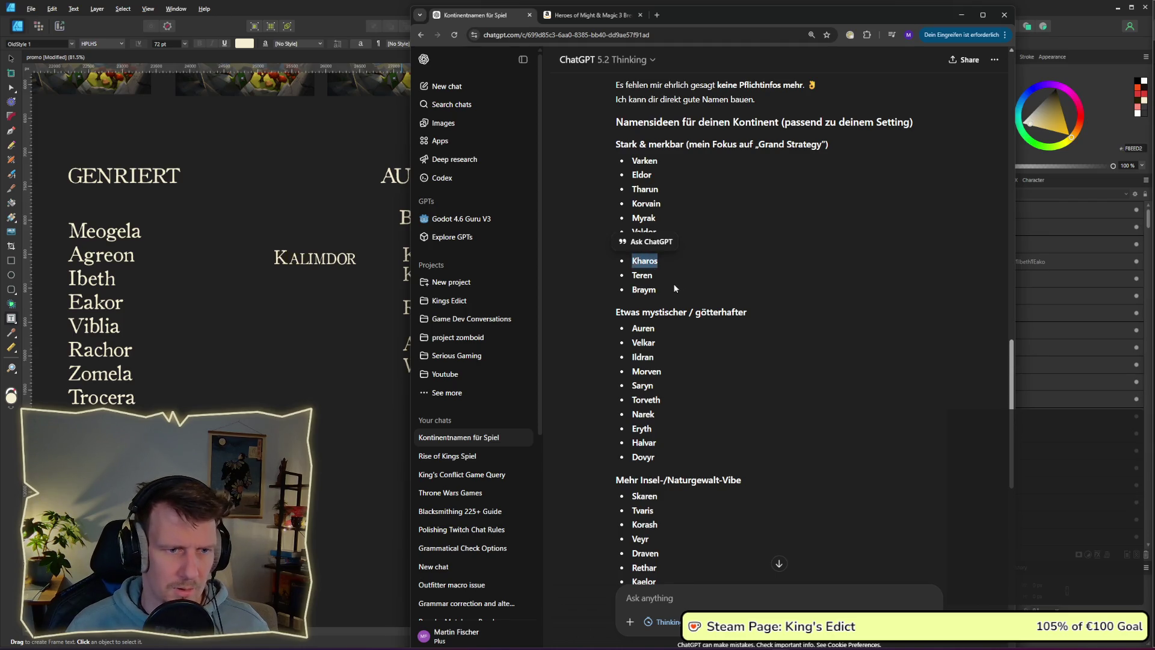
pyautogui.click(693, 254)
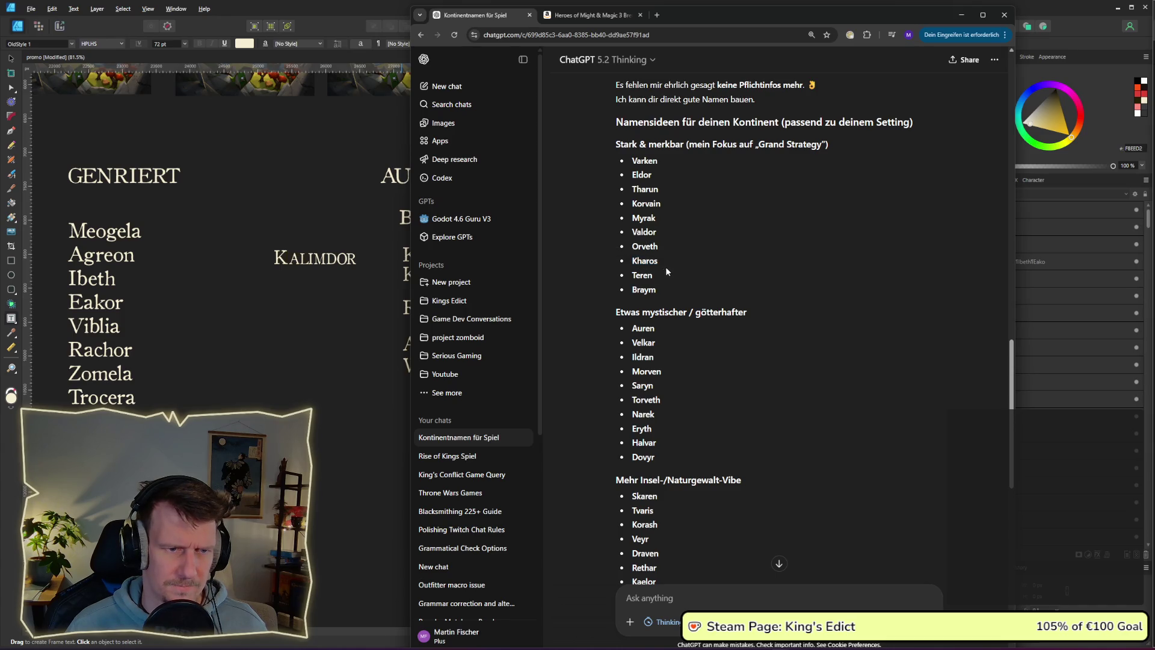
# Duplicate the existing name list under the KI heading and select all its text.
pyautogui.click(338, 438)
pyautogui.moveTo(709, 227)
pyautogui.mouseDown()
pyautogui.moveTo(773, 301)
pyautogui.moveTo(826, 398)
pyautogui.mouseUp()
pyautogui.click(10, 59)
pyautogui.click(113, 260)
pyautogui.moveTo(90, 309)
pyautogui.mouseDown()
pyautogui.moveTo(304, 319)
pyautogui.moveTo(699, 293)
pyautogui.mouseUp()
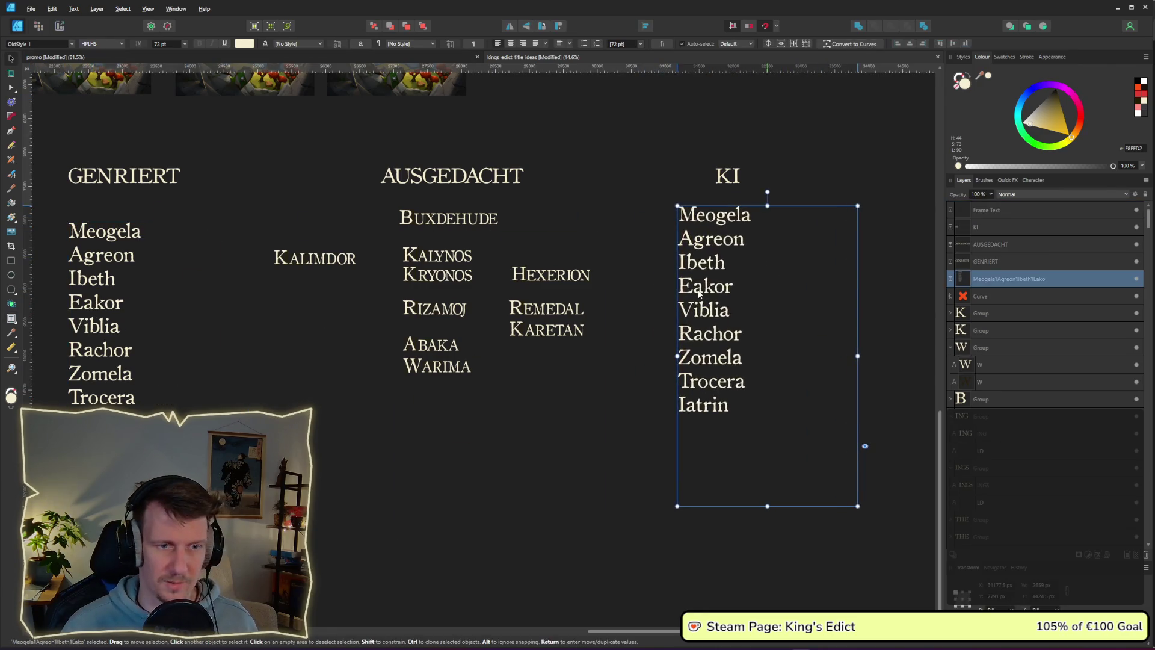
pyautogui.press('t')
pyautogui.moveTo(732, 407); pyautogui.dragTo(657, 219)
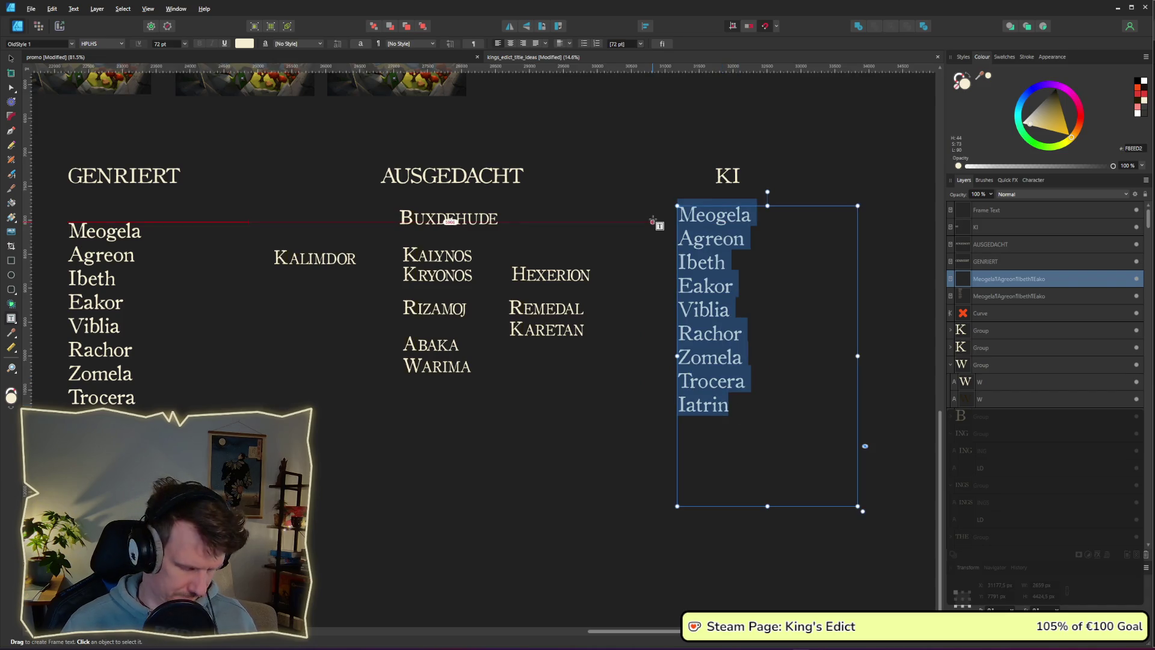
# Replace the copied names with Kharos and Teren.
pyautogui.write('Kharos')
pyautogui.press('Return')
pyautogui.write('Teren')
pyautogui.press('BackSpace')
pyautogui.press('BackSpace')
pyautogui.press('BackSpace')
pyautogui.write('eren')
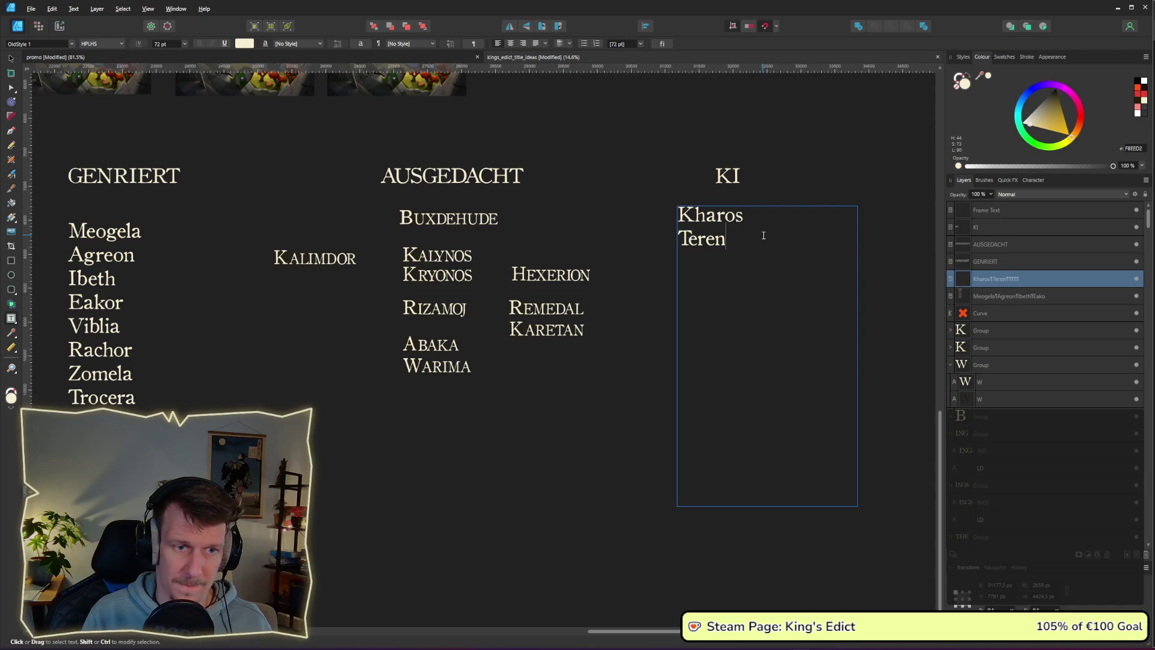
# Copy Tharun from ChatGPT's suggestions and paste it as the third KI name.
pyautogui.hotkey('alt', 'Tab')
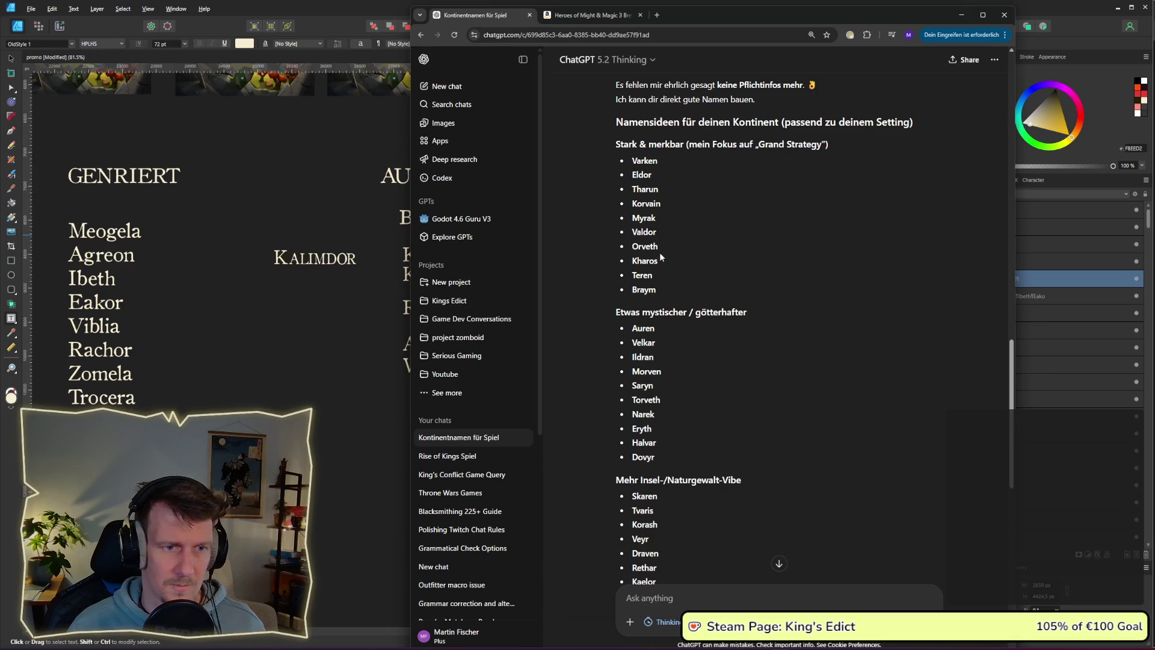
pyautogui.moveTo(662, 218)
pyautogui.mouseDown()
pyautogui.moveTo(632, 217)
pyautogui.moveTo(628, 206)
pyautogui.moveTo(684, 185)
pyautogui.moveTo(630, 192)
pyautogui.mouseUp()
pyautogui.hotkey('ctrl', 'c')
pyautogui.click(681, 221)
pyautogui.hotkey('alt', 'Tab')
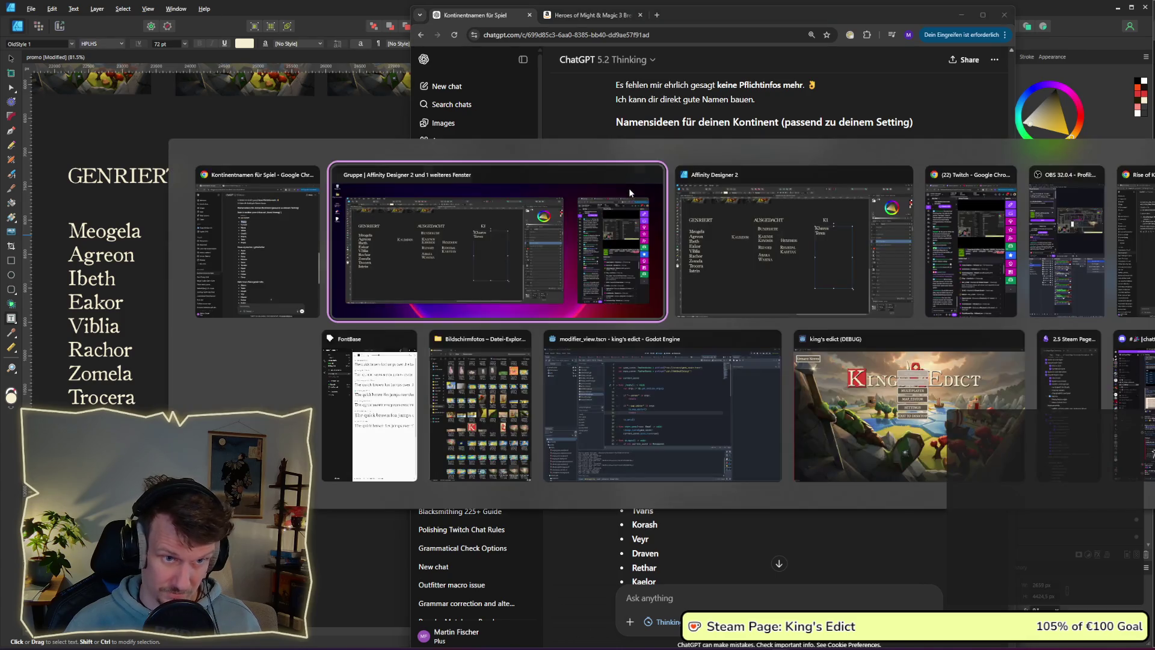
pyautogui.click(717, 207)
pyautogui.click(733, 237)
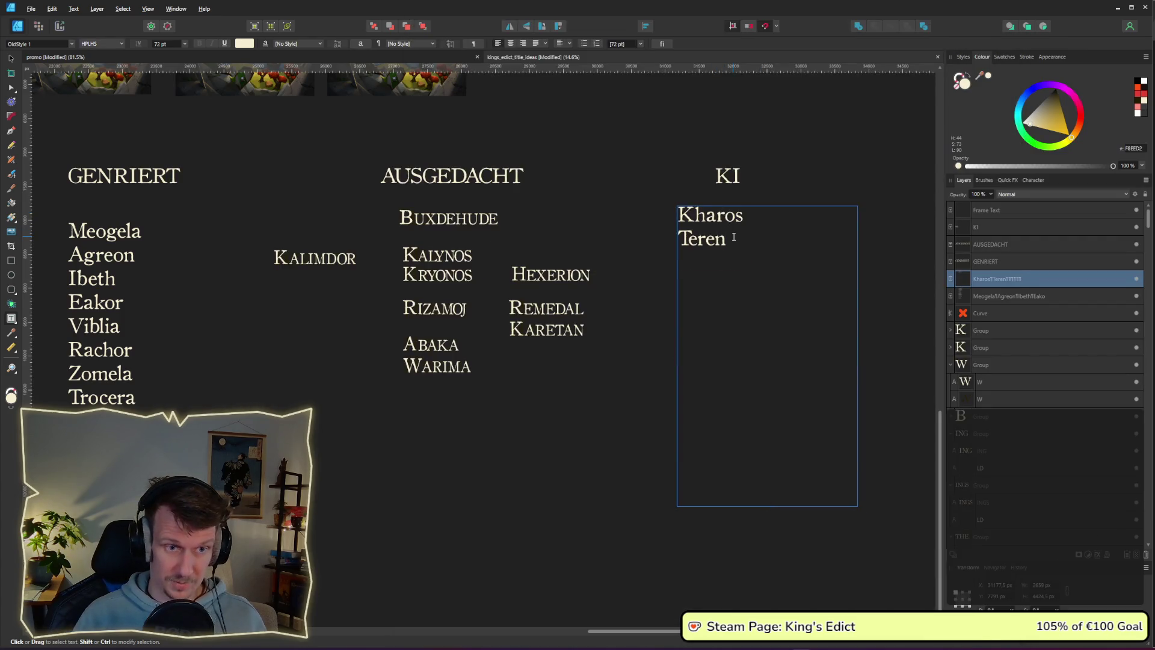
pyautogui.press('Return')
pyautogui.hotkey('ctrl', 'v')
pyautogui.press('Escape')
# Pick the next candidate name, Eryth, from ChatGPT's reply.
pyautogui.hotkey('alt', 'Tab')
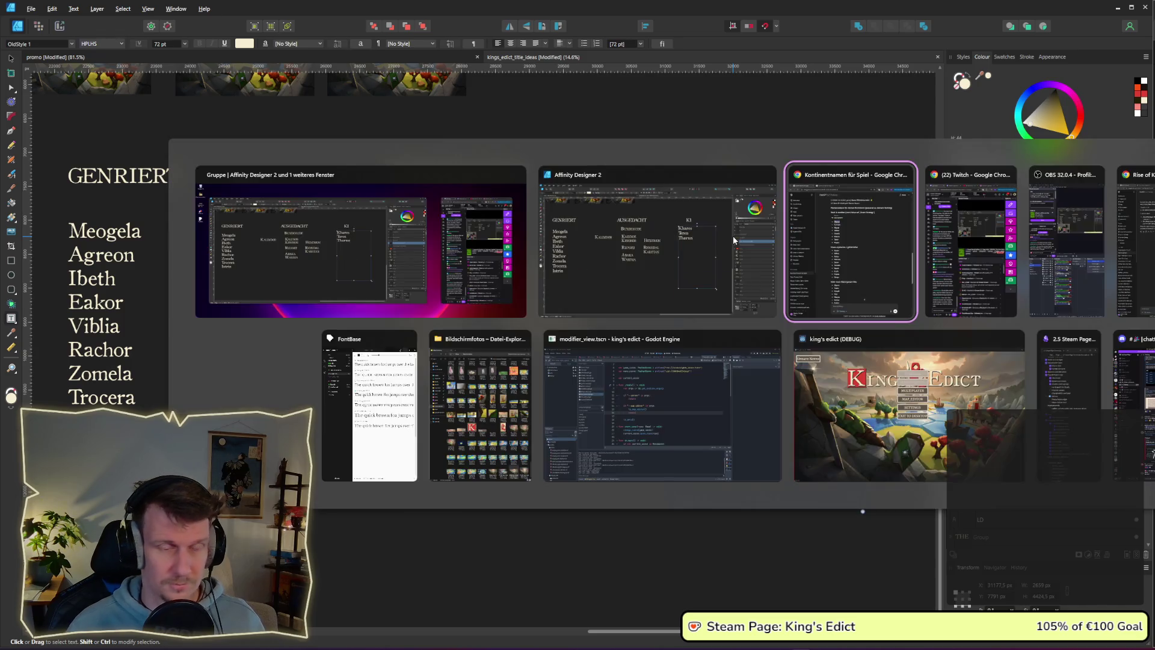
pyautogui.scroll(-2, 659, 274)
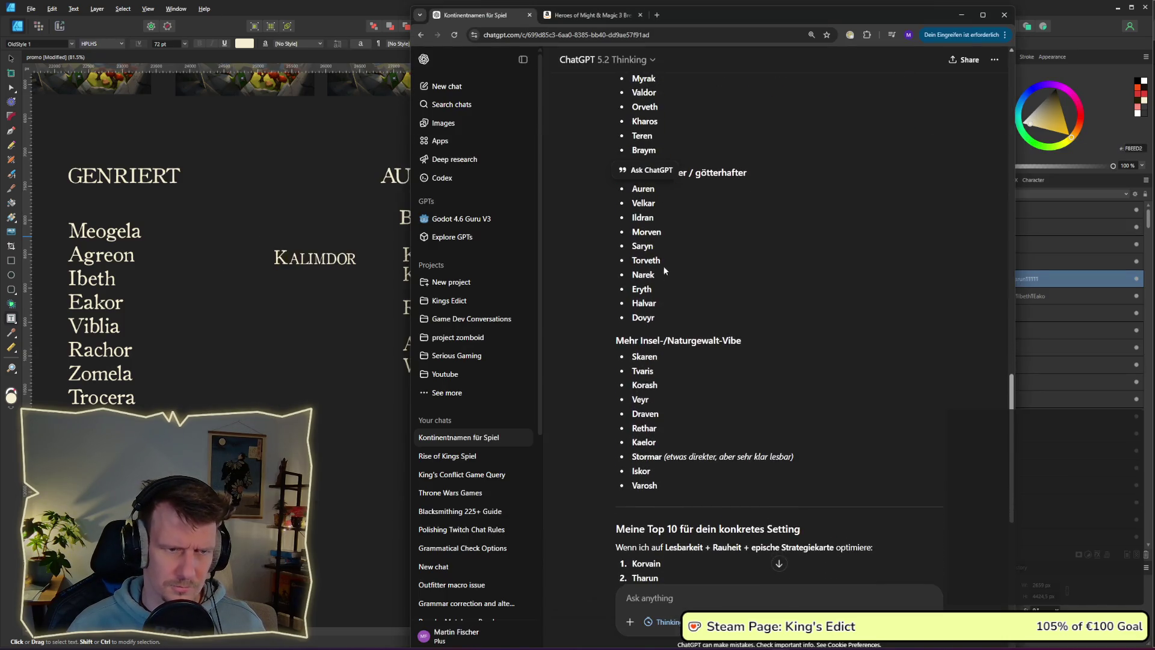
pyautogui.click(669, 196)
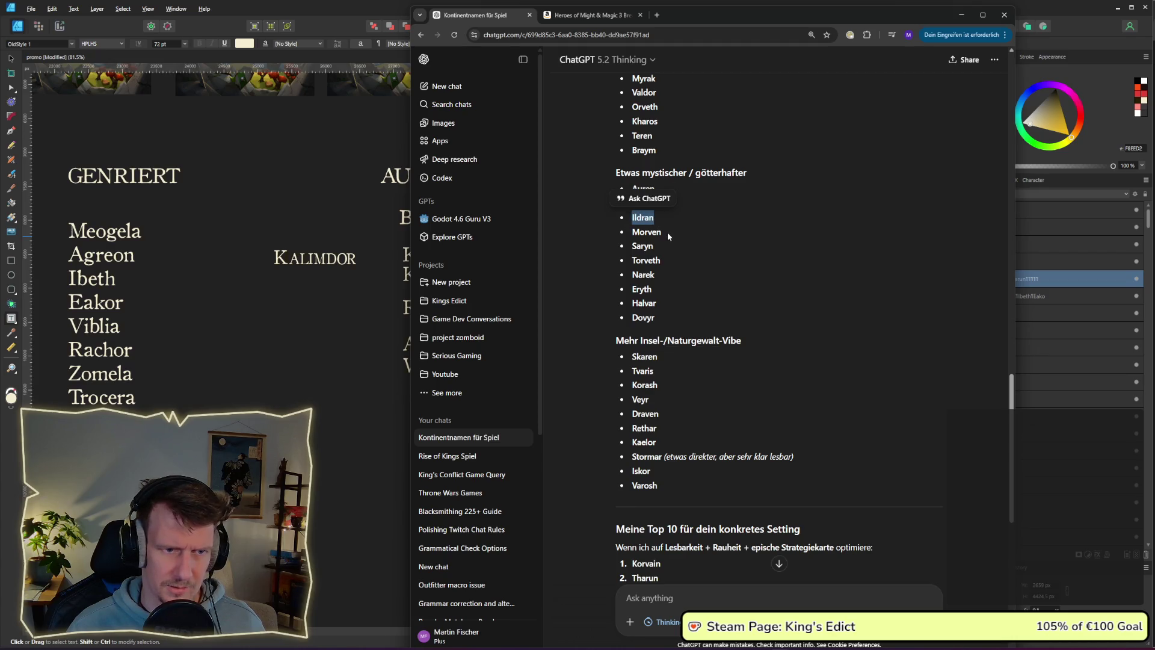
pyautogui.doubleClick(663, 258)
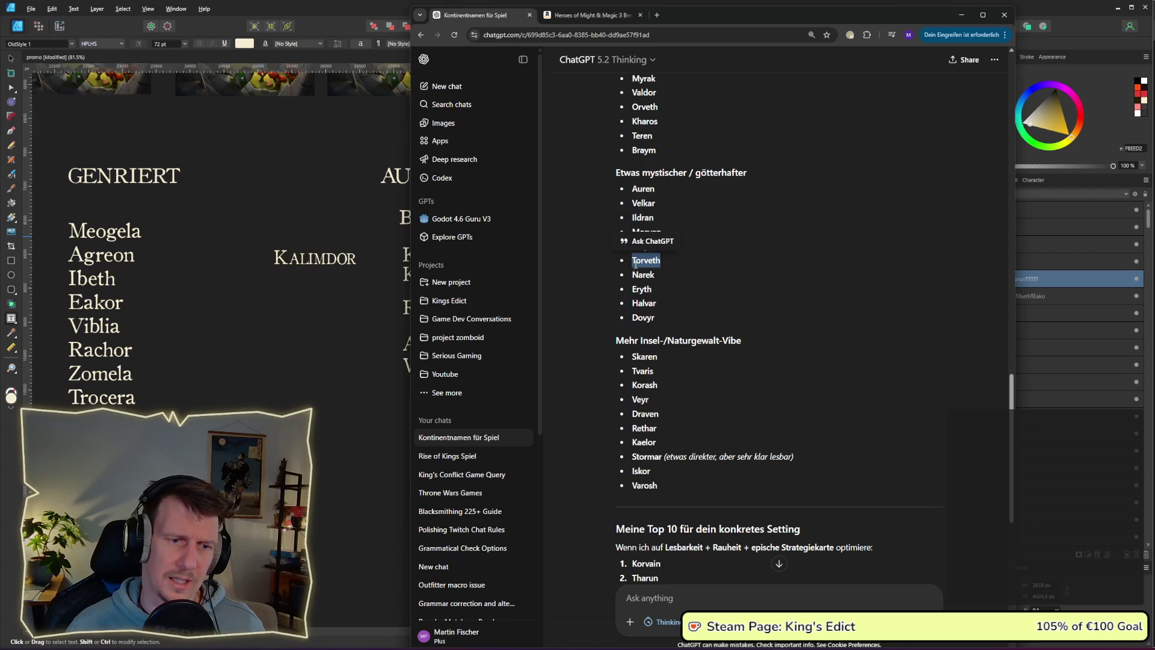
pyautogui.moveTo(663, 290); pyautogui.dragTo(634, 289)
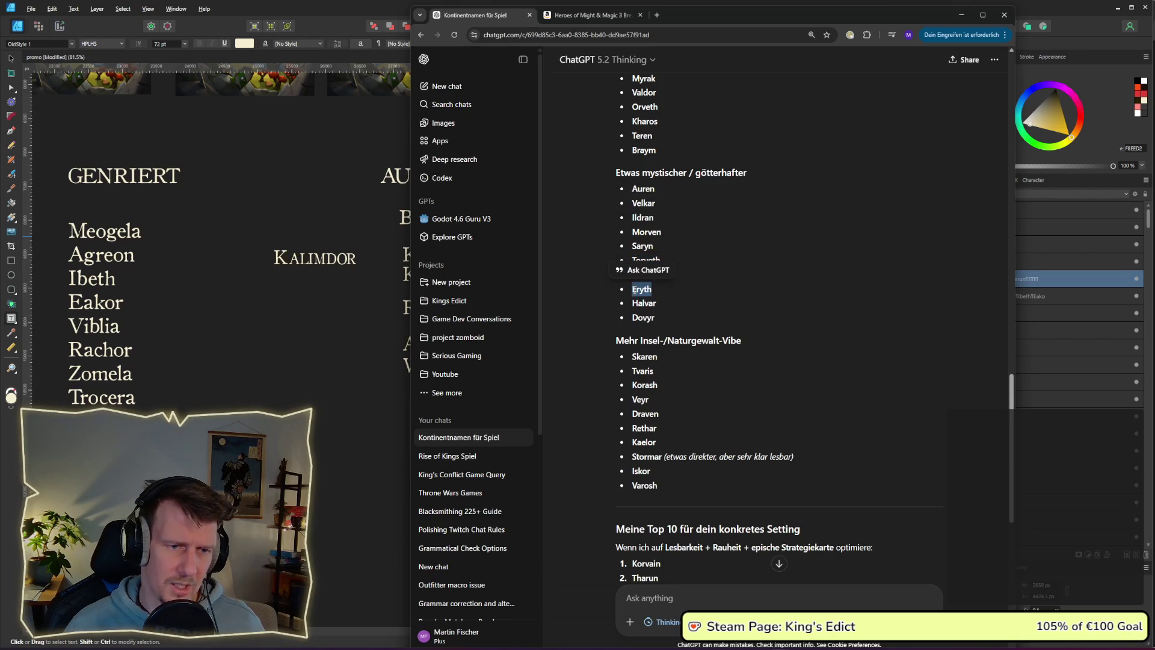
pyautogui.hotkey('alt', 'Tab')
pyautogui.hotkey('alt', 'Tab')
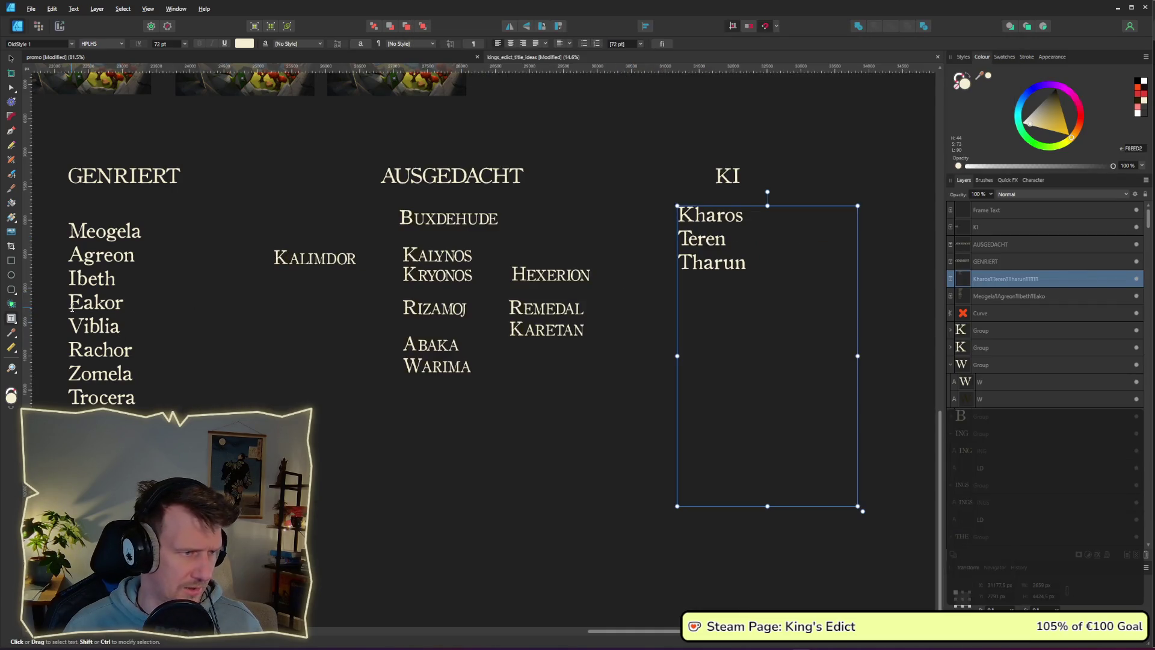
# Delete the stray empty text frame beside the KI list.
pyautogui.click(757, 265)
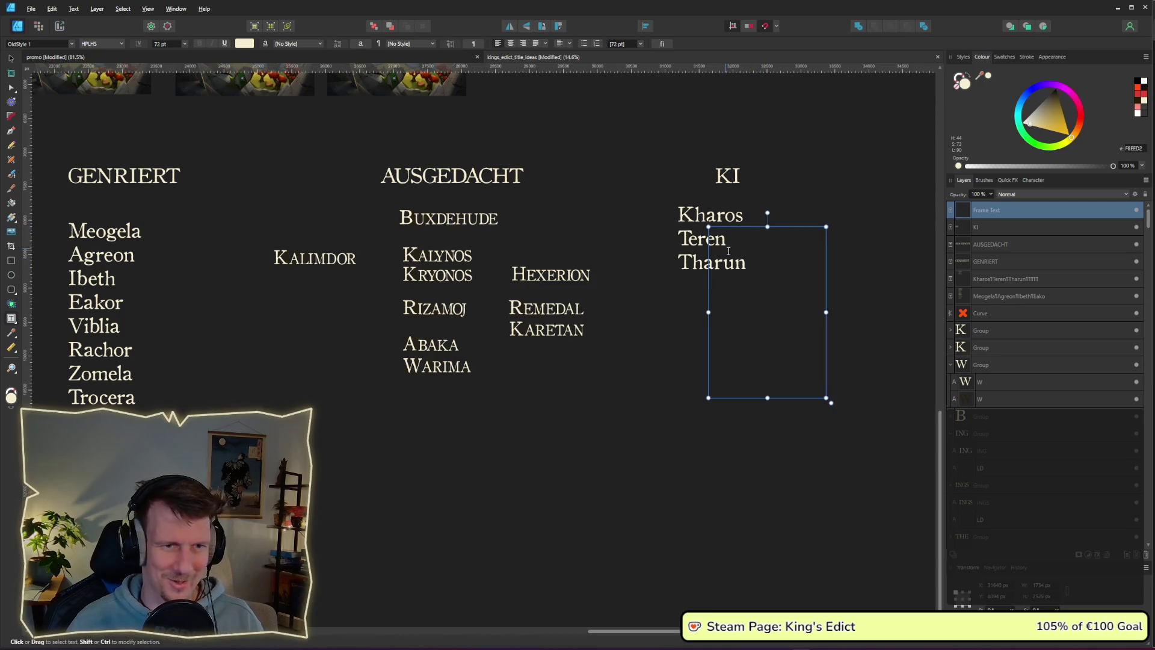
pyautogui.click(728, 176)
pyautogui.click(762, 245)
pyautogui.press('Escape')
pyautogui.moveTo(755, 225); pyautogui.dragTo(814, 226)
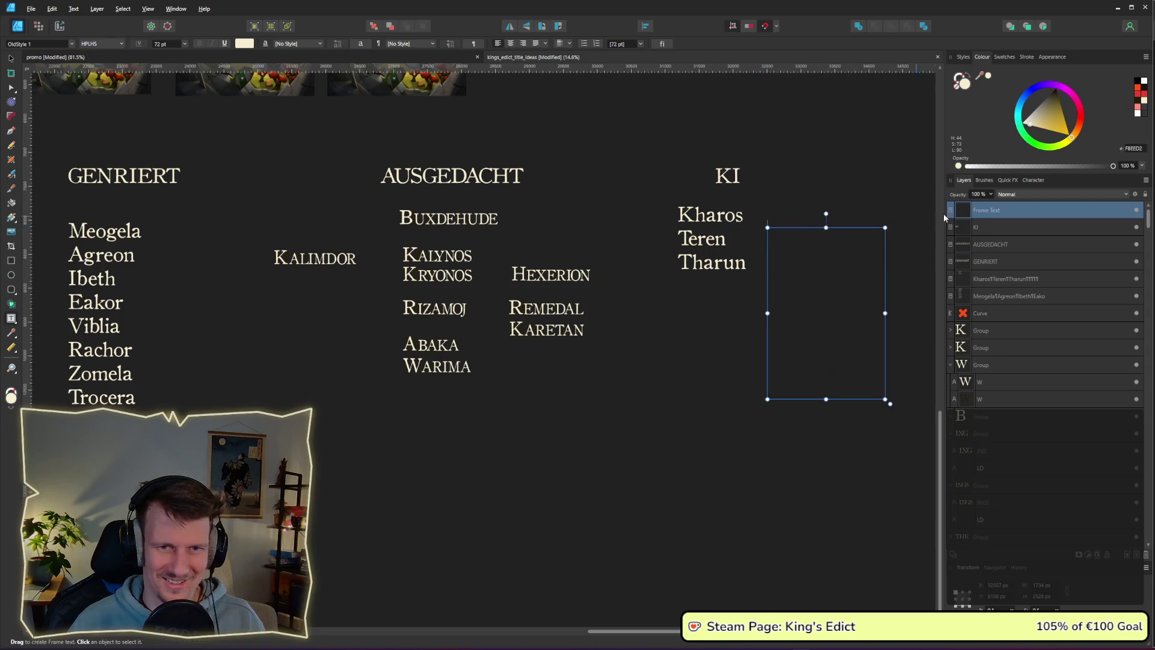
pyautogui.rightClick(952, 217)
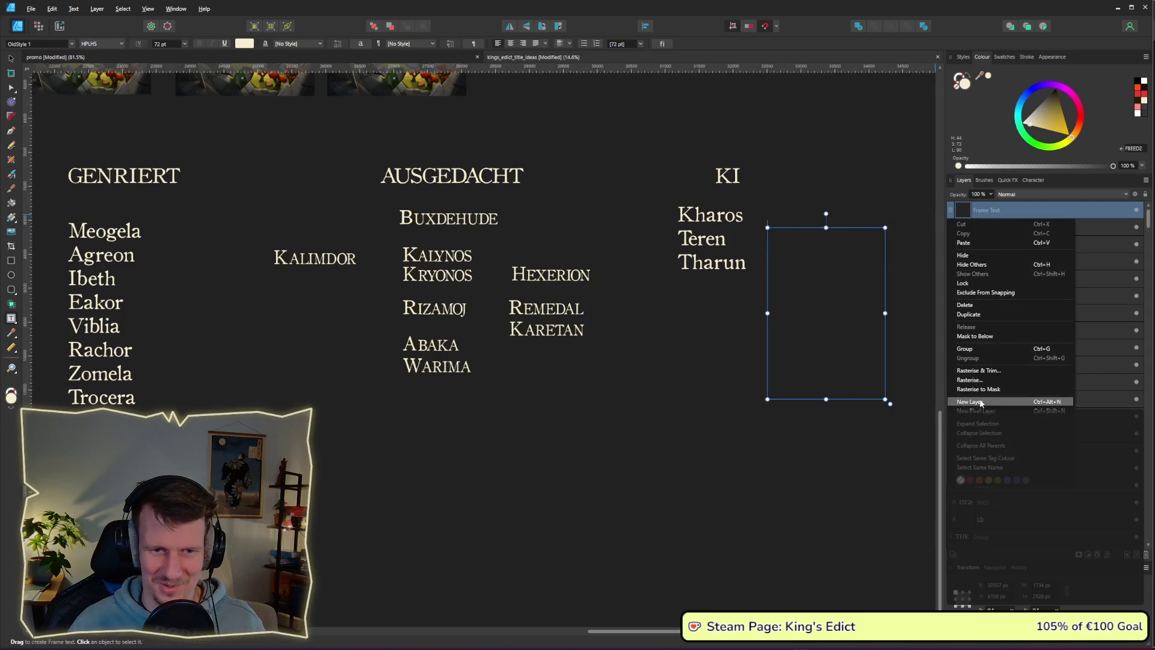
pyautogui.click(977, 305)
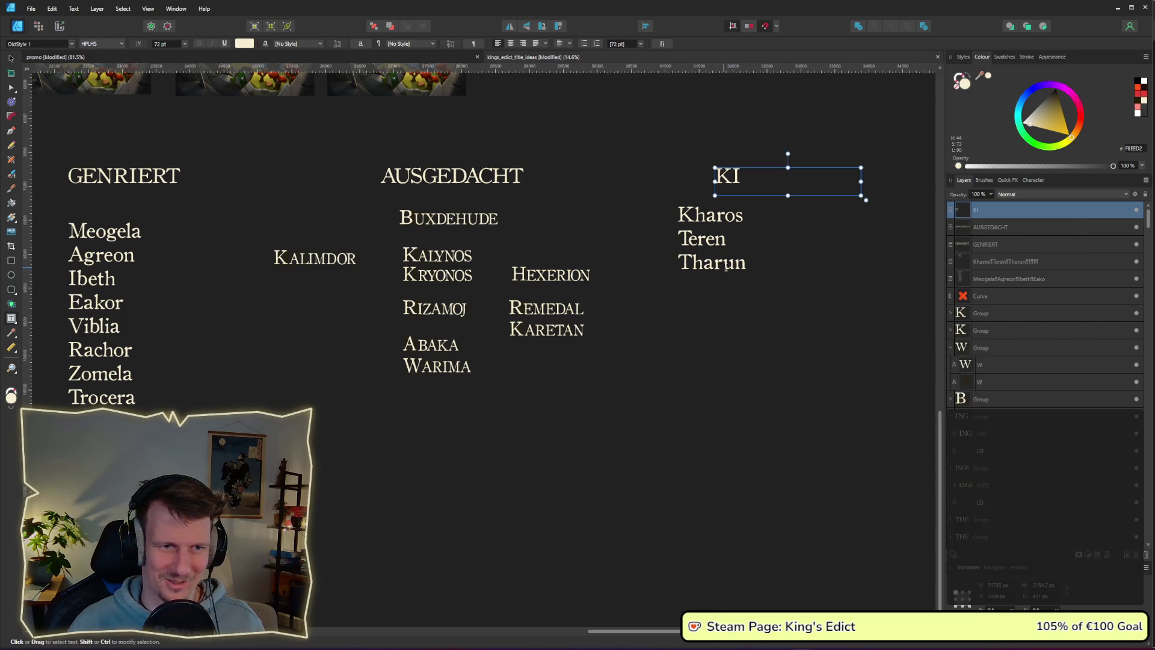
# Add Eryth on a new line below Tharun.
pyautogui.click(755, 265)
pyautogui.press('Return')
pyautogui.write('Eryth')
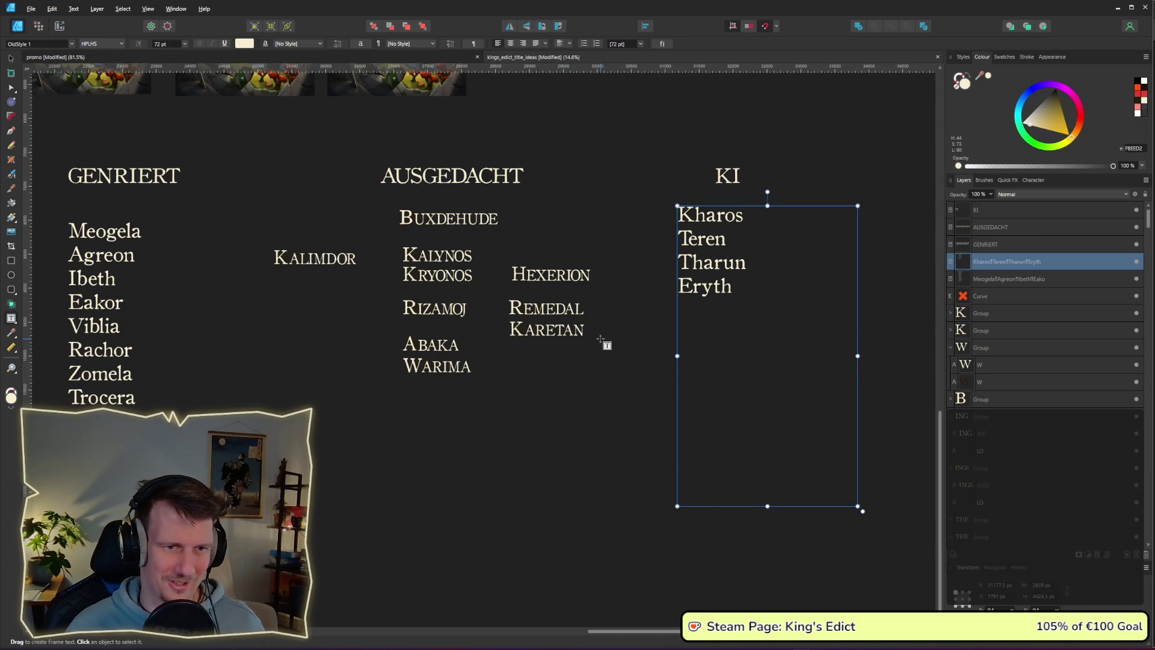
# Copy Tvaris from ChatGPT and paste it below Eryth in the KI list.
pyautogui.hotkey('alt', 'Tab')
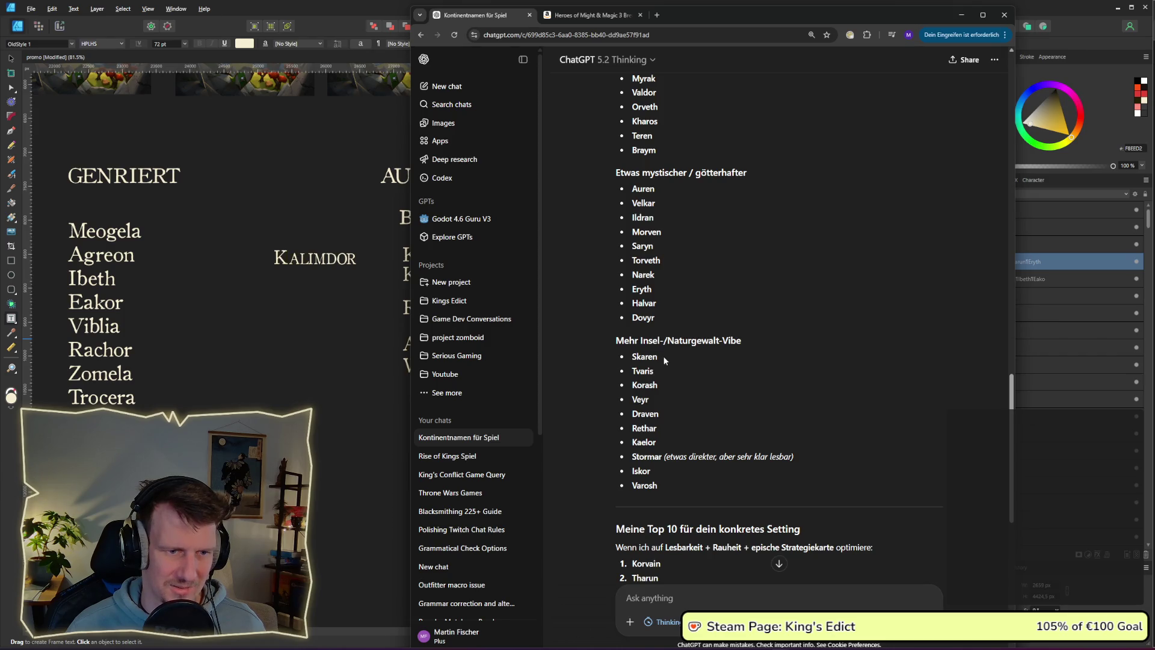
pyautogui.doubleClick(639, 373)
pyautogui.hotkey('ctrl', 'c')
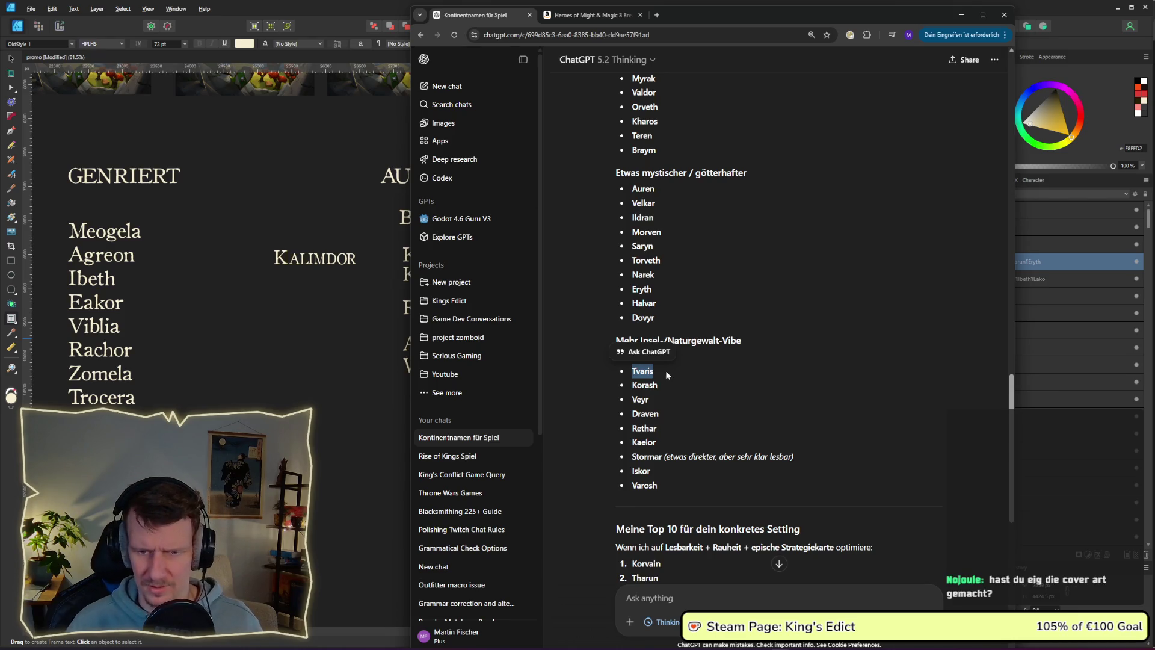
pyautogui.click(355, 361)
pyautogui.click(677, 337)
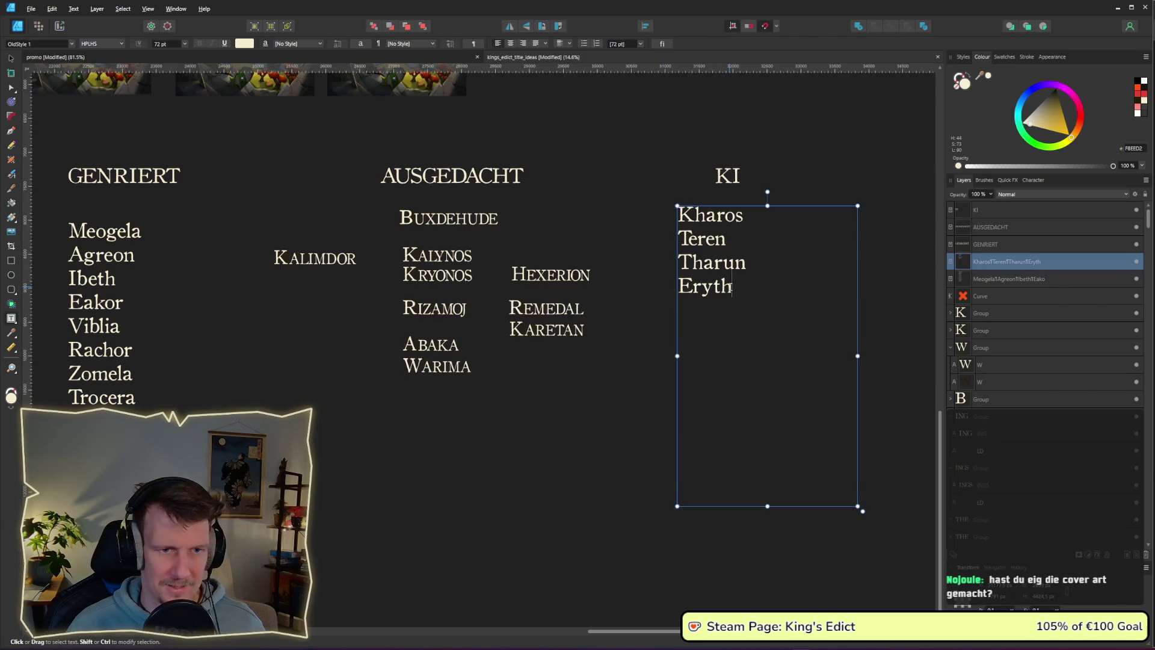
pyautogui.press('Return')
pyautogui.hotkey('ctrl', 'v')
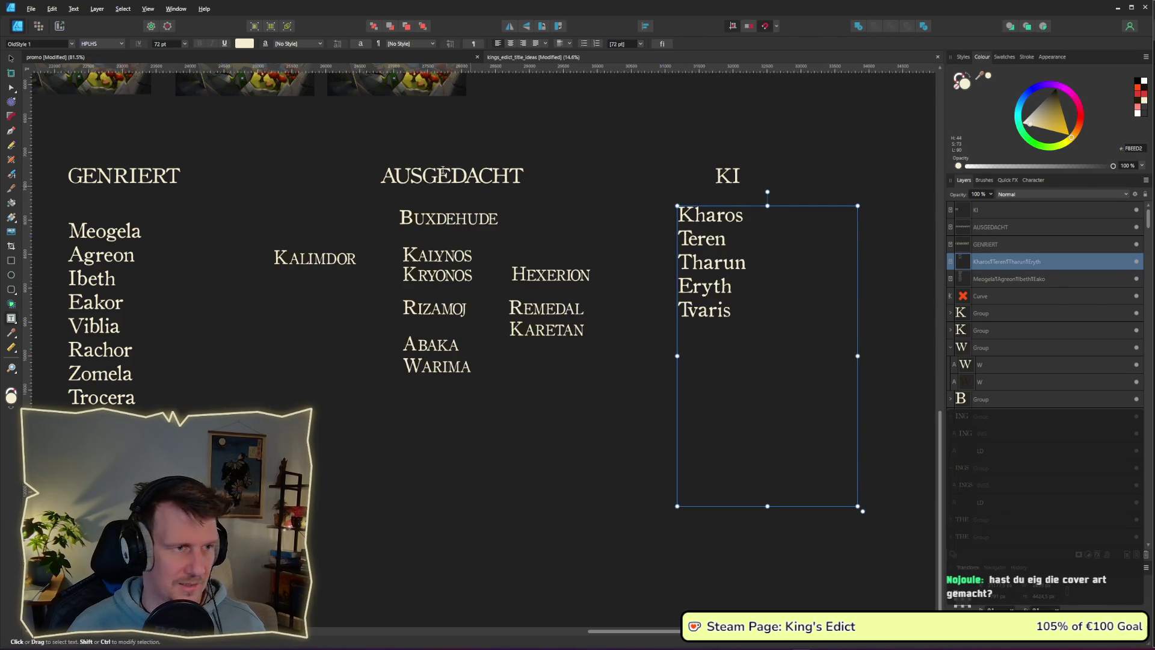
pyautogui.press('Escape')
pyautogui.scroll(5, 505, 203)
pyautogui.hscroll(-5, 619, 323)
# Duplicate the King's Edict cover image to its right and centre the copy in view.
pyautogui.hscroll(-15, 321, 300)
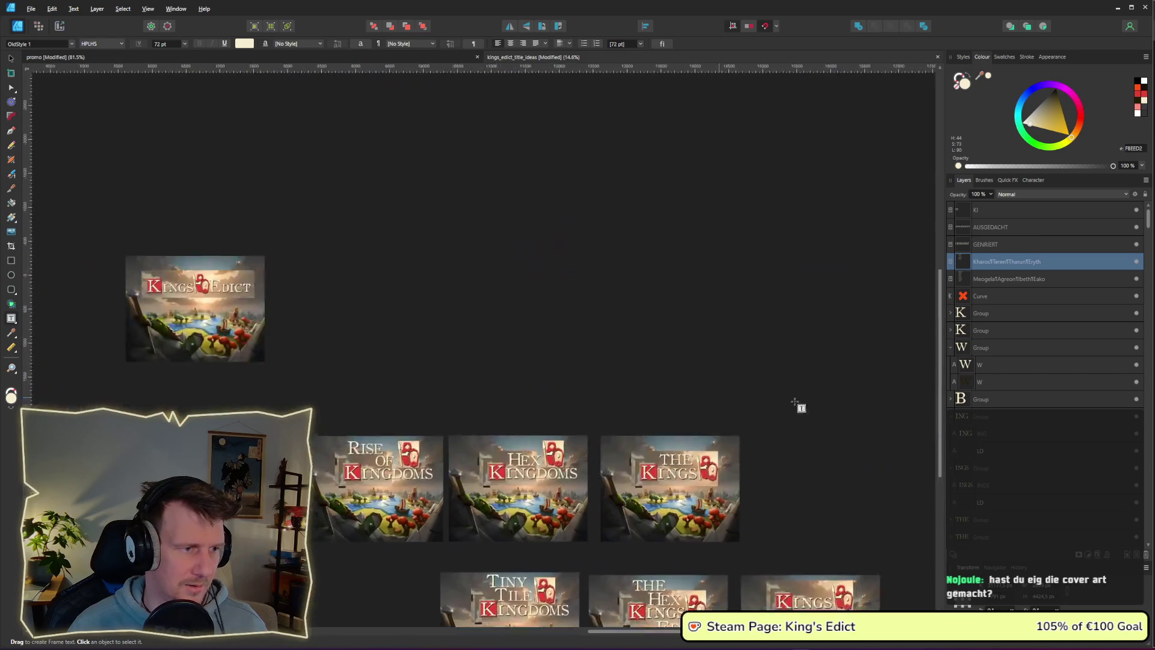
pyautogui.hscroll(5, 482, 361)
pyautogui.scroll(5, 482, 361)
pyautogui.click(11, 59)
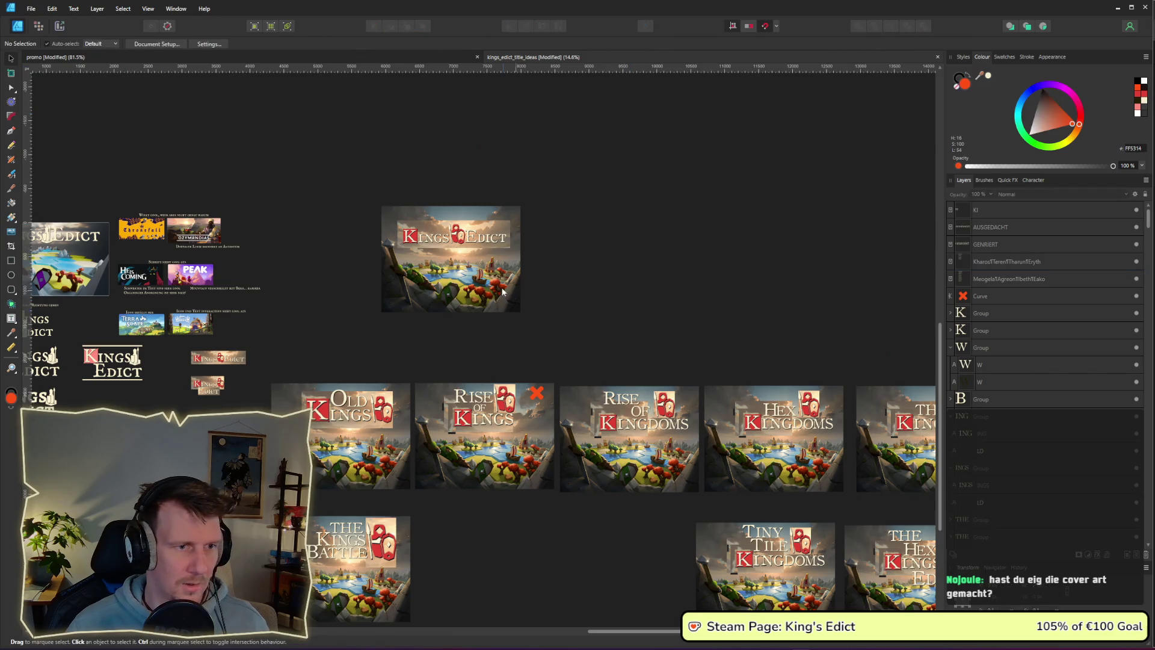
pyautogui.click(463, 289)
pyautogui.moveTo(463, 288); pyautogui.dragTo(655, 289)
pyautogui.scroll(3, 656, 285)
pyautogui.scroll(6, 655, 284)
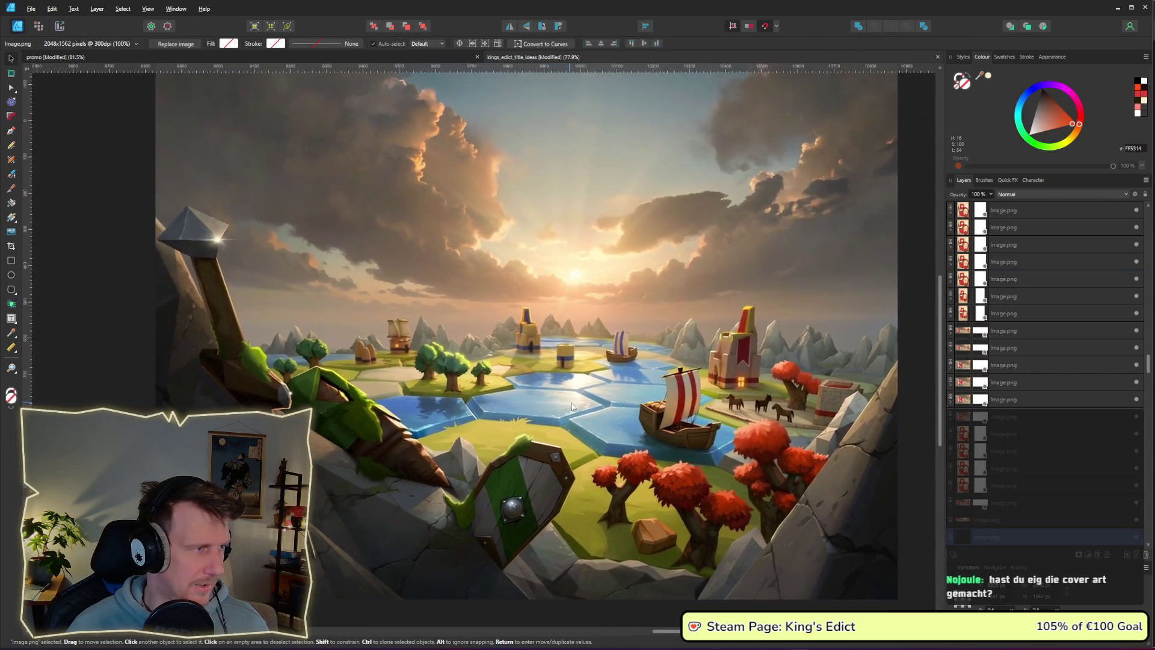
pyautogui.moveTo(572, 406); pyautogui.dragTo(602, 406)
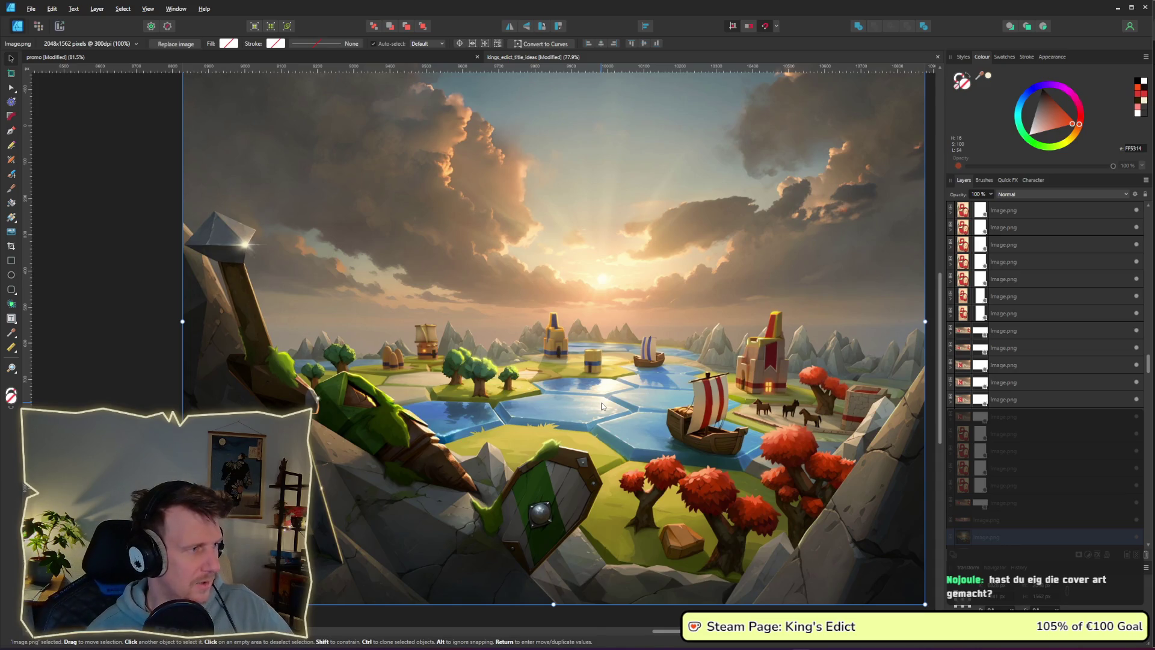
pyautogui.scroll(-2, 602, 406)
pyautogui.moveTo(603, 358); pyautogui.dragTo(658, 365)
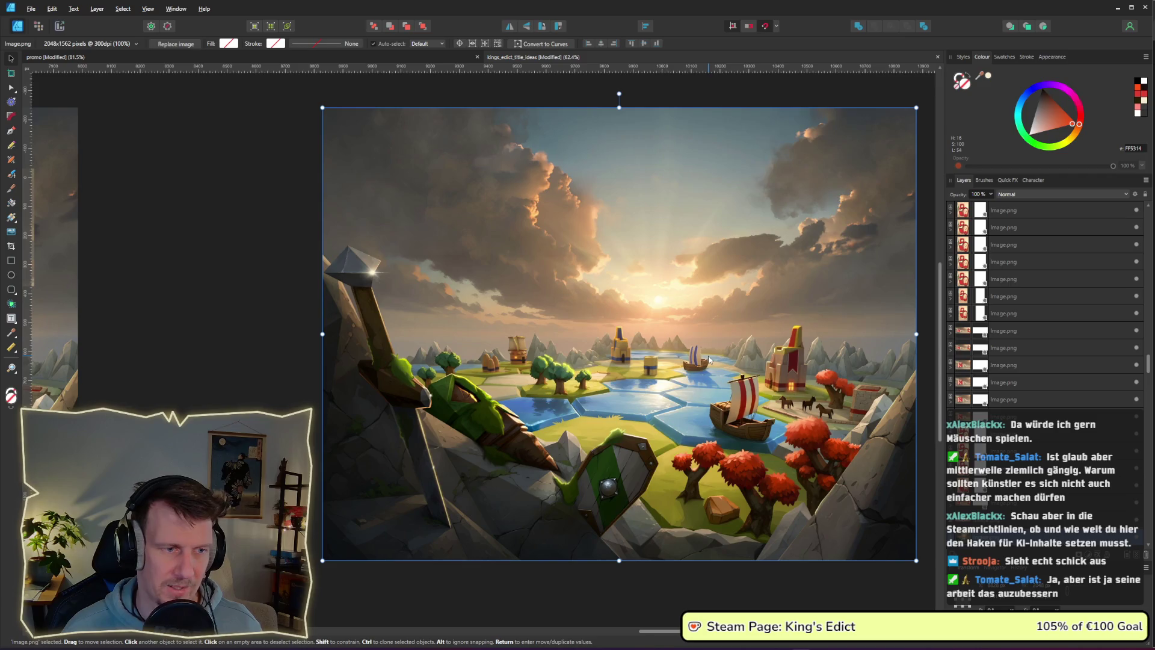
# Zoom out and pan until the GENRIERT and AUSGEDACHT name columns are centred.
pyautogui.scroll(-3, 709, 360)
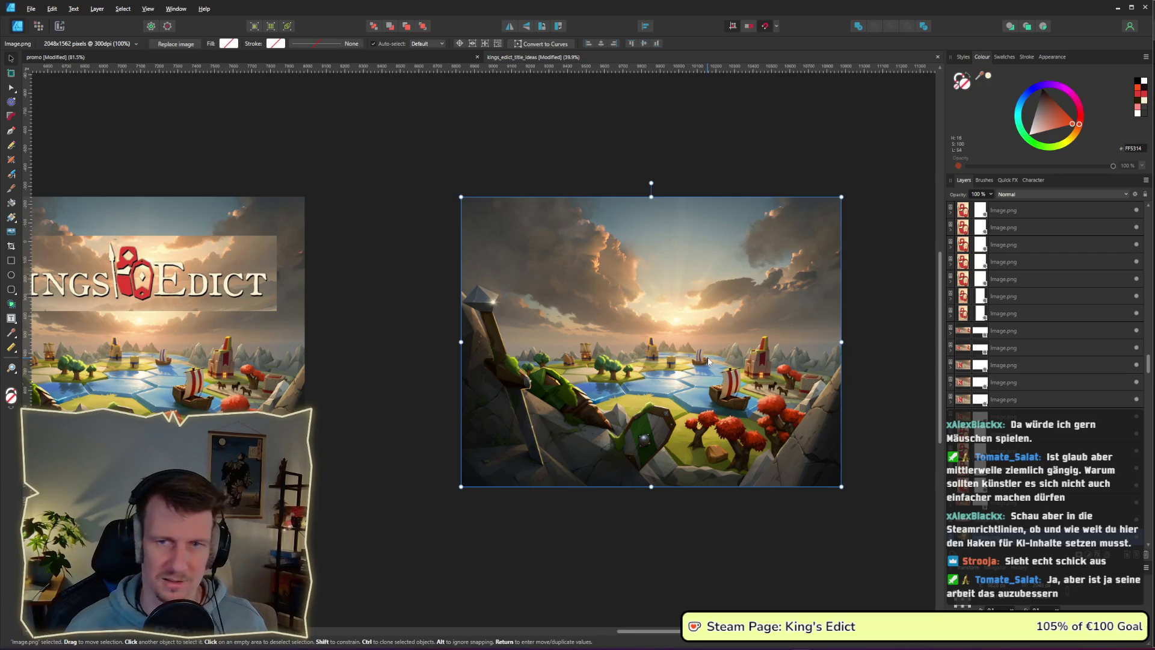
pyautogui.scroll(-3, 821, 329)
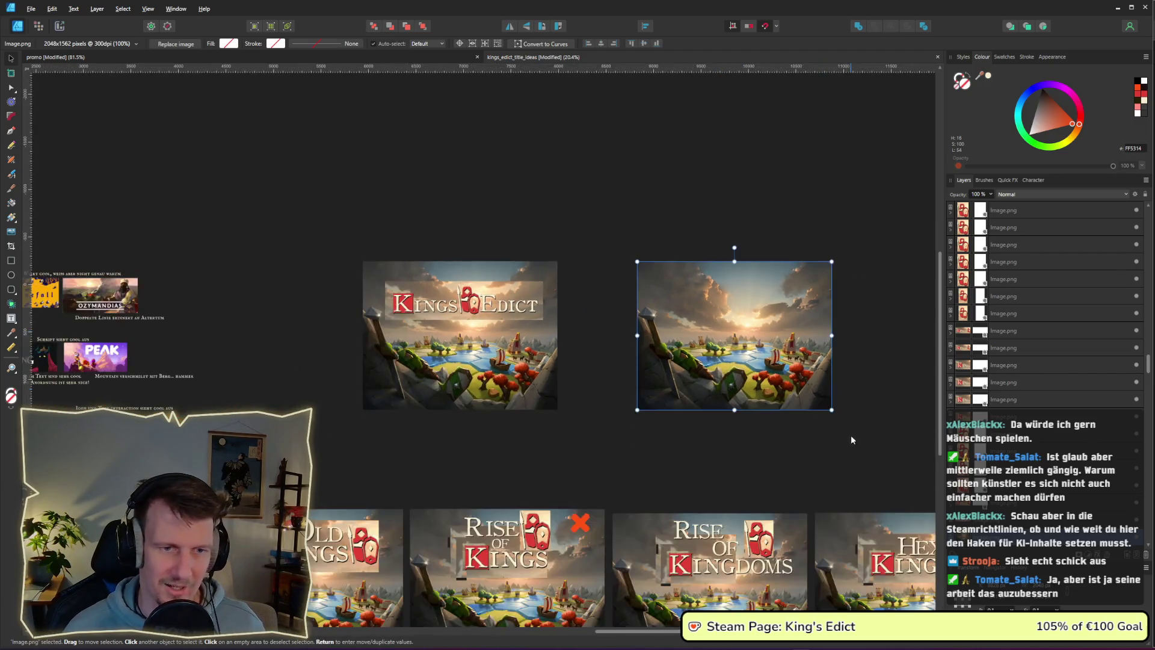
pyautogui.scroll(5, 792, 407)
pyautogui.click(791, 409)
pyautogui.scroll(1, 791, 415)
pyautogui.hscroll(-2, 792, 415)
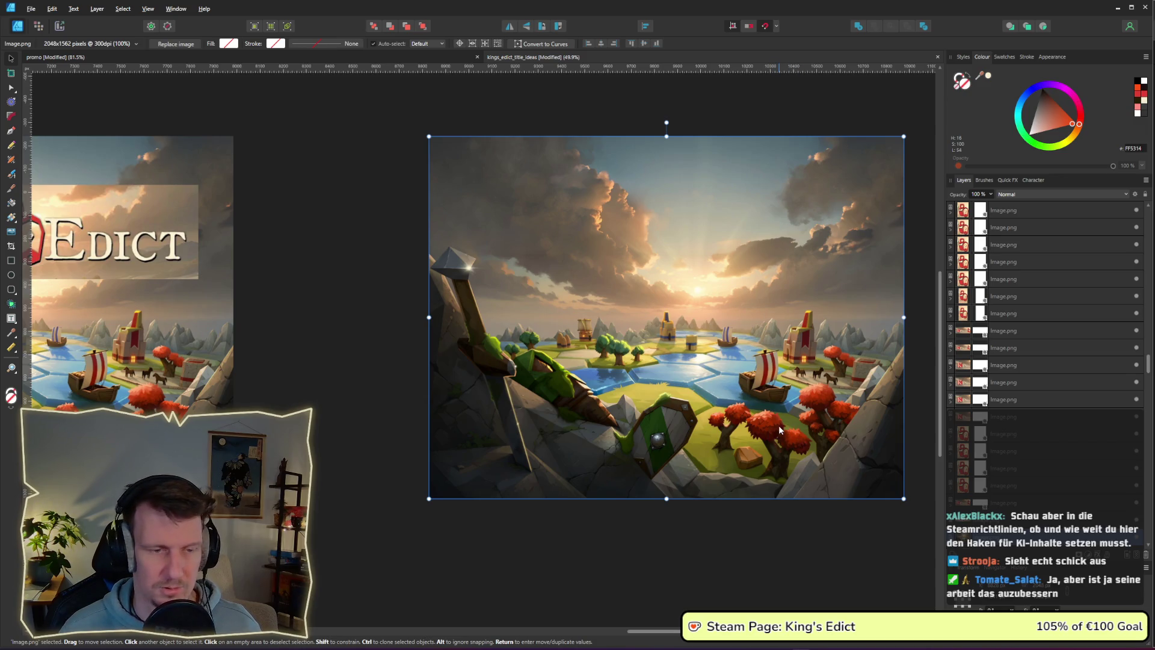
pyautogui.scroll(-3, 779, 425)
pyautogui.scroll(-5, 704, 394)
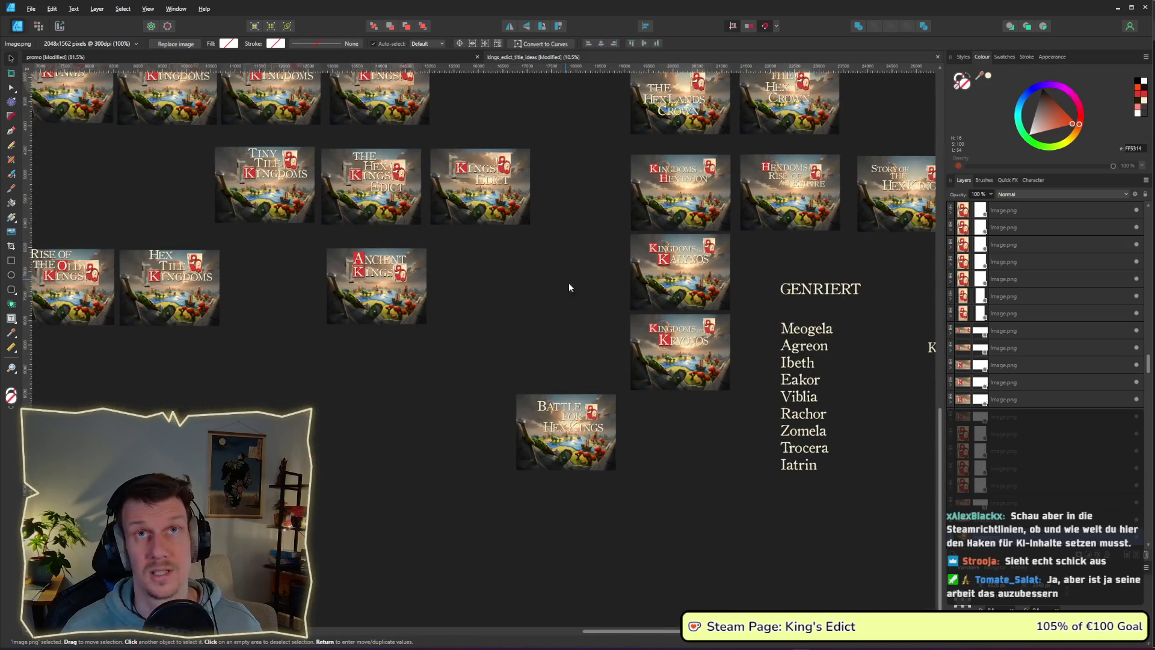
pyautogui.moveTo(684, 382); pyautogui.dragTo(593, 326)
pyautogui.moveTo(689, 371); pyautogui.dragTo(601, 339)
pyautogui.moveTo(701, 289); pyautogui.dragTo(669, 330)
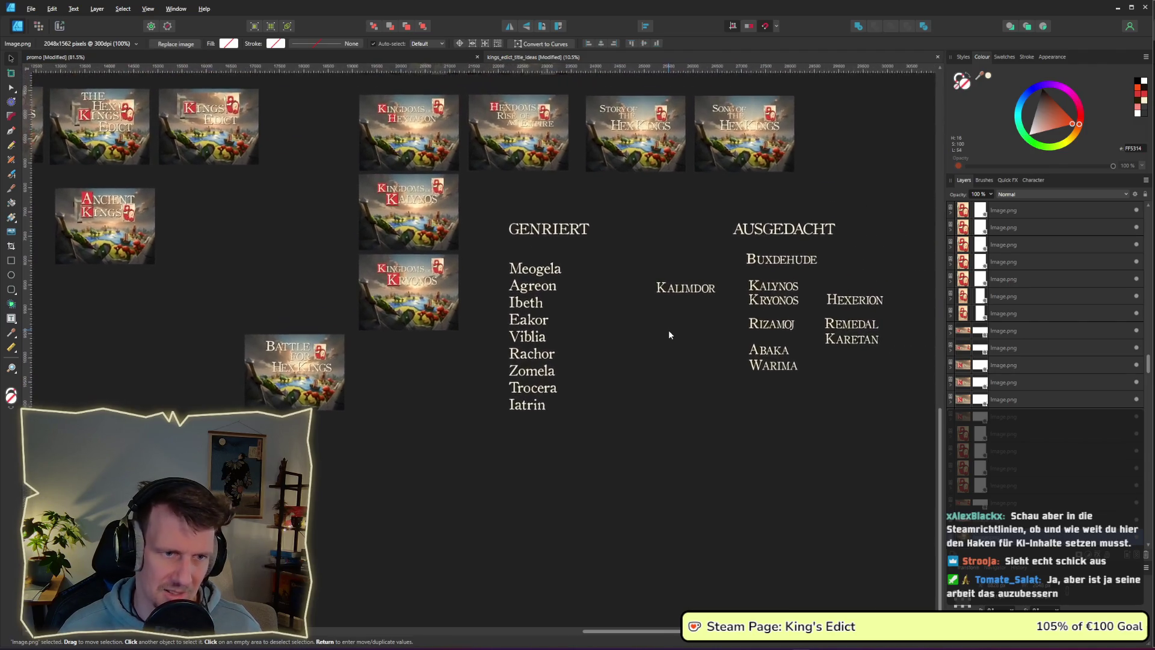
pyautogui.scroll(1, 668, 331)
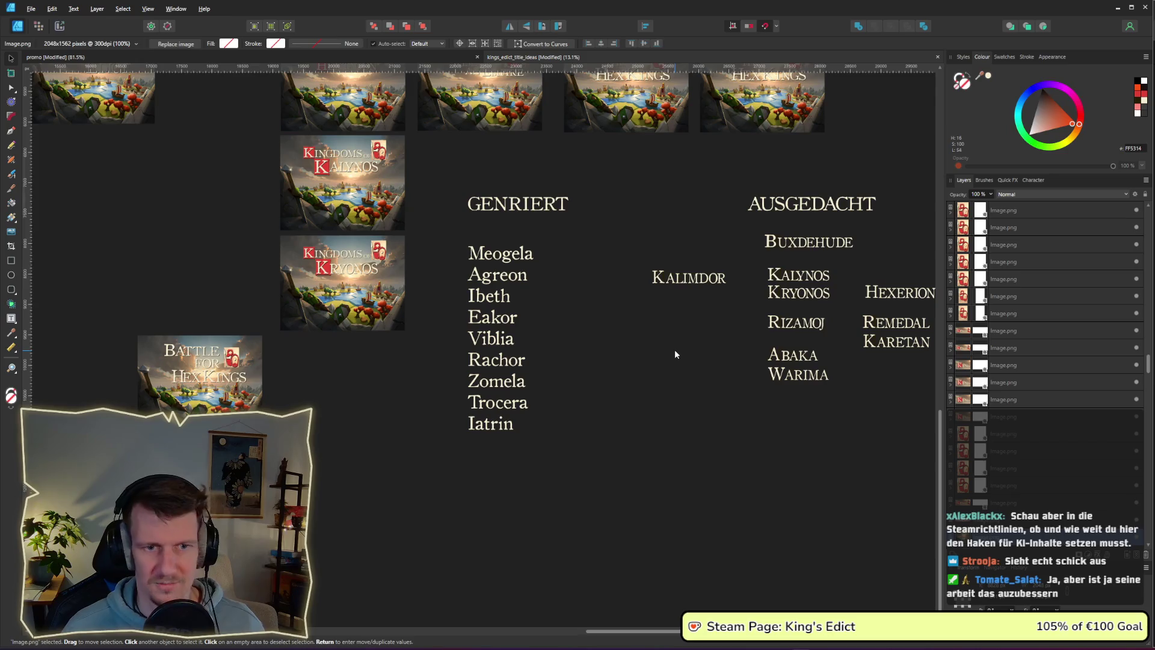
pyautogui.moveTo(675, 354); pyautogui.dragTo(636, 350)
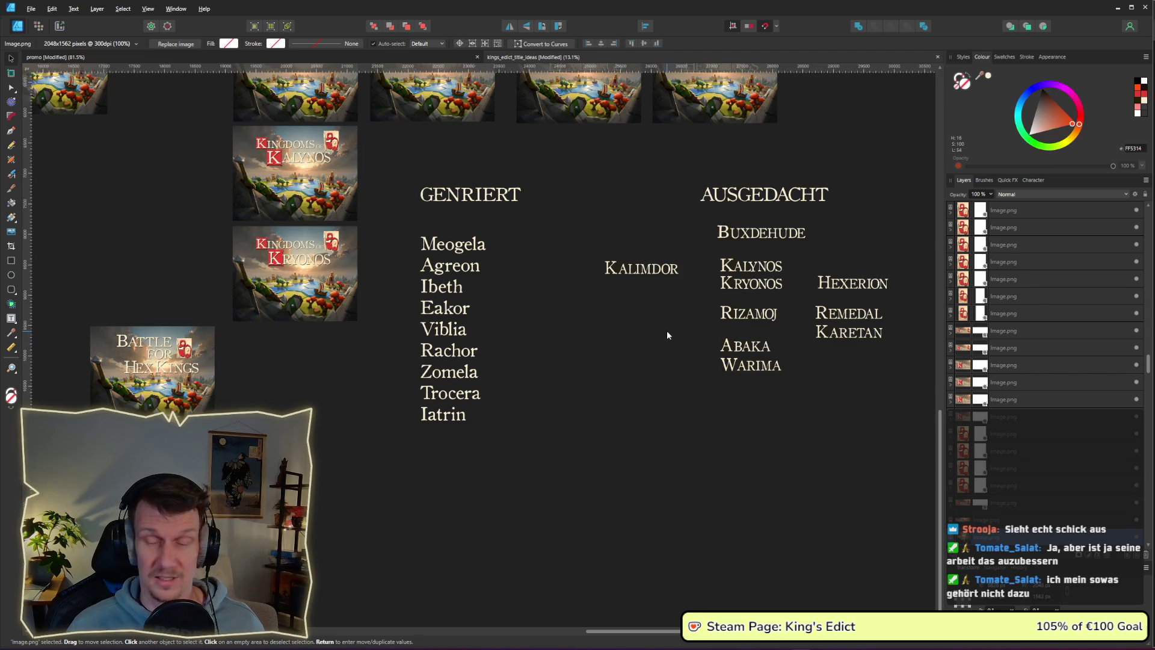
# Return to ChatGPT's name suggestions and reselect Tvaris in the reply.
pyautogui.hscroll(8, 647, 330)
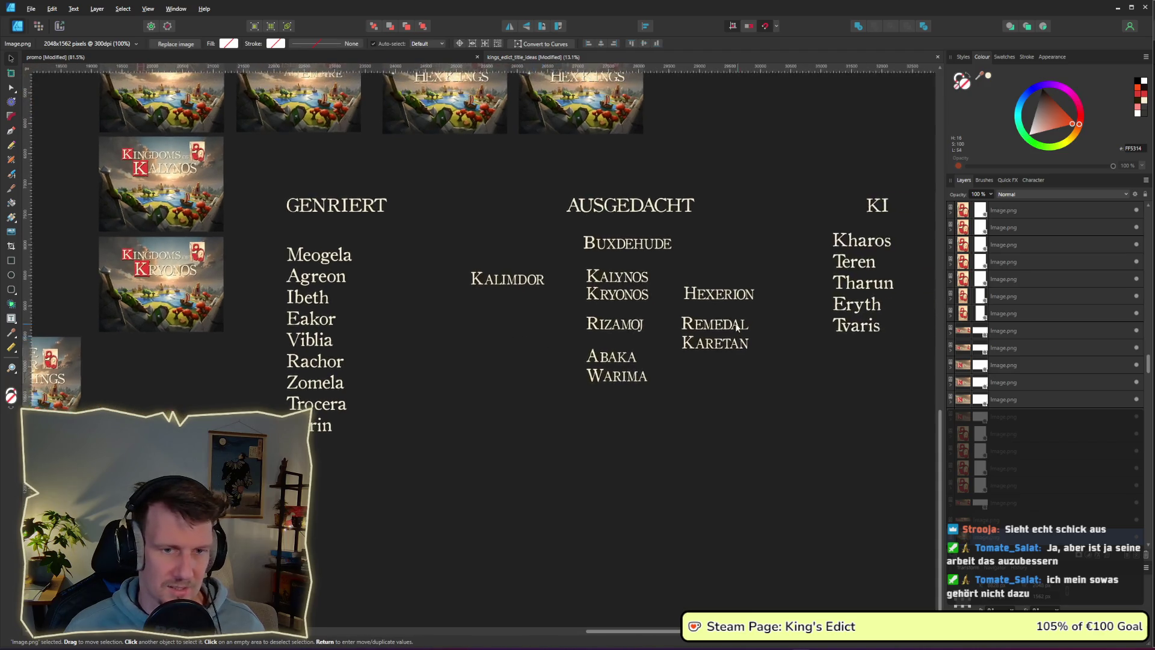
pyautogui.scroll(3, 473, 328)
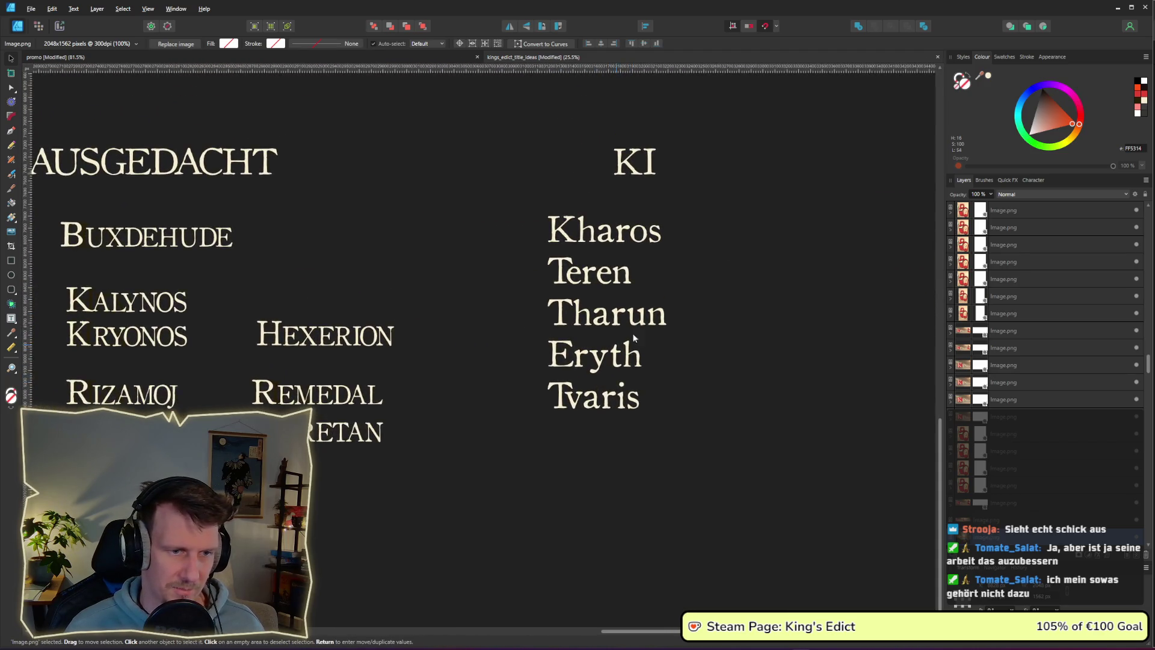
pyautogui.press('super+Tab')
pyautogui.press('Return')
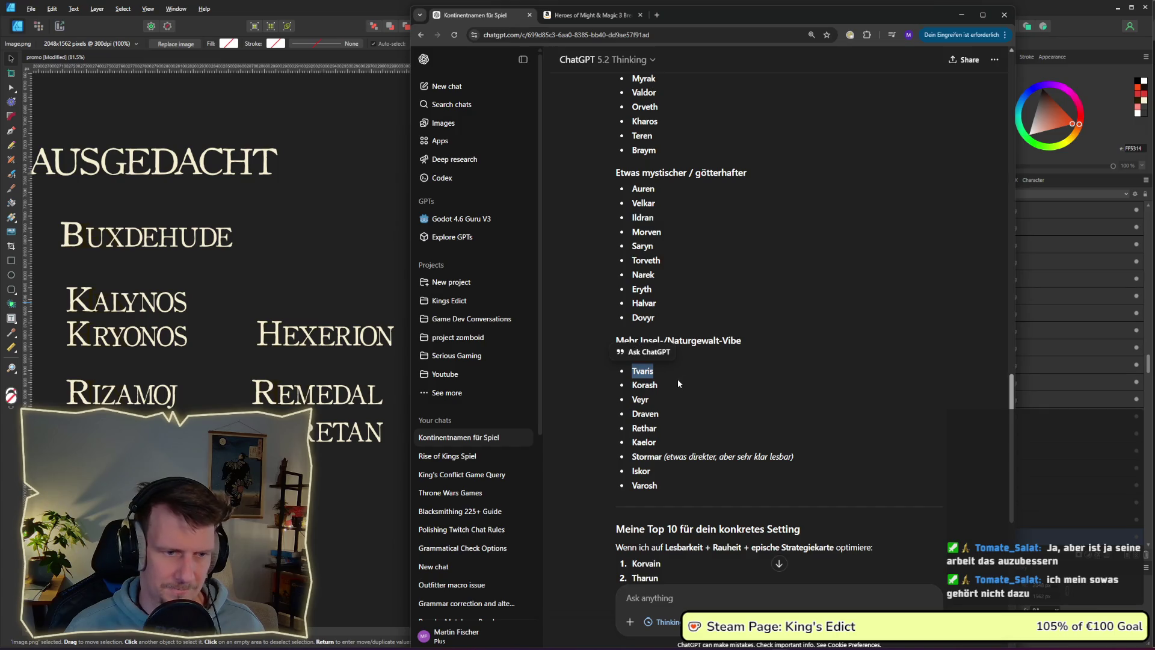
pyautogui.click(677, 383)
pyautogui.moveTo(669, 371); pyautogui.dragTo(633, 370)
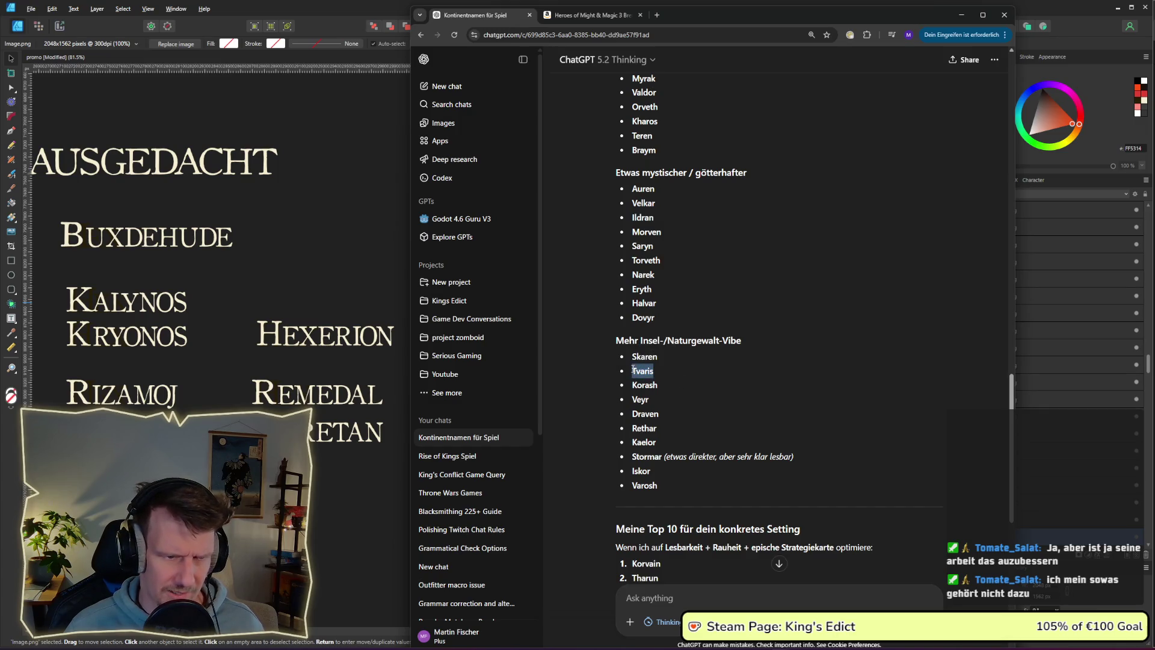
pyautogui.hotkey('alt', 'Tab')
pyautogui.hotkey('alt', 'Tab')
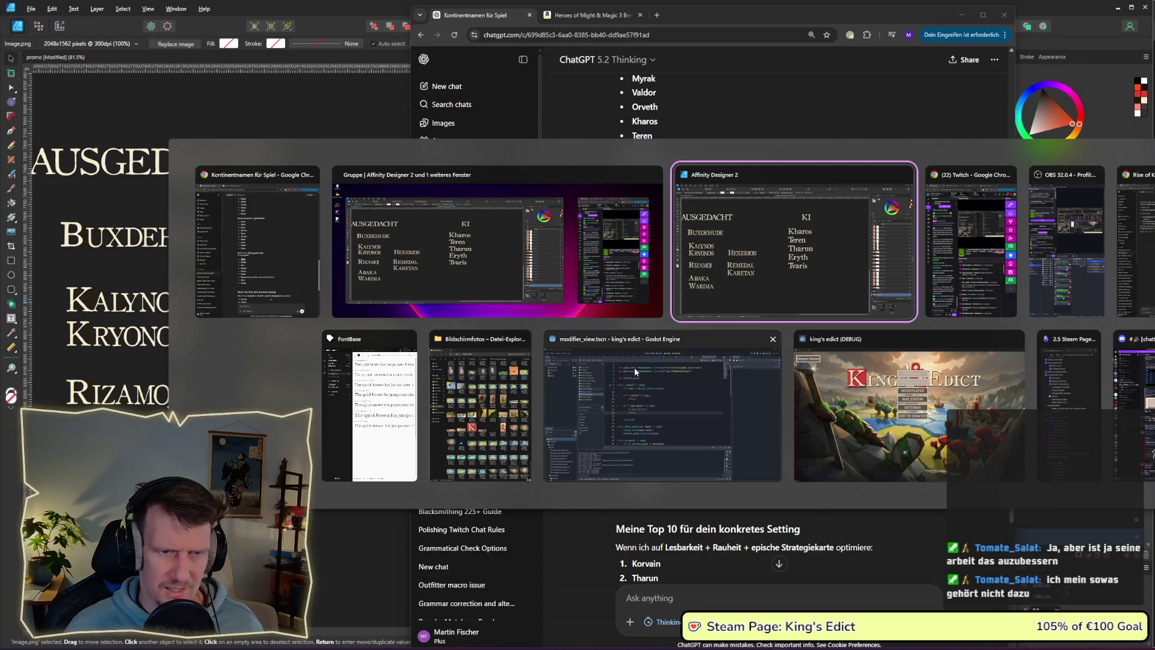
pyautogui.hotkey('alt', 'Tab')
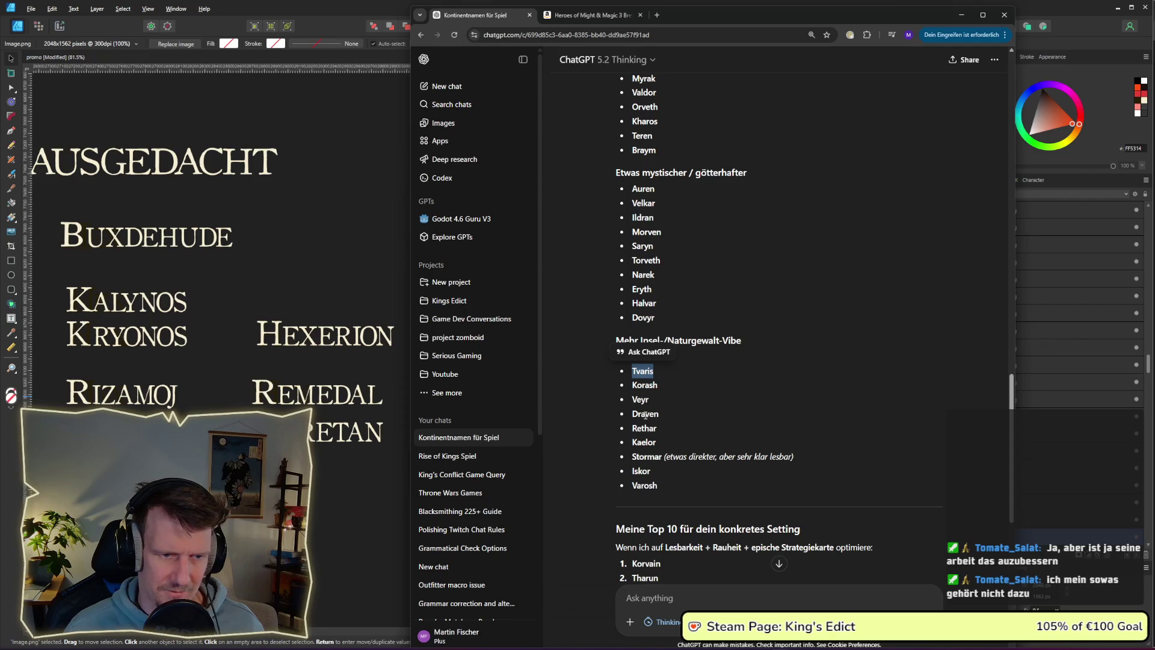
# Copy Kaelor from ChatGPT and paste it below Tvaris in the KI list.
pyautogui.doubleClick(635, 443)
pyautogui.hotkey('ctrl', 'c')
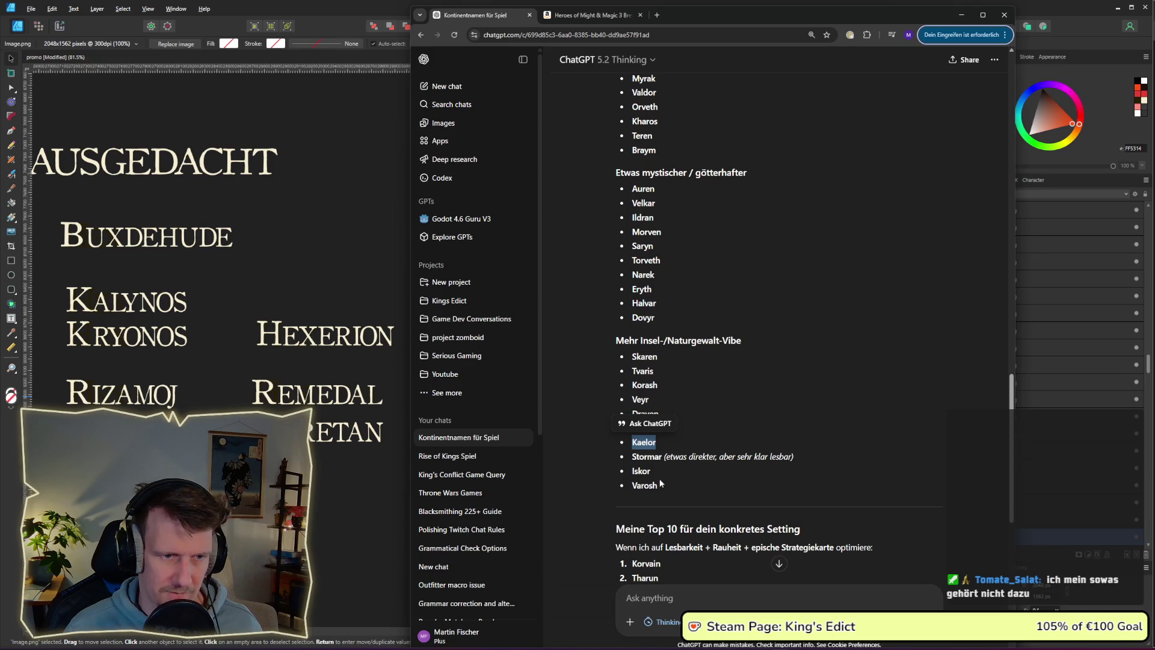
pyautogui.hotkey('alt', 'Tab')
pyautogui.click(645, 402)
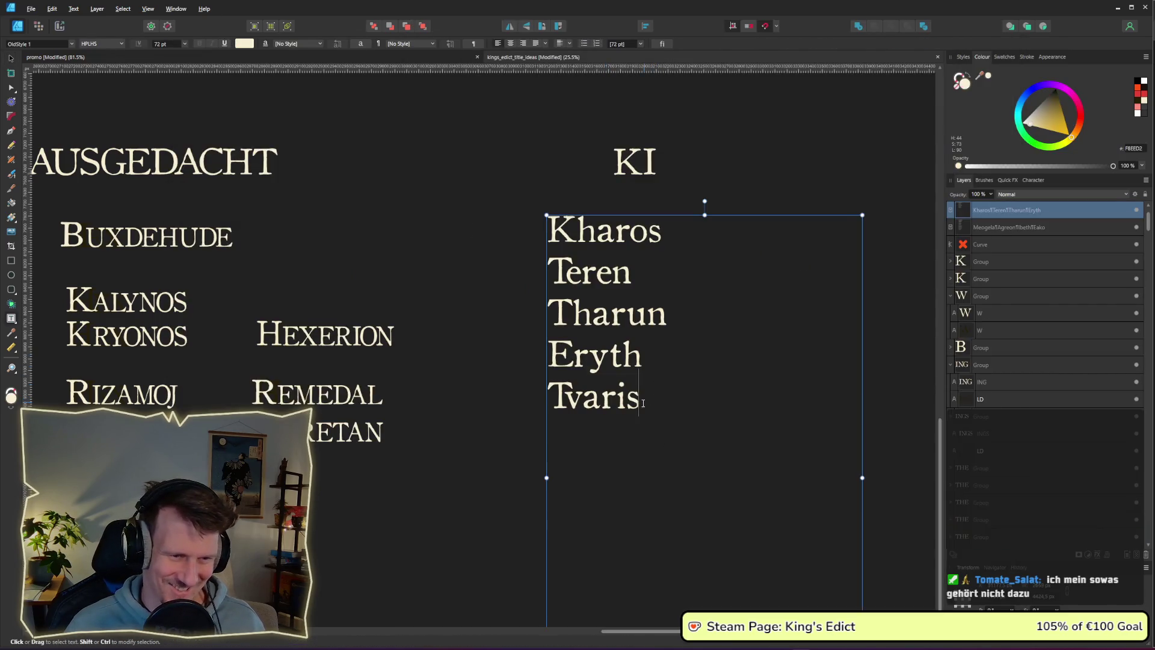
pyautogui.press('Return')
pyautogui.hotkey('ctrl', 'v')
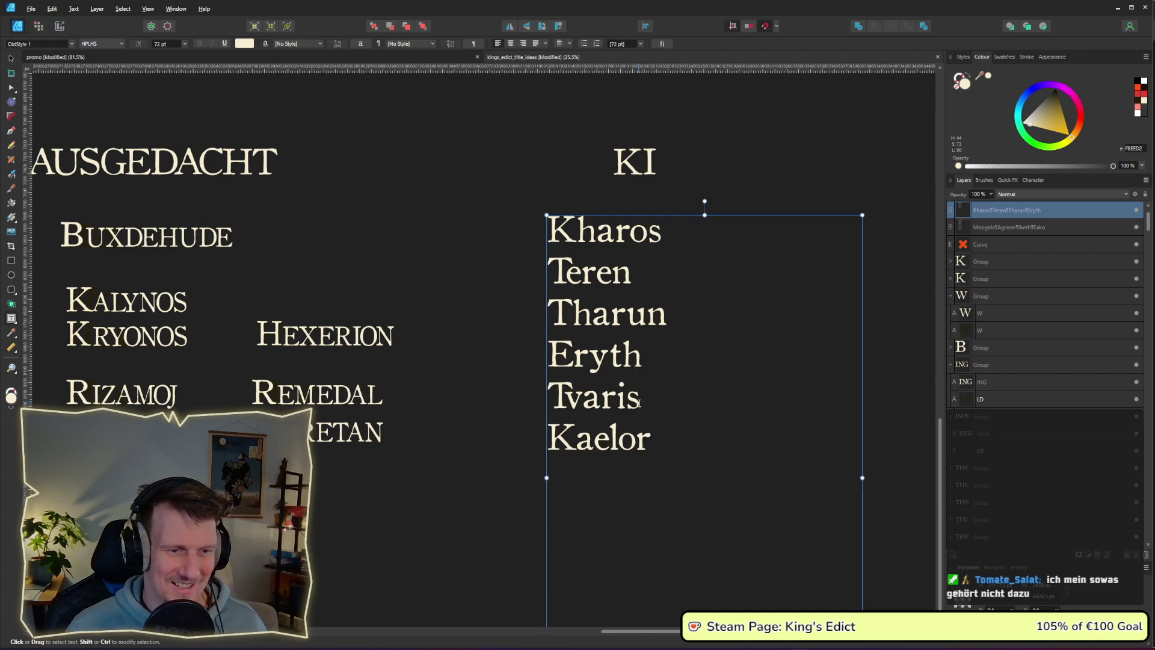
pyautogui.scroll(-3, 639, 403)
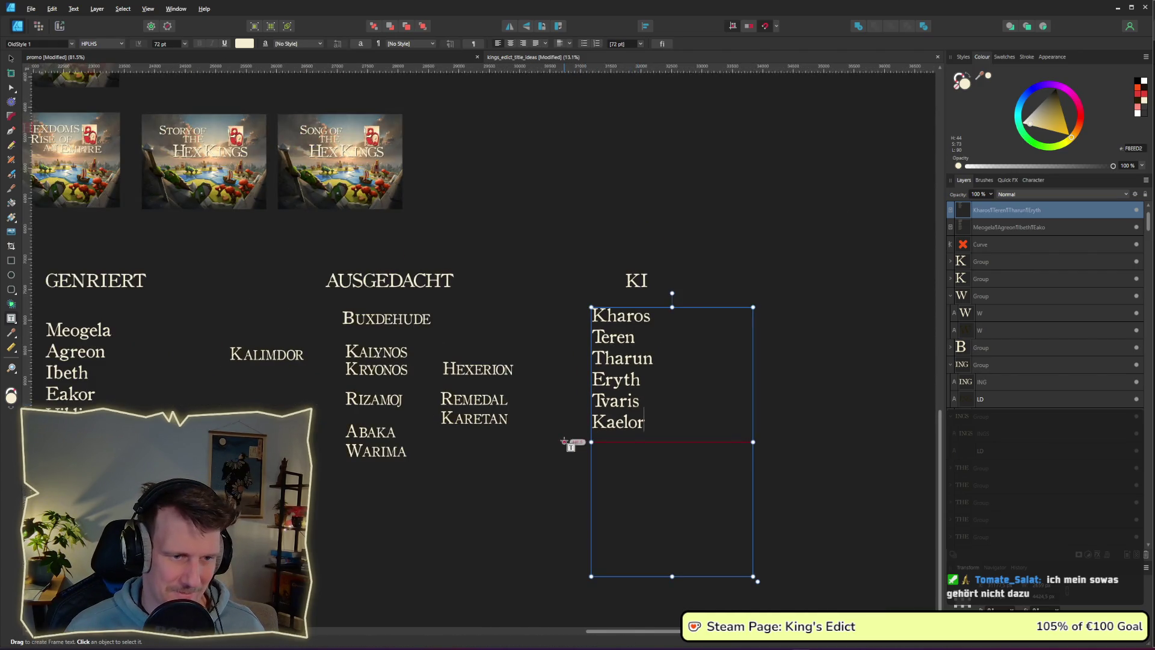
pyautogui.hscroll(-2, 568, 436)
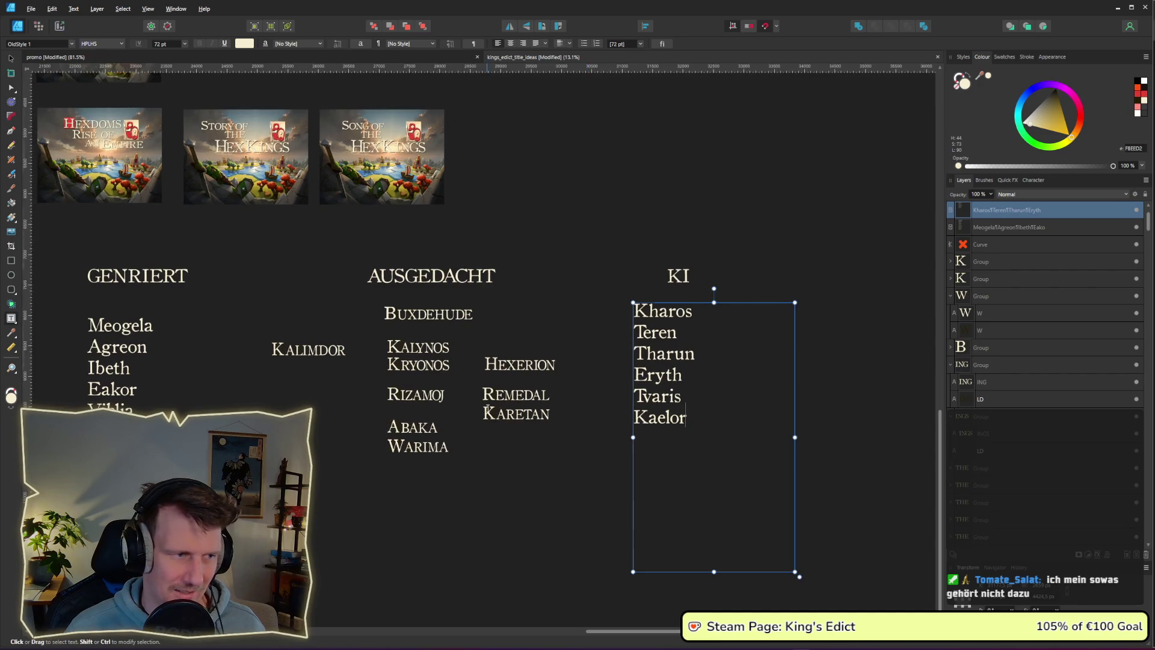
pyautogui.hscroll(-5, 589, 428)
pyautogui.scroll(-3, 467, 263)
pyautogui.click(8, 57)
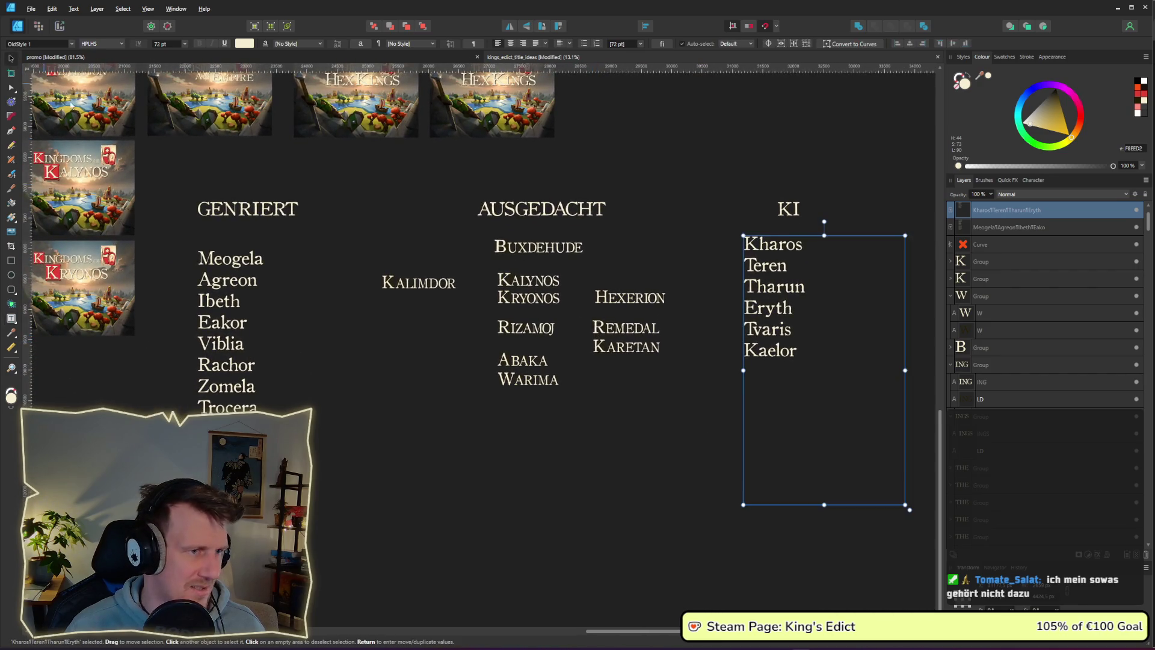
# Shift the AUSGEDACHT column left and up, and nudge the KI name list right.
pyautogui.moveTo(353, 175)
pyautogui.mouseDown()
pyautogui.moveTo(647, 365)
pyautogui.moveTo(624, 358)
pyautogui.mouseUp()
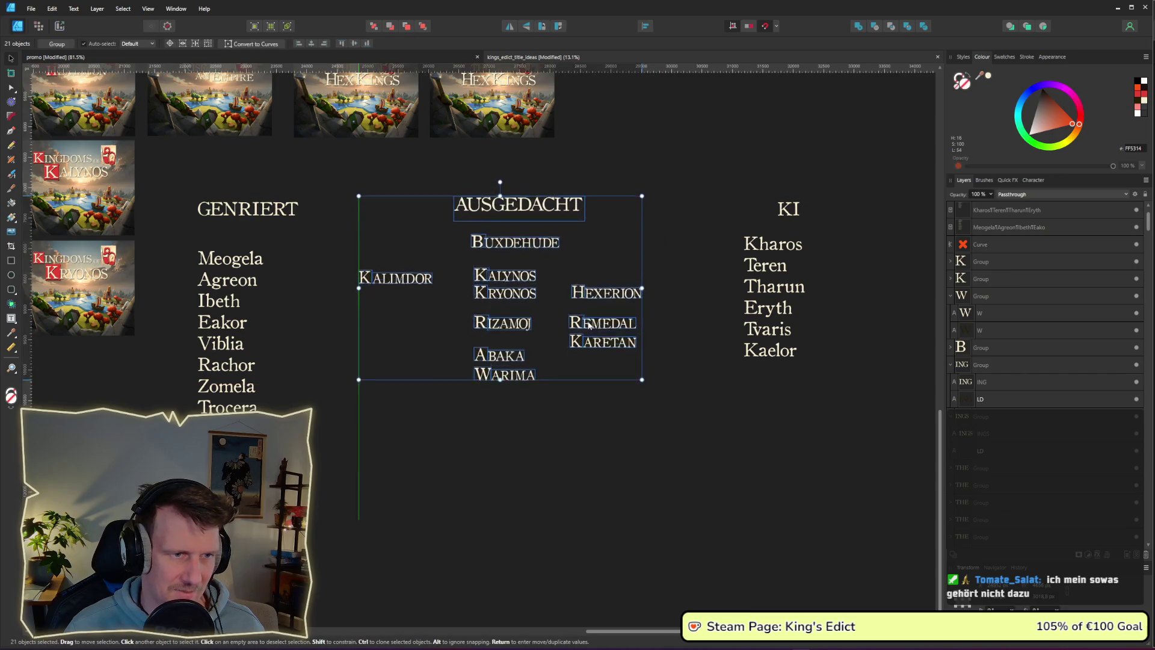
pyautogui.click(641, 402)
pyautogui.moveTo(852, 388)
pyautogui.mouseDown()
pyautogui.moveTo(890, 385)
pyautogui.moveTo(868, 385)
pyautogui.mouseUp()
pyautogui.click(788, 216)
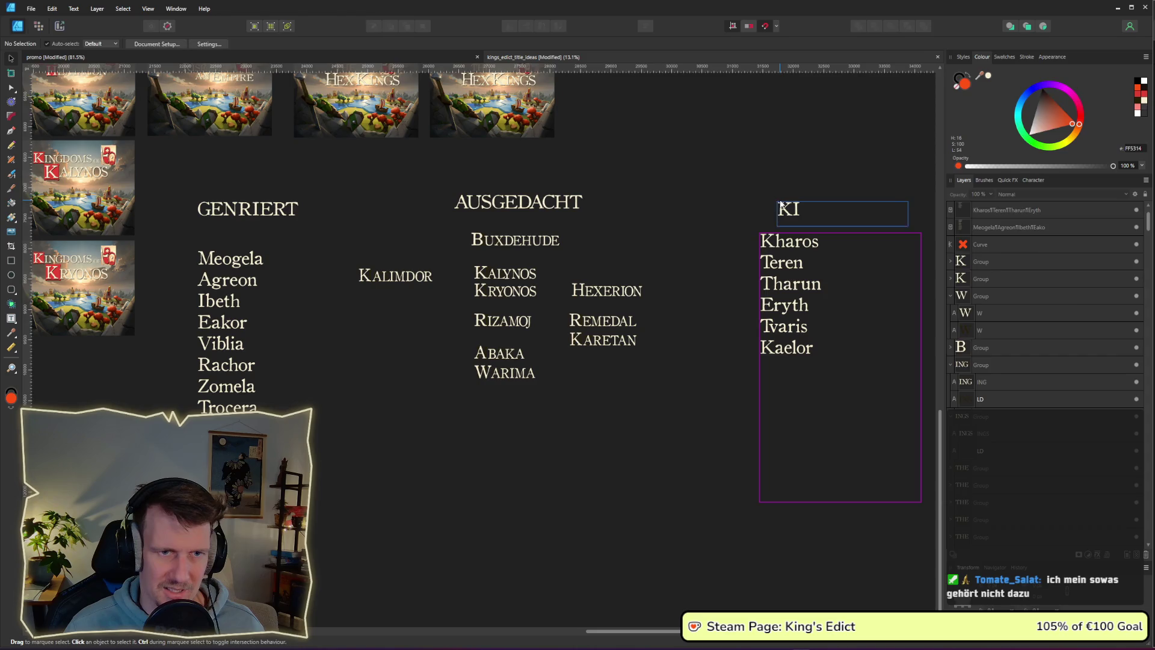
pyautogui.click(303, 208)
pyautogui.hscroll(-1, 304, 296)
pyautogui.scroll(-1, 305, 294)
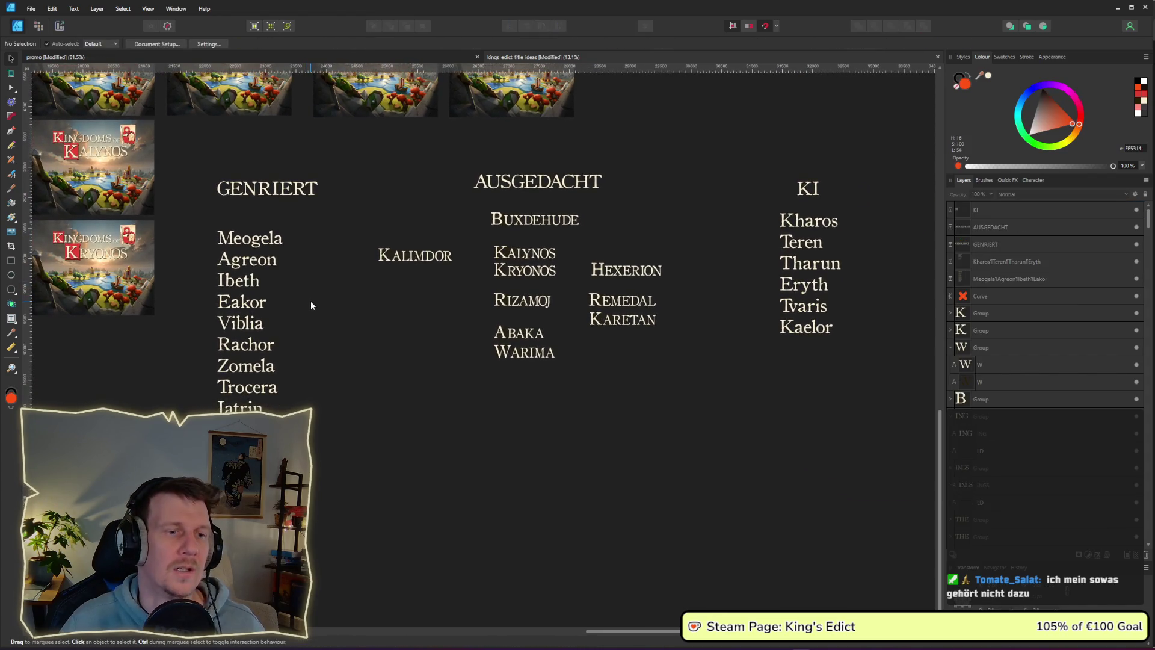
pyautogui.scroll(1, 312, 300)
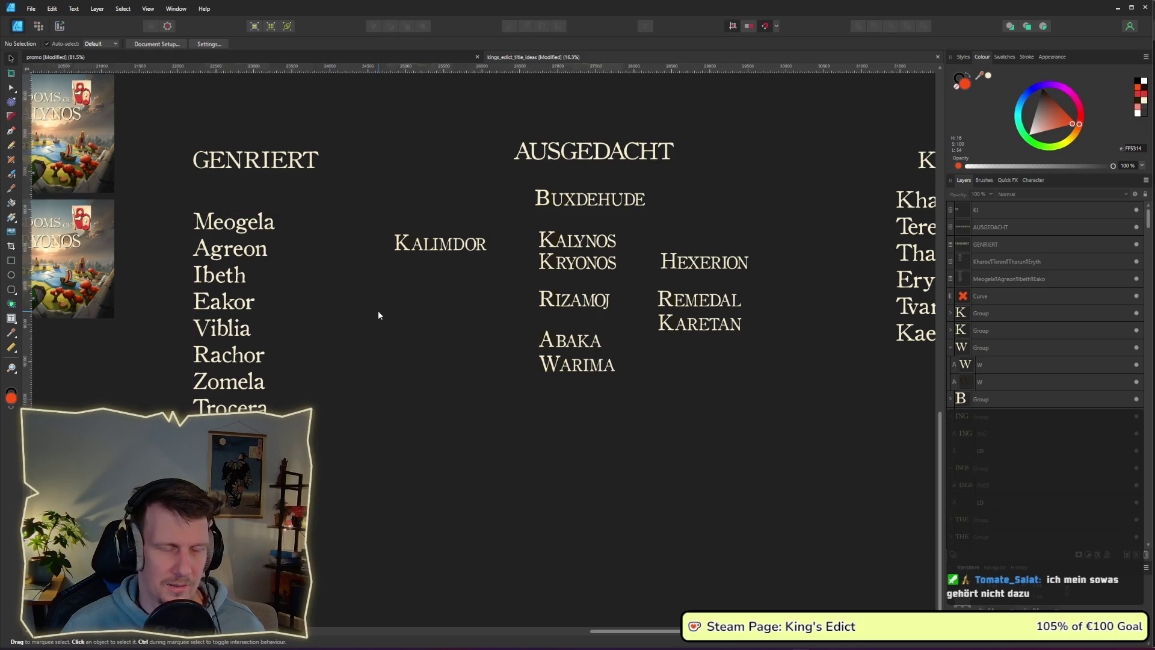
# Try a different fill colour on KALYNOS with the Node tool.
pyautogui.click(602, 256)
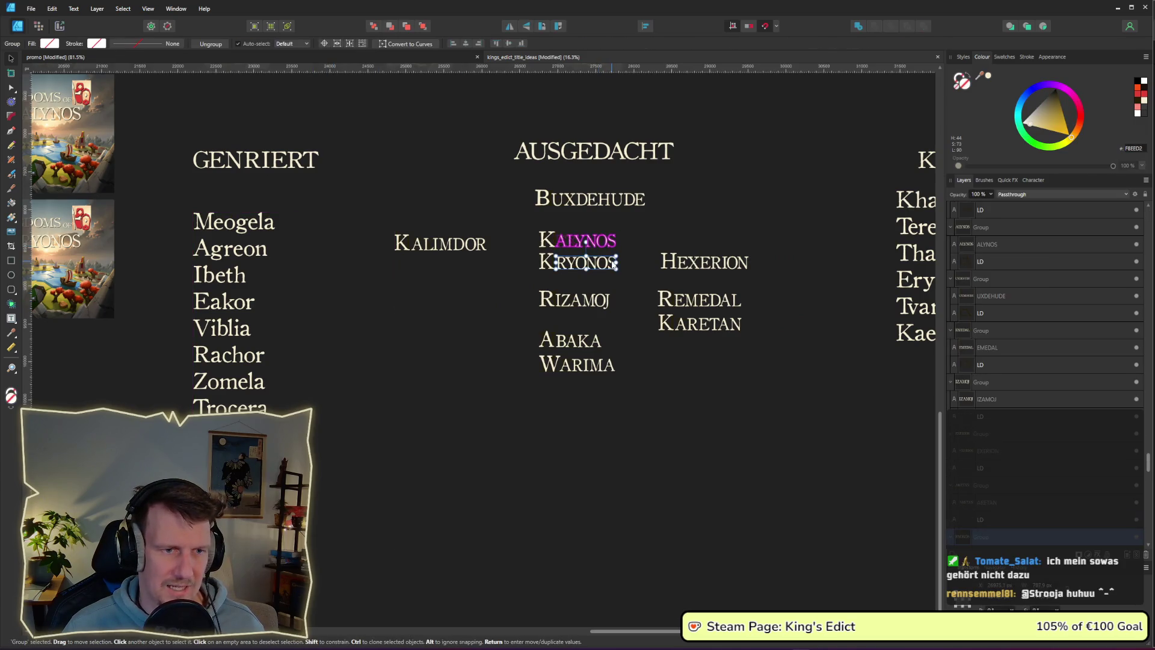
pyautogui.click(548, 237)
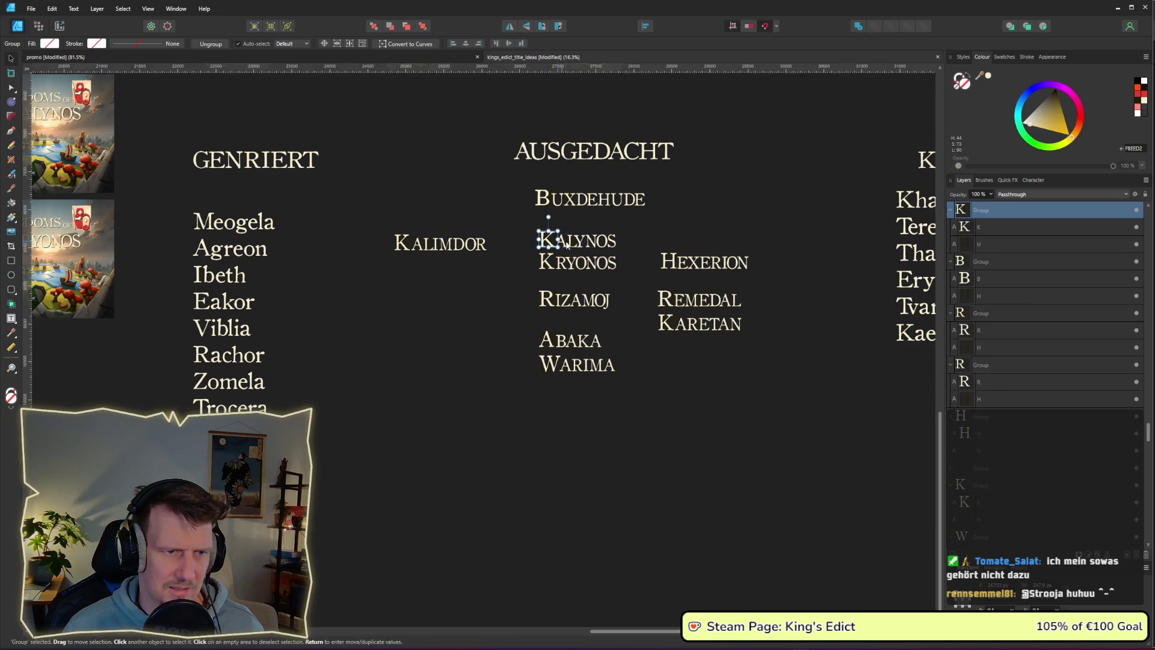
pyautogui.click(11, 88)
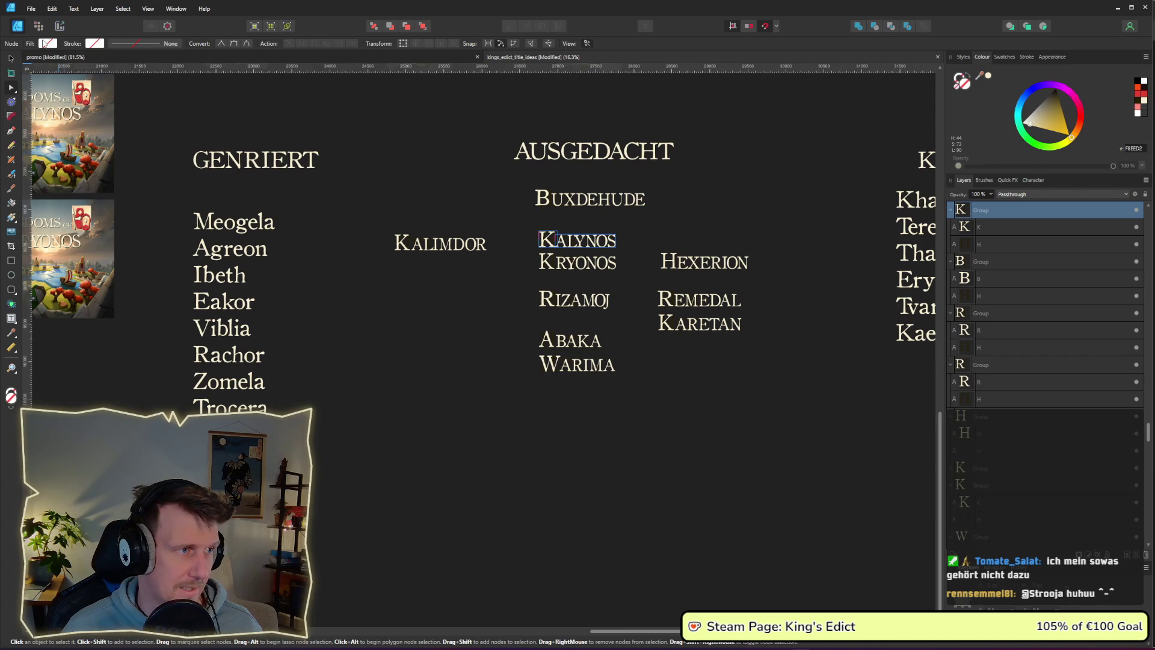
pyautogui.click(47, 43)
pyautogui.moveTo(21, 90)
pyautogui.mouseDown()
pyautogui.moveTo(123, 91)
pyautogui.moveTo(103, 90)
pyautogui.mouseUp()
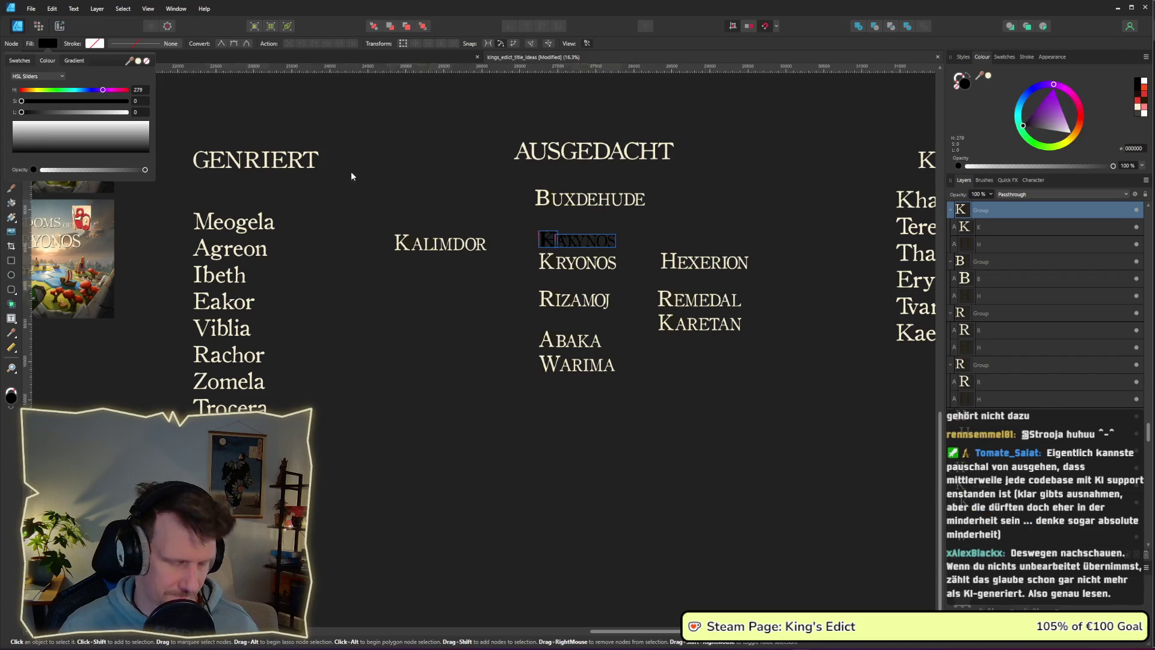
pyautogui.click(640, 232)
# Enlarge KALYNOS and KRYONOS together by a corner handle.
pyautogui.moveTo(636, 284); pyautogui.dragTo(523, 220)
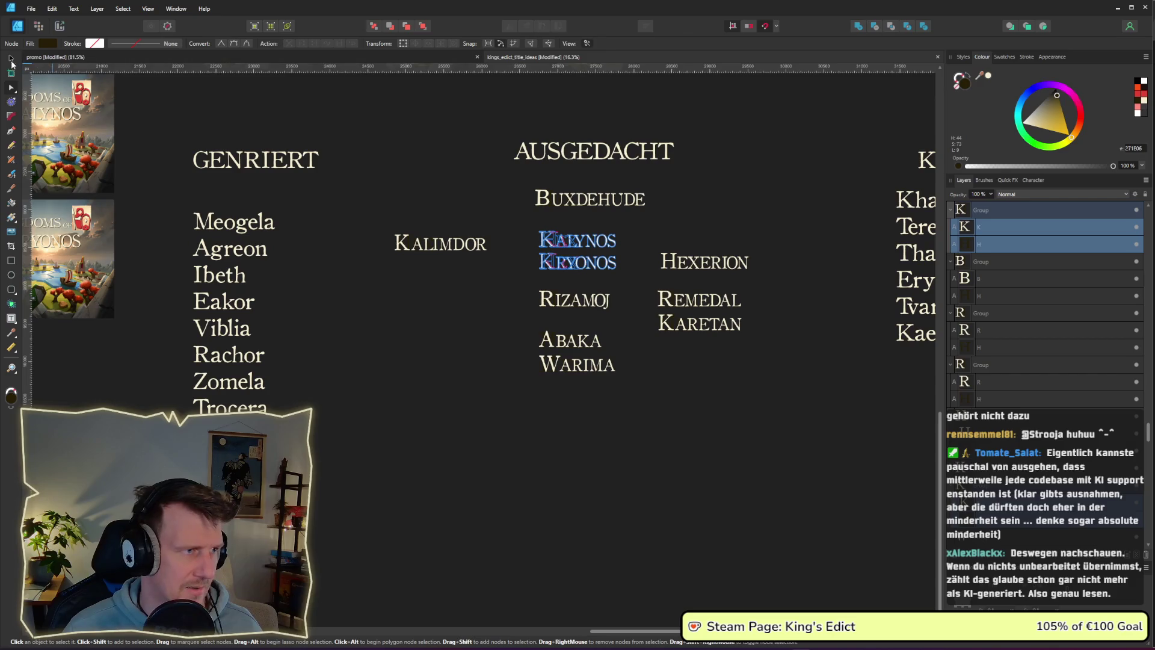
pyautogui.click(11, 59)
pyautogui.moveTo(617, 270); pyautogui.dragTo(642, 283)
pyautogui.click(681, 225)
pyautogui.scroll(-2, 685, 289)
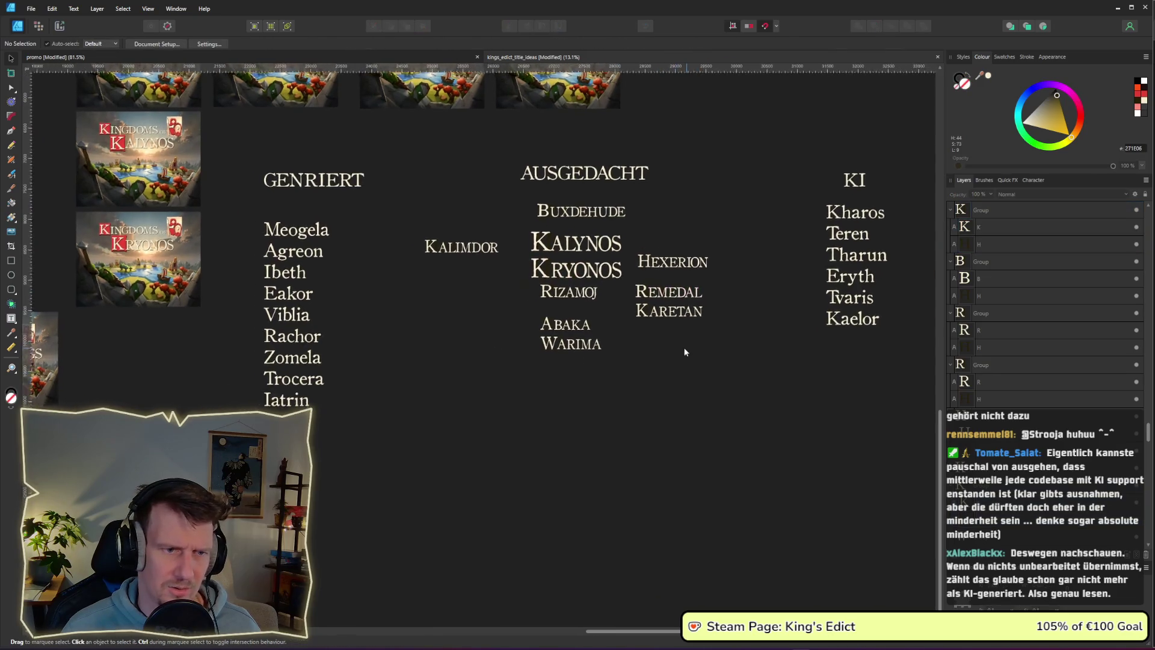
# Shrink KRYONOS and move it beneath KALYNOS.
pyautogui.moveTo(622, 278); pyautogui.dragTo(516, 244)
pyautogui.moveTo(613, 277); pyautogui.dragTo(591, 271)
pyautogui.moveTo(577, 266); pyautogui.dragTo(585, 273)
pyautogui.click(472, 291)
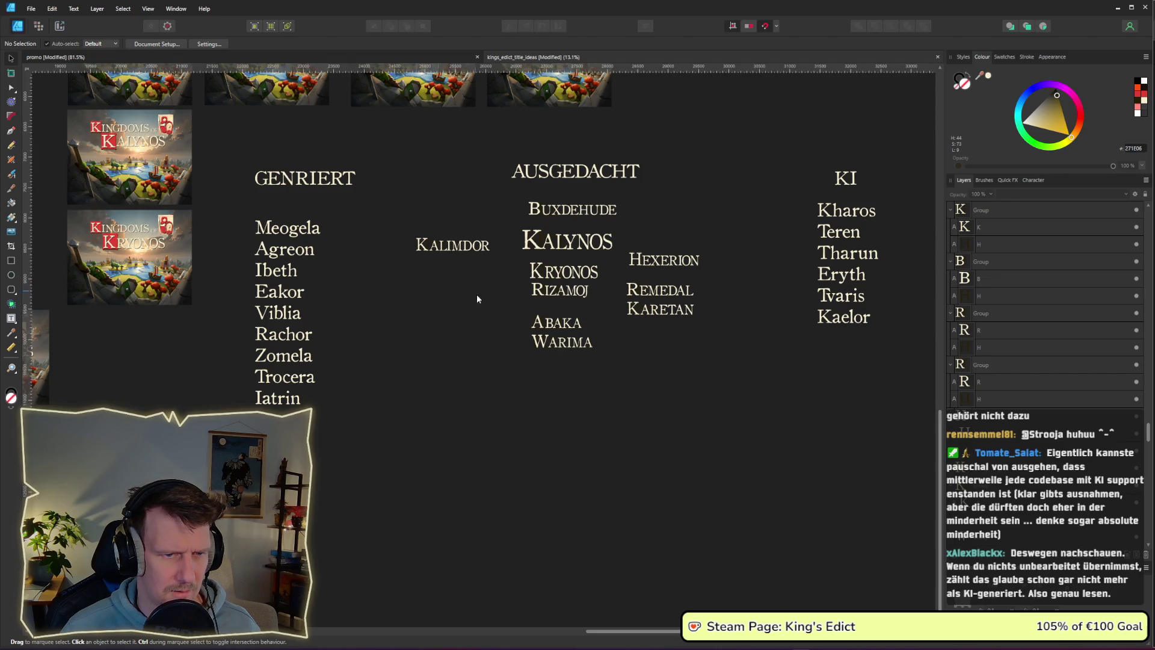
# Enlarge KARETAN in the AUSGEDACHT column.
pyautogui.click(662, 310)
pyautogui.moveTo(694, 316); pyautogui.dragTo(718, 328)
pyautogui.click(709, 343)
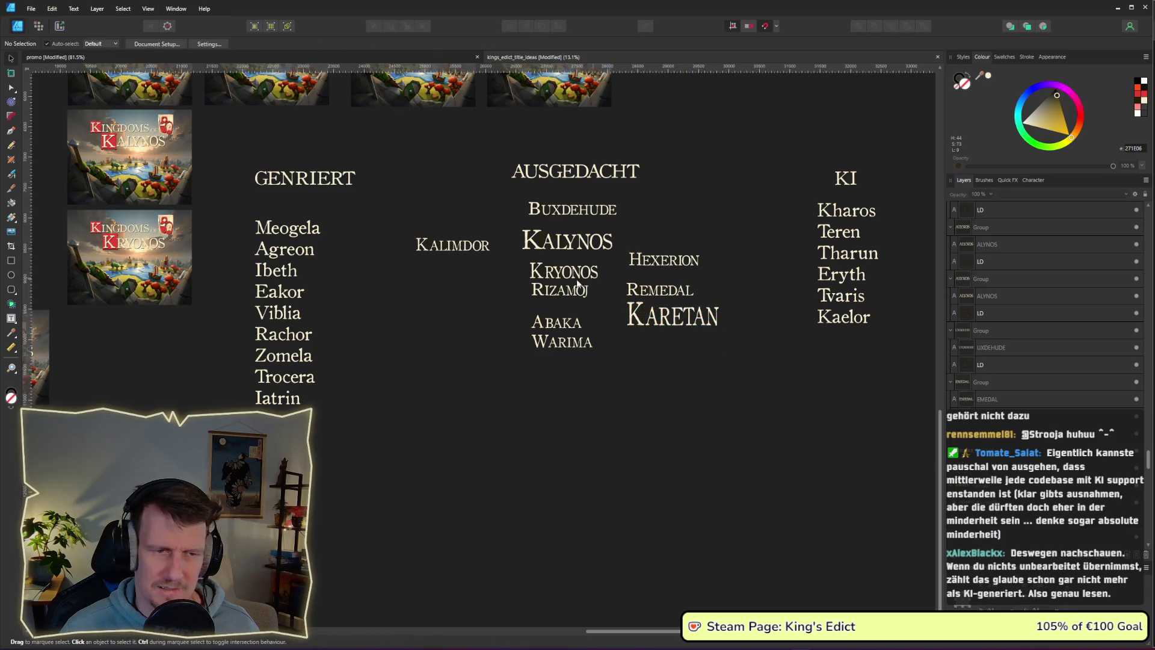
pyautogui.hscroll(-2, 391, 289)
pyautogui.scroll(-2, 380, 294)
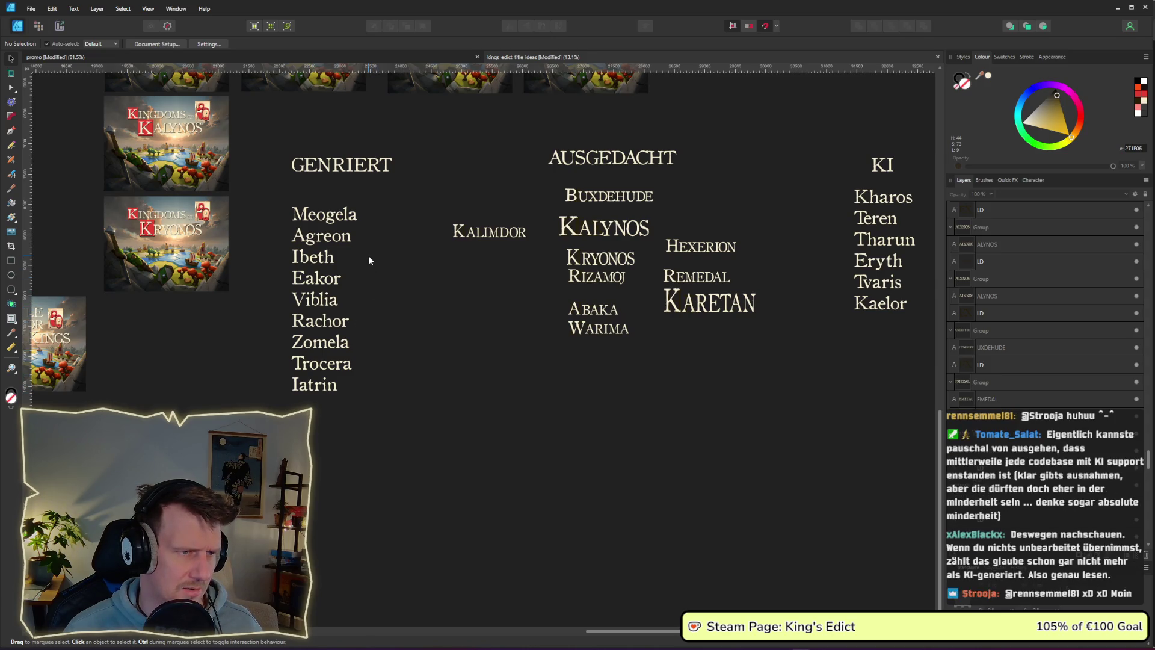
# Set Agreon in the GENRIERT list to 96 pt.
pyautogui.moveTo(375, 237)
pyautogui.mouseDown()
pyautogui.moveTo(251, 188)
pyautogui.moveTo(360, 231)
pyautogui.mouseUp()
pyautogui.doubleClick(360, 231)
pyautogui.doubleClick(308, 227)
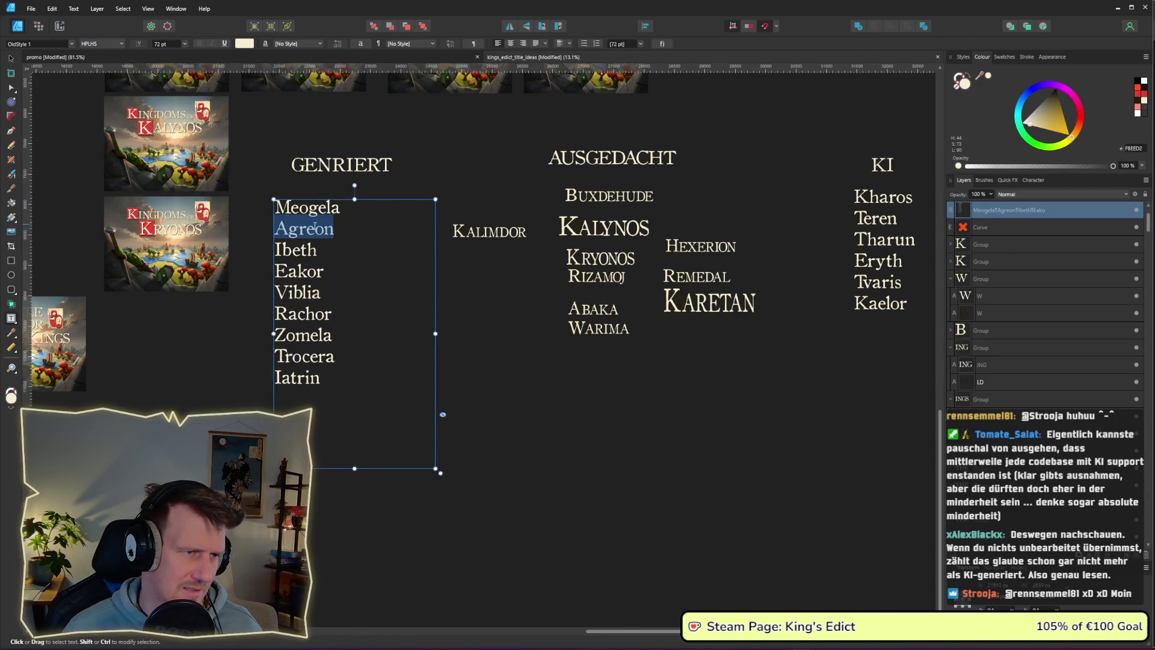
pyautogui.click(184, 43)
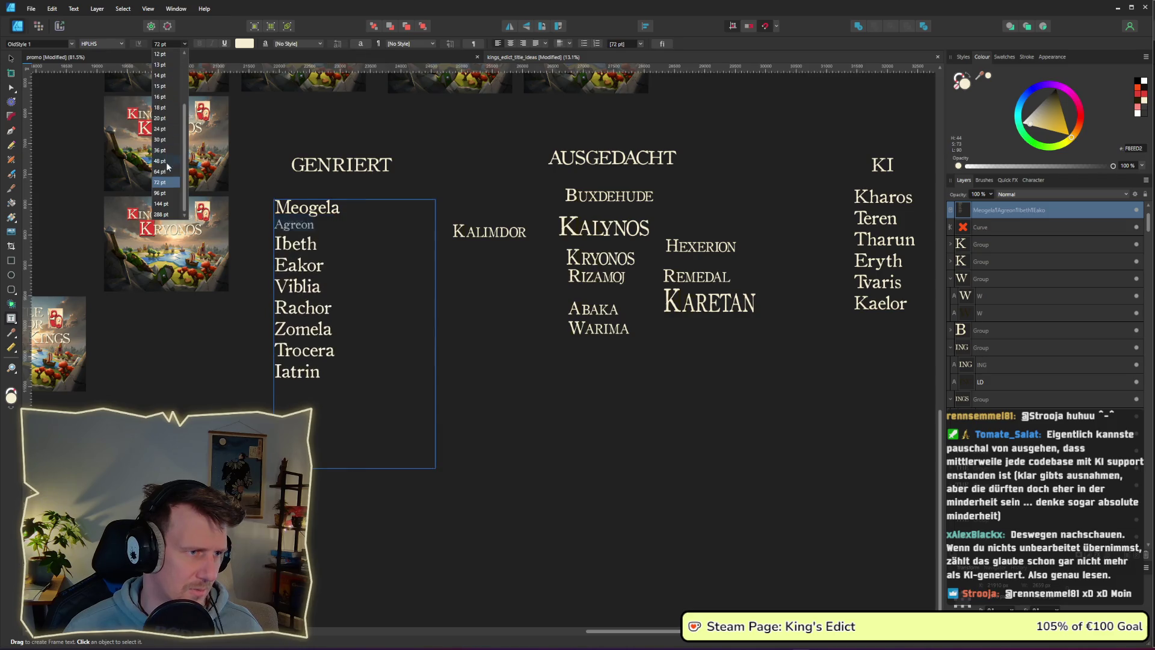
pyautogui.click(161, 193)
pyautogui.click(523, 367)
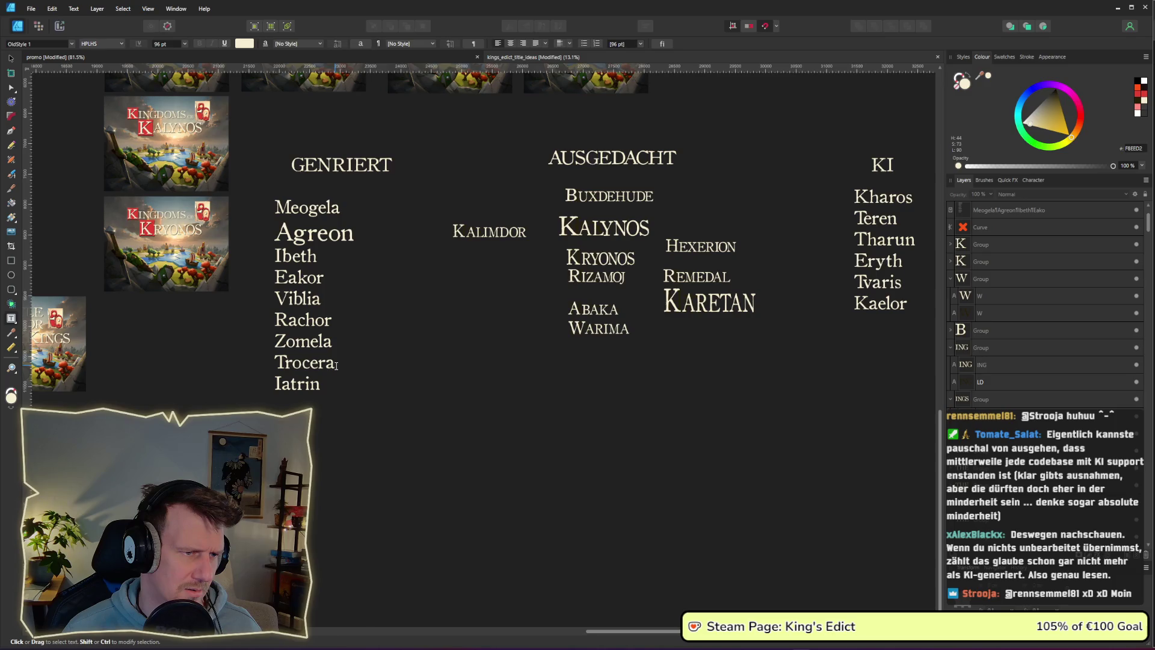
# Set Rachor in the GENRIERT list to 96 pt as well.
pyautogui.doubleClick(335, 320)
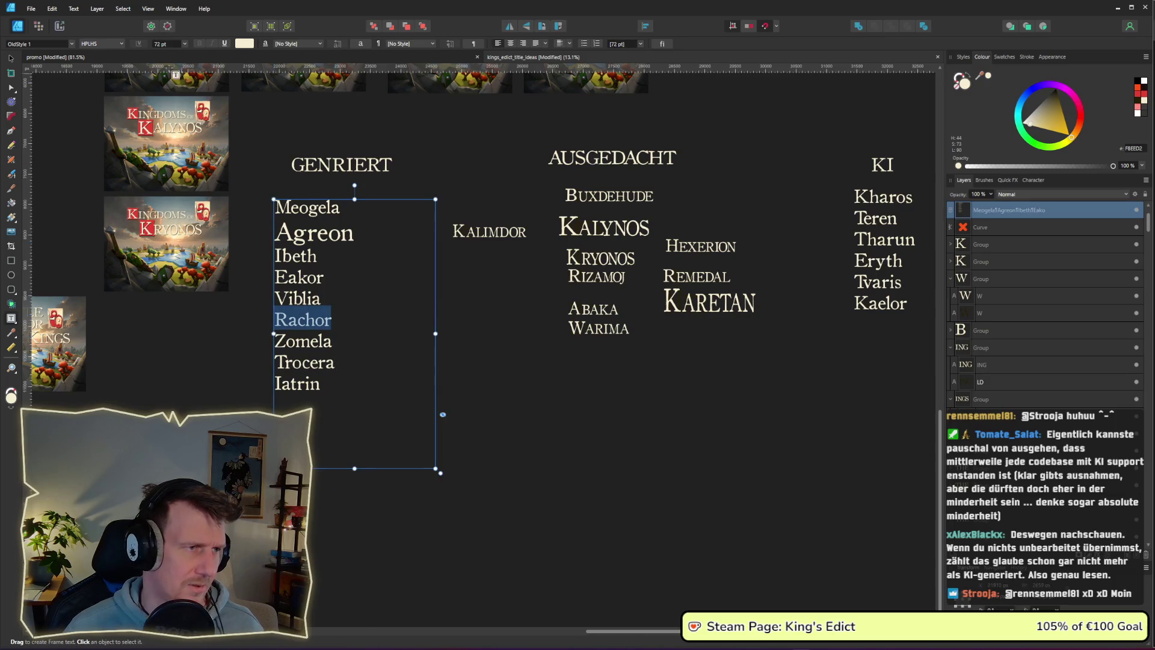
pyautogui.click(185, 44)
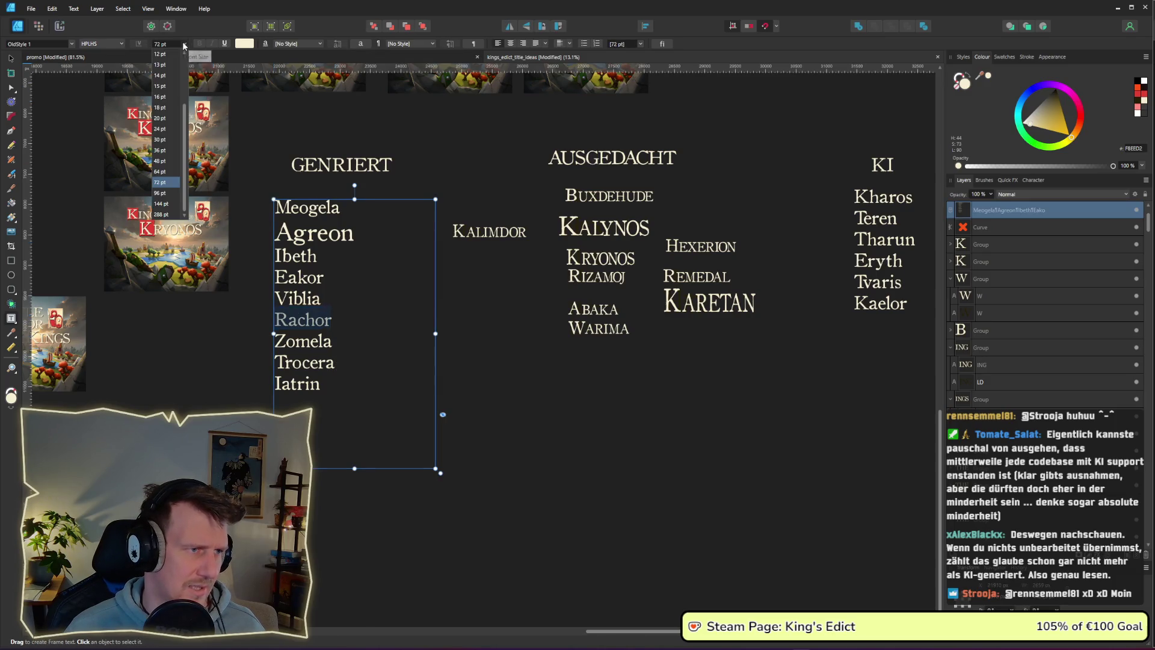
pyautogui.click(163, 193)
pyautogui.click(604, 377)
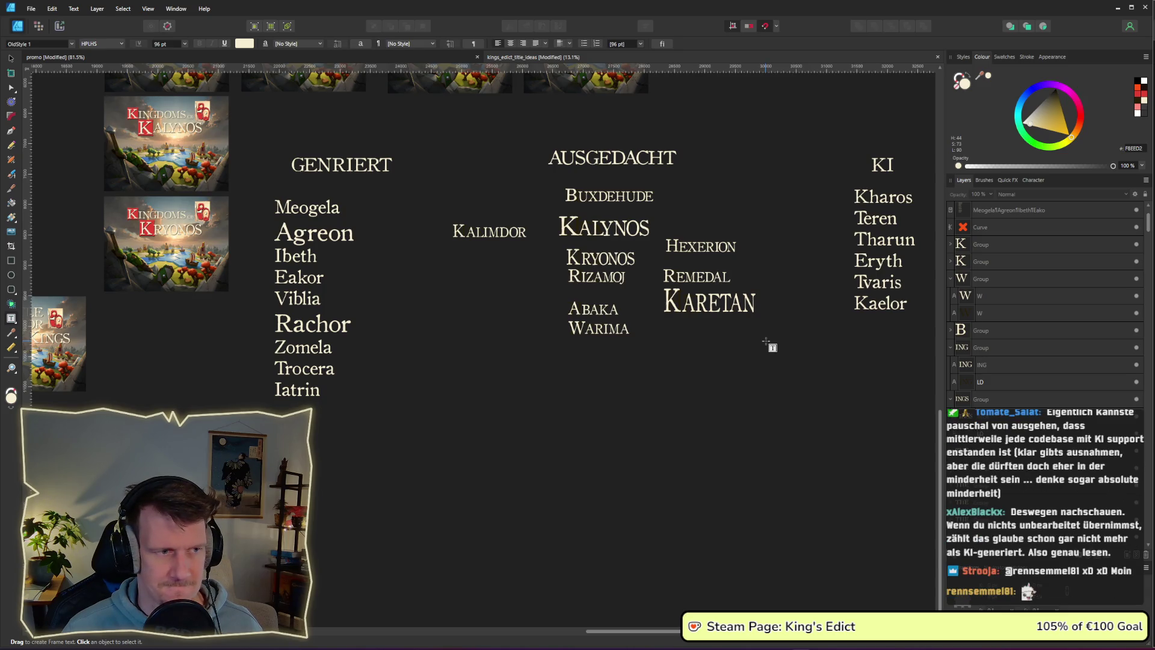
pyautogui.hscroll(3, 722, 346)
# Set Kaelor, the last name in the KI list, to 96 pt.
pyautogui.click(805, 199)
pyautogui.hscroll(5, 702, 208)
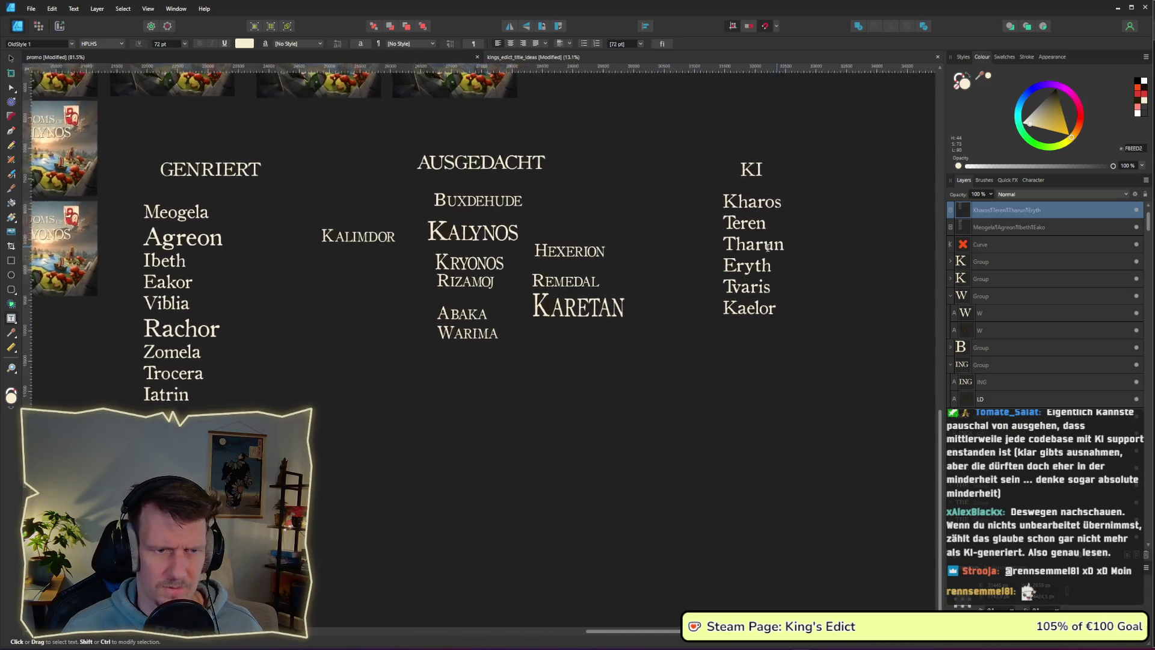
pyautogui.moveTo(702, 208); pyautogui.dragTo(639, 211)
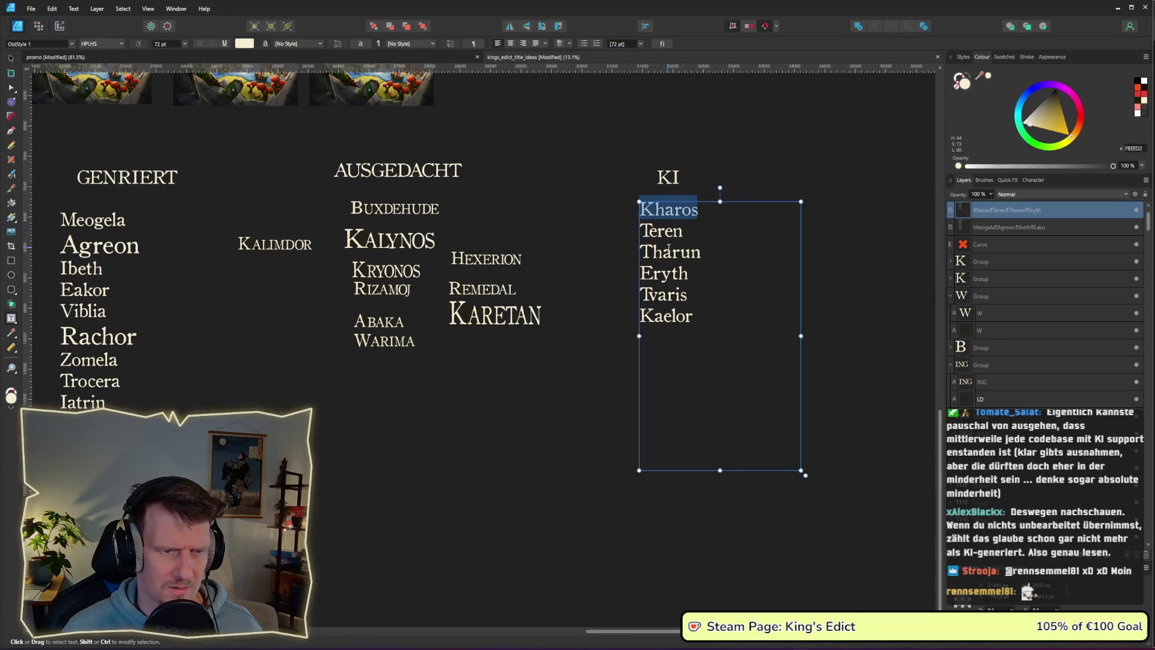
pyautogui.moveTo(694, 301); pyautogui.dragTo(638, 295)
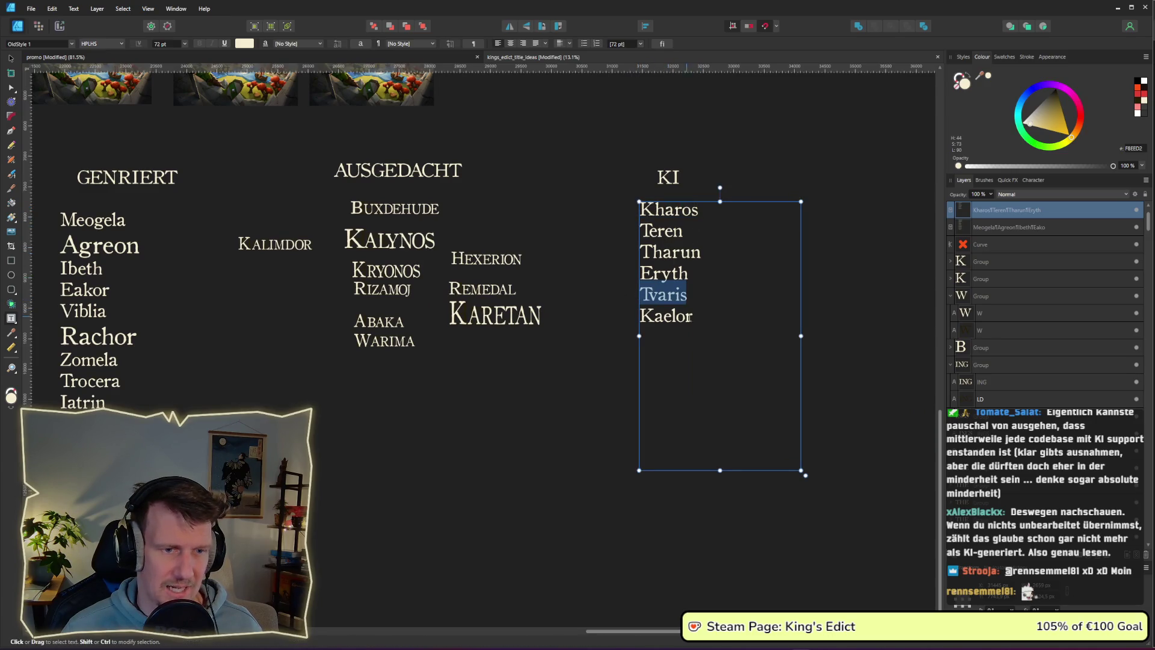
pyautogui.moveTo(697, 318); pyautogui.dragTo(638, 316)
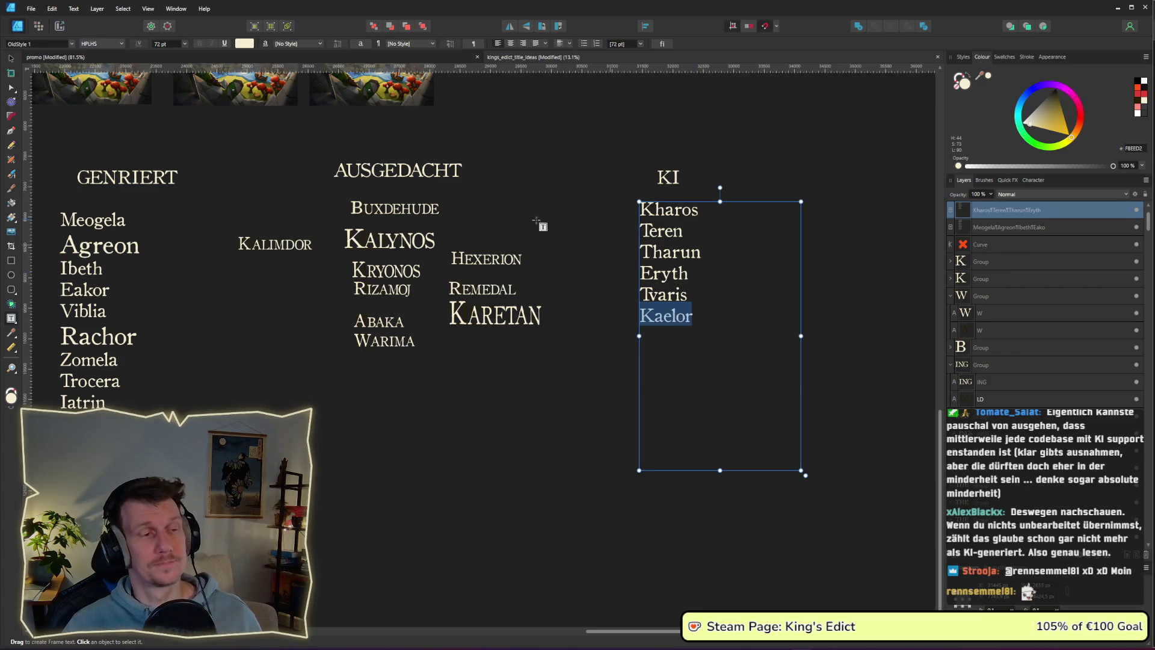
pyautogui.click(184, 44)
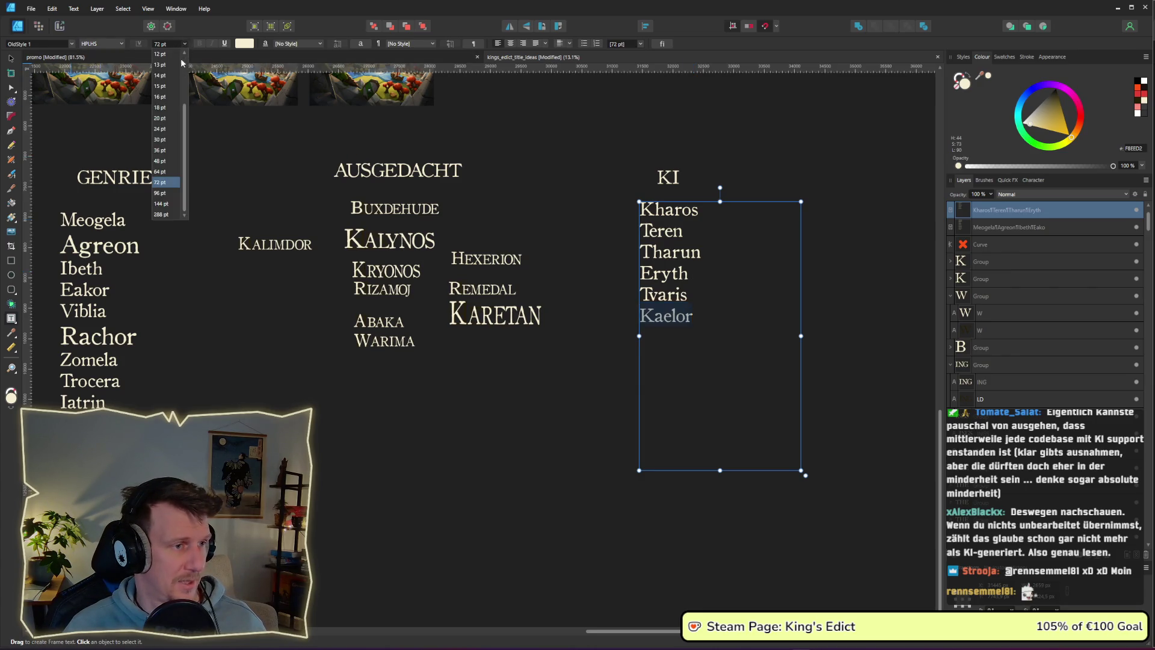
pyautogui.click(169, 192)
pyautogui.click(854, 323)
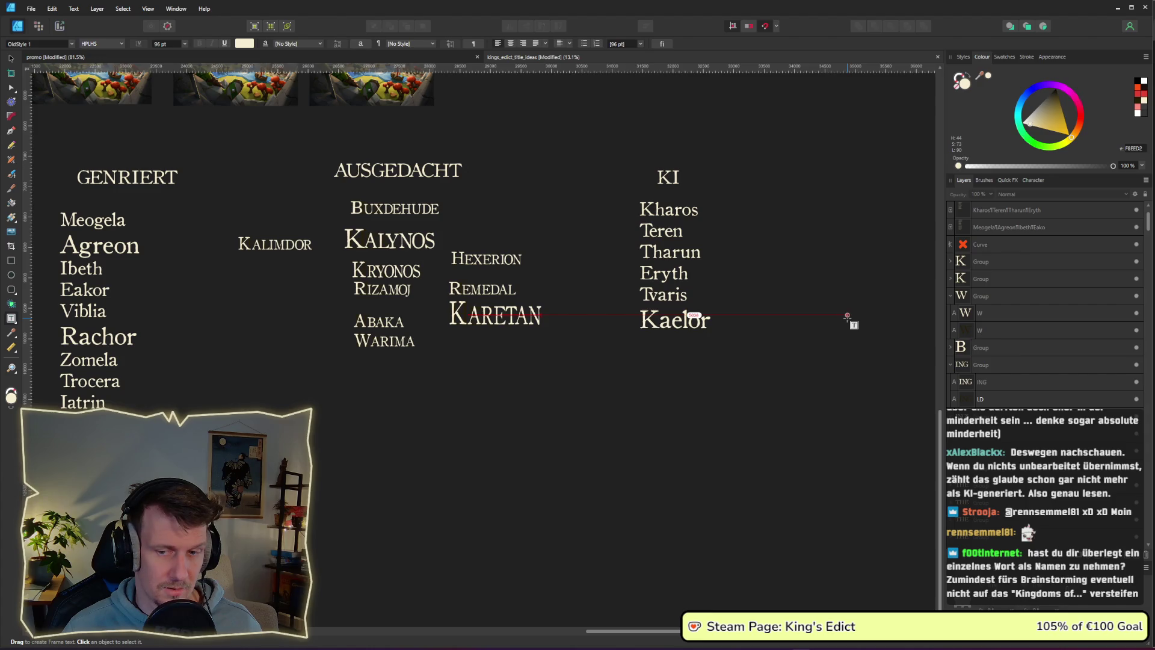
pyautogui.hscroll(-1, 588, 276)
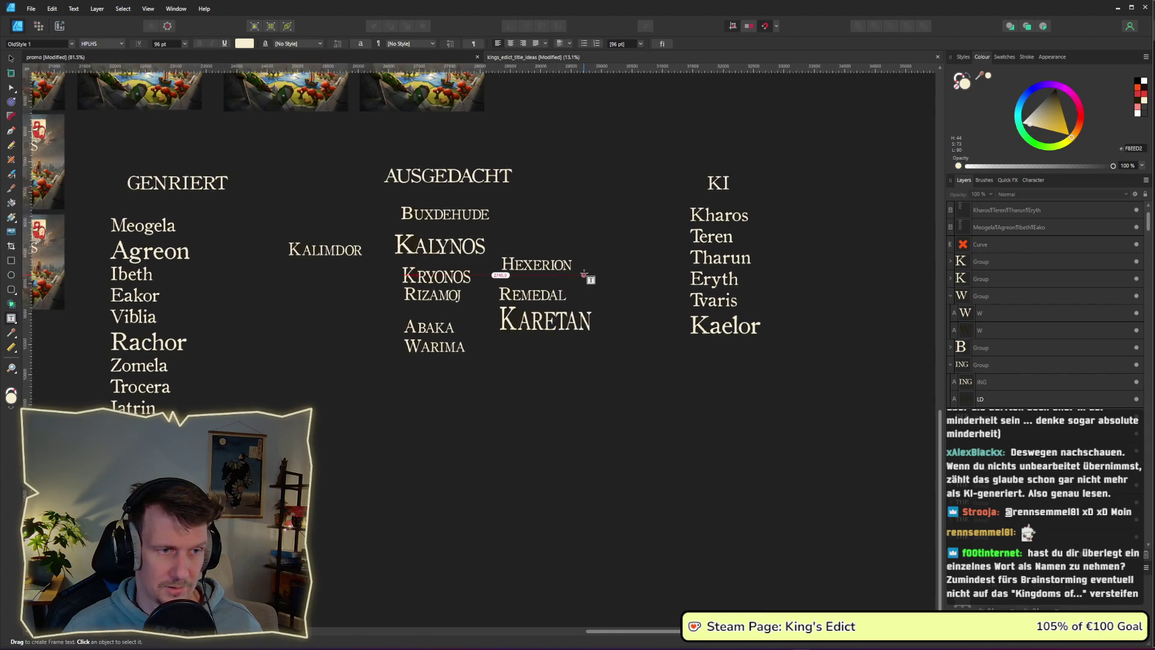
pyautogui.hscroll(-4, 588, 276)
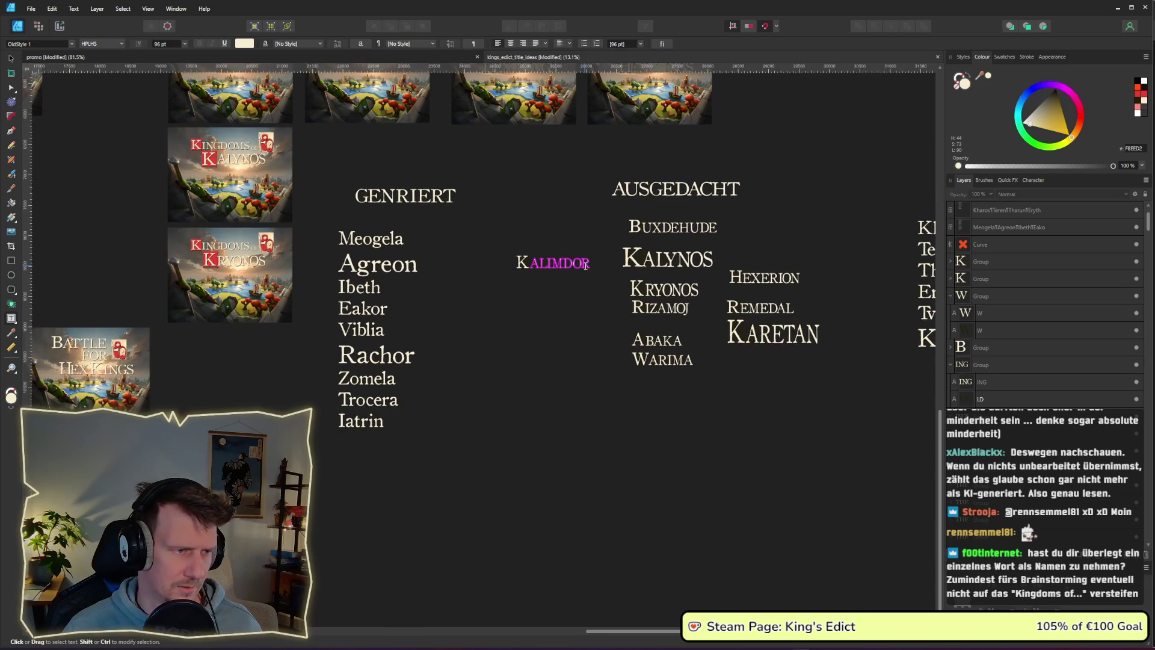
pyautogui.hscroll(1, 537, 255)
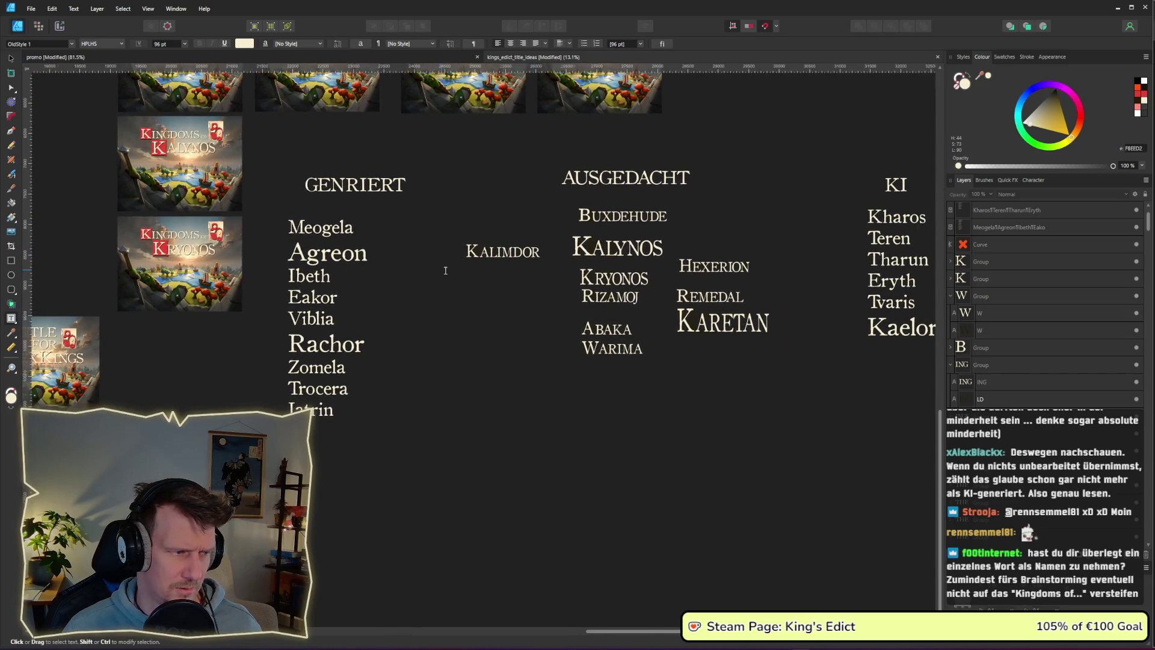
pyautogui.moveTo(443, 271); pyautogui.dragTo(481, 271)
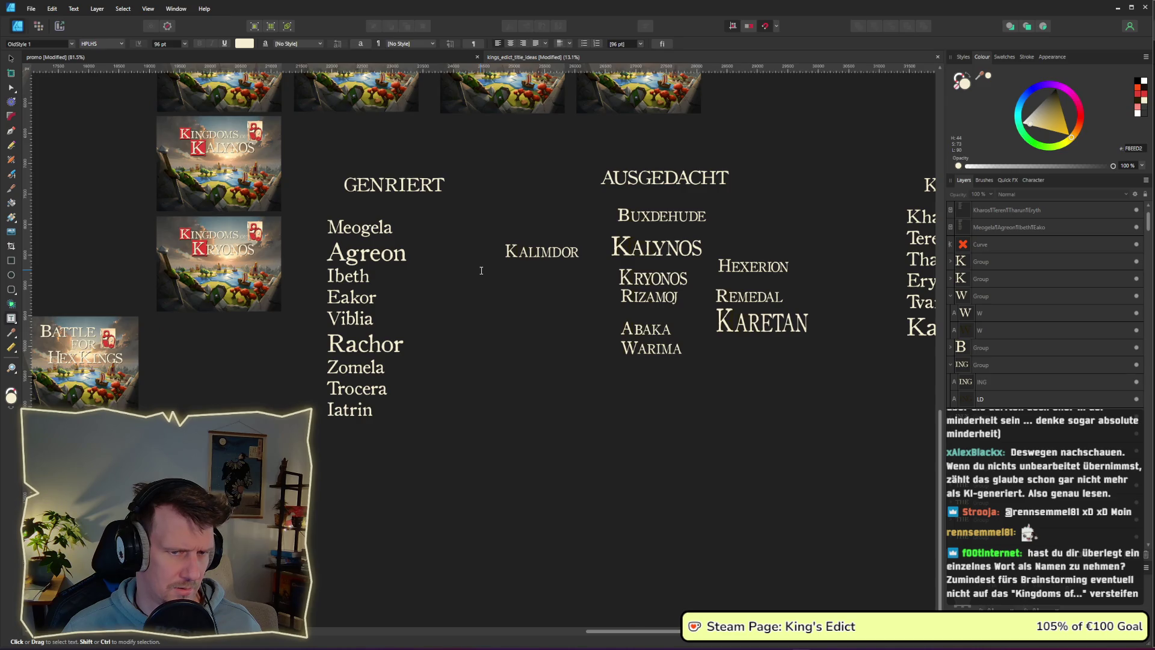
pyautogui.hscroll(3, 589, 283)
pyautogui.hscroll(-4, 595, 289)
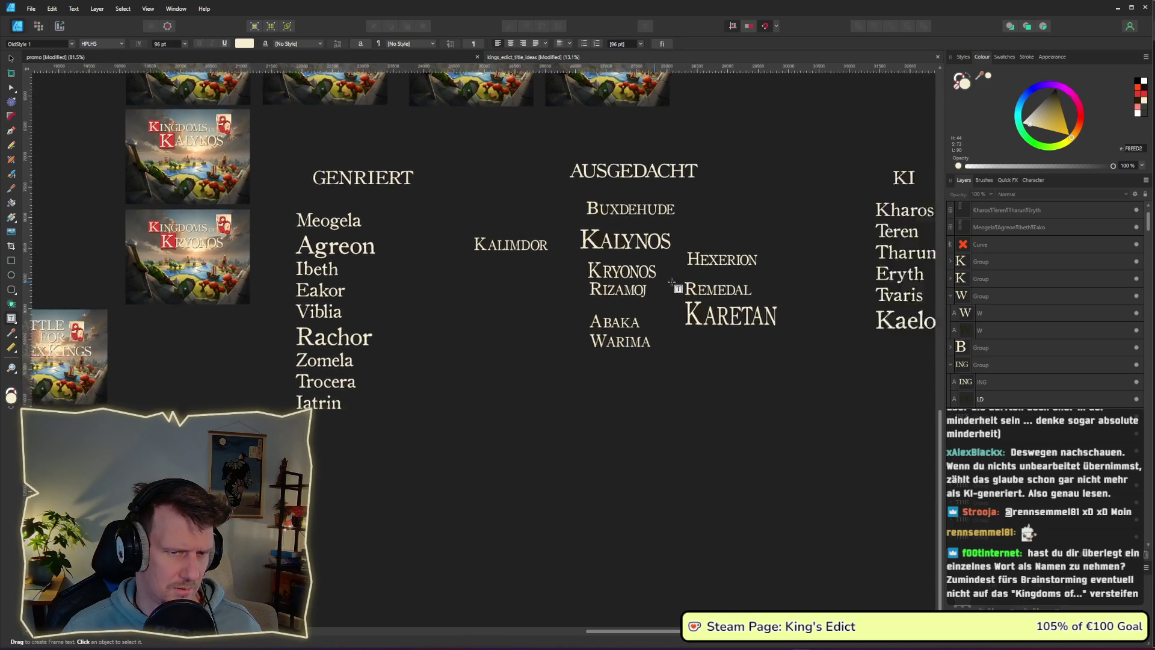
pyautogui.click(569, 286)
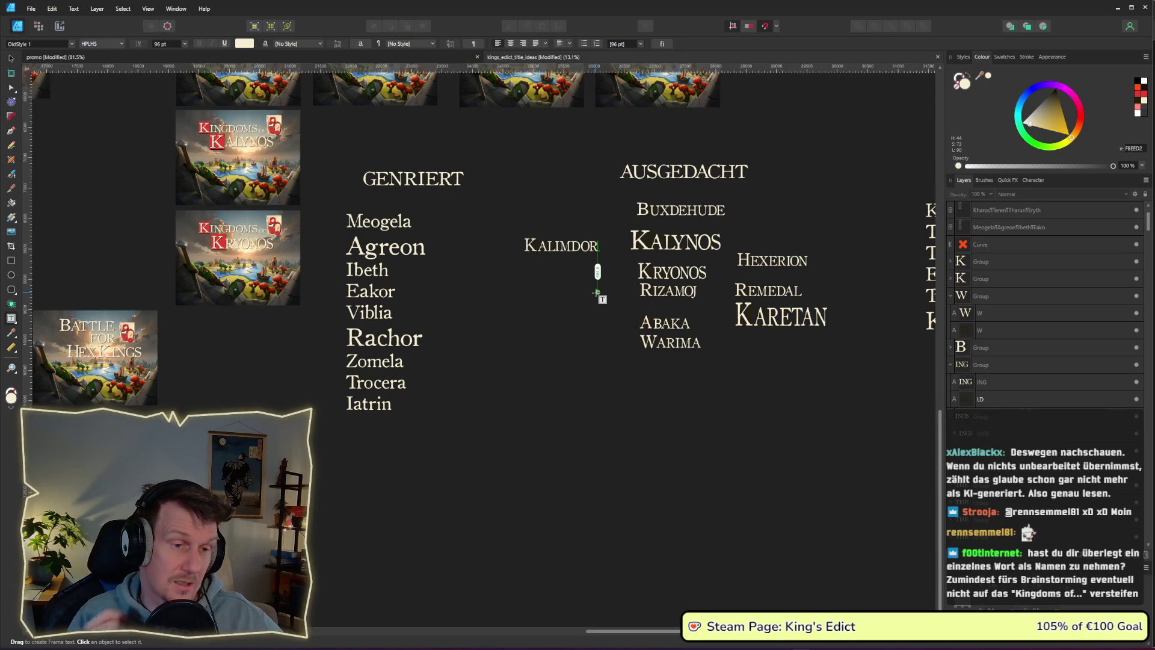
pyautogui.press('Escape')
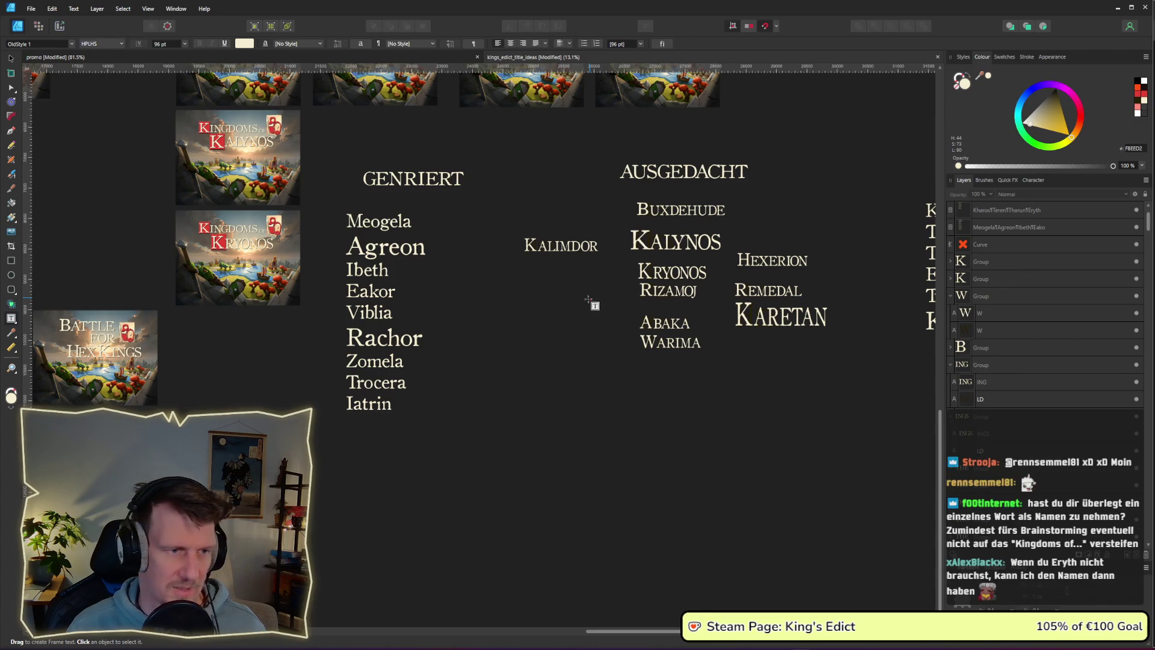
pyautogui.scroll(-1, 578, 301)
pyautogui.click(572, 299)
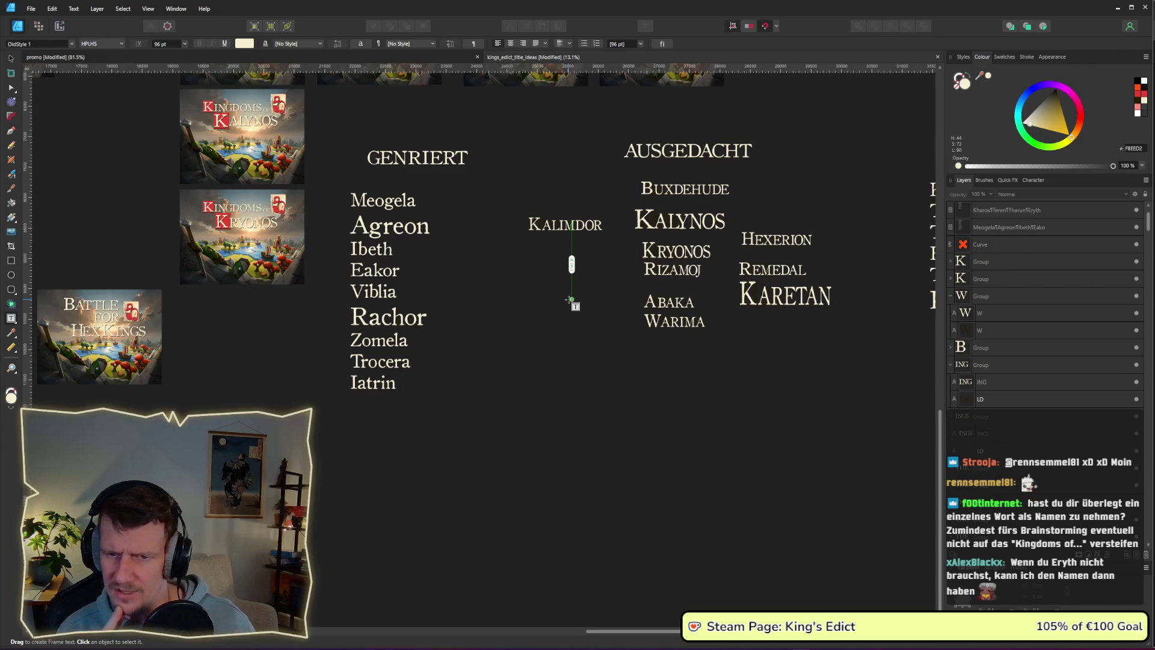
pyautogui.moveTo(571, 301); pyautogui.dragTo(571, 301)
pyautogui.scroll(-5, 491, 282)
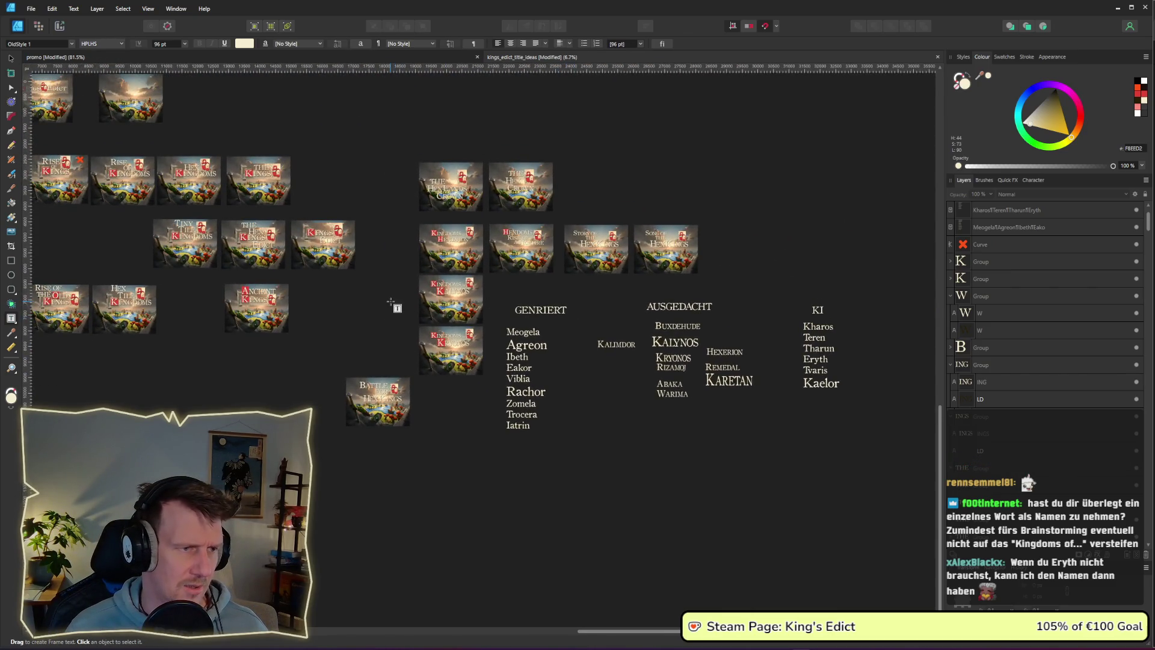
pyautogui.scroll(5, 614, 345)
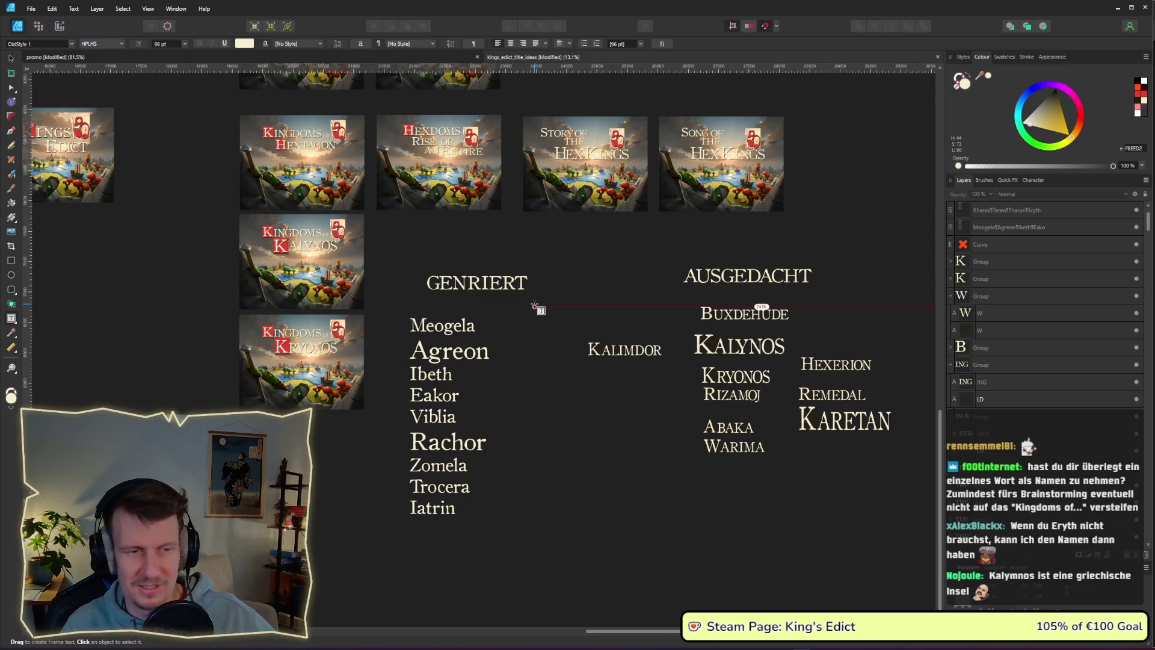
pyautogui.click(749, 348)
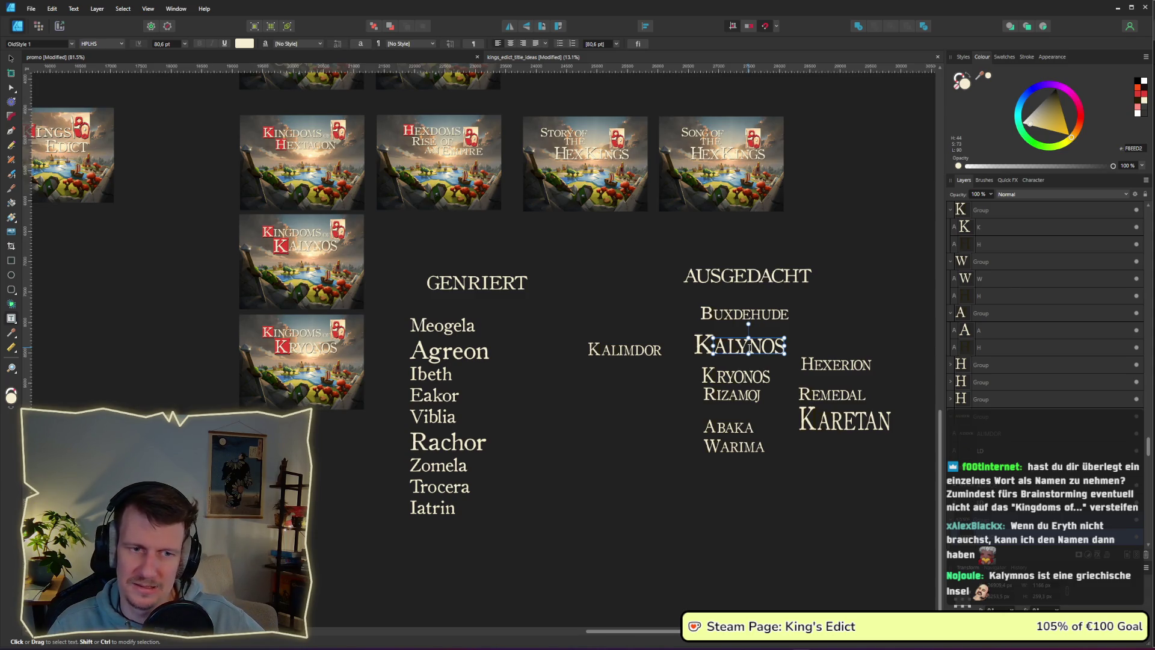
pyautogui.click(803, 340)
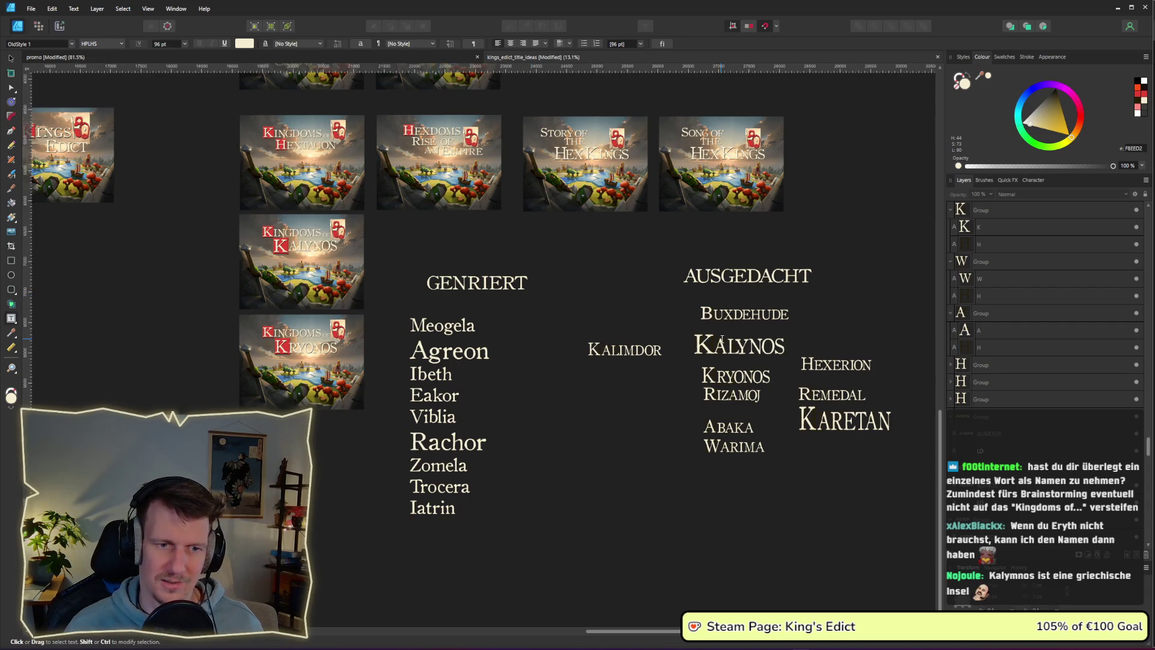
pyautogui.moveTo(785, 346); pyautogui.dragTo(713, 346)
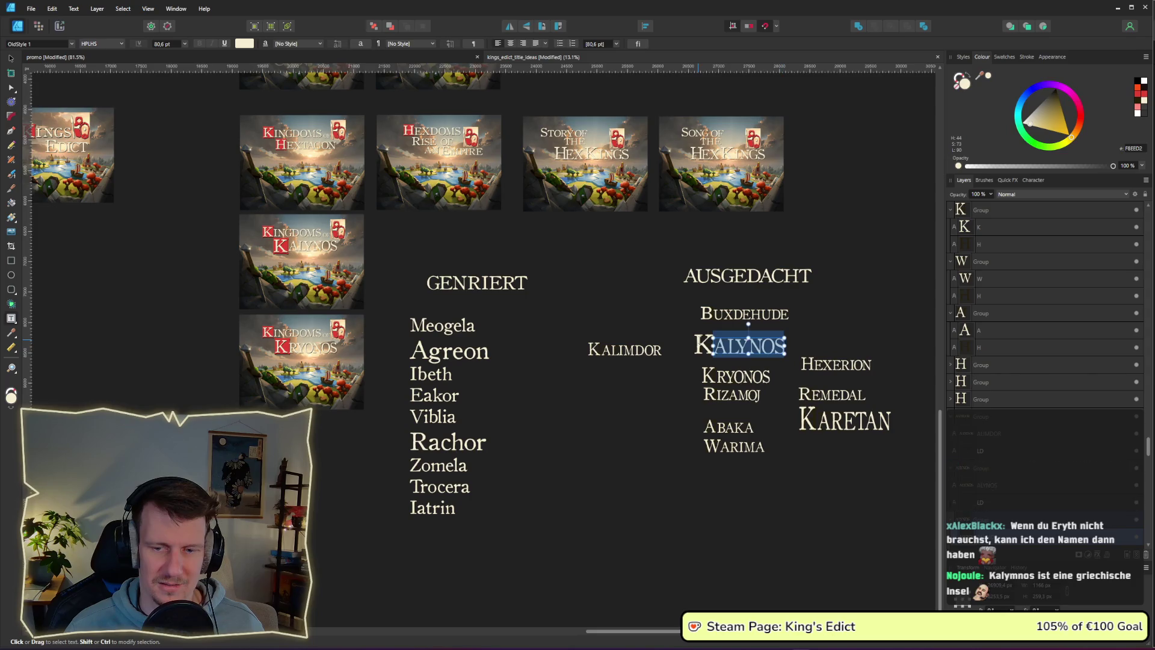
pyautogui.scroll(-1, 592, 345)
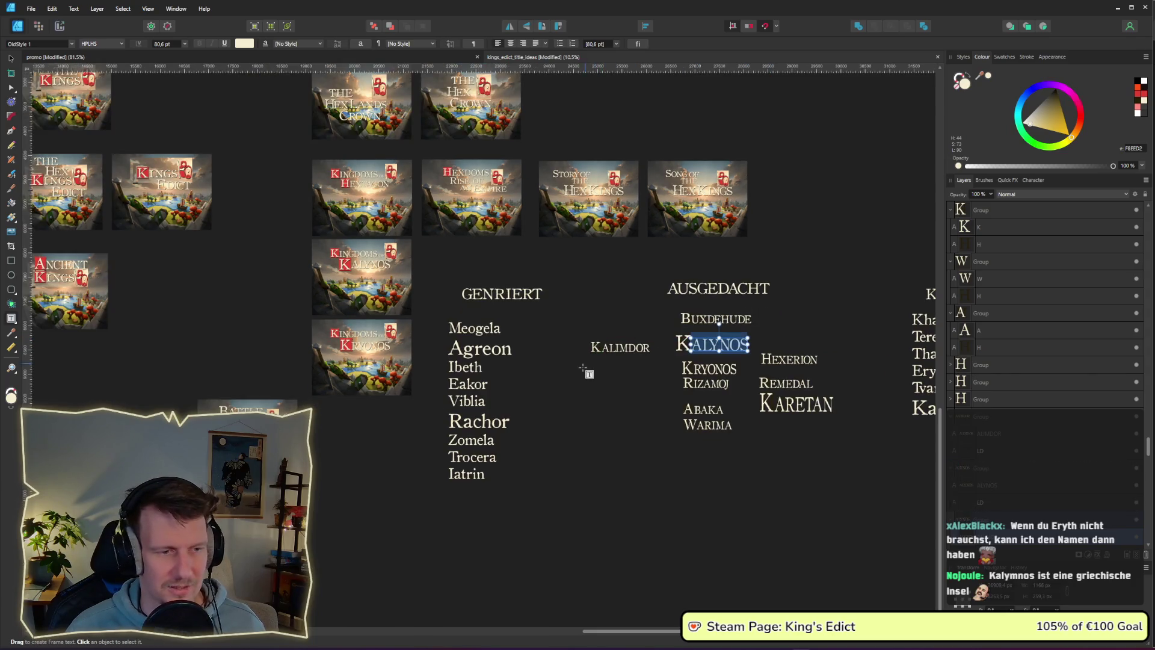
pyautogui.hscroll(-3, 553, 352)
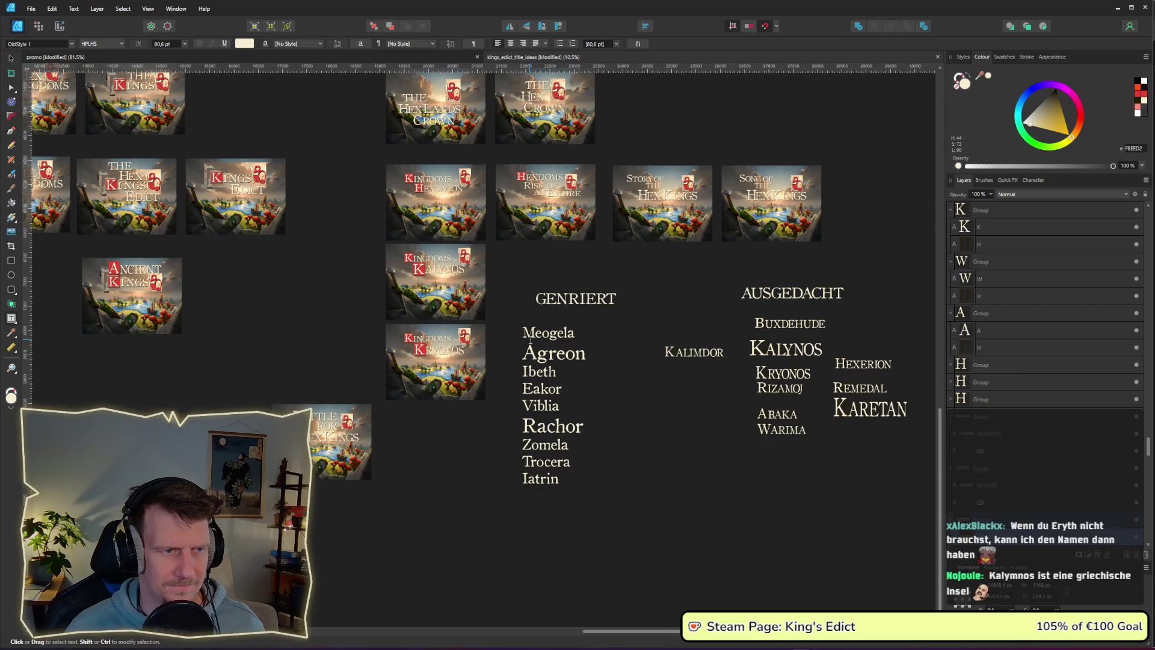
pyautogui.scroll(4, 441, 289)
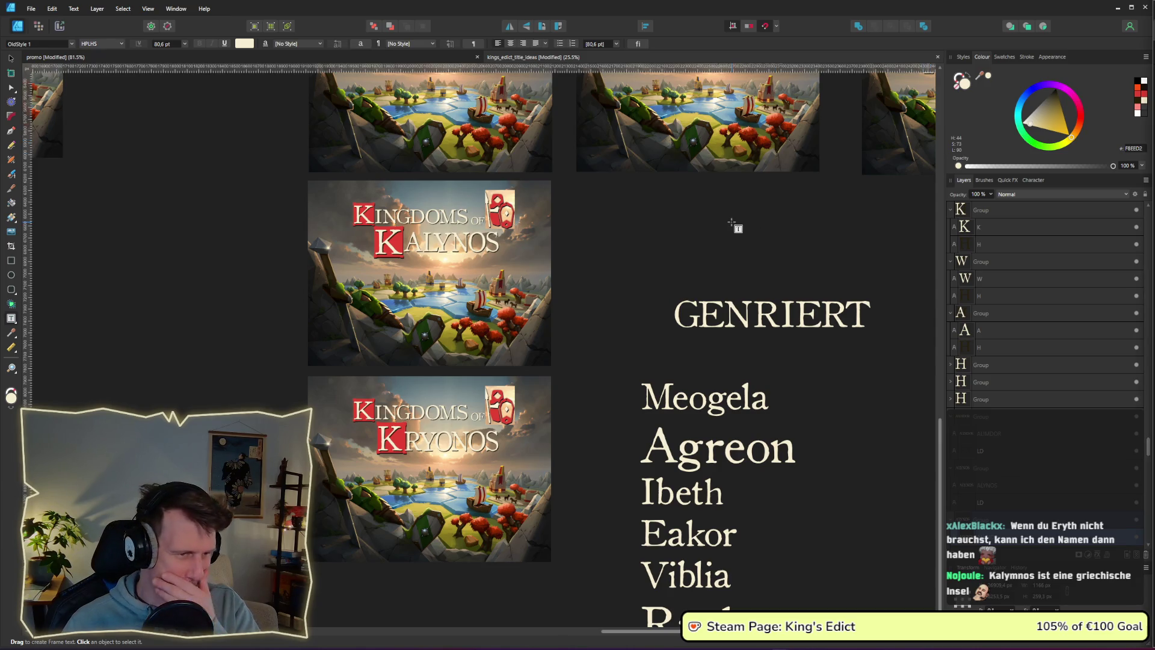
# Select the whole Battle for Hex Kings cover and nudge it slightly down.
pyautogui.scroll(-3, 534, 326)
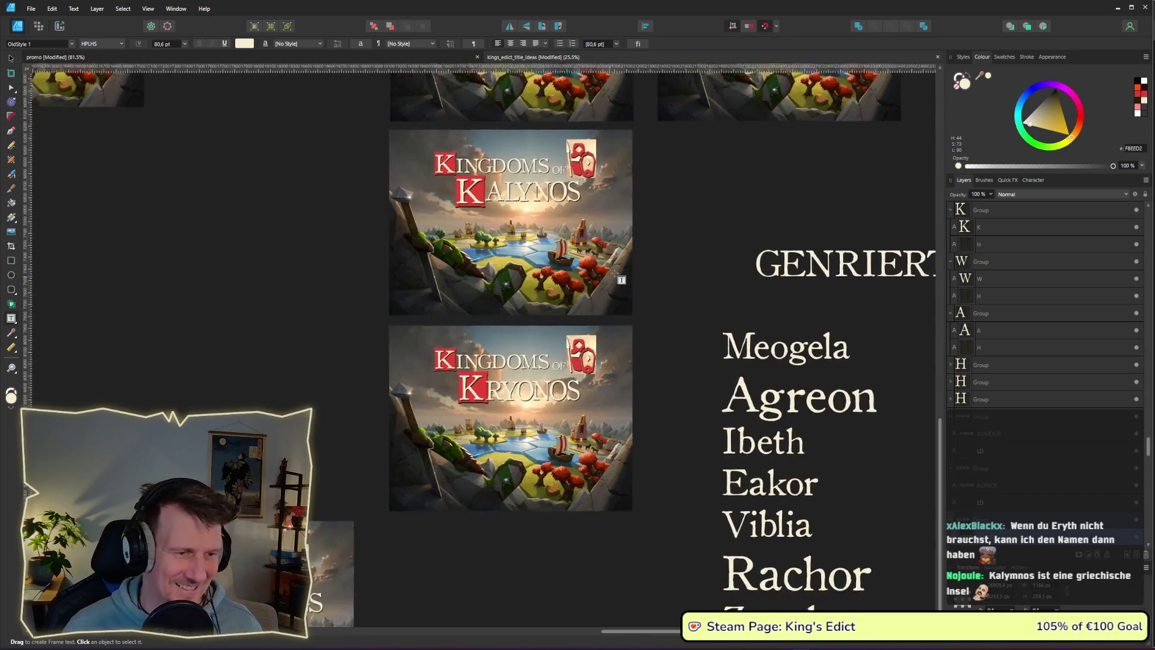
pyautogui.moveTo(576, 429); pyautogui.dragTo(563, 235)
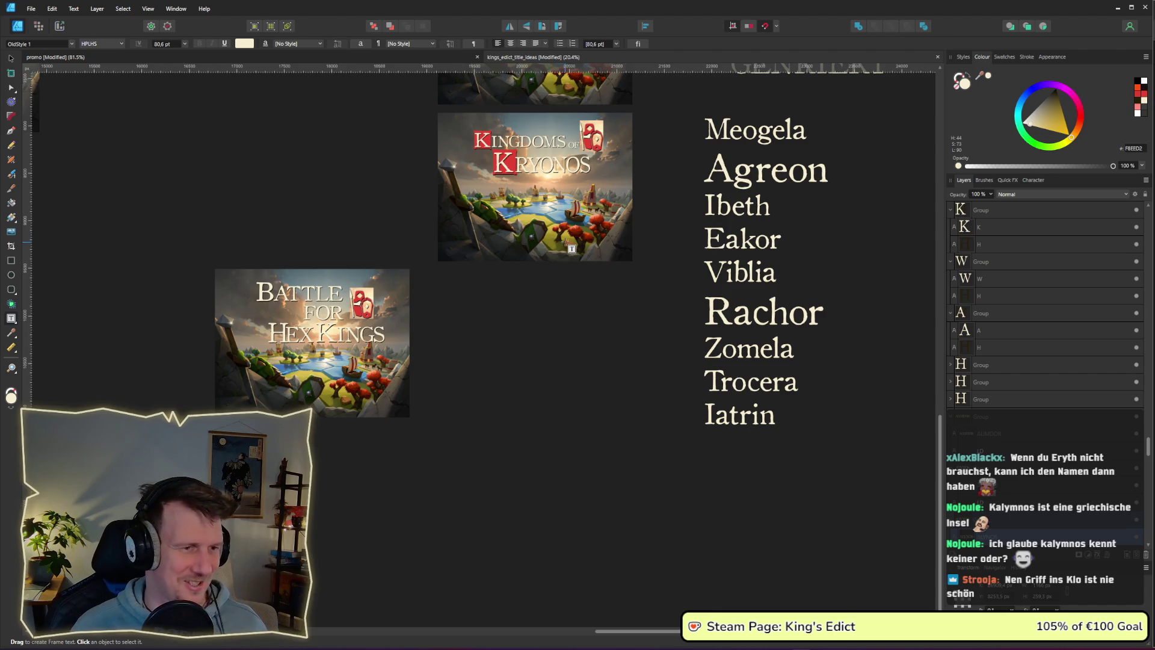
pyautogui.scroll(2, 555, 241)
pyautogui.scroll(-1, 555, 293)
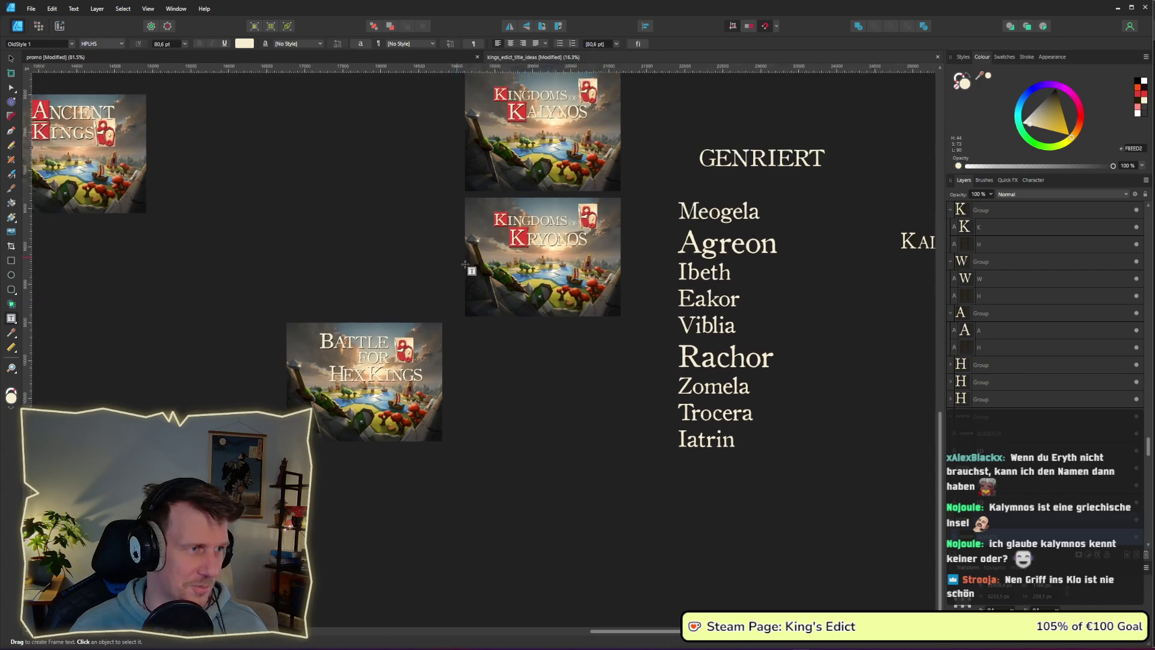
pyautogui.scroll(1, 485, 259)
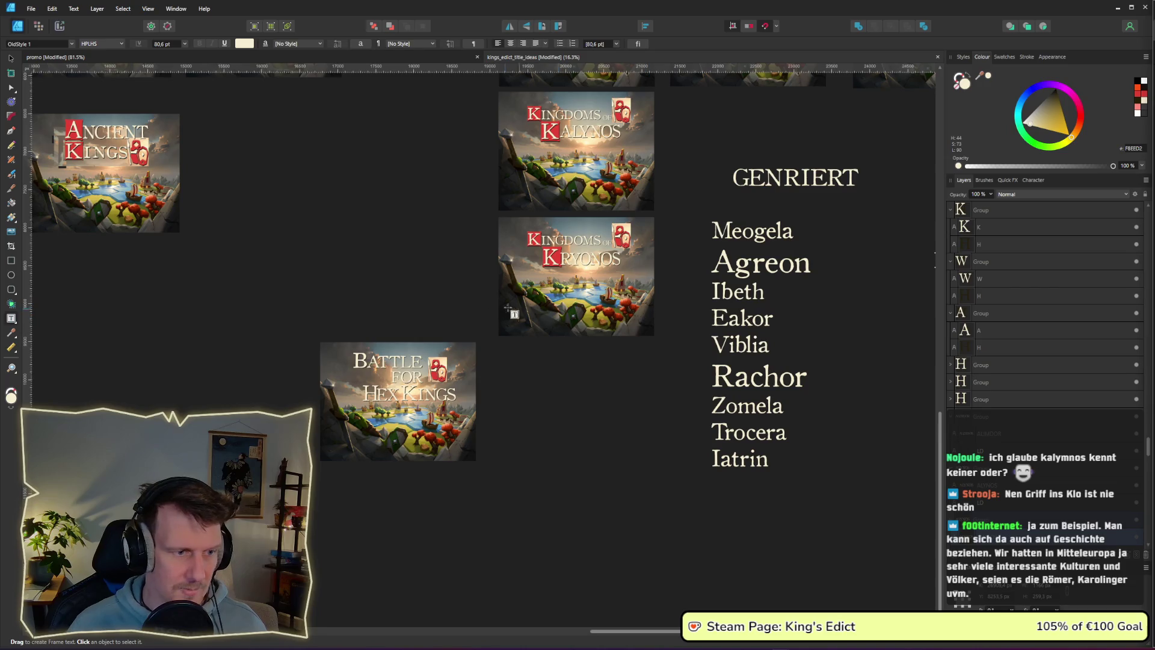
pyautogui.click(11, 58)
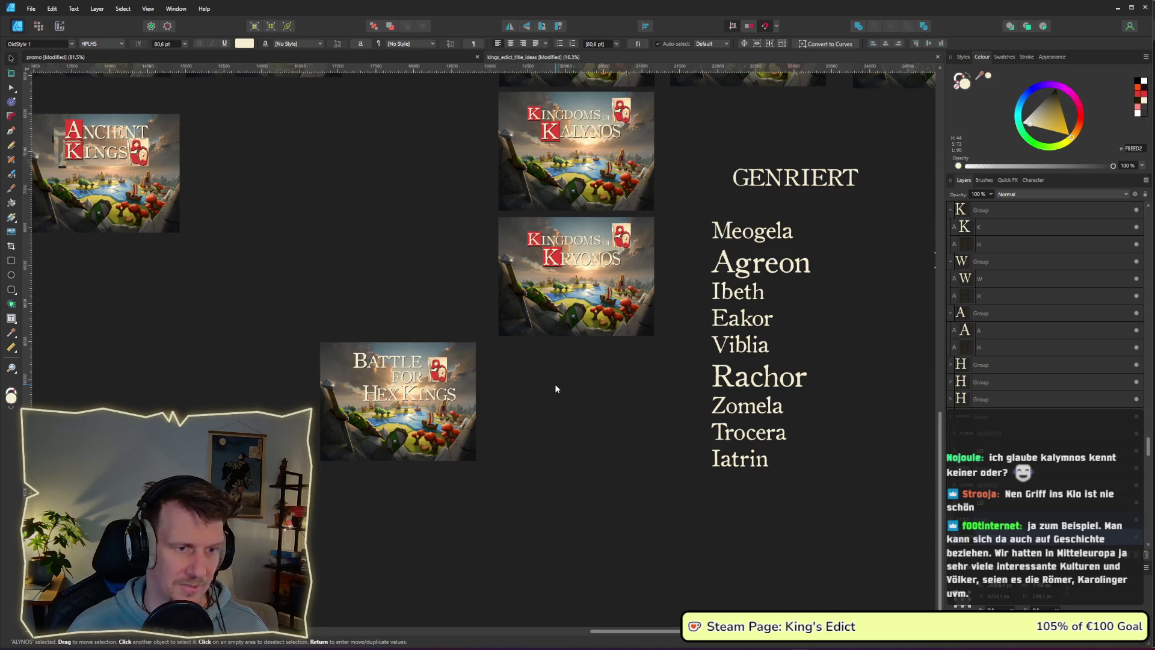
pyautogui.moveTo(557, 477); pyautogui.dragTo(297, 338)
pyautogui.moveTo(401, 394); pyautogui.dragTo(400, 402)
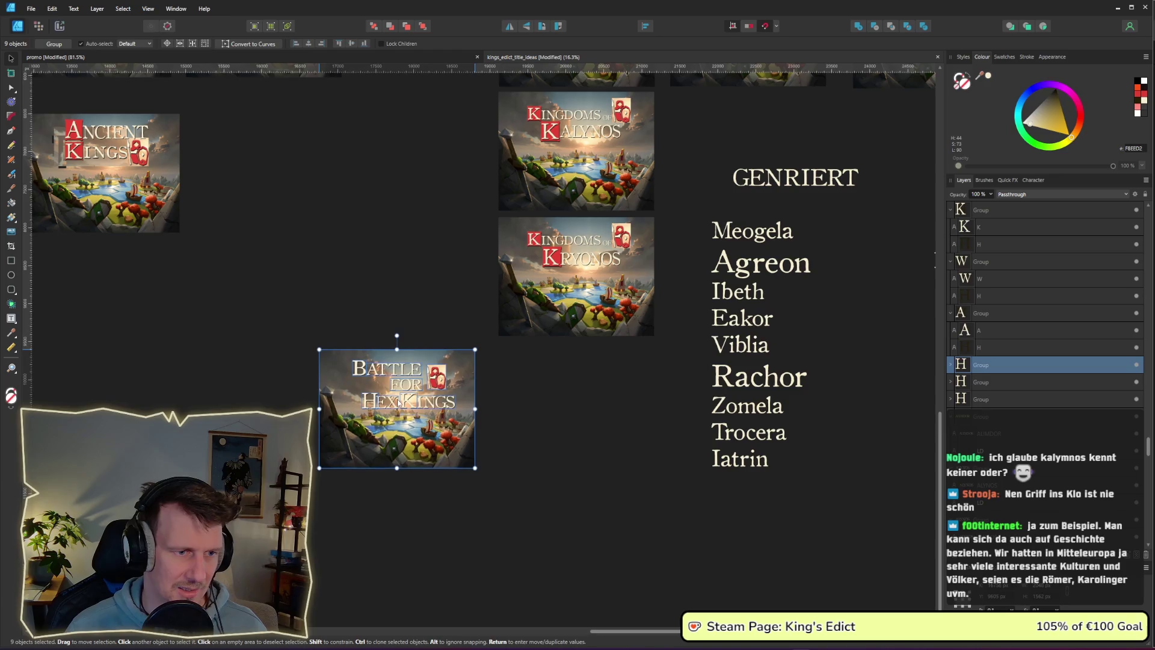
pyautogui.click(561, 406)
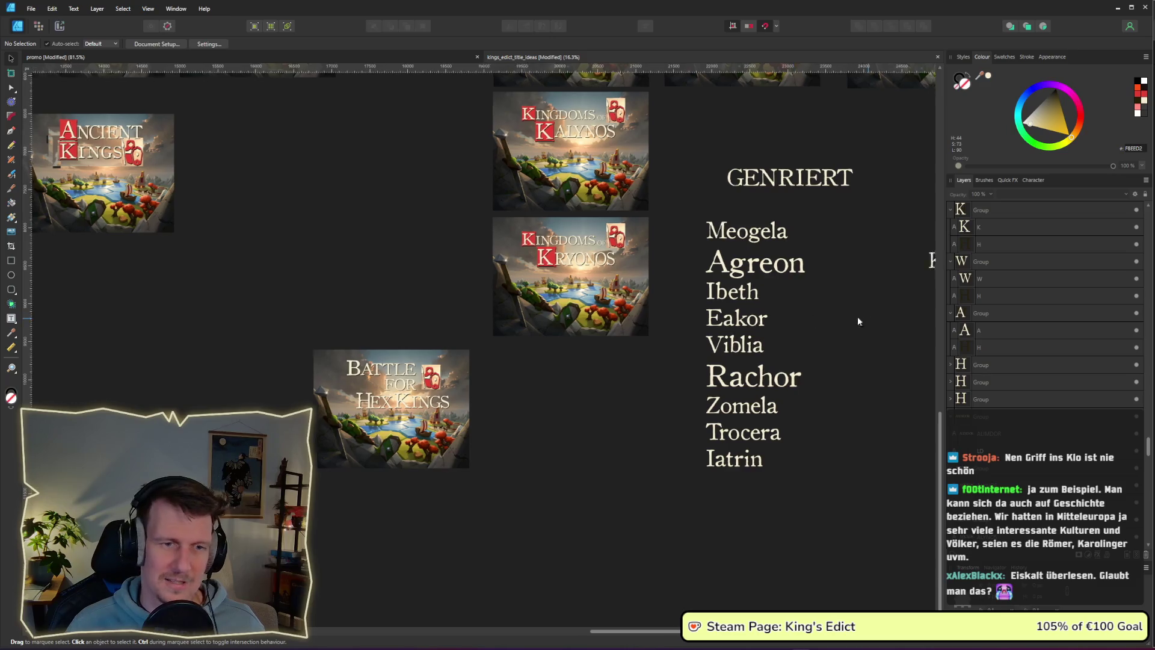
pyautogui.moveTo(864, 325); pyautogui.dragTo(506, 302)
pyautogui.moveTo(598, 315); pyautogui.dragTo(389, 322)
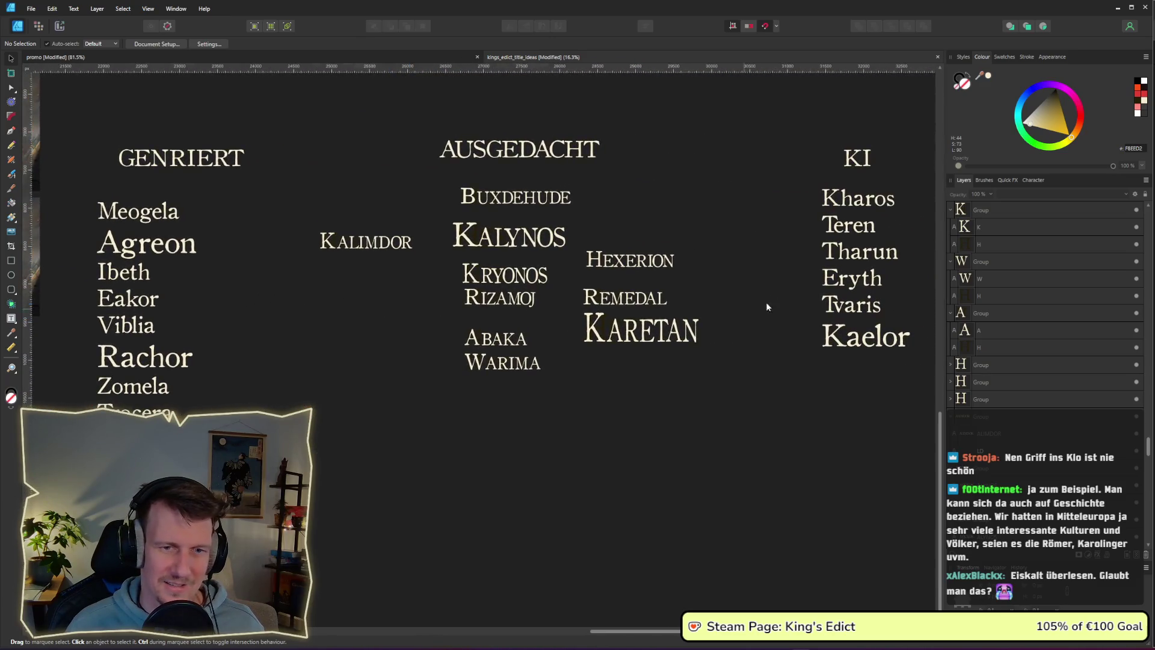
pyautogui.click(849, 284)
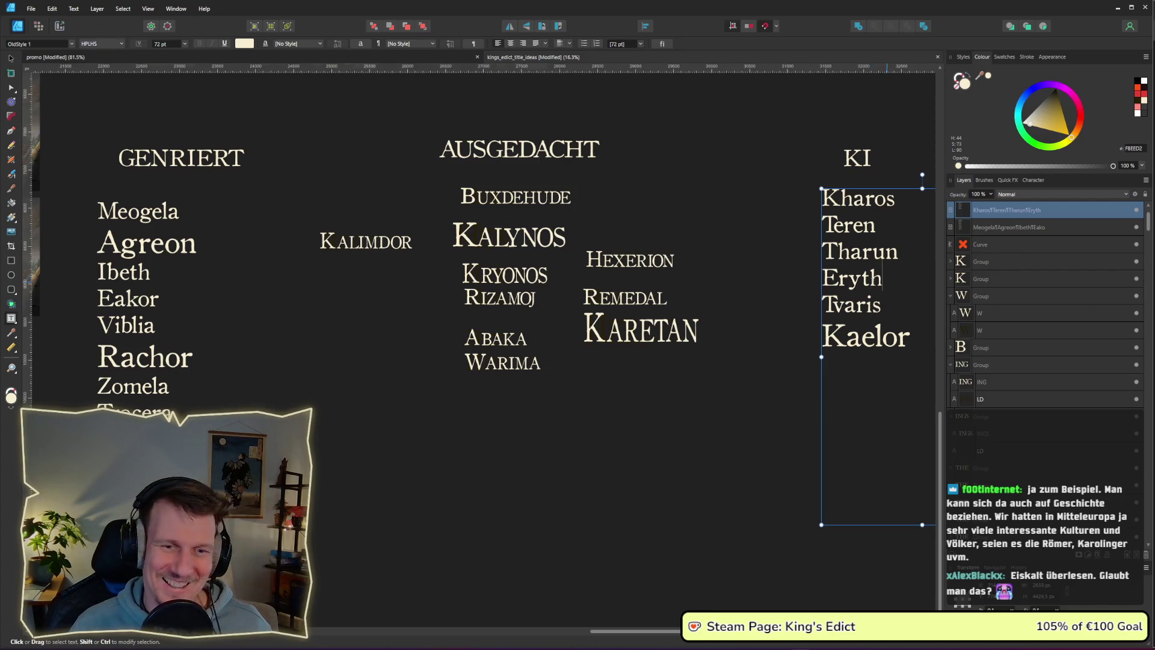
pyautogui.moveTo(889, 280); pyautogui.dragTo(822, 281)
pyautogui.click(737, 306)
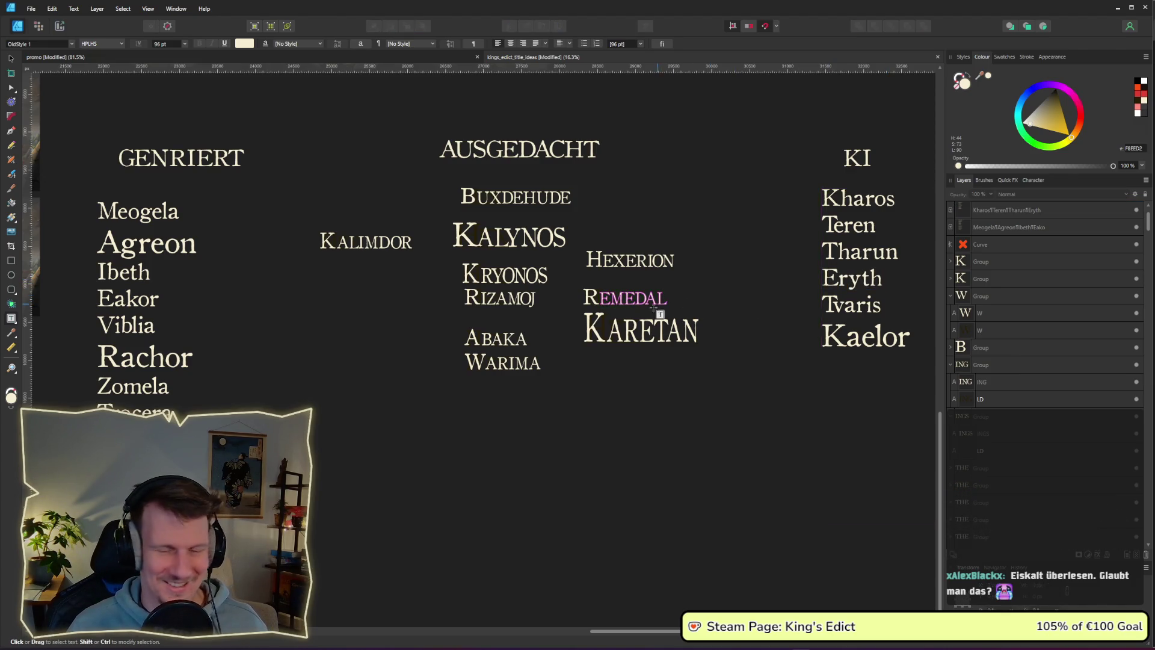
pyautogui.hscroll(-3, 661, 301)
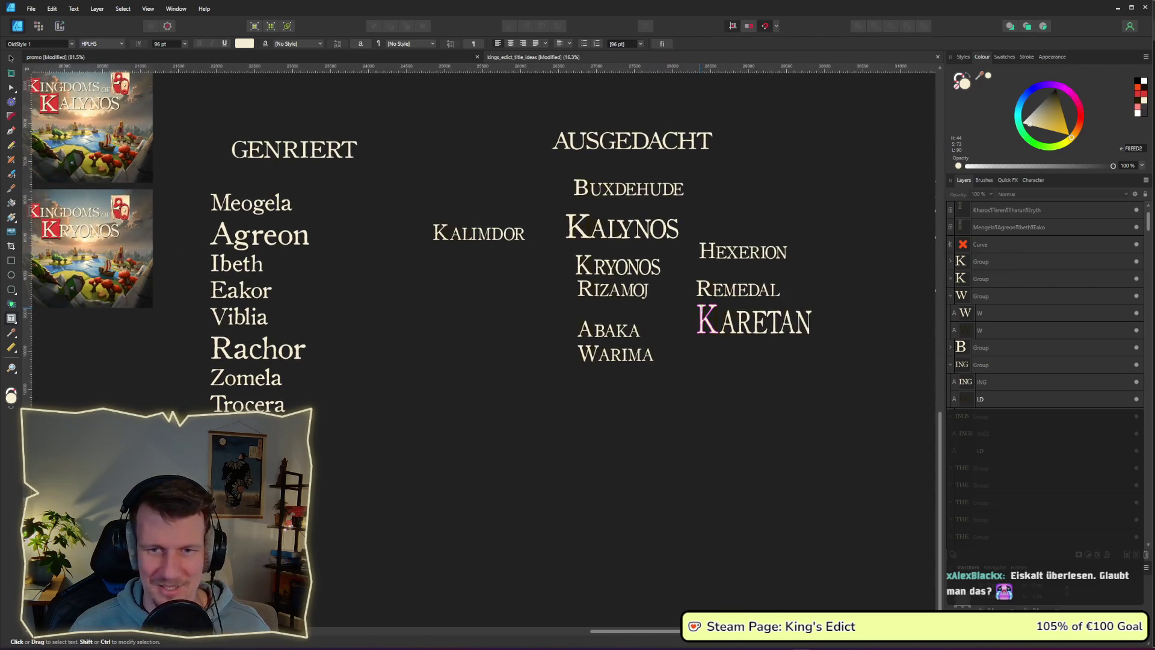
pyautogui.scroll(-1, 702, 319)
pyautogui.scroll(-3, 564, 319)
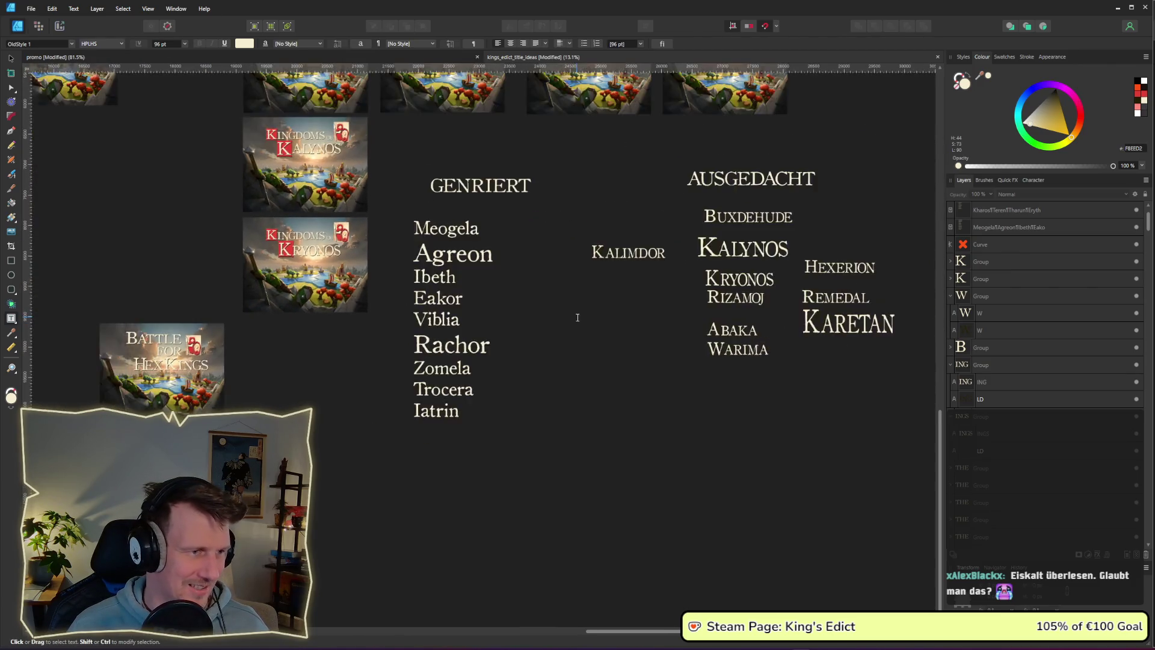
pyautogui.press('v')
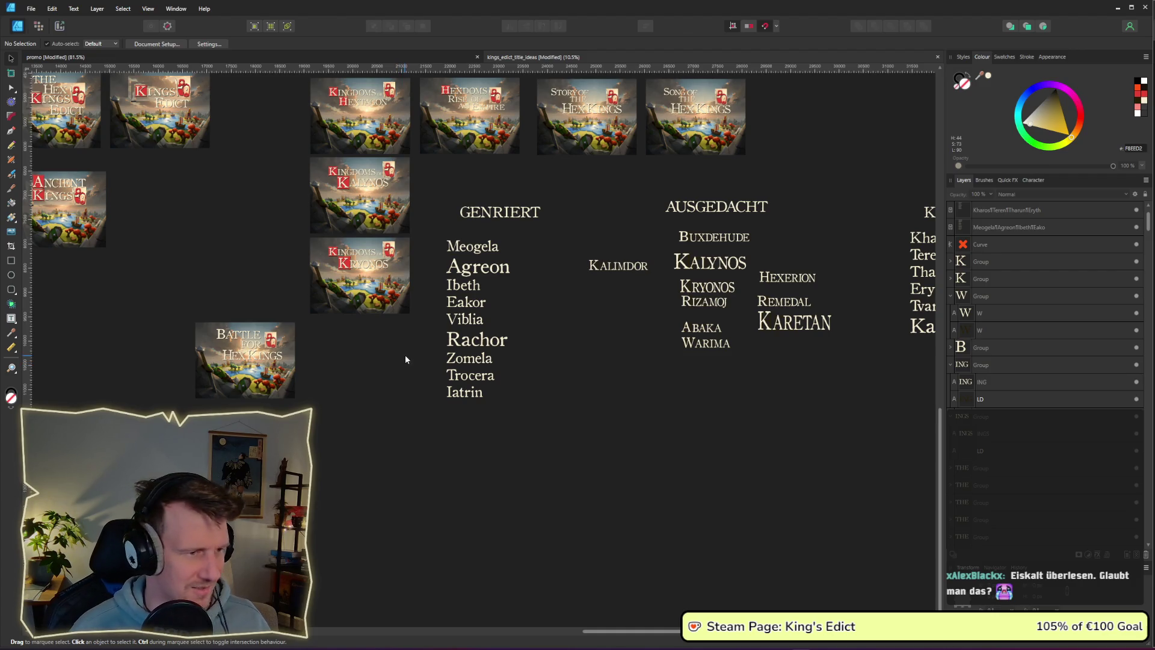
pyautogui.moveTo(336, 369); pyautogui.dragTo(456, 365)
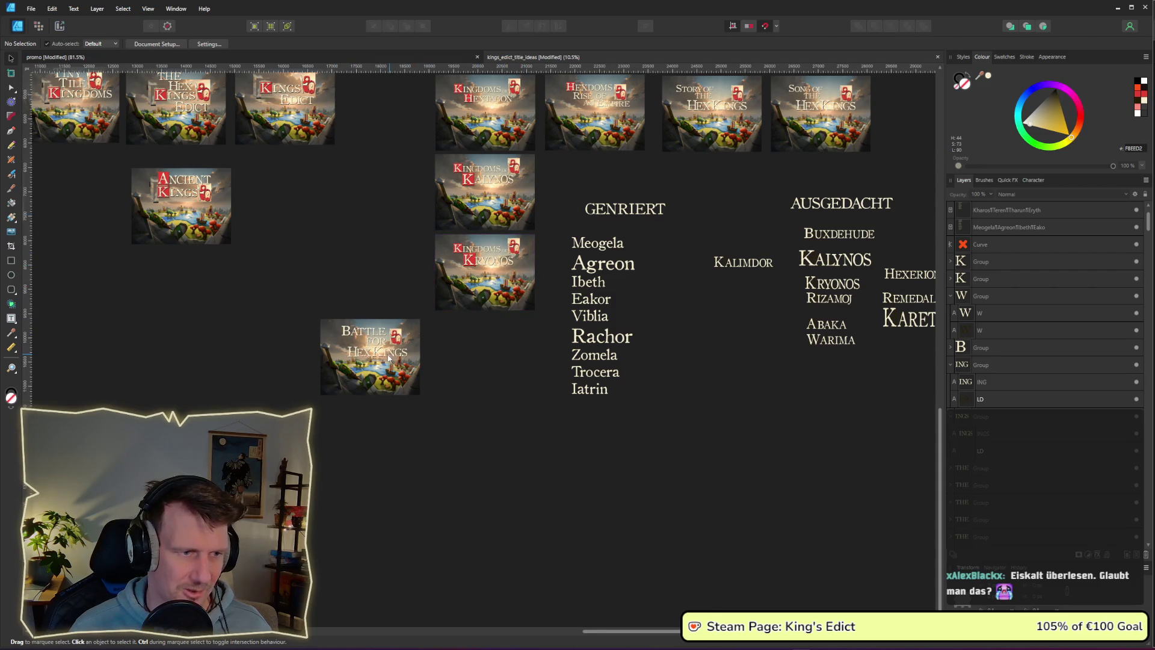
pyautogui.scroll(3, 390, 358)
pyautogui.moveTo(249, 254); pyautogui.dragTo(524, 474)
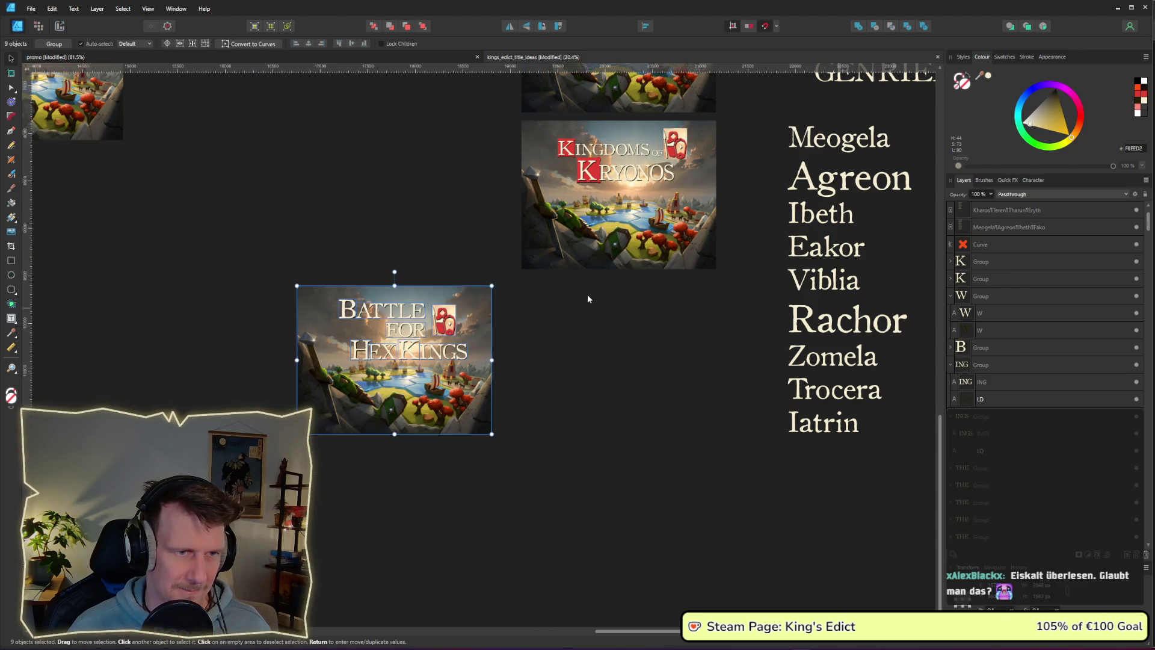
# Place the OF lettering from the Kryonos cover over the word FOR on the Battle cover.
pyautogui.moveTo(730, 339); pyautogui.dragTo(500, 113)
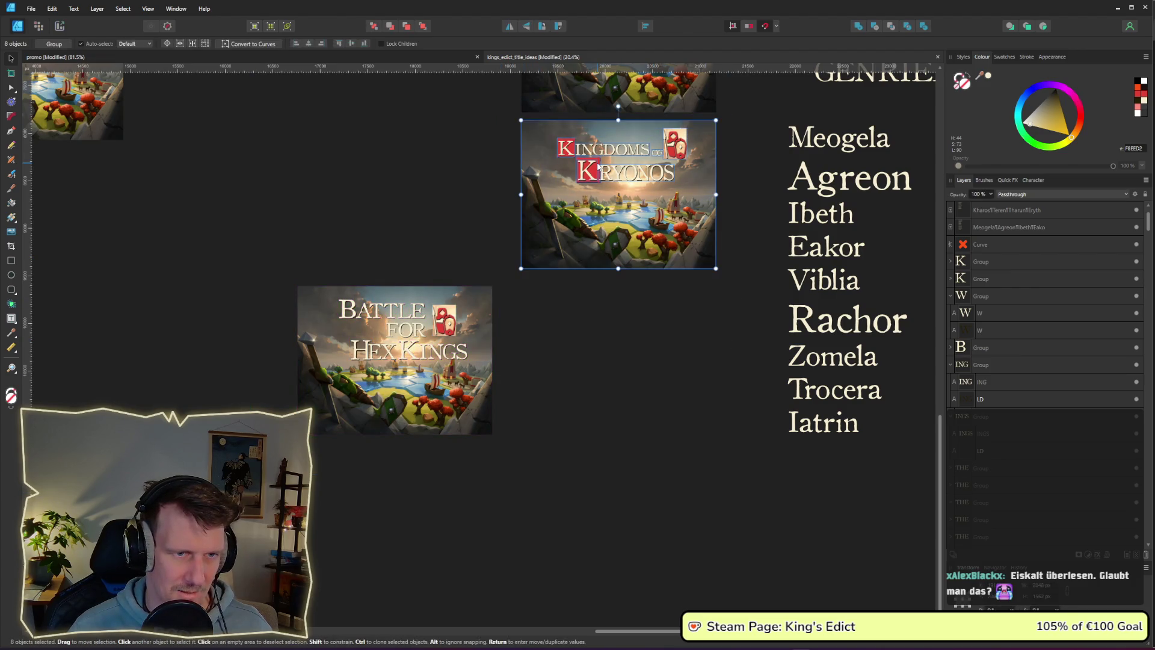
pyautogui.moveTo(561, 518); pyautogui.dragTo(296, 282)
pyautogui.hotkey('ctrl', 'd')
pyautogui.click(422, 341)
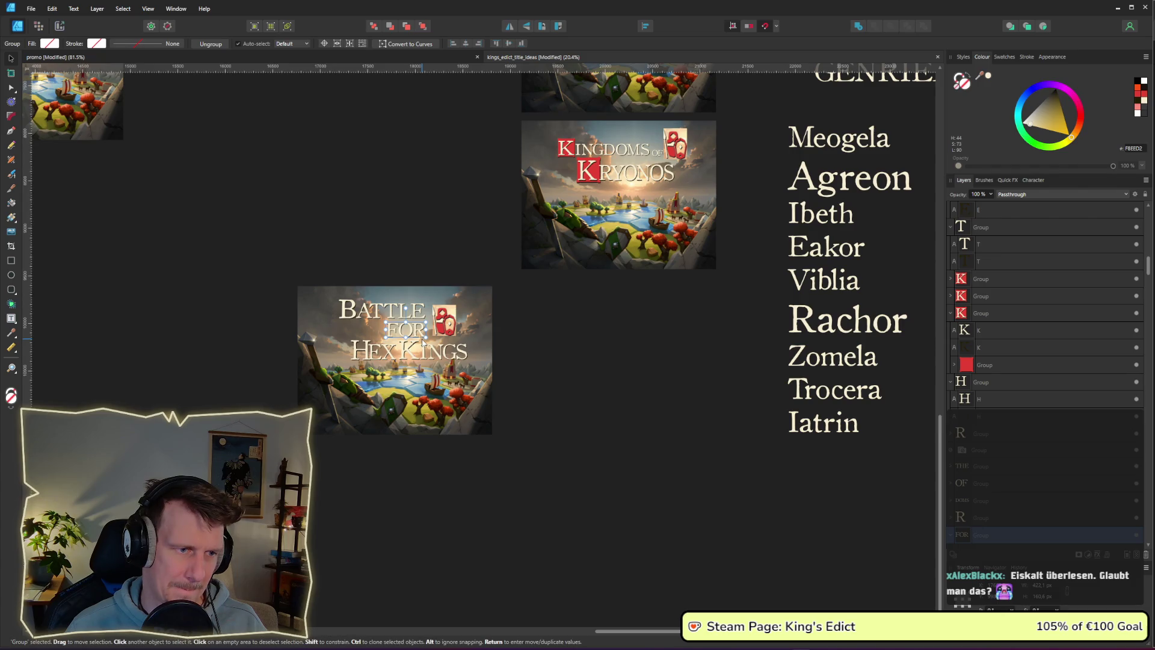
pyautogui.click(657, 152)
pyautogui.moveTo(636, 199)
pyautogui.mouseDown()
pyautogui.moveTo(397, 341)
pyautogui.moveTo(437, 321)
pyautogui.mouseUp()
# Move the whole Battle cover a little further down.
pyautogui.scroll(4, 397, 341)
pyautogui.scroll(-4, 517, 348)
pyautogui.moveTo(616, 499); pyautogui.dragTo(316, 265)
pyautogui.moveTo(534, 365); pyautogui.dragTo(529, 399)
pyautogui.click(640, 421)
# Pan back to the Battle of Hex cover, select its HEX title, and zoom in.
pyautogui.moveTo(640, 421); pyautogui.dragTo(598, 353)
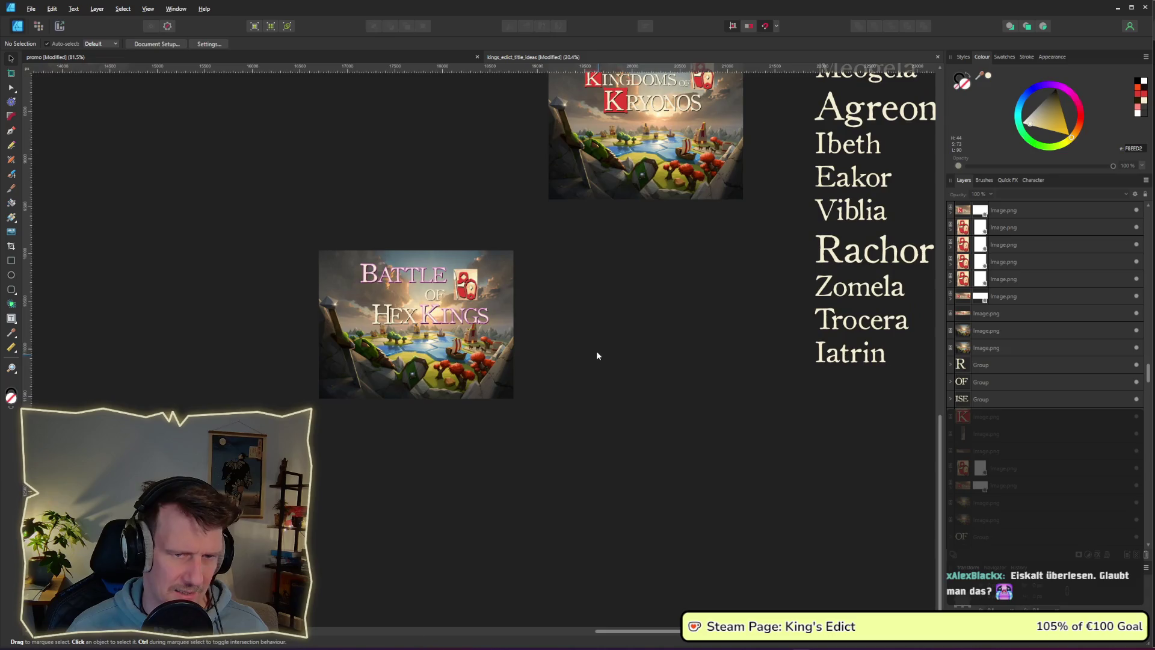
pyautogui.moveTo(444, 321)
pyautogui.mouseDown()
pyautogui.moveTo(714, 321)
pyautogui.moveTo(561, 328)
pyautogui.mouseUp()
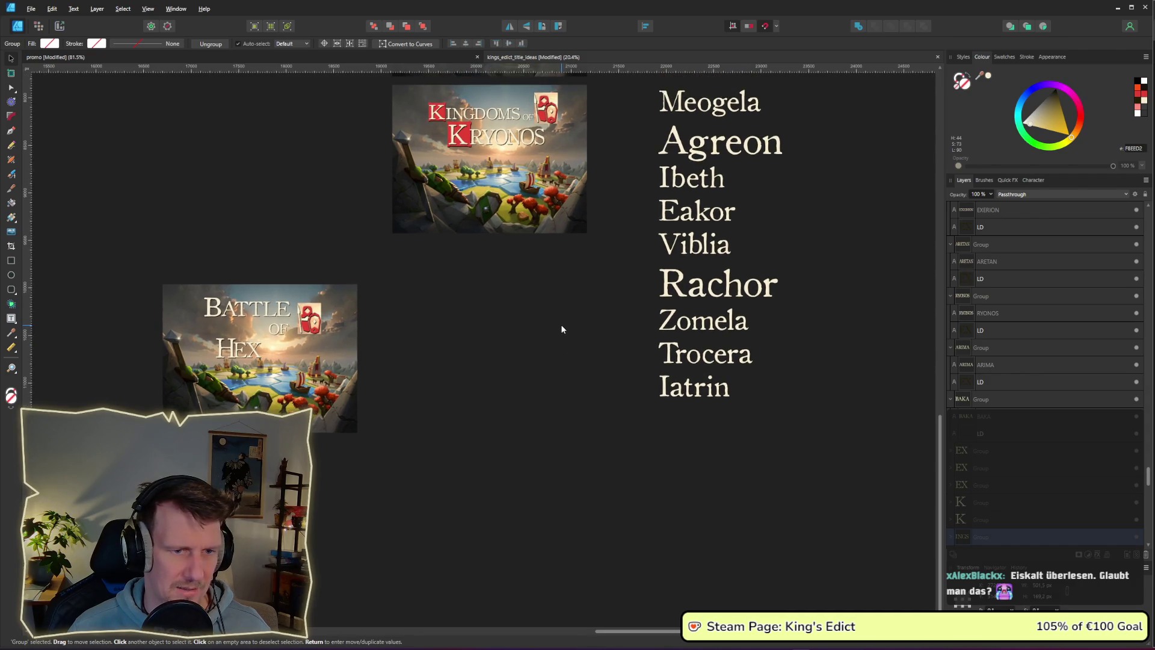
pyautogui.scroll(-1, 561, 325)
pyautogui.moveTo(764, 341); pyautogui.dragTo(394, 327)
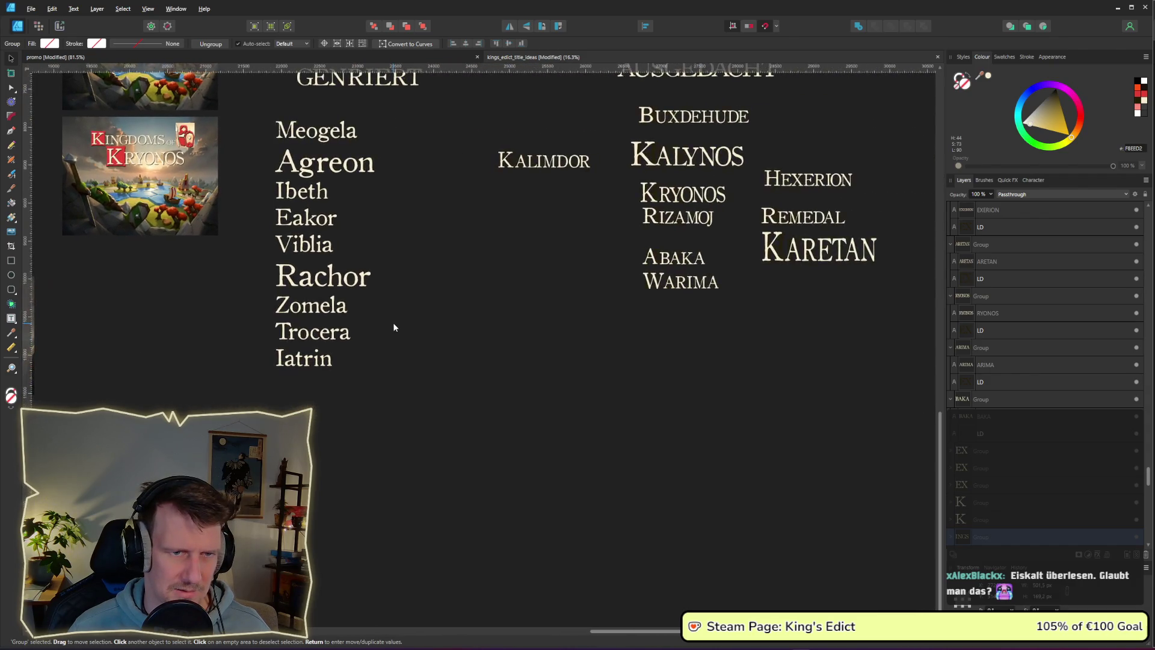
pyautogui.hscroll(5, 394, 327)
pyautogui.hscroll(-1, 394, 323)
pyautogui.hscroll(-5, 835, 320)
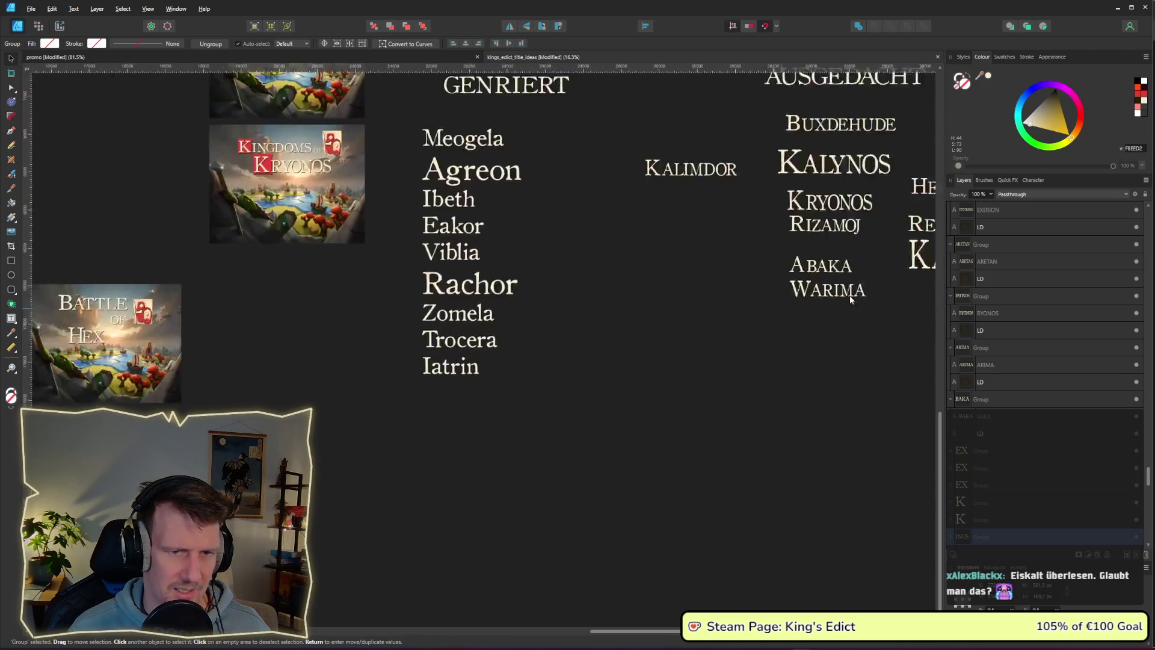
pyautogui.hscroll(-6, 537, 329)
pyautogui.click(452, 295)
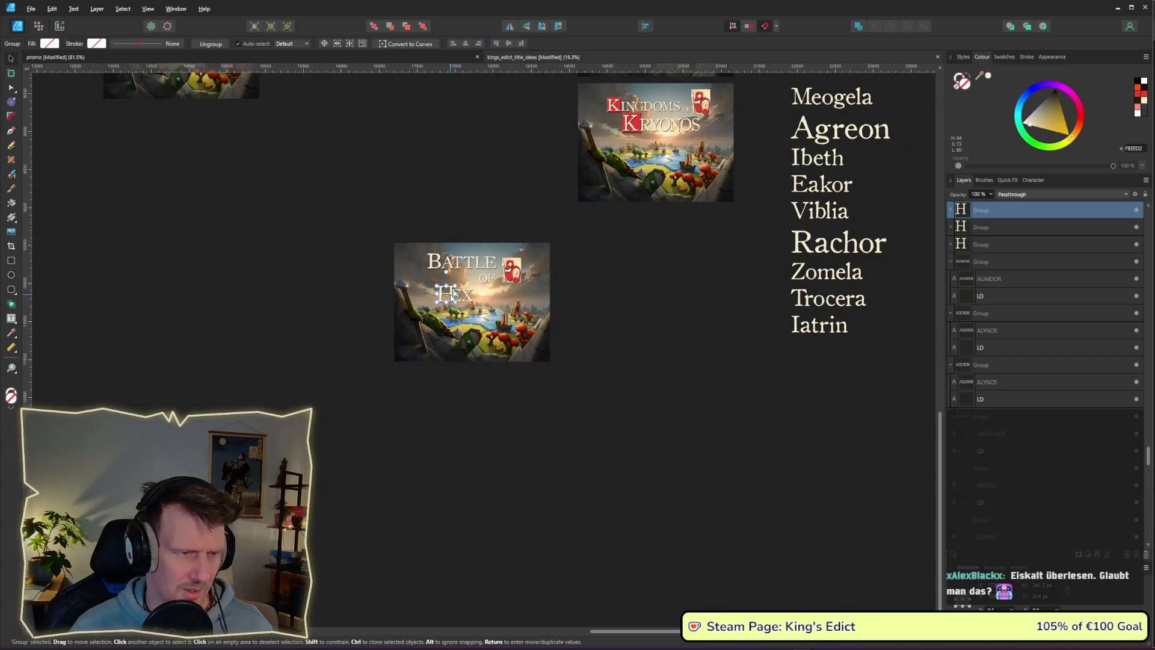
pyautogui.scroll(3, 452, 296)
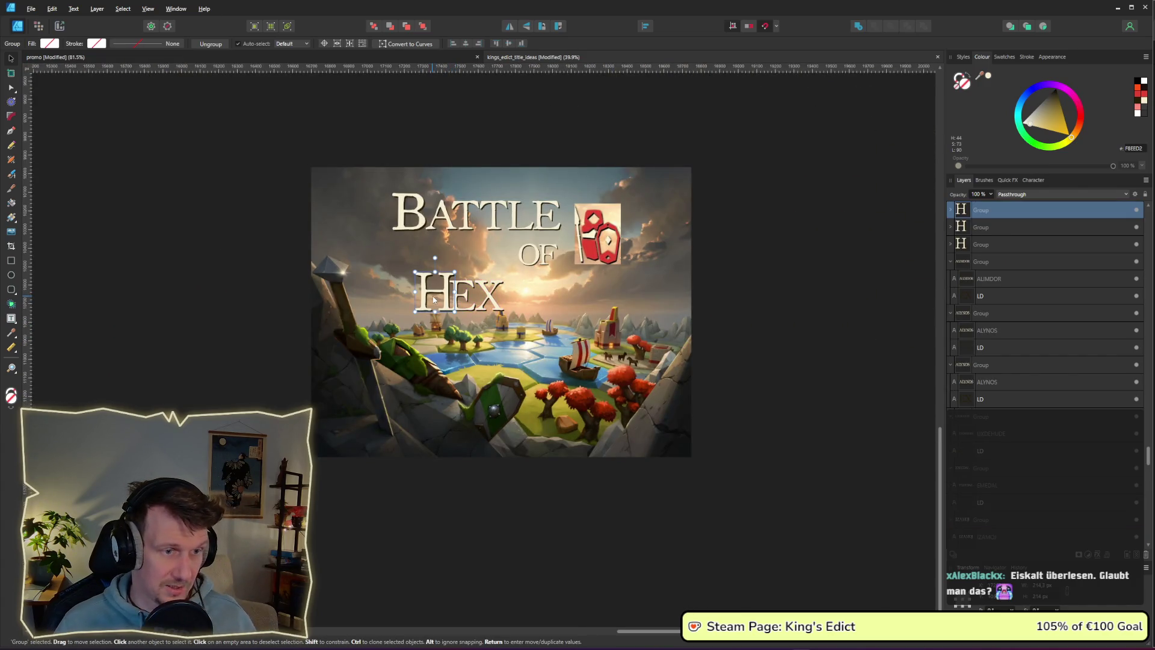
# Retype HEX as KAELOR, undoing the misspelled KAKLOR attempt.
pyautogui.doubleClick(433, 299)
pyautogui.write('K')
pyautogui.click(463, 294)
pyautogui.write('AKLOR')
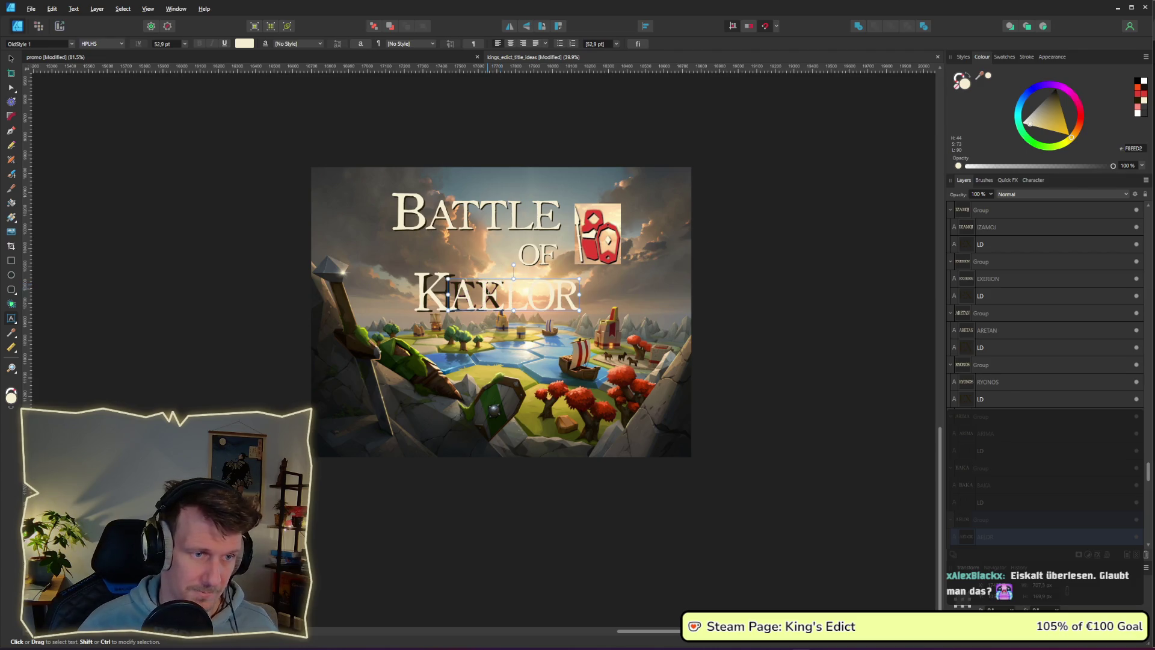
pyautogui.scroll(-3, 1016, 511)
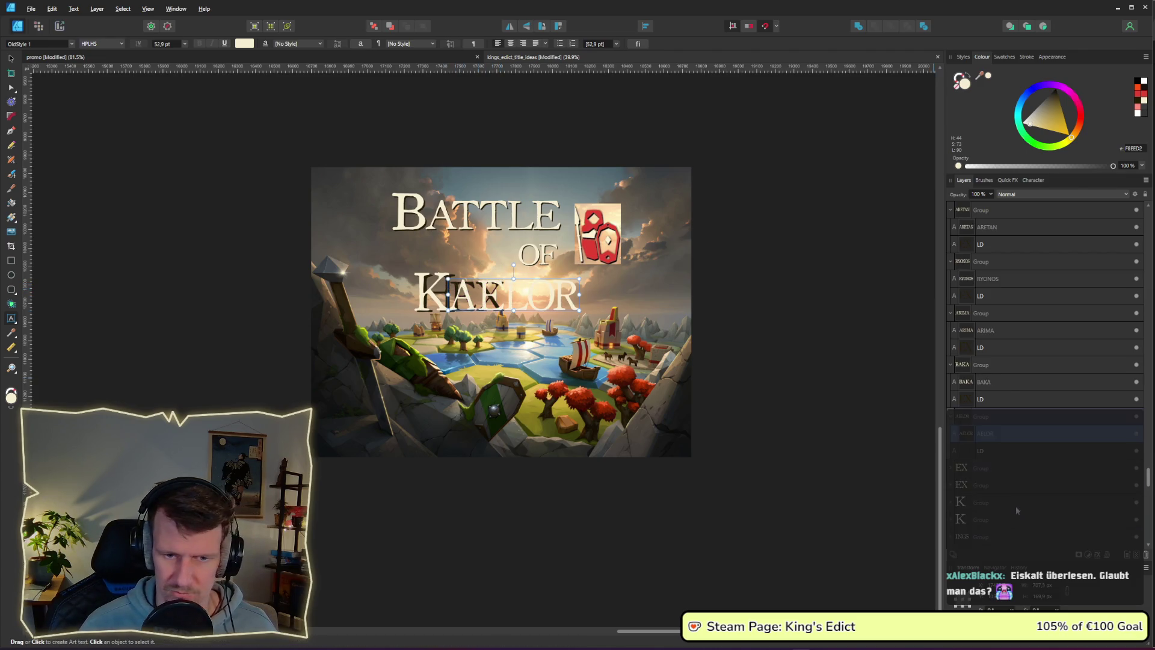
pyautogui.hotkey('ctrl', 'z')
pyautogui.hotkey('ctrl', 'z')
pyautogui.write('AELOR')
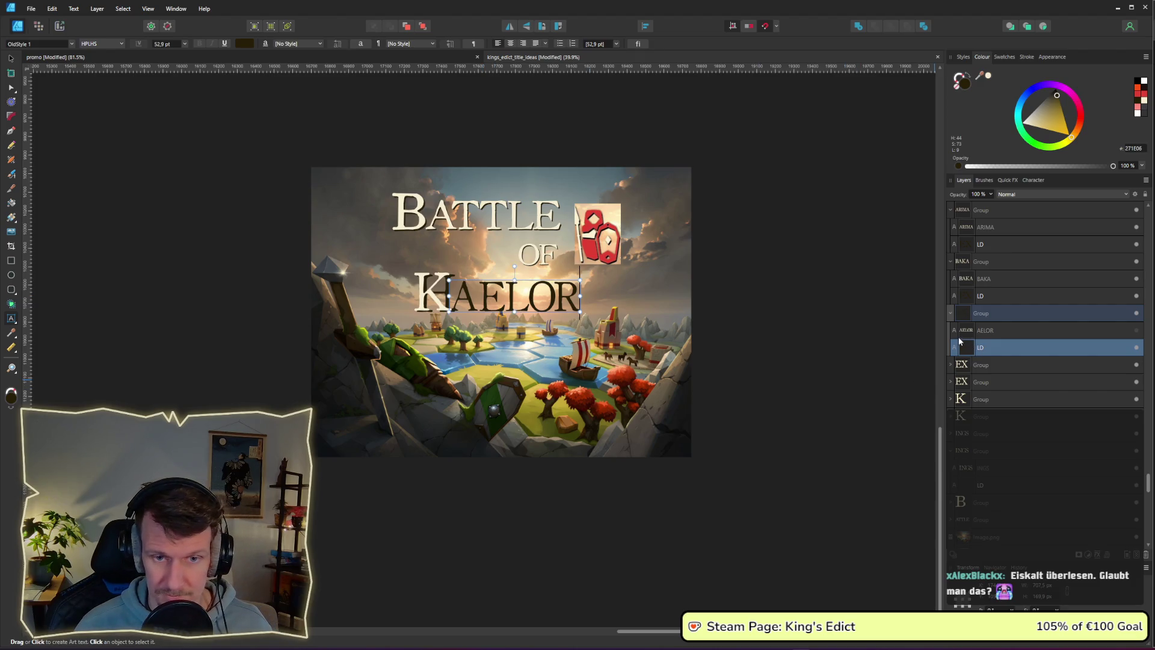
# Make the separate initial letter of the title read K.
pyautogui.press('Tab')
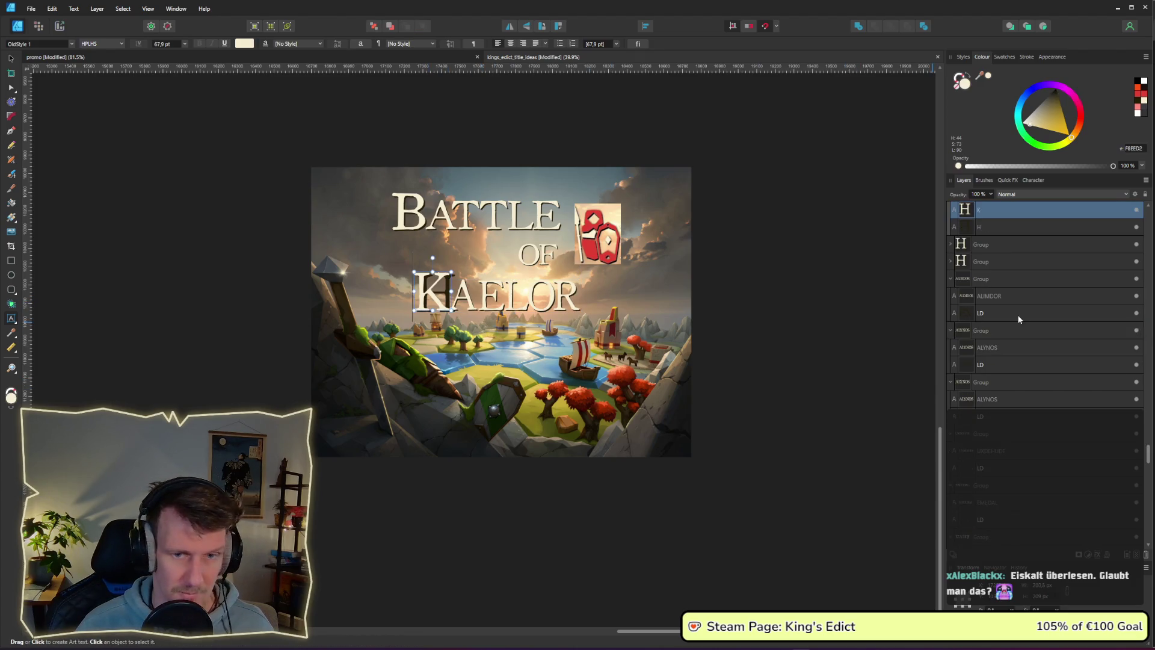
pyautogui.write('H')
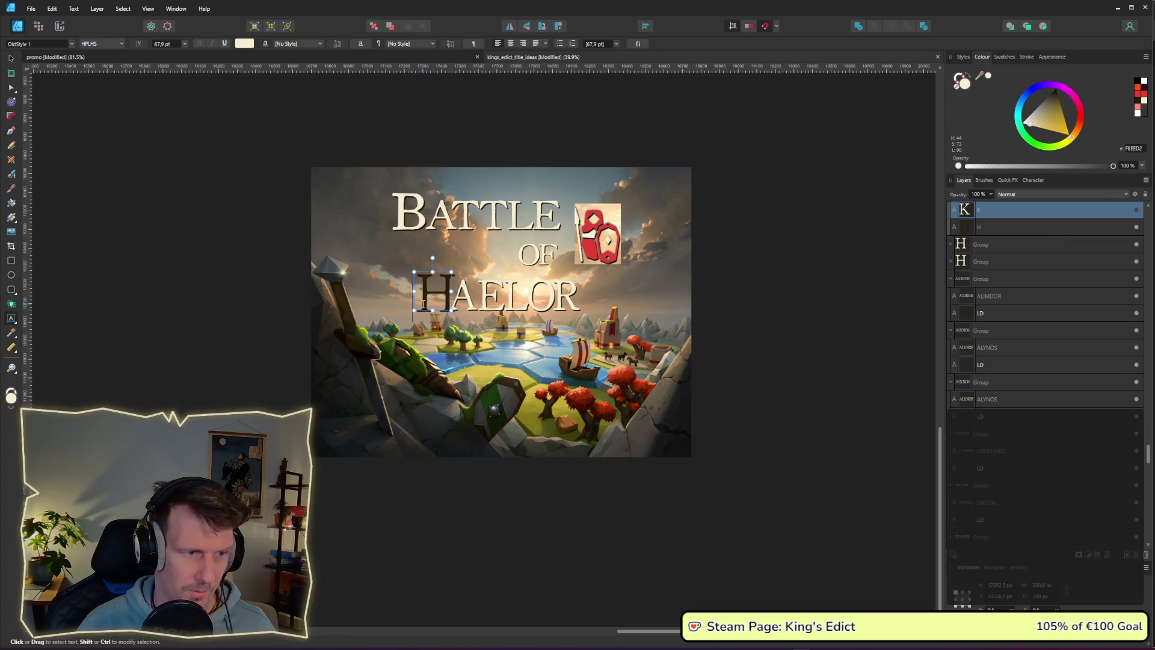
pyautogui.doubleClick(430, 295)
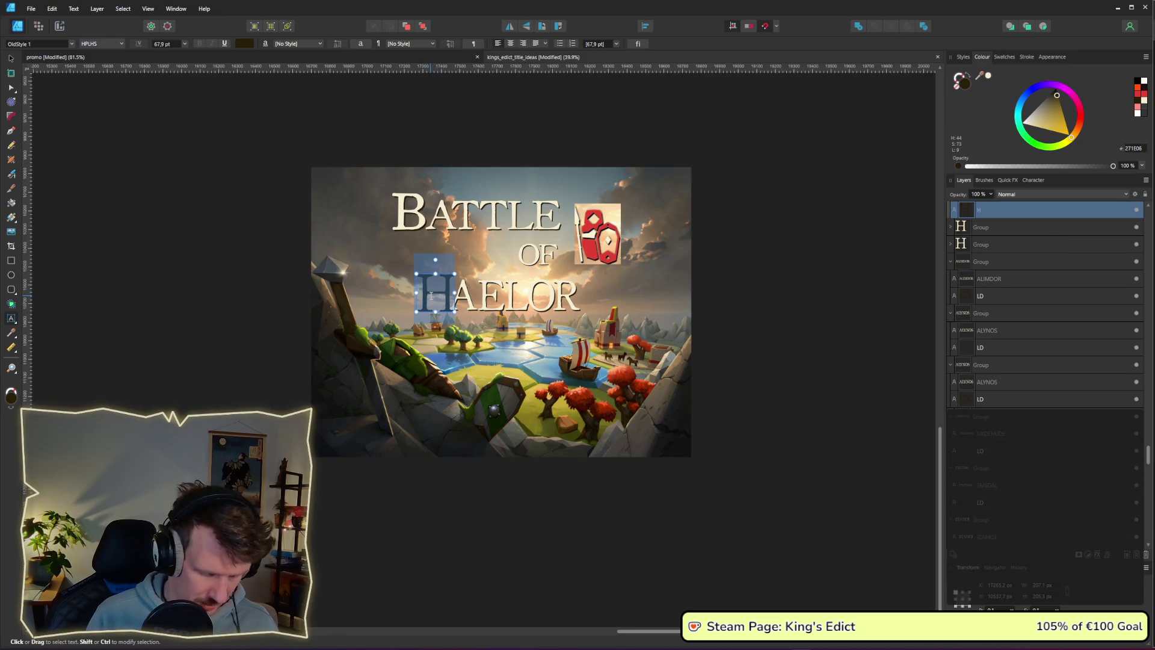
pyautogui.write('K')
pyautogui.click(1110, 224)
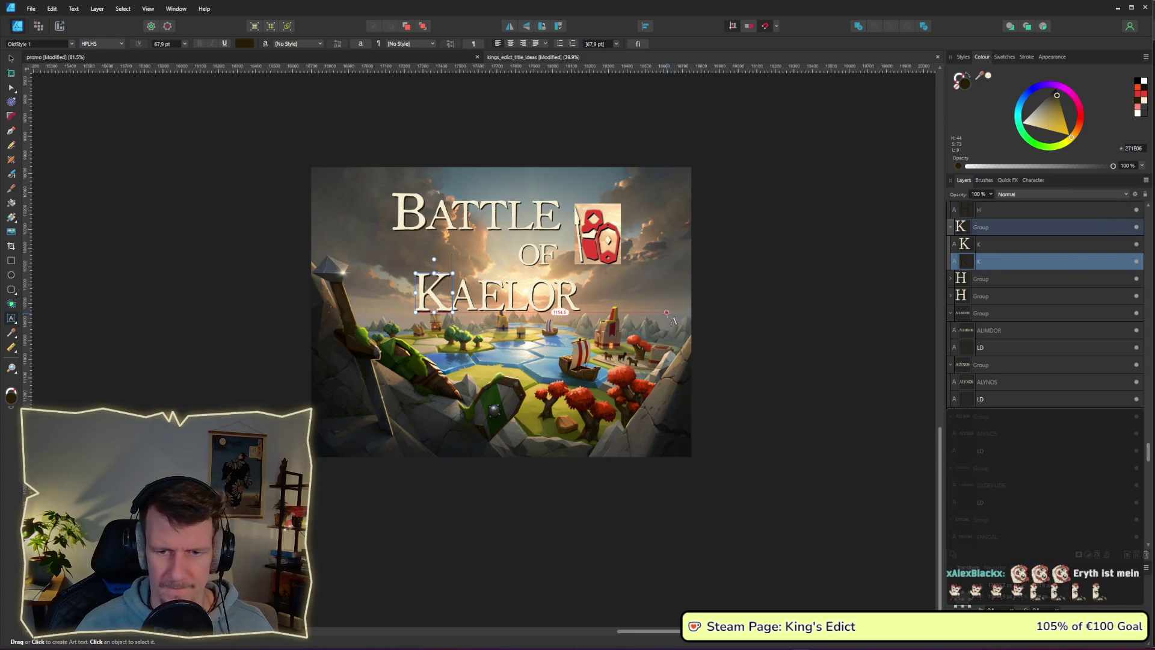
# Shift both parts of KAELOR slightly up and to the right.
pyautogui.click(13, 59)
pyautogui.click(849, 361)
pyautogui.moveTo(795, 354)
pyautogui.mouseDown()
pyautogui.moveTo(691, 278)
pyautogui.moveTo(579, 283)
pyautogui.mouseUp()
pyautogui.moveTo(506, 308); pyautogui.dragTo(520, 299)
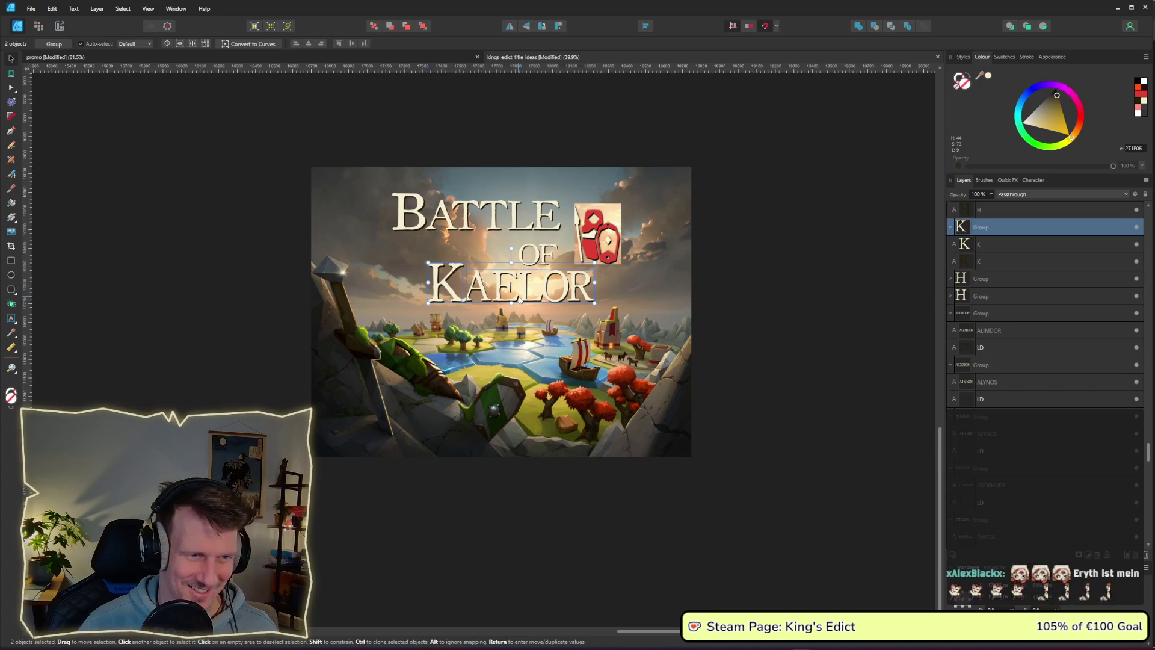
pyautogui.moveTo(339, 128)
pyautogui.mouseDown()
pyautogui.moveTo(424, 181)
pyautogui.moveTo(558, 181)
pyautogui.moveTo(569, 235)
pyautogui.moveTo(537, 229)
pyautogui.mouseUp()
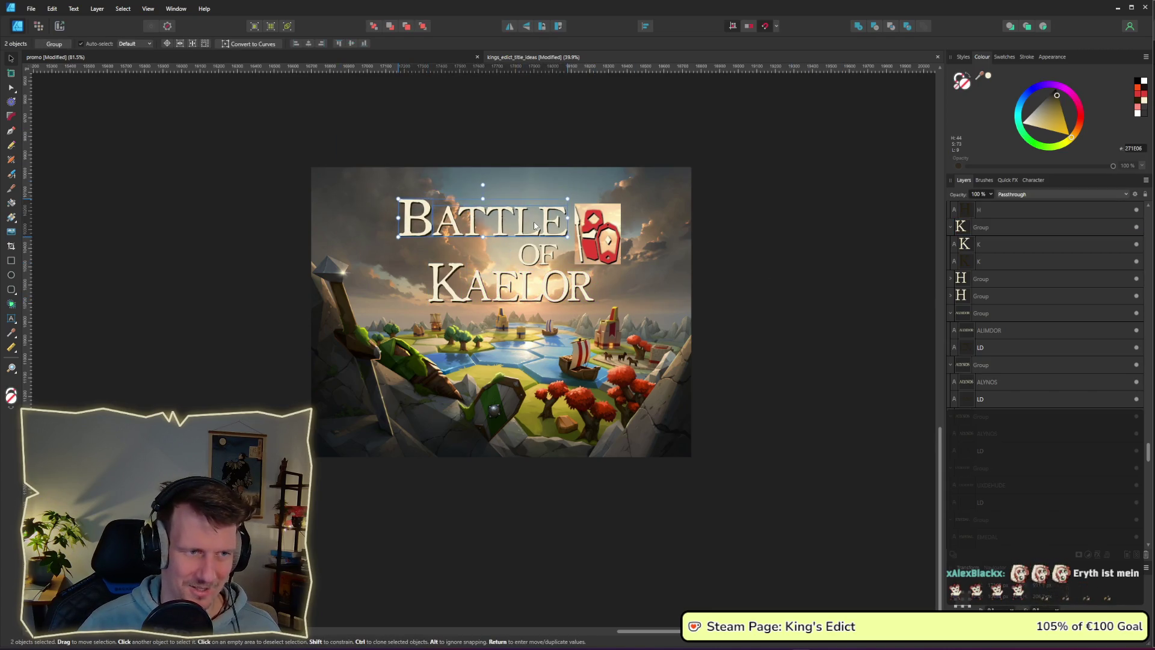
pyautogui.click(733, 261)
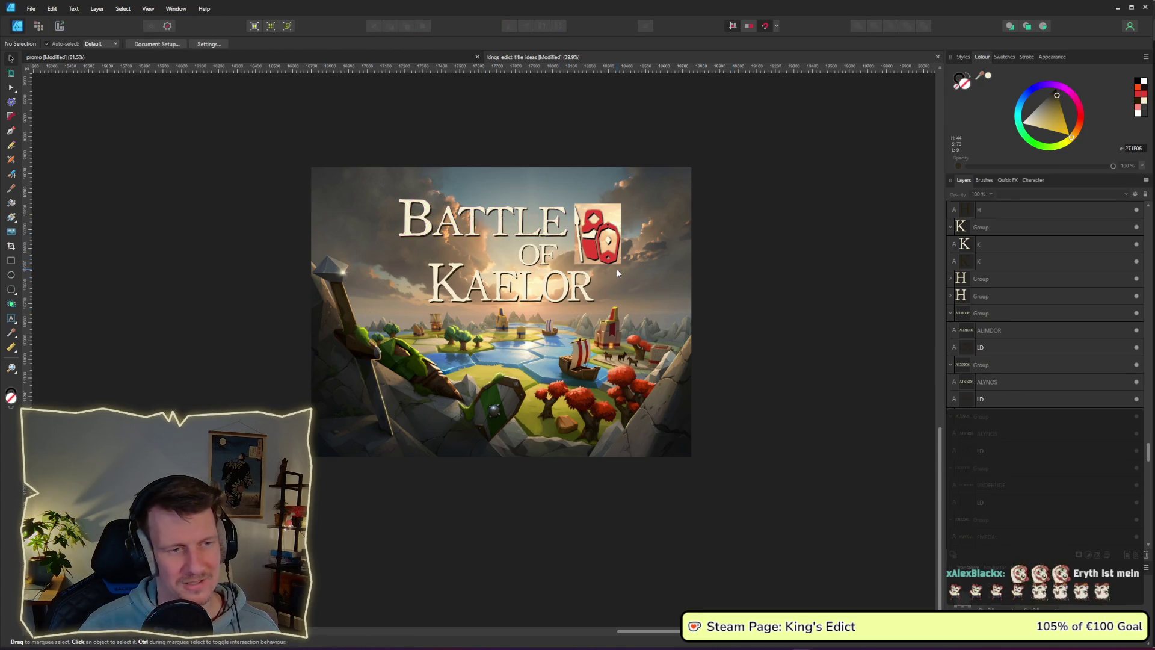
# Select the whole Battle of Kaelor cover.
pyautogui.scroll(-1, 617, 273)
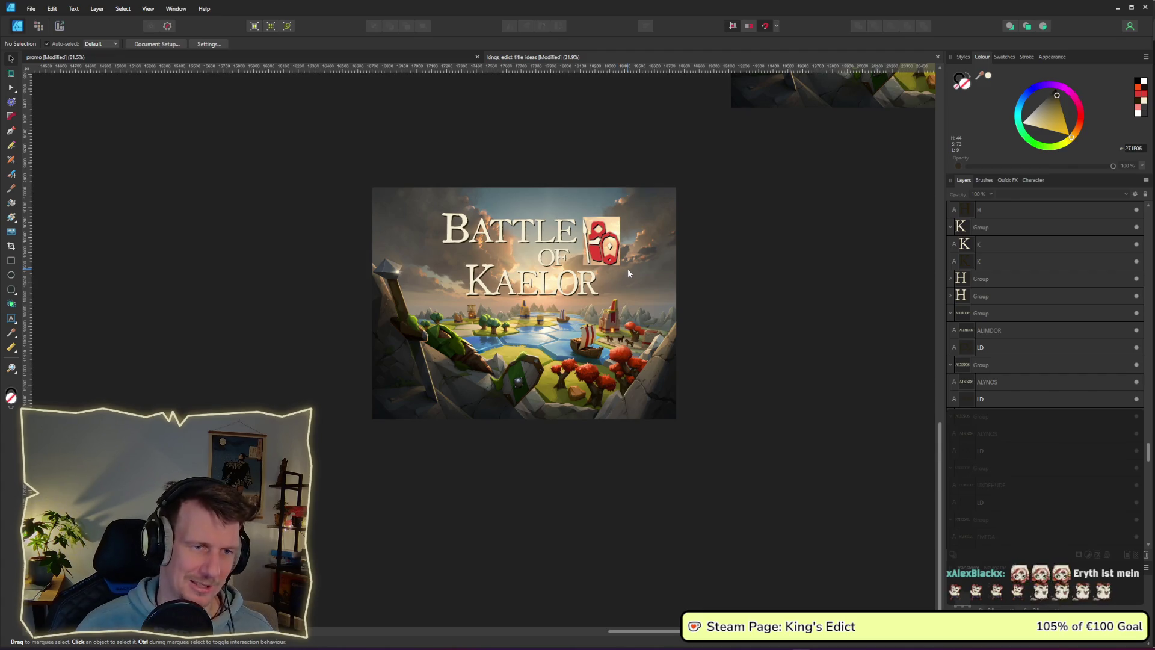
pyautogui.scroll(1, 690, 234)
pyautogui.scroll(-2, 703, 255)
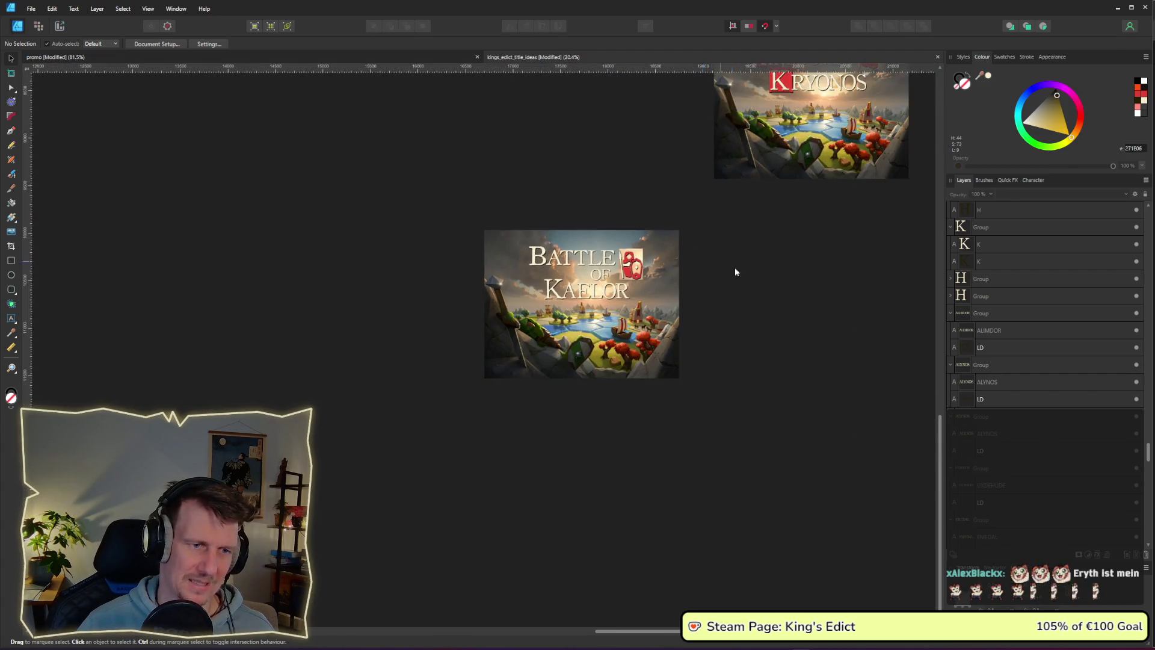
pyautogui.hscroll(3, 685, 277)
pyautogui.scroll(-1, 619, 291)
pyautogui.scroll(2, 606, 279)
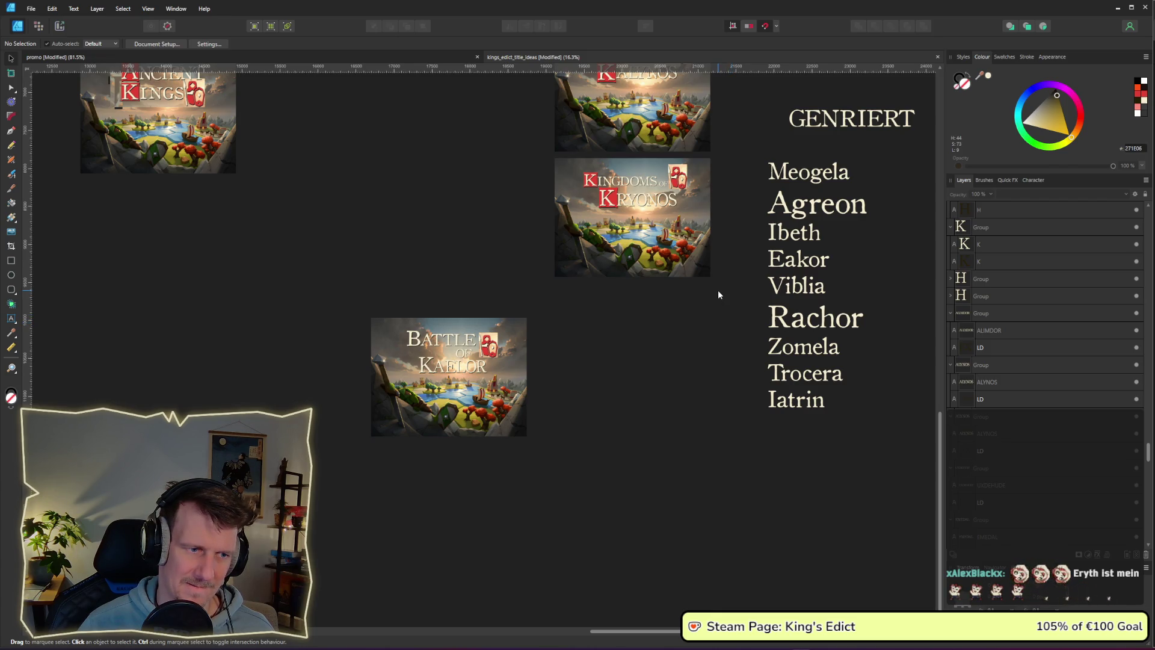
pyautogui.moveTo(583, 476); pyautogui.dragTo(329, 295)
# Bring a red square tile from the Kryonos cover over the K of KAELOR.
pyautogui.click(651, 301)
pyautogui.scroll(2, 556, 265)
pyautogui.click(695, 162)
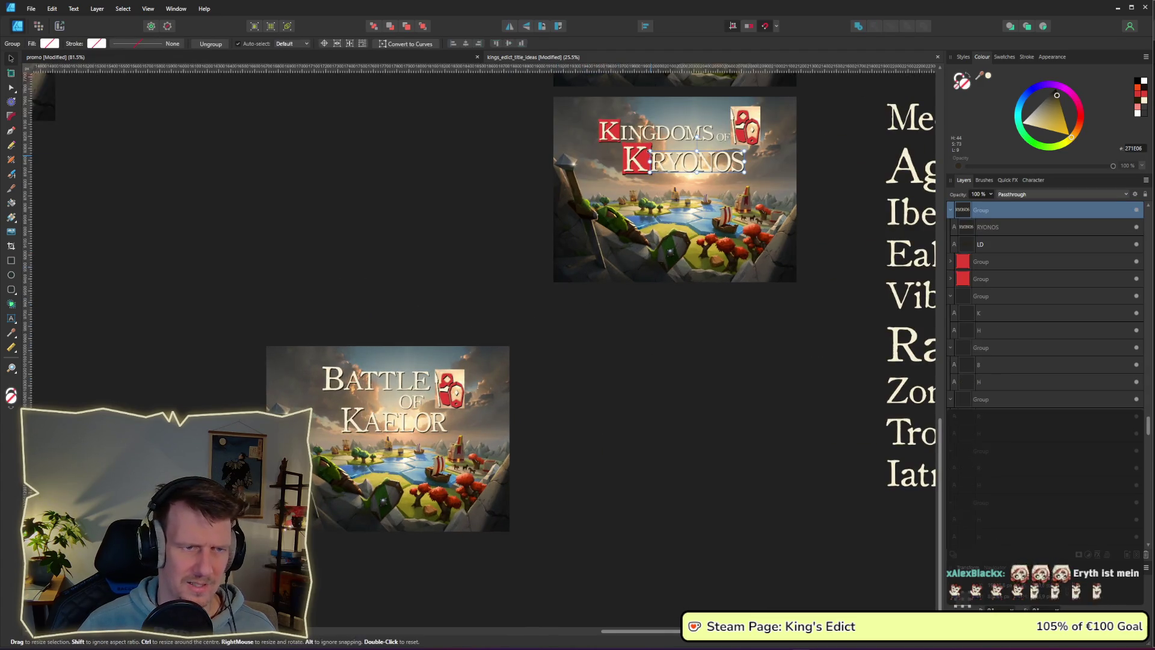
pyautogui.click(636, 159)
pyautogui.click(354, 412)
pyautogui.scroll(4, 355, 416)
pyautogui.moveTo(480, 328); pyautogui.dragTo(345, 403)
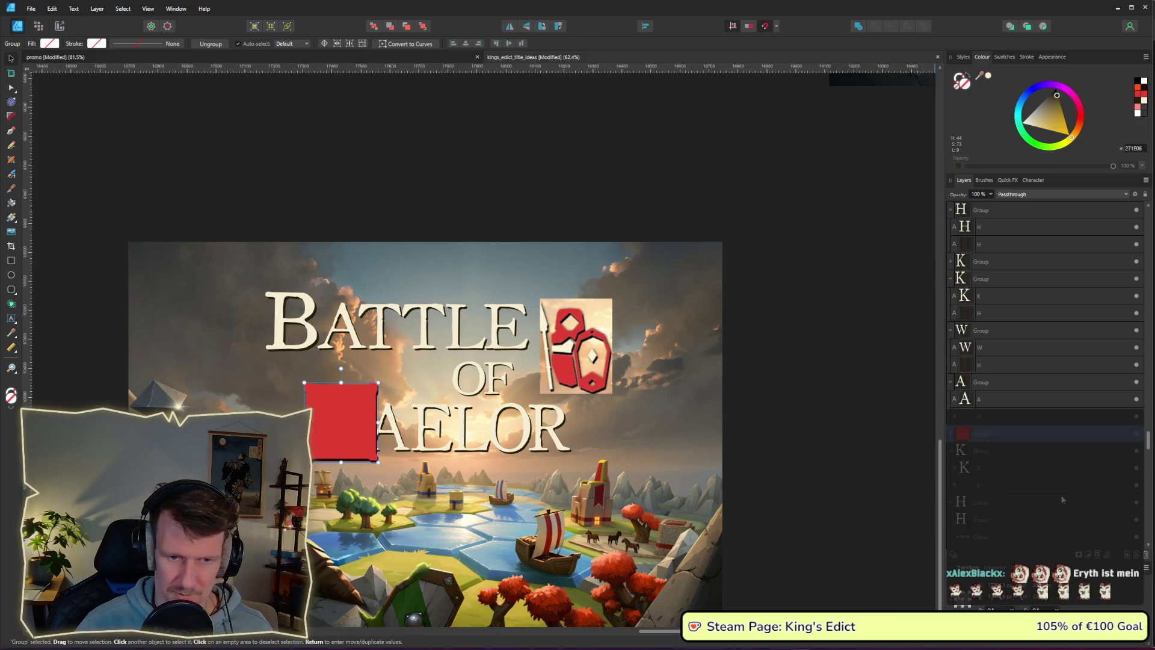
# Send the red tile behind the K and nudge it into position.
pyautogui.scroll(-1, 996, 399)
pyautogui.moveTo(988, 440); pyautogui.dragTo(987, 439)
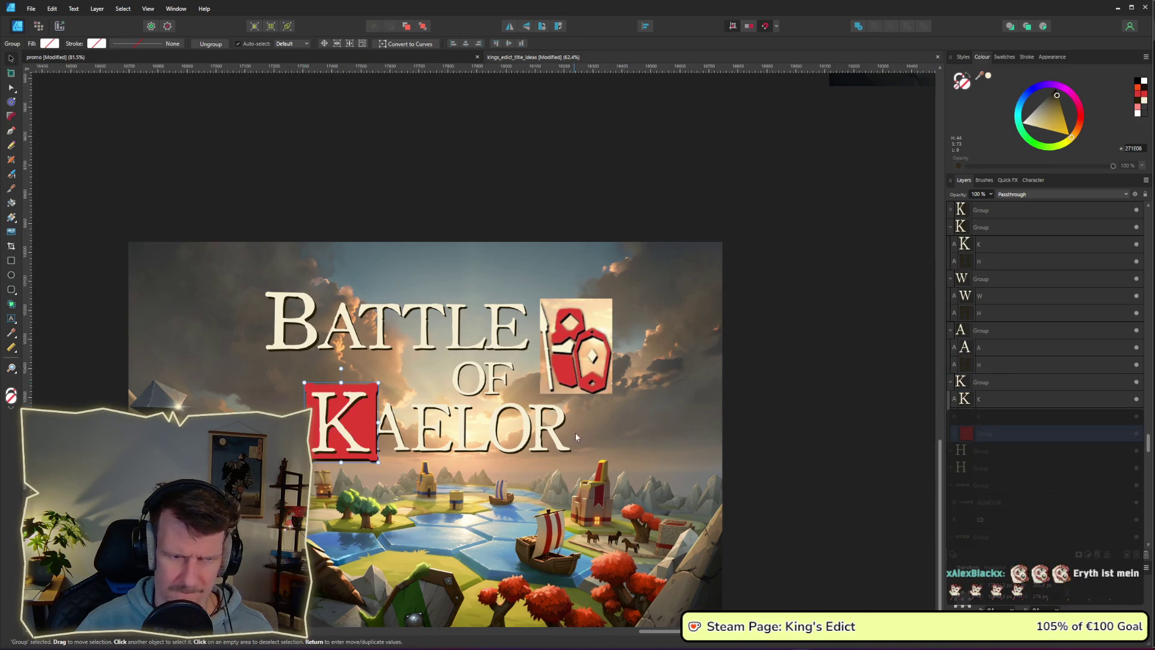
pyautogui.moveTo(365, 433); pyautogui.dragTo(346, 432)
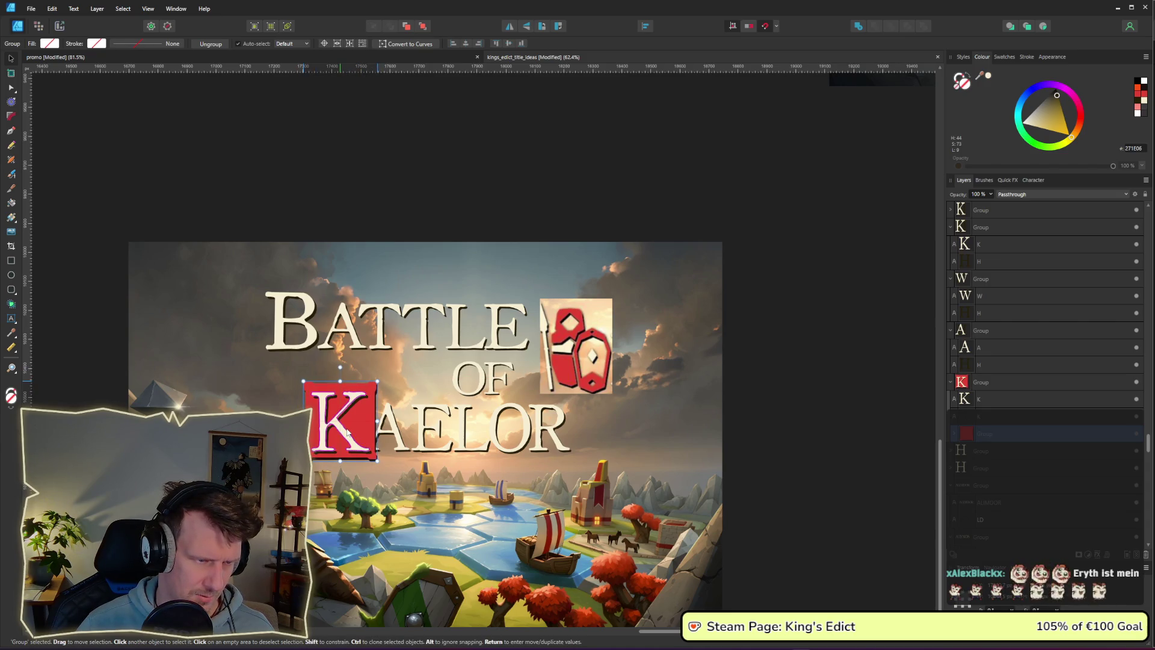
pyautogui.click(905, 456)
pyautogui.click(1005, 381)
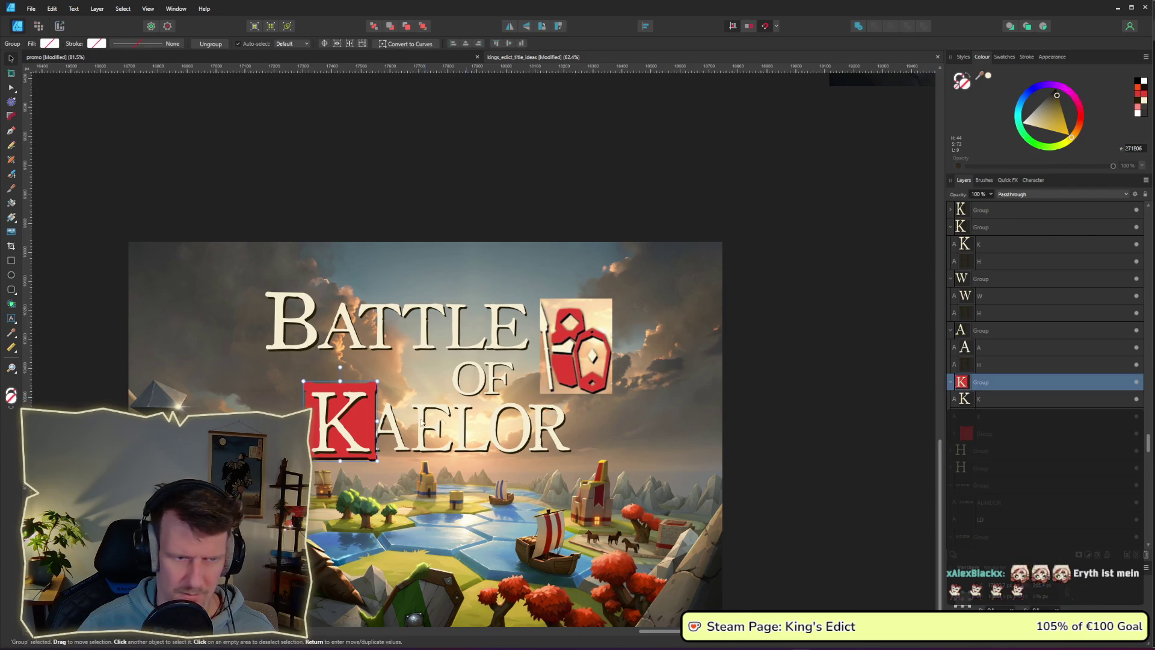
pyautogui.moveTo(347, 427); pyautogui.dragTo(334, 424)
# Paste another red square tile behind the B of BATTLE.
pyautogui.click(299, 336)
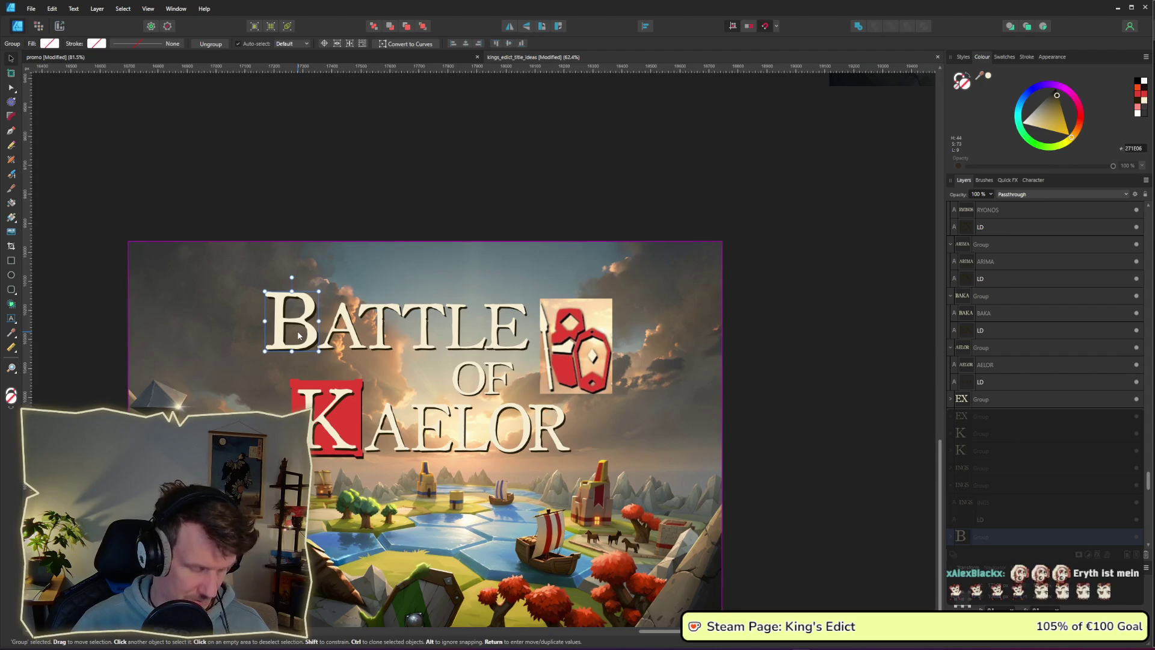
pyautogui.hotkey('ctrl', 'v')
pyautogui.moveTo(467, 348); pyautogui.dragTo(276, 329)
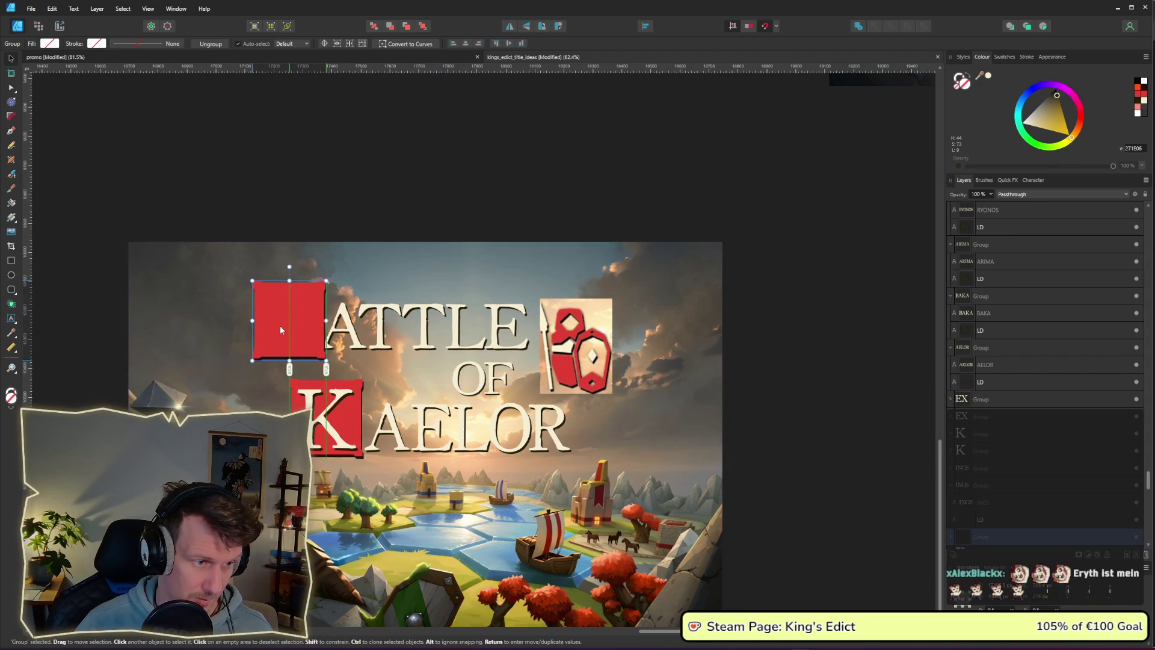
pyautogui.scroll(-3, 986, 424)
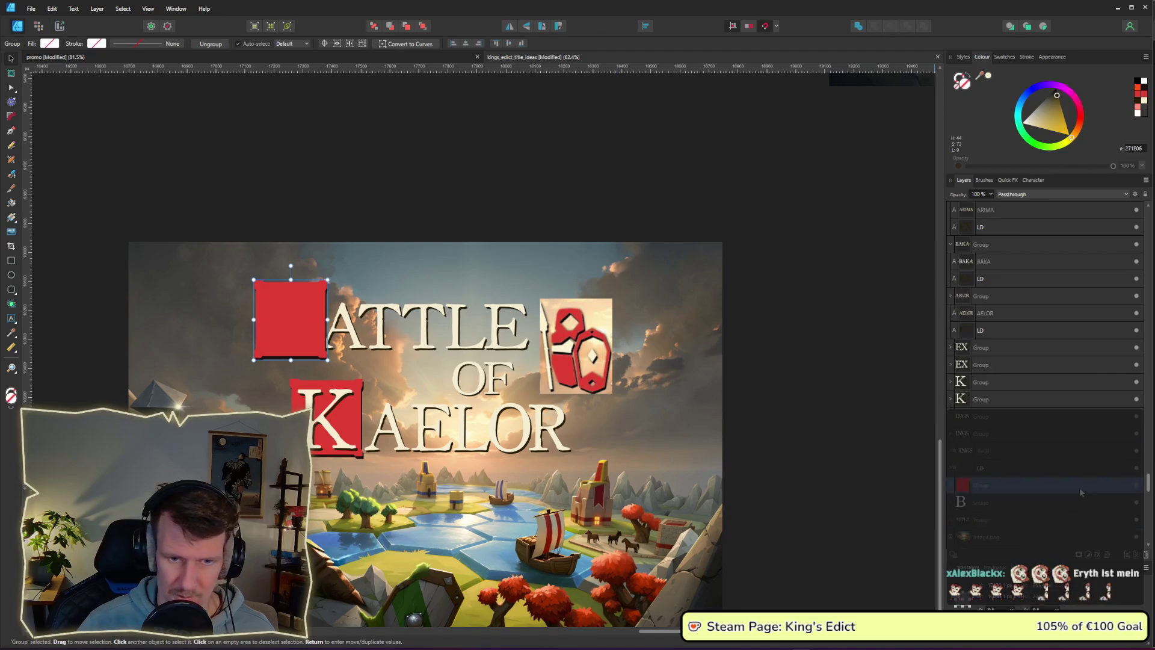
pyautogui.moveTo(987, 426); pyautogui.dragTo(987, 425)
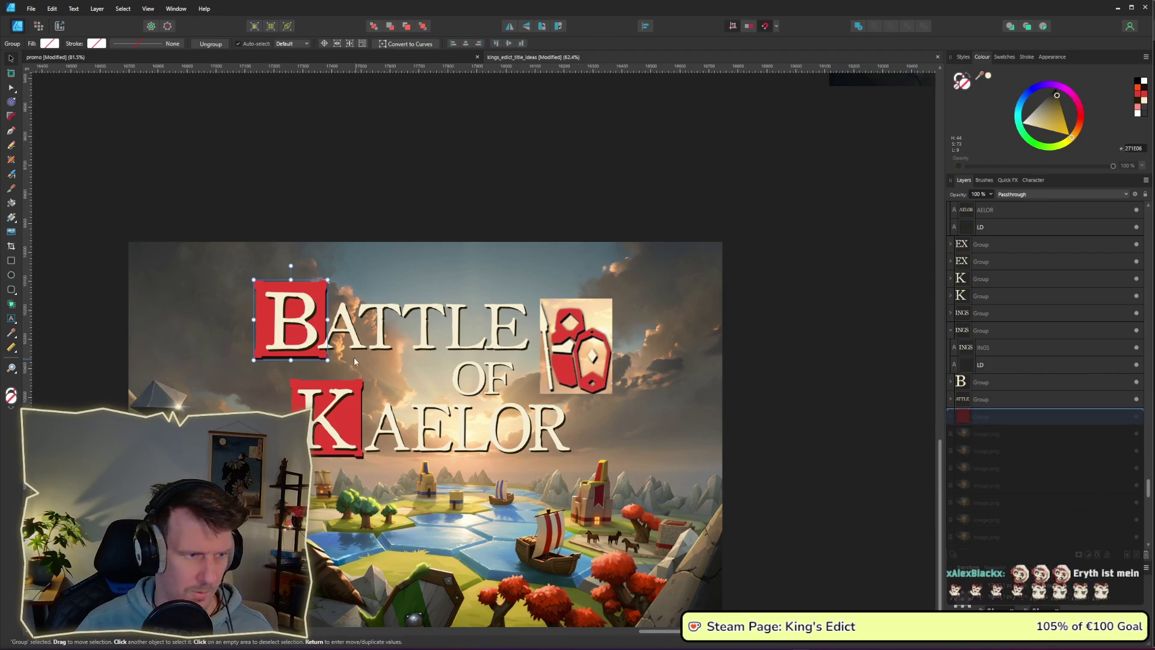
pyautogui.click(176, 198)
pyautogui.moveTo(176, 198); pyautogui.dragTo(344, 367)
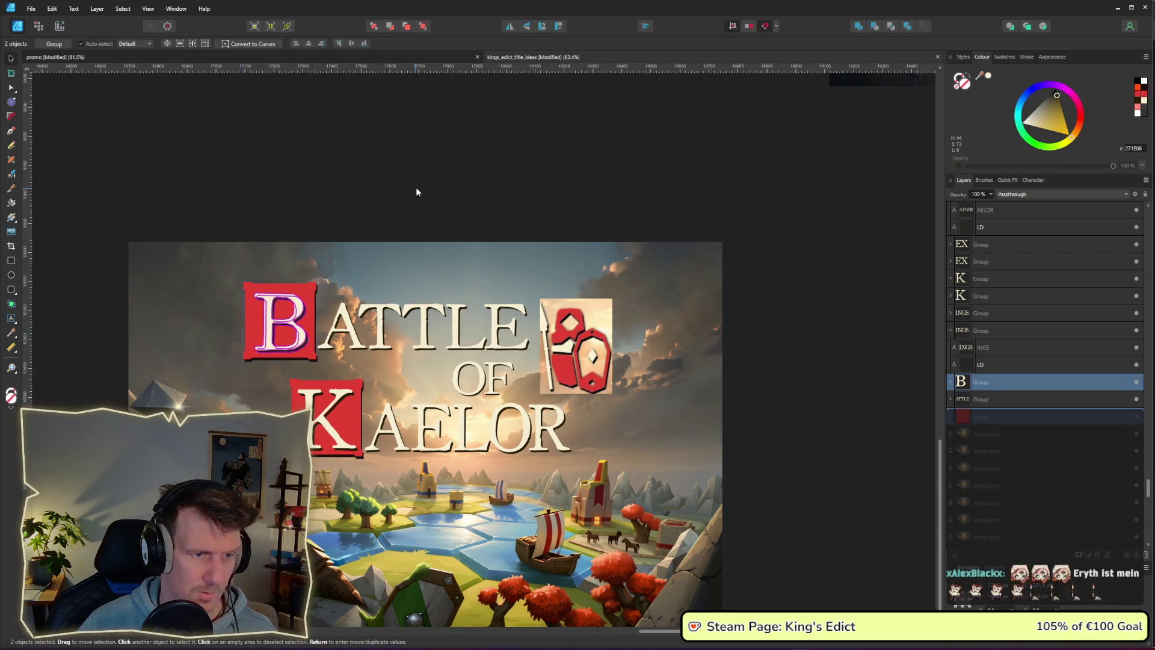
pyautogui.click(416, 187)
pyautogui.scroll(-8, 443, 268)
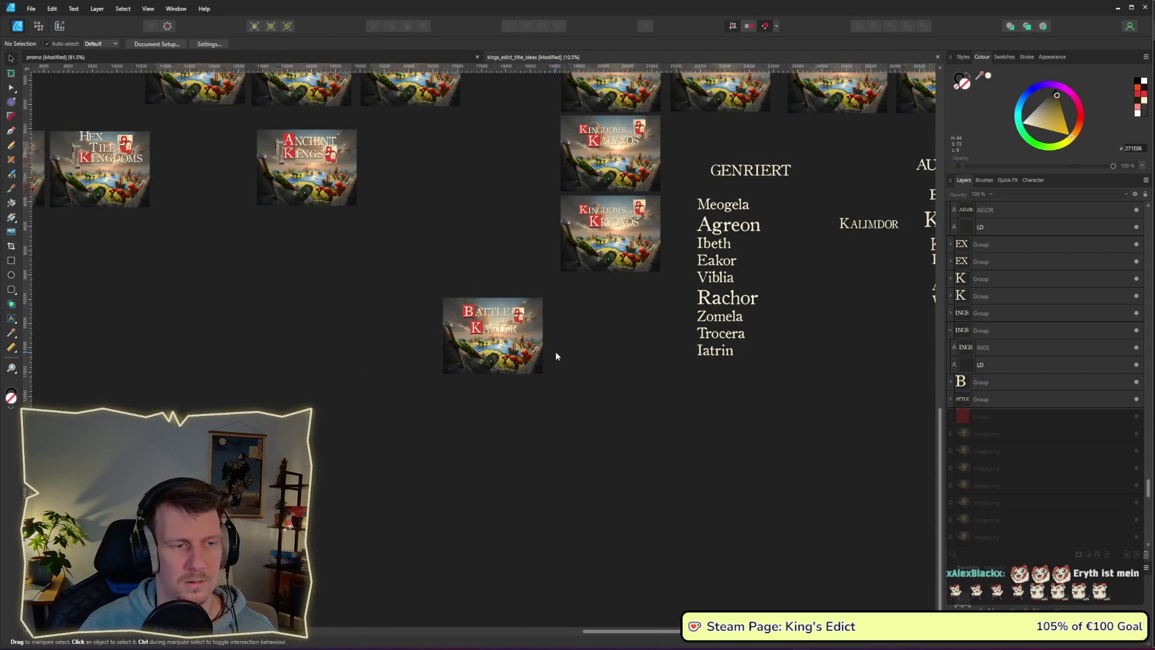